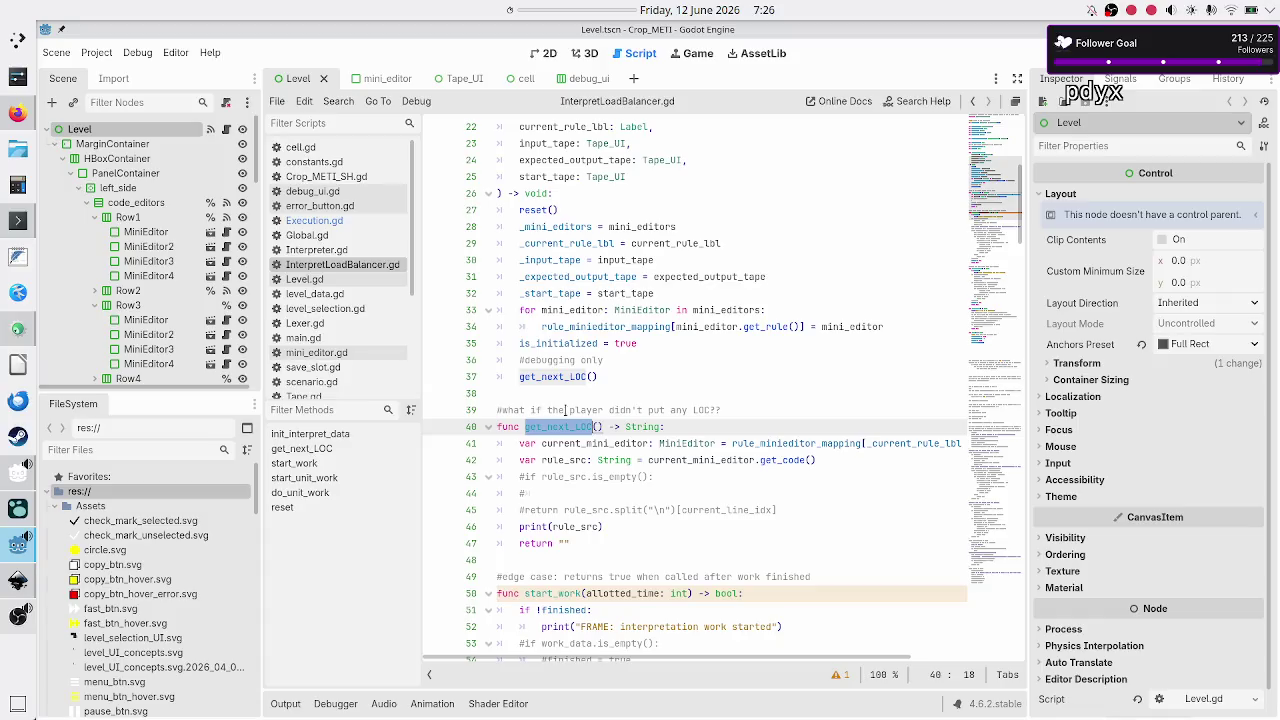
Inspect the uses of rule_minieditor_mapping and current_mini_editor on lines 41–42 of get_next_LOC
scroll(622, 382, "down", 1)
scroll(622, 382, "down", 1)
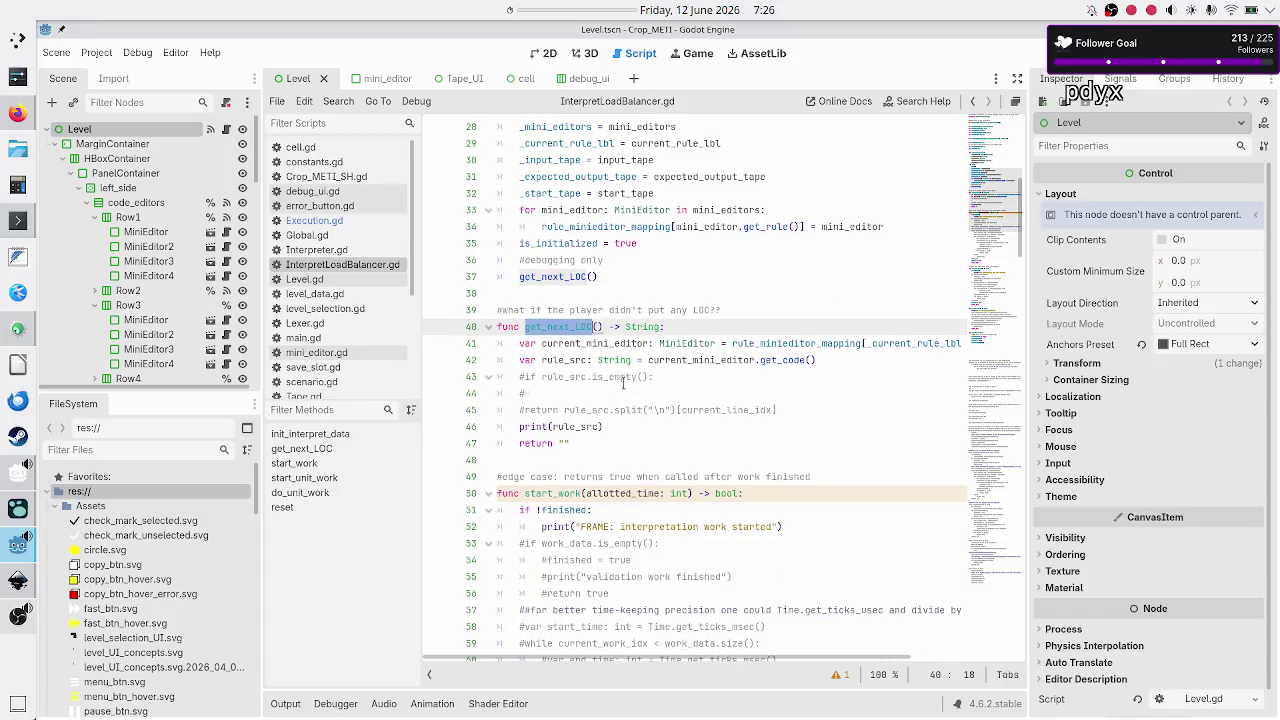
left_click(781, 343)
double_click(781, 343)
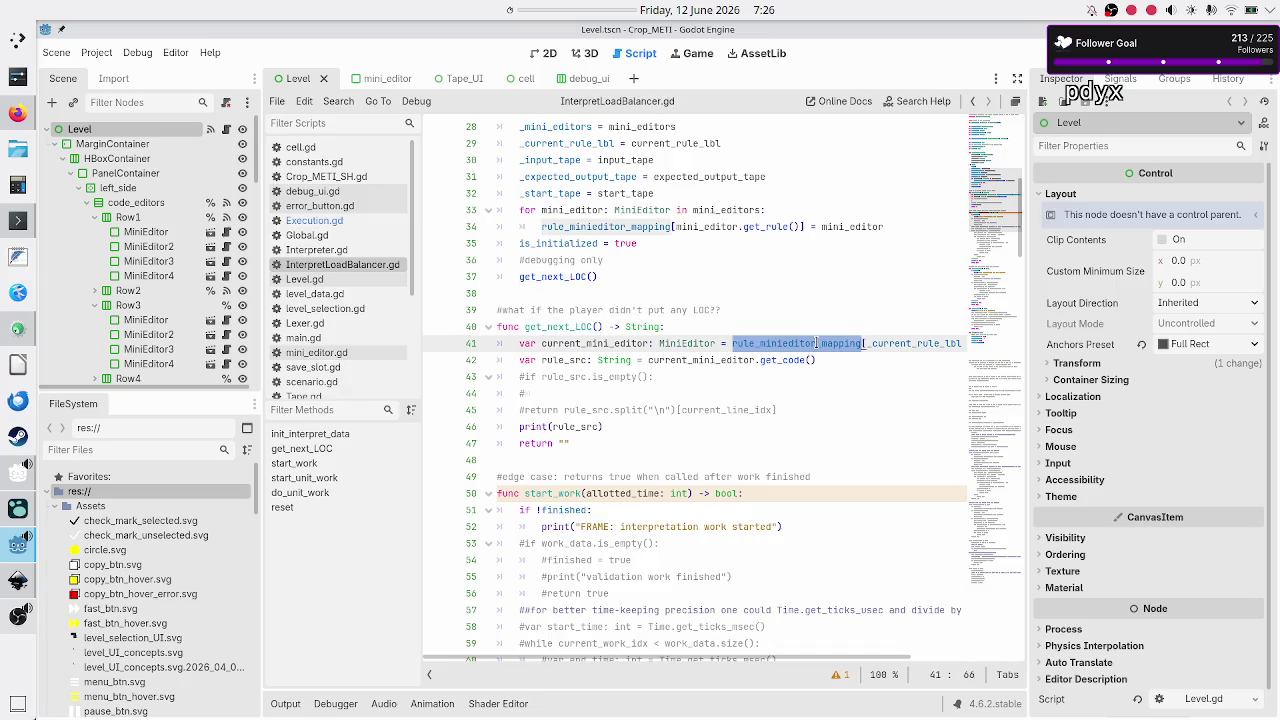
scroll(858, 409, "right", 2)
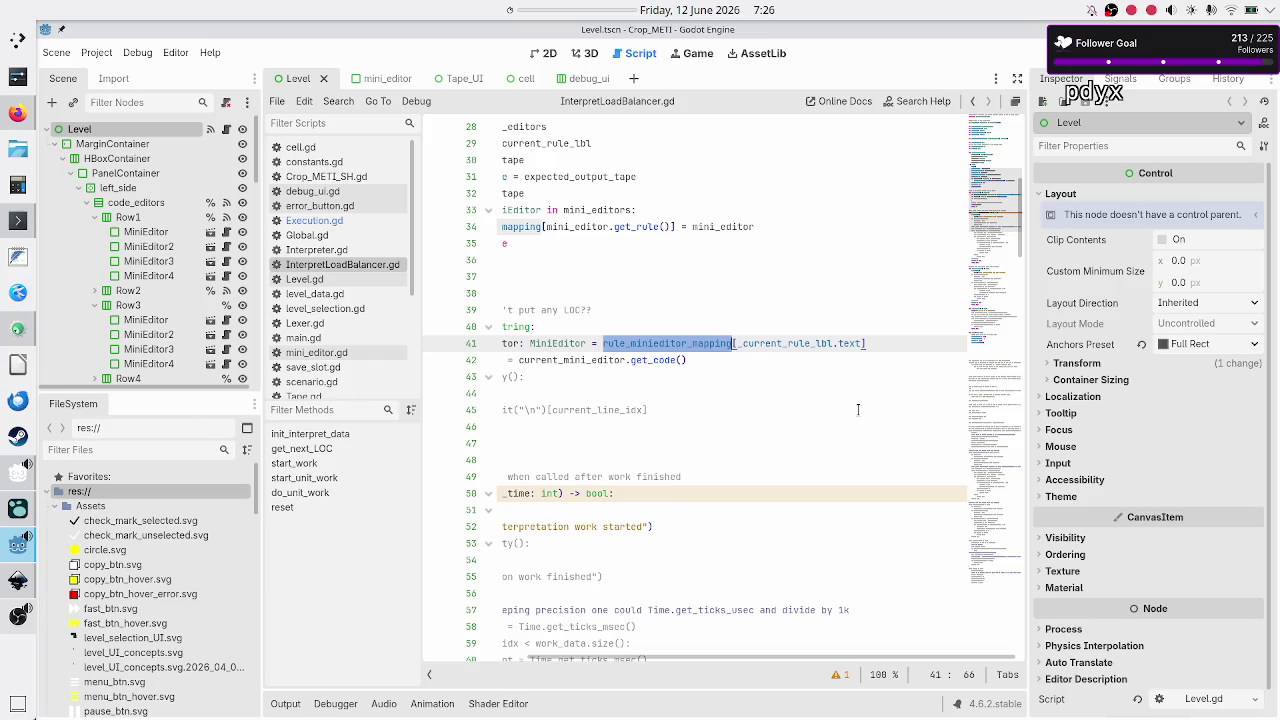
scroll(858, 409, "left", 1)
scroll(858, 409, "right", 1)
scroll(858, 409, "left", 2)
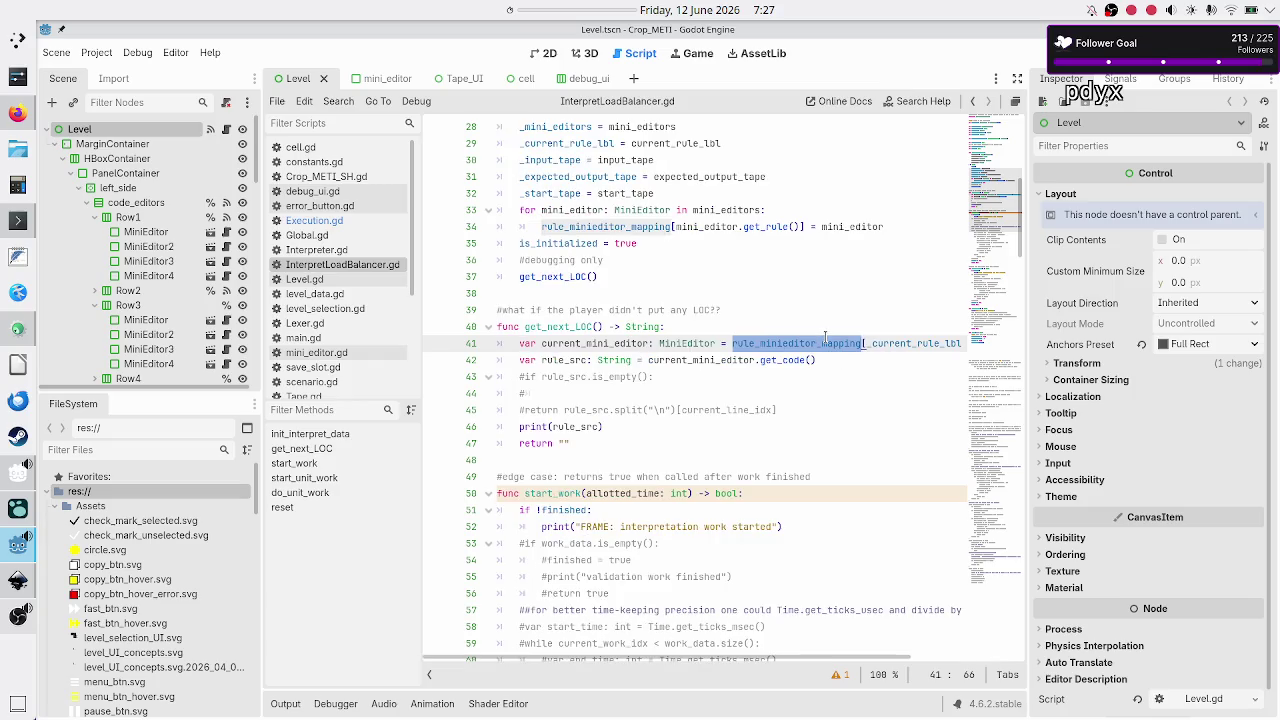
mouse_move(825, 337)
left_click(652, 343)
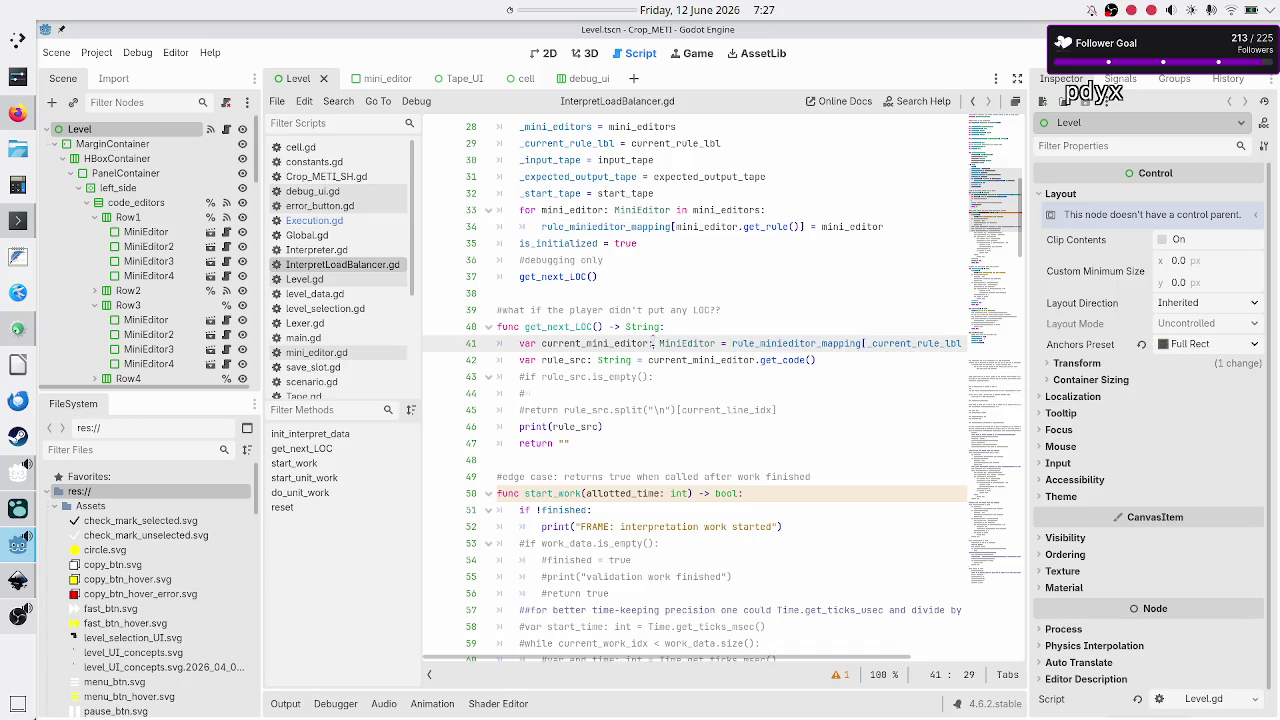
mouse_move(787, 356)
scroll(786, 355, "right", 3)
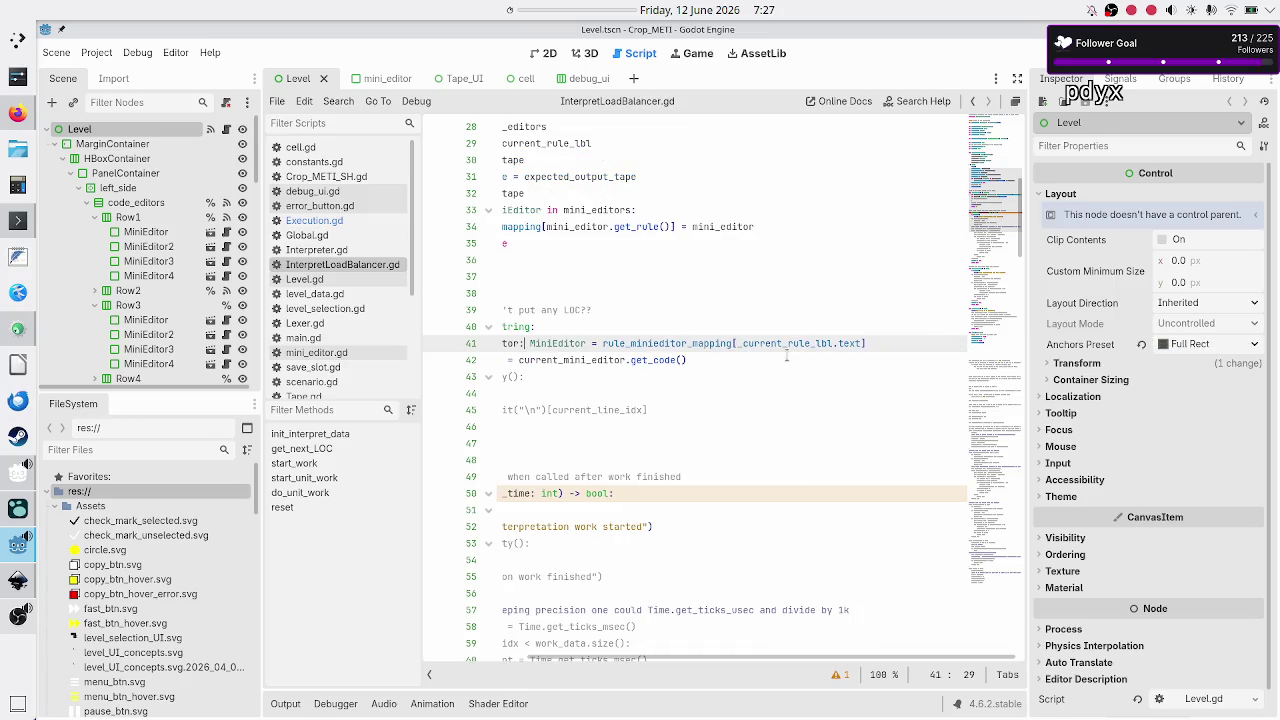
scroll(787, 356, "left", 3)
double_click(607, 343)
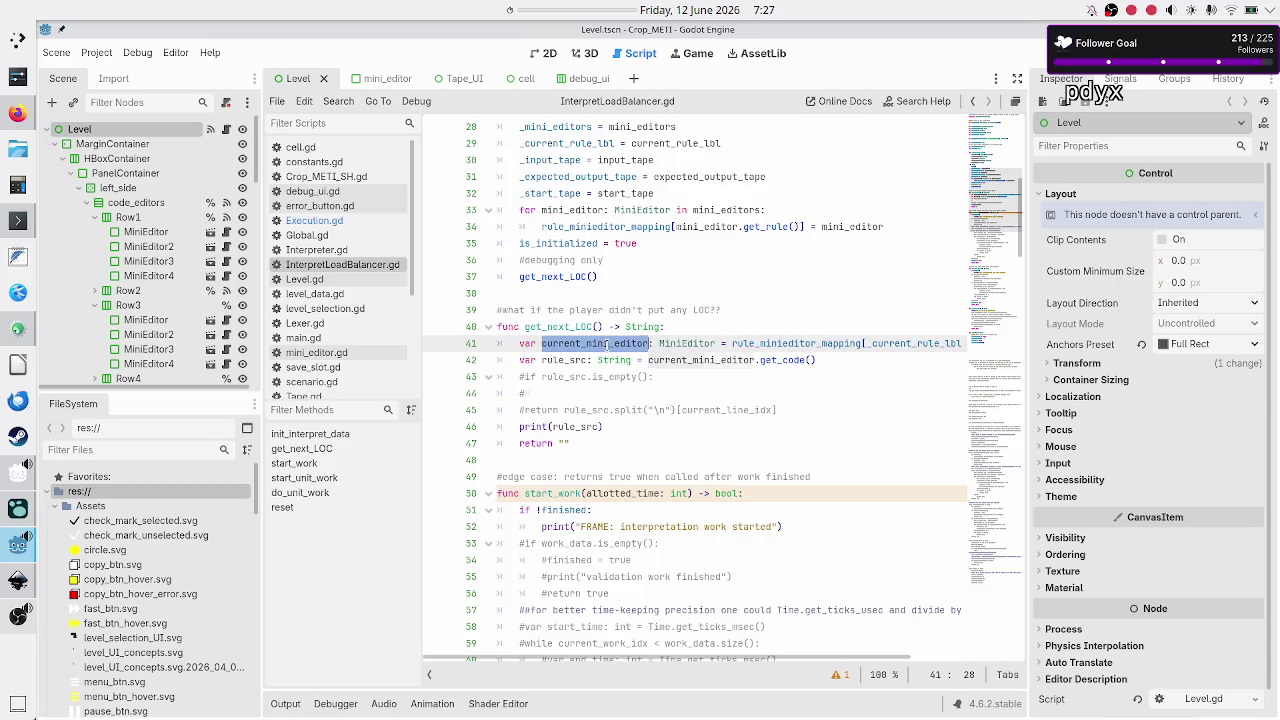
left_click(607, 343)
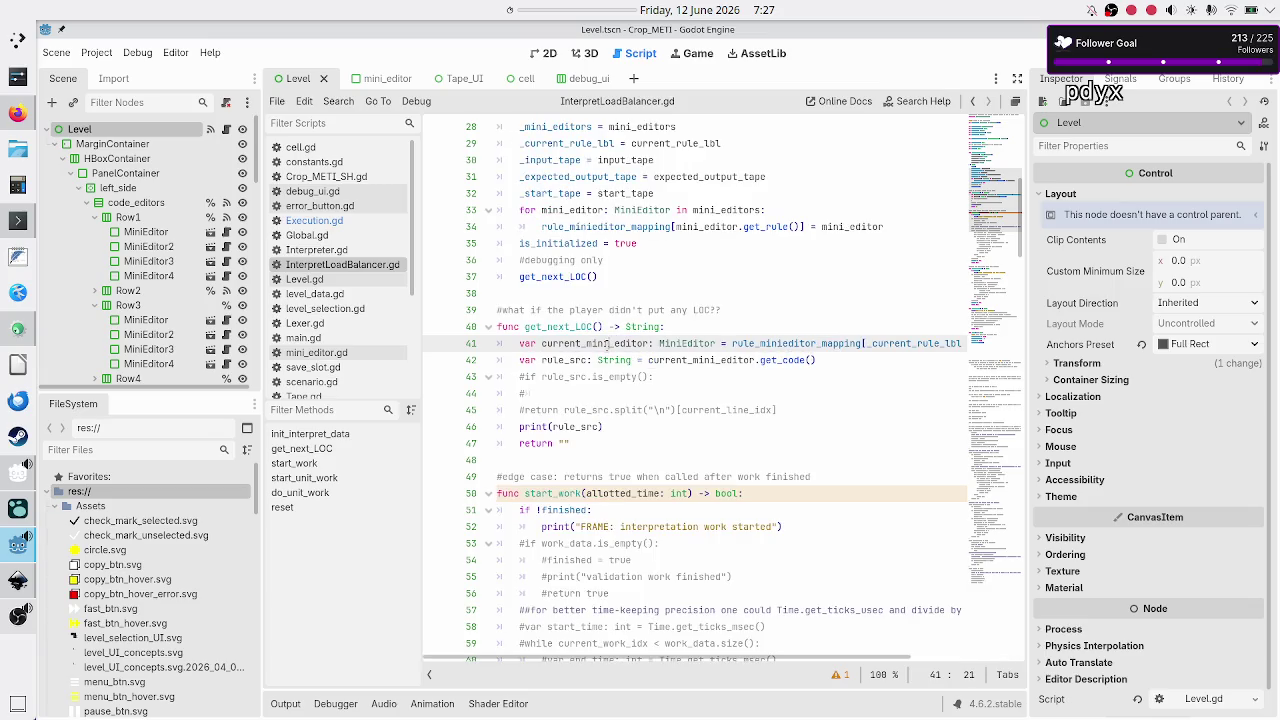
double_click(687, 356)
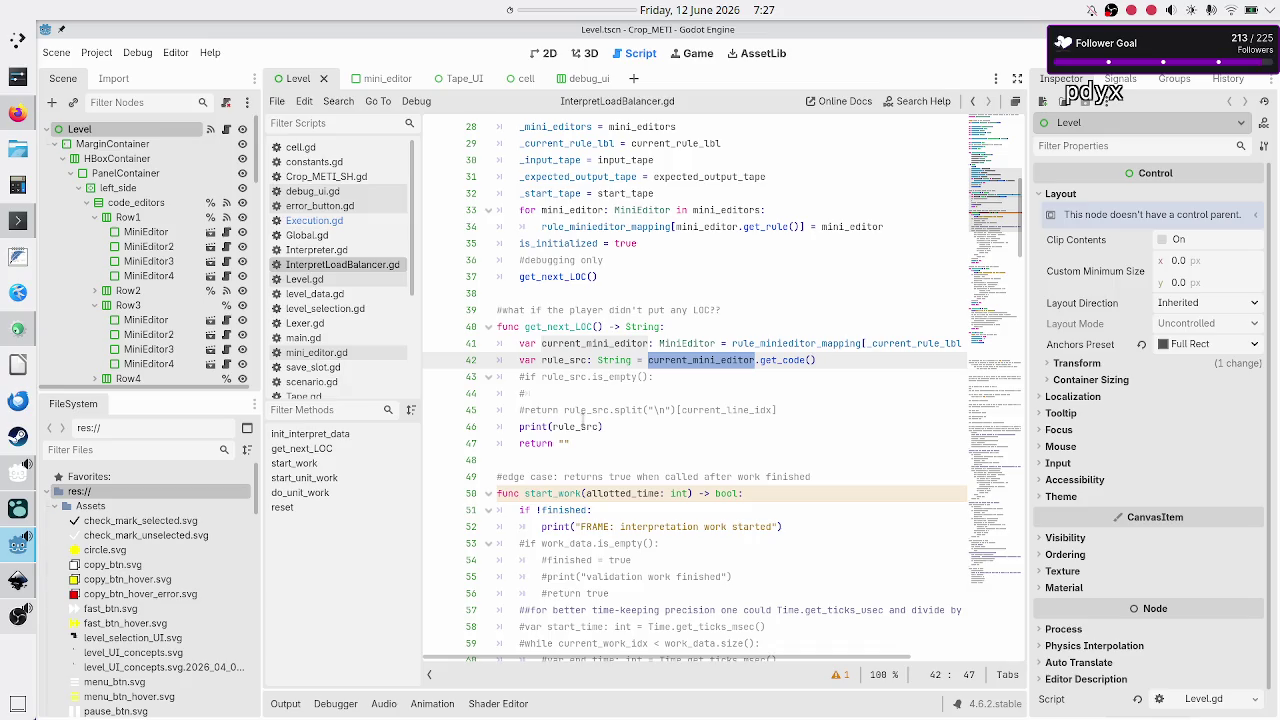
Check where current_line_idx is declared, then run the project with F5
left_click(590, 427)
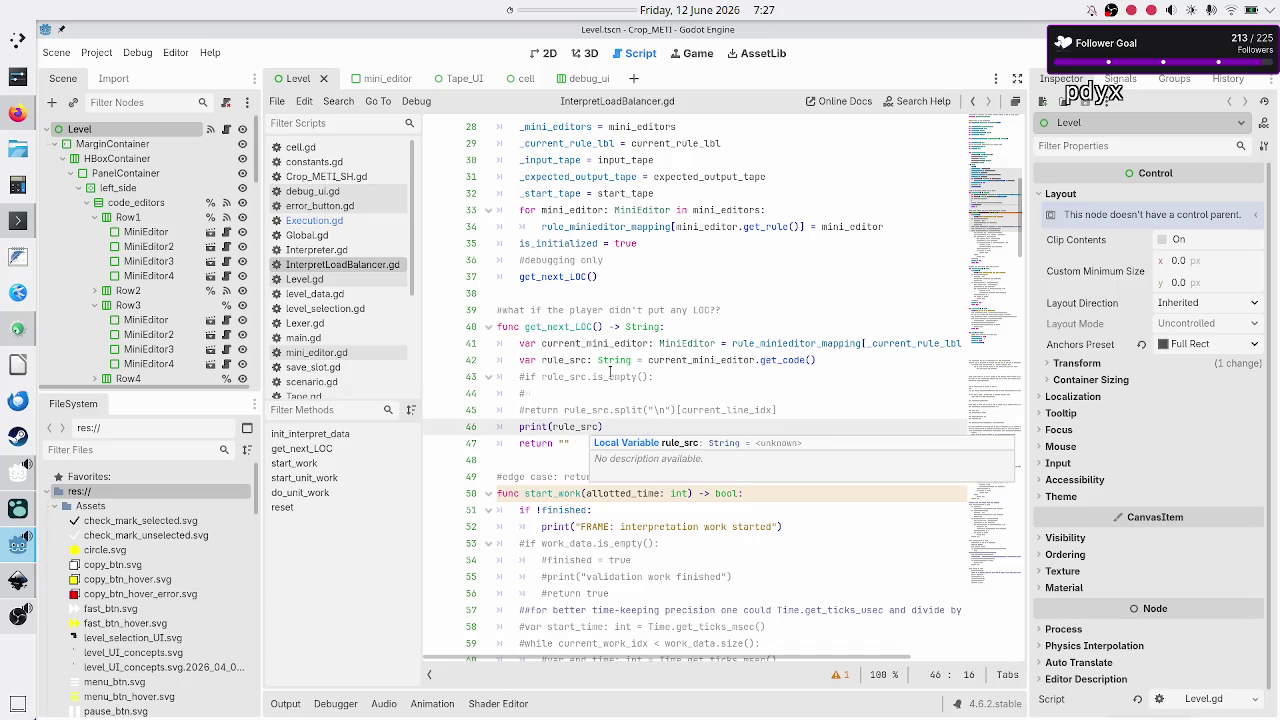
scroll(610, 373, "up", 9)
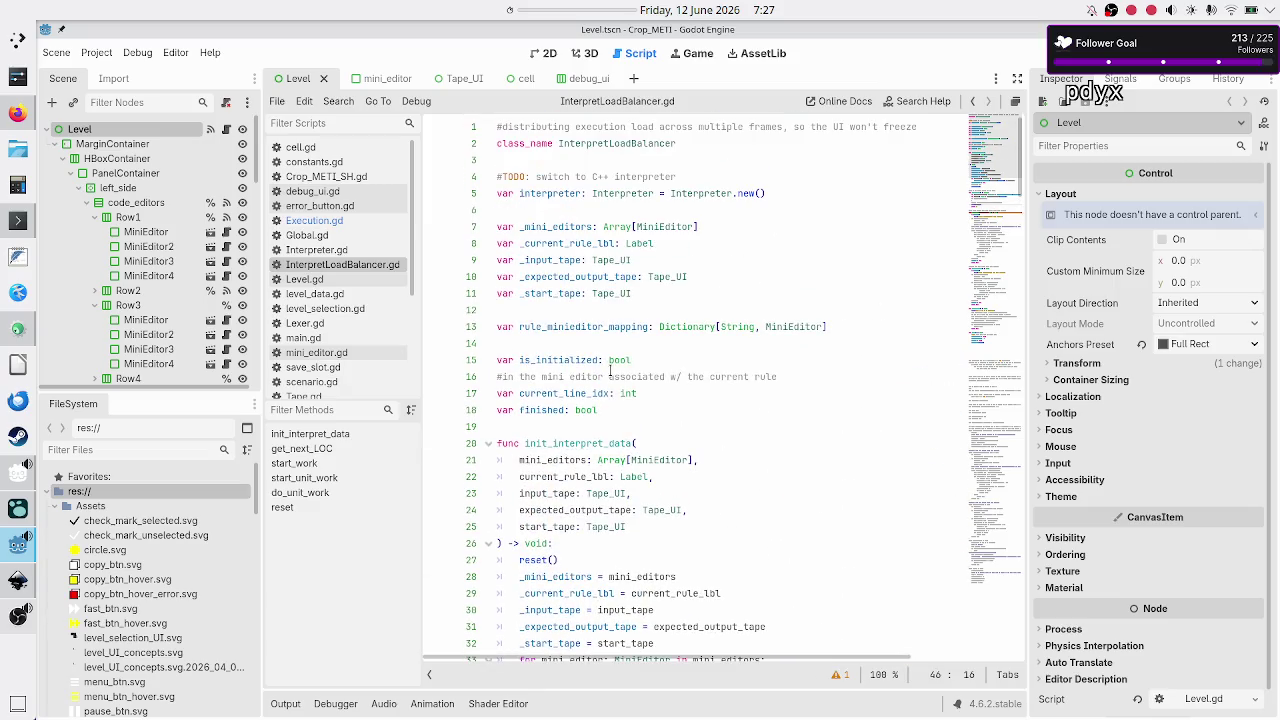
double_click(584, 393)
left_click(655, 393)
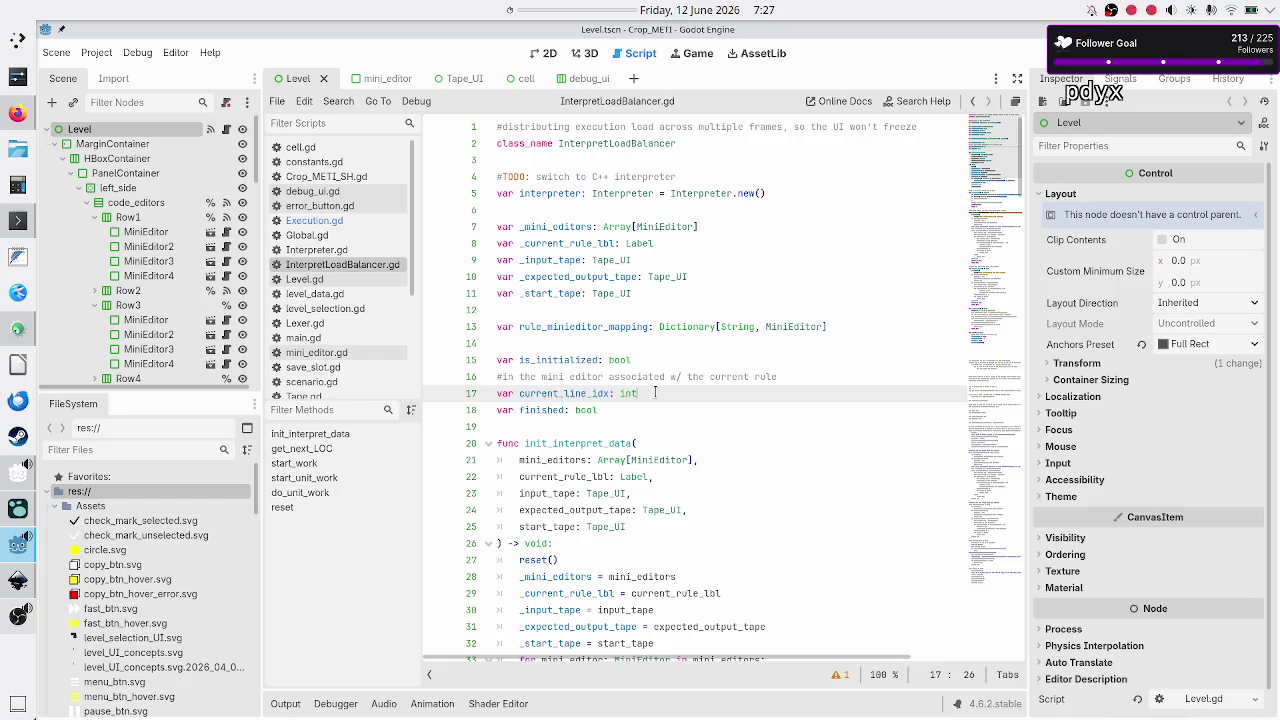
scroll(655, 393, "down", 9)
left_click(631, 427)
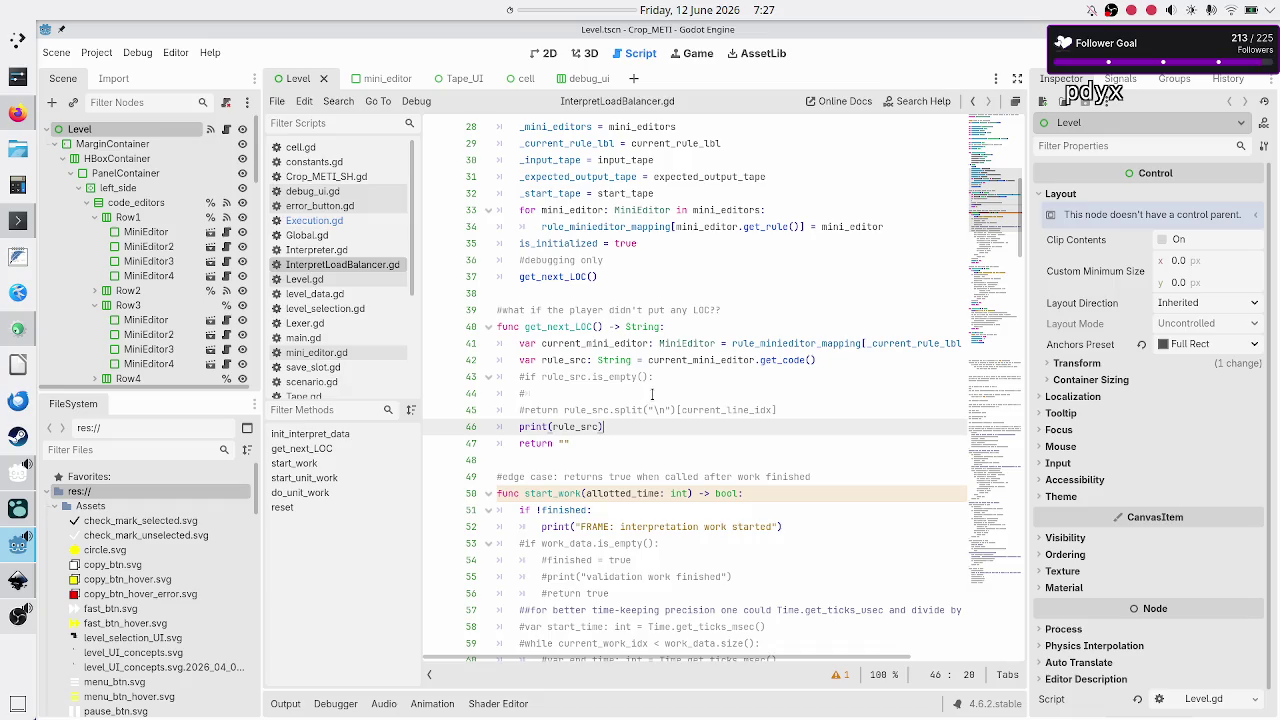
left_click(652, 394)
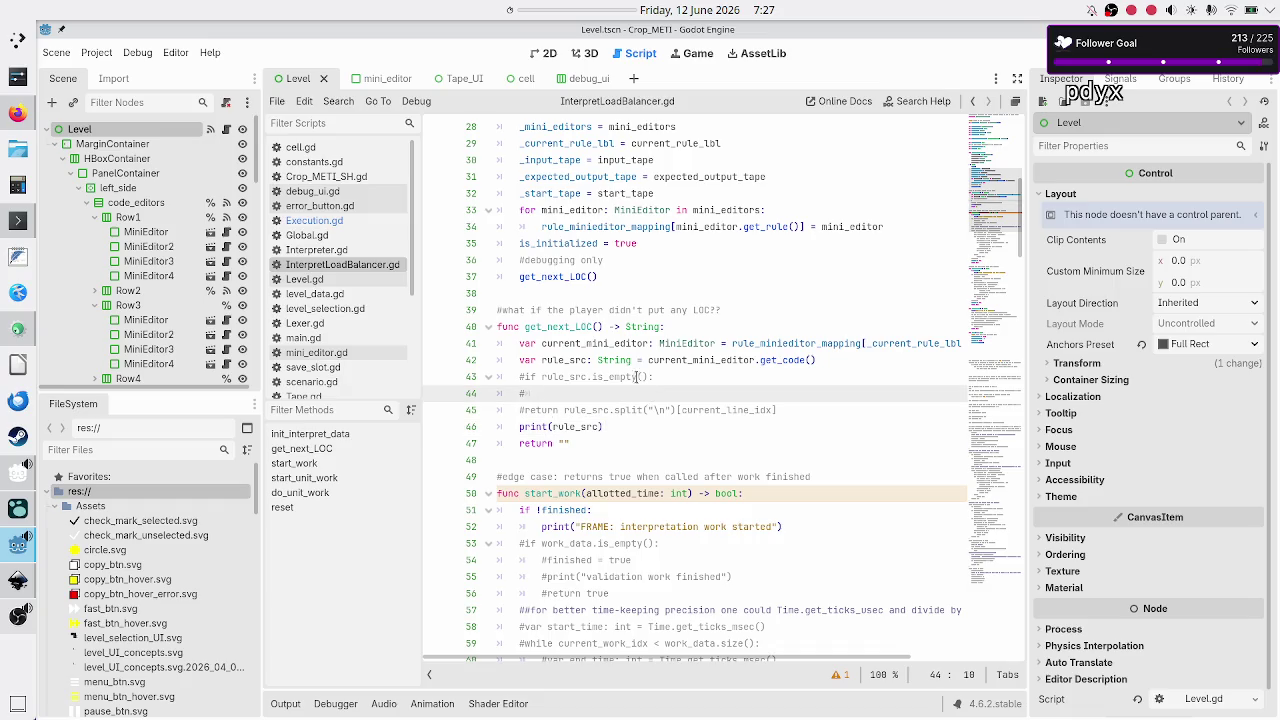
key("F5")
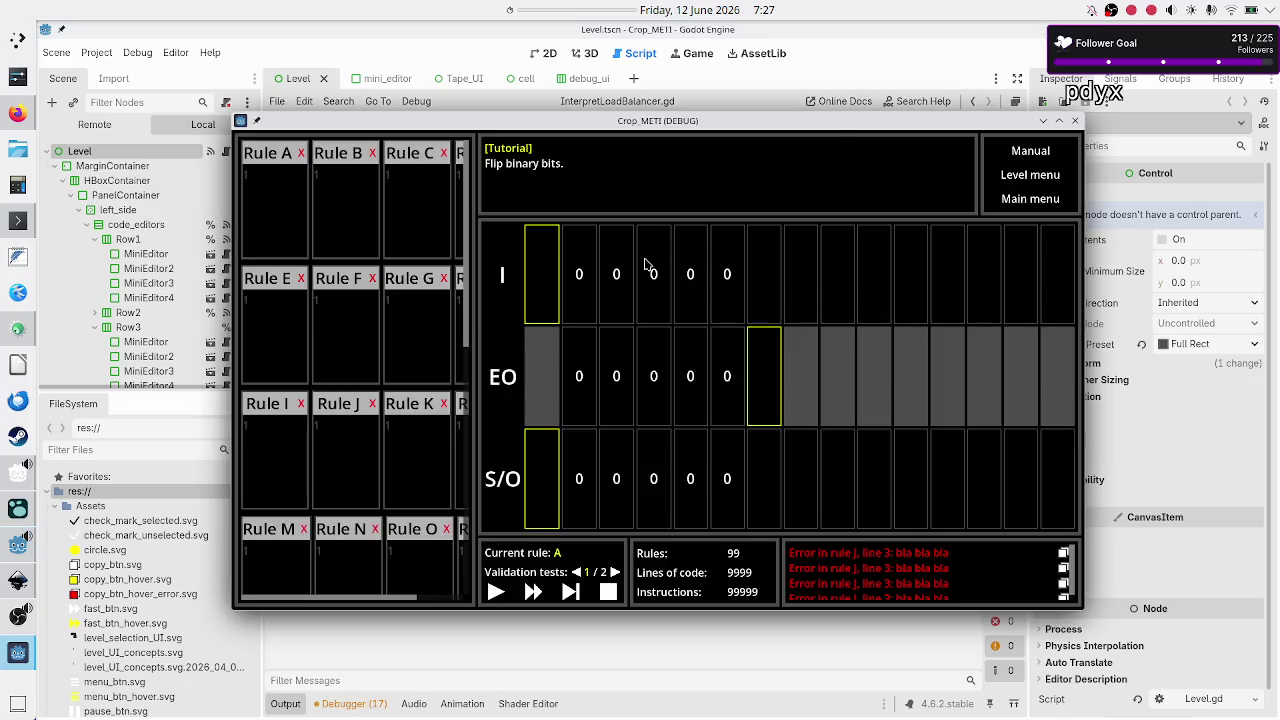
Add a new empty line below line 1 in the game's Rule A code box
left_click(296, 184)
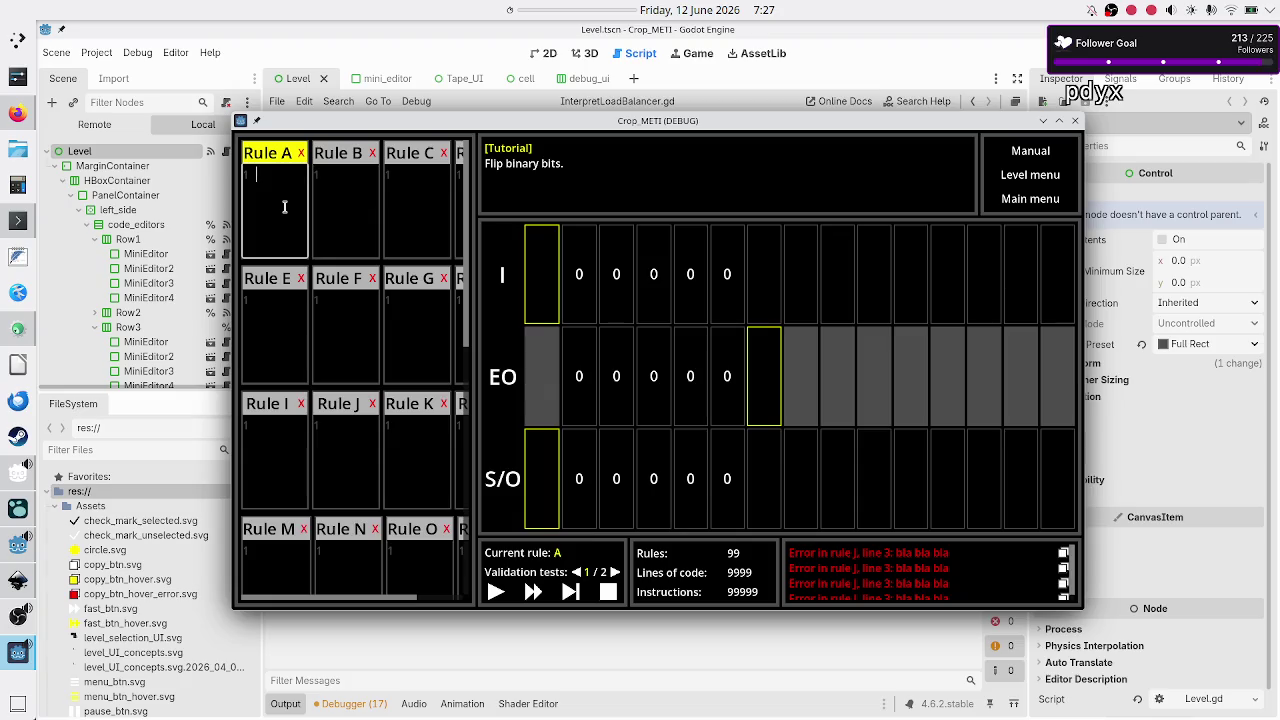
left_click(351, 640)
left_click_drag(292, 577, 265, 574)
key("Return")
left_click(284, 194, "shift")
Delete the test entries, including '4 L', from Rule A and close the debug game window
type("o")
left_click(275, 192)
key("BackSpace")
key("BackSpace")
key("BackSpace")
type("5")
type("L")
double_click(296, 184)
type("5")
key("shift+Left")
key("shift+Left")
key("shift+Left")
key("BackSpace")
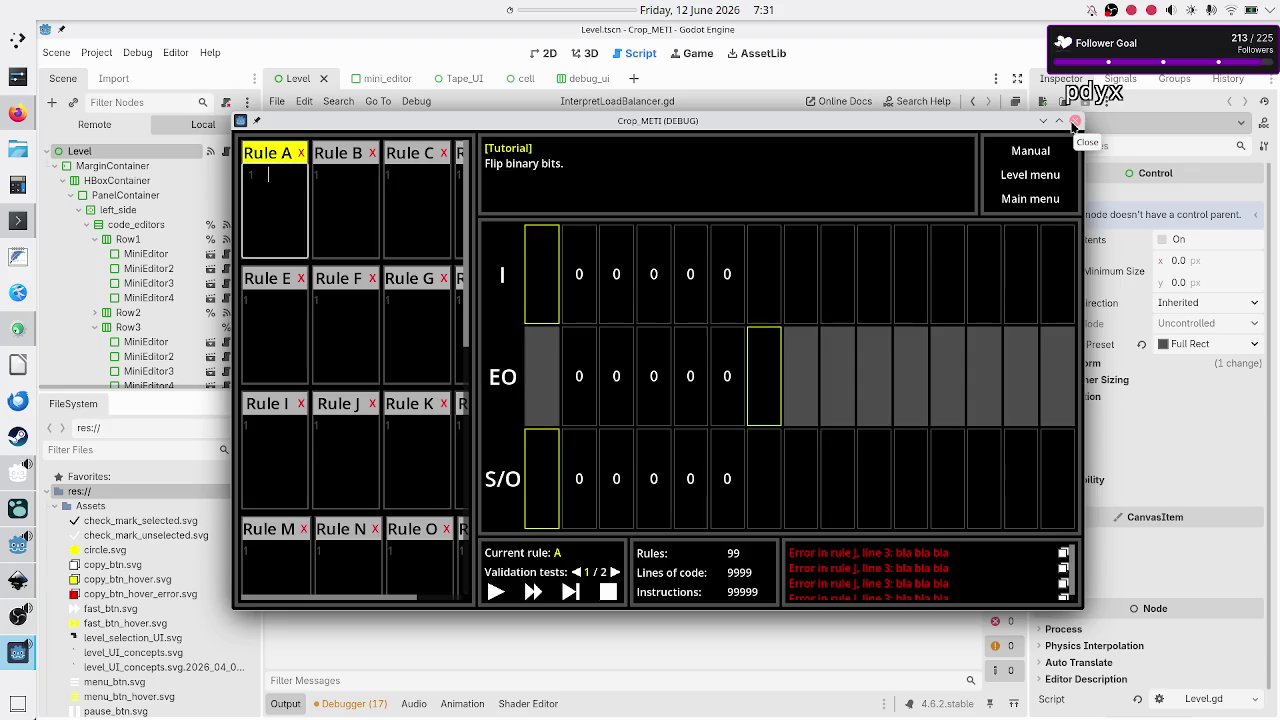
left_click(1074, 122)
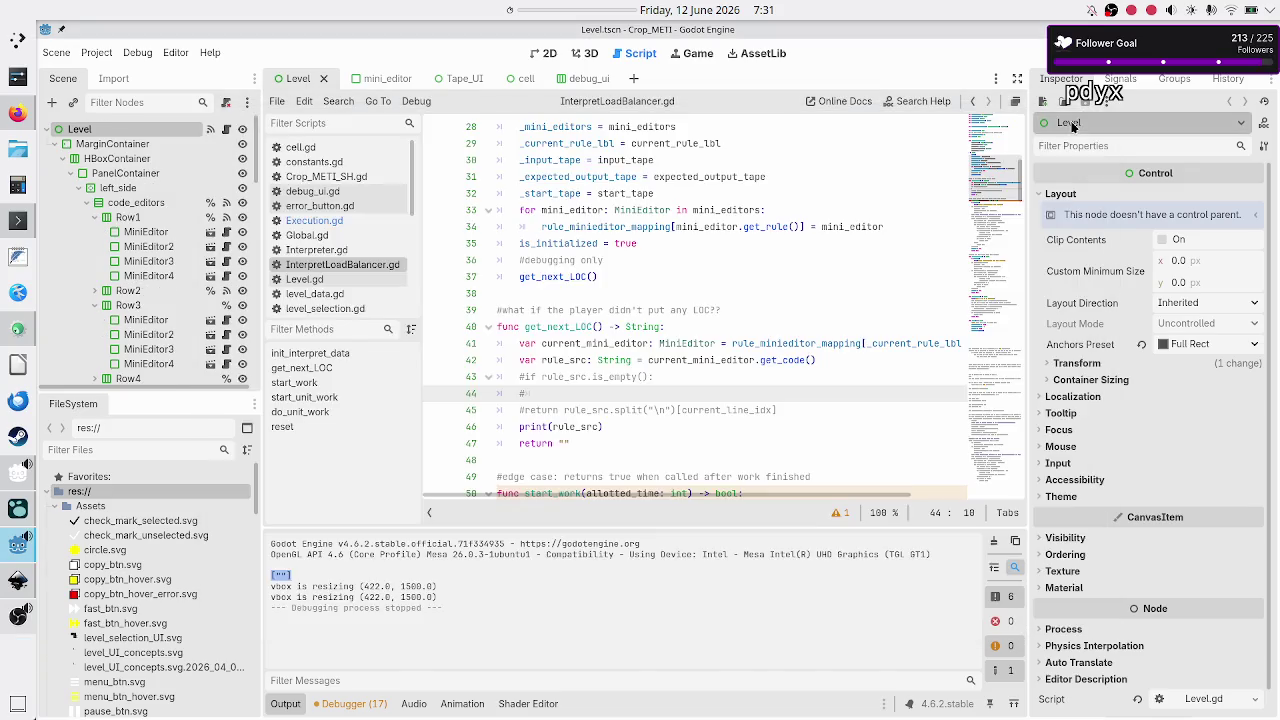
left_click(653, 377)
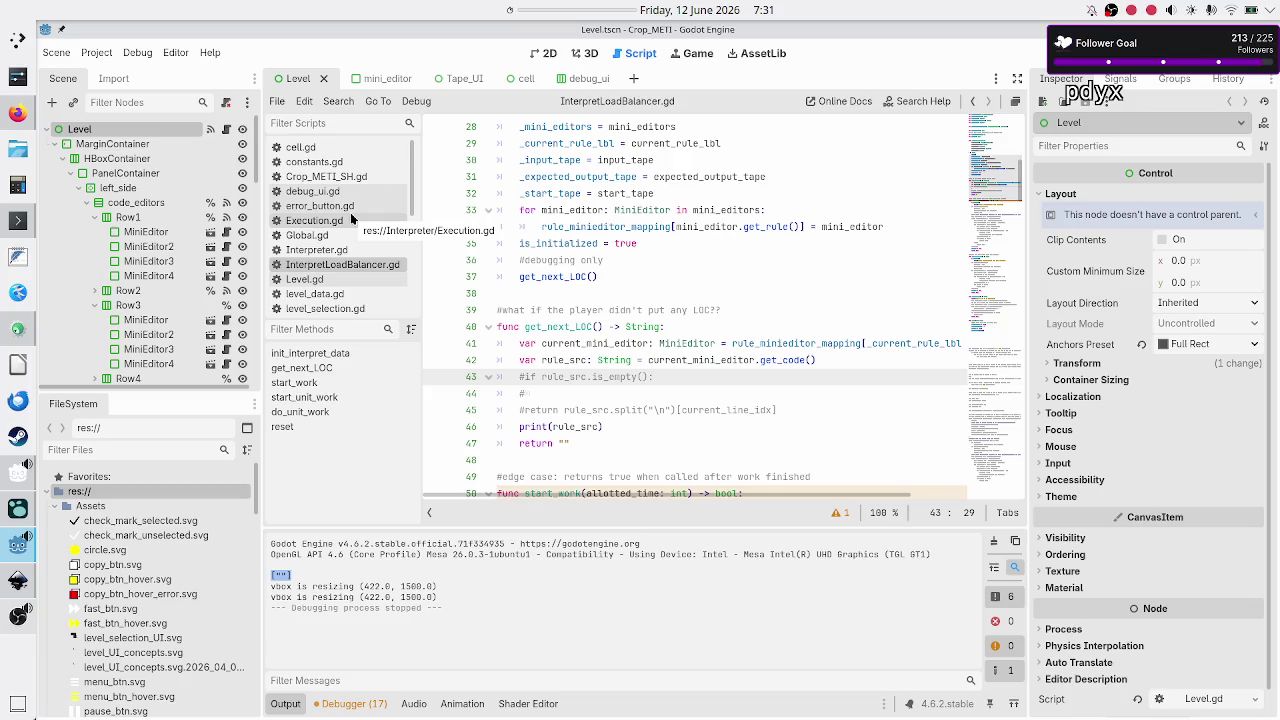
Open Lexer.gd through the 'lexer' script filter and read through its tokenizing code
left_click(328, 122)
type("lexer")
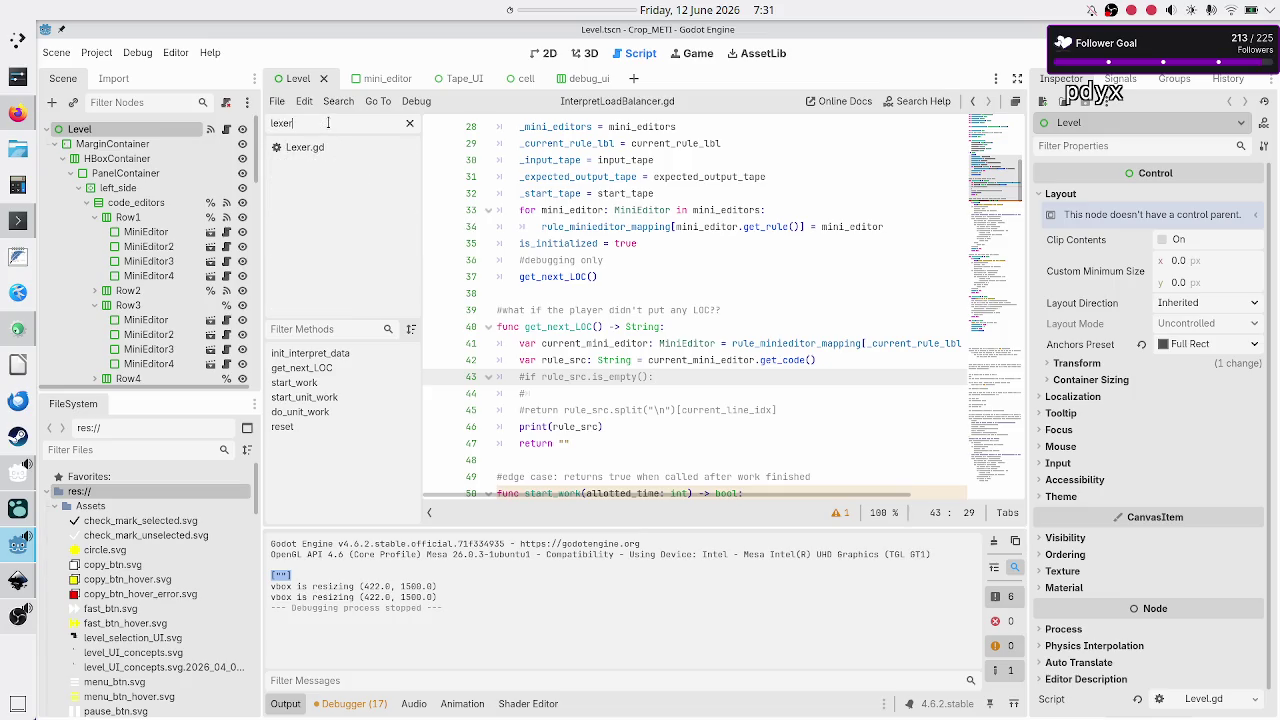
left_click(348, 147)
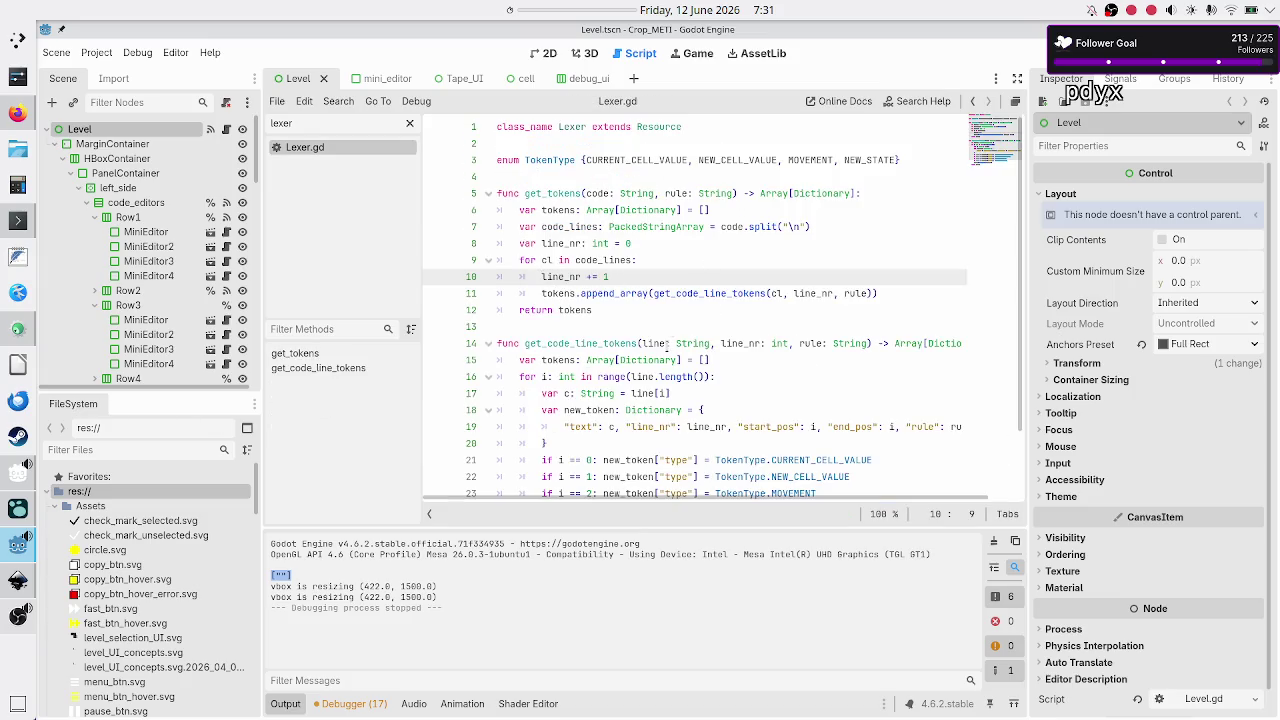
scroll(667, 345, "down", 2)
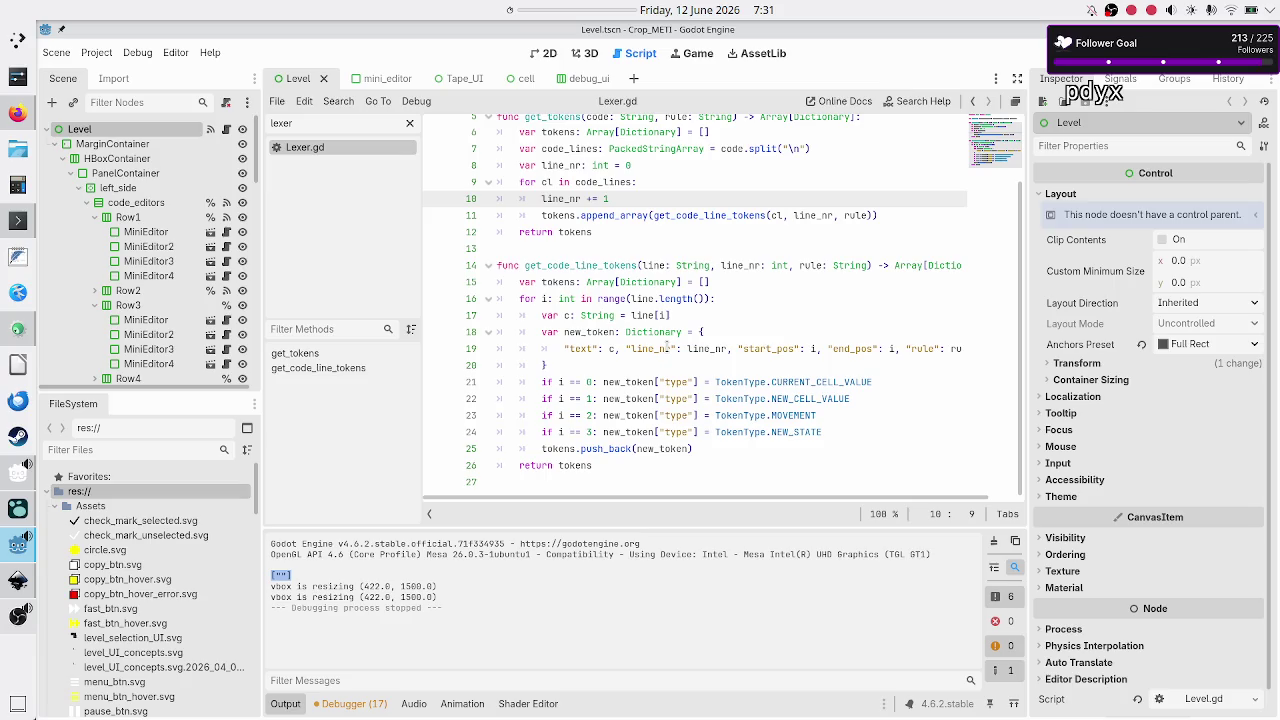
scroll(667, 345, "up", 2)
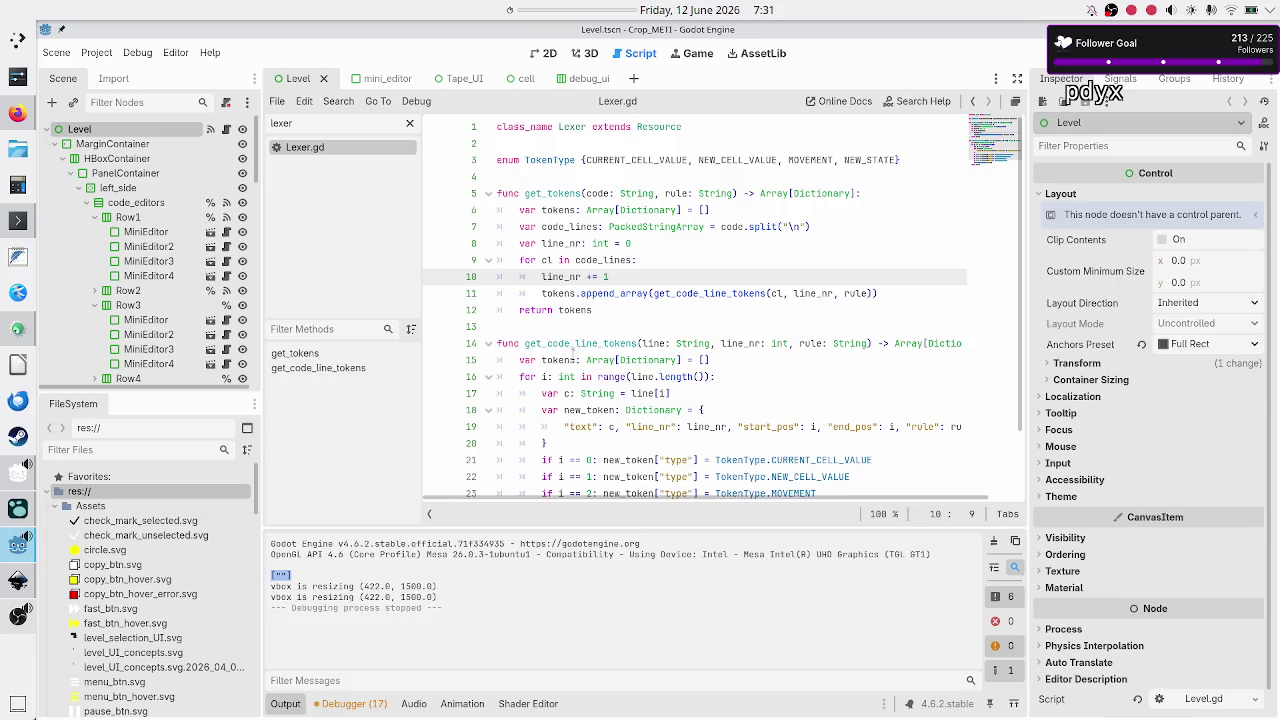
left_click(560, 328)
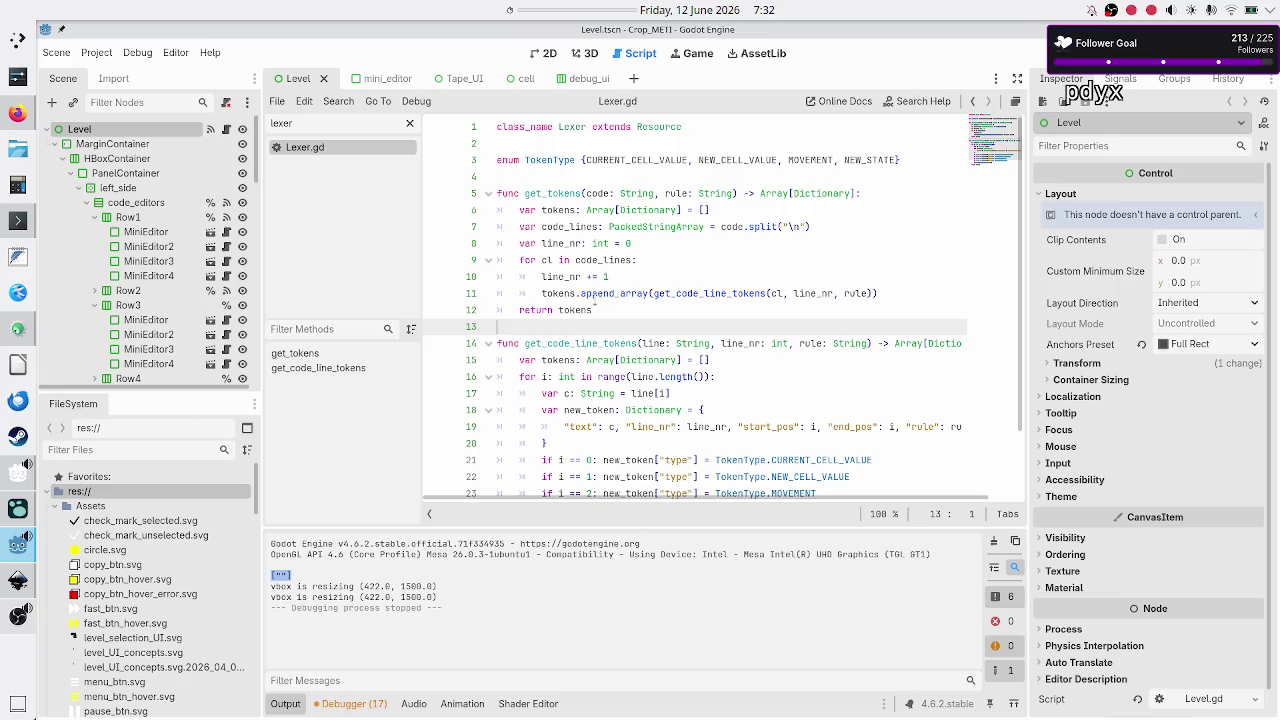
scroll(605, 287, "down", 2)
scroll(605, 287, "up", 2)
scroll(605, 287, "down", 2)
scroll(650, 265, "up", 2)
scroll(709, 245, "down", 1)
scroll(709, 245, "down", 1)
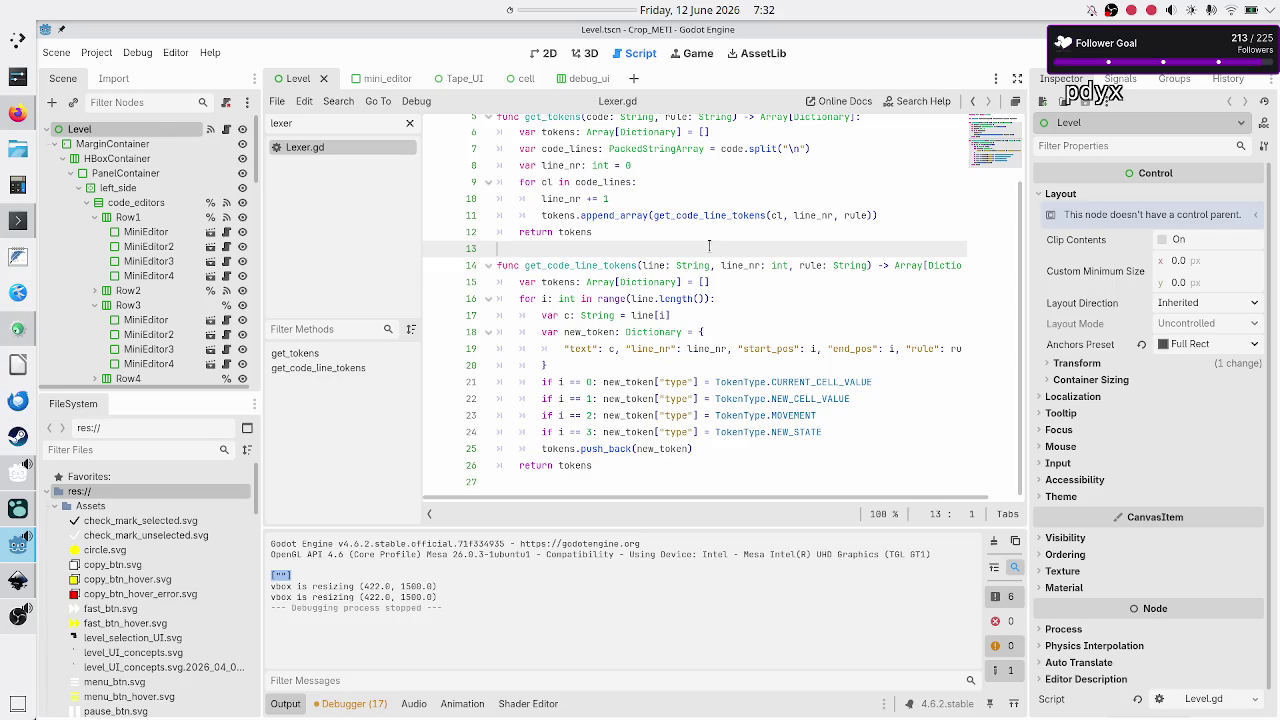
scroll(709, 245, "up", 2)
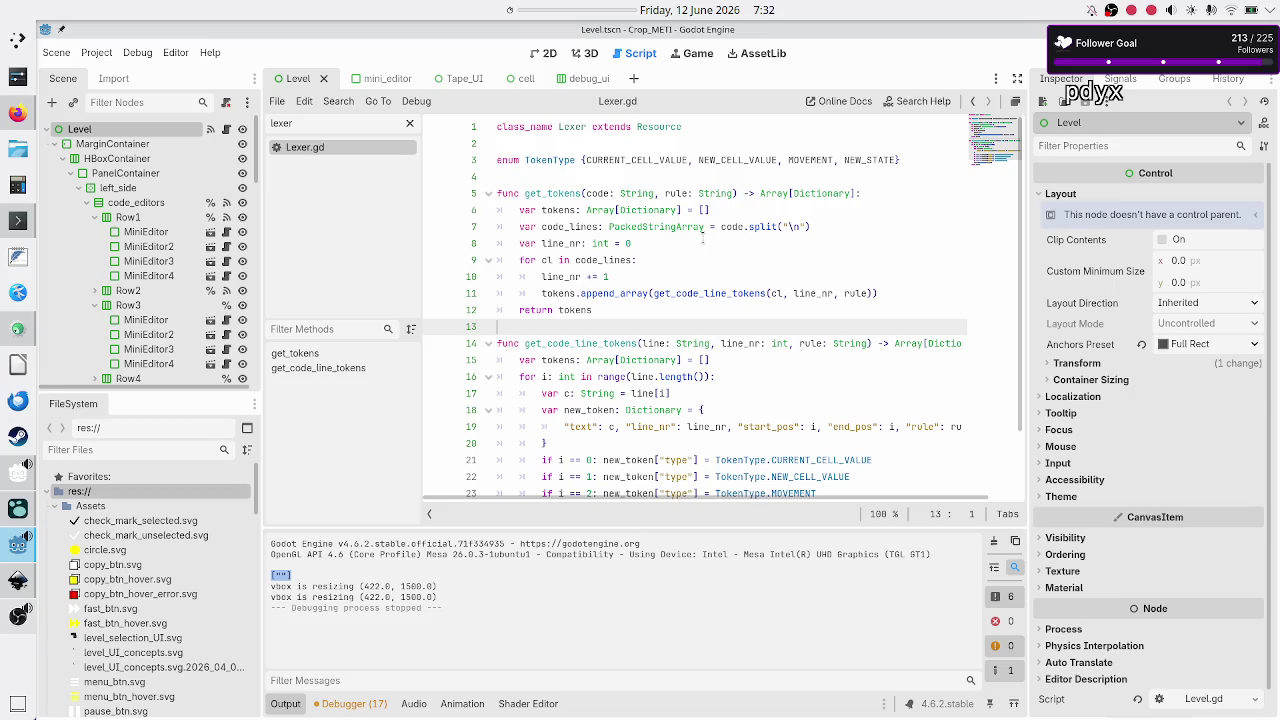
Change the script filter to 'parse' to look for the parser script
double_click(307, 124)
type("parser")
key("BackSpace")
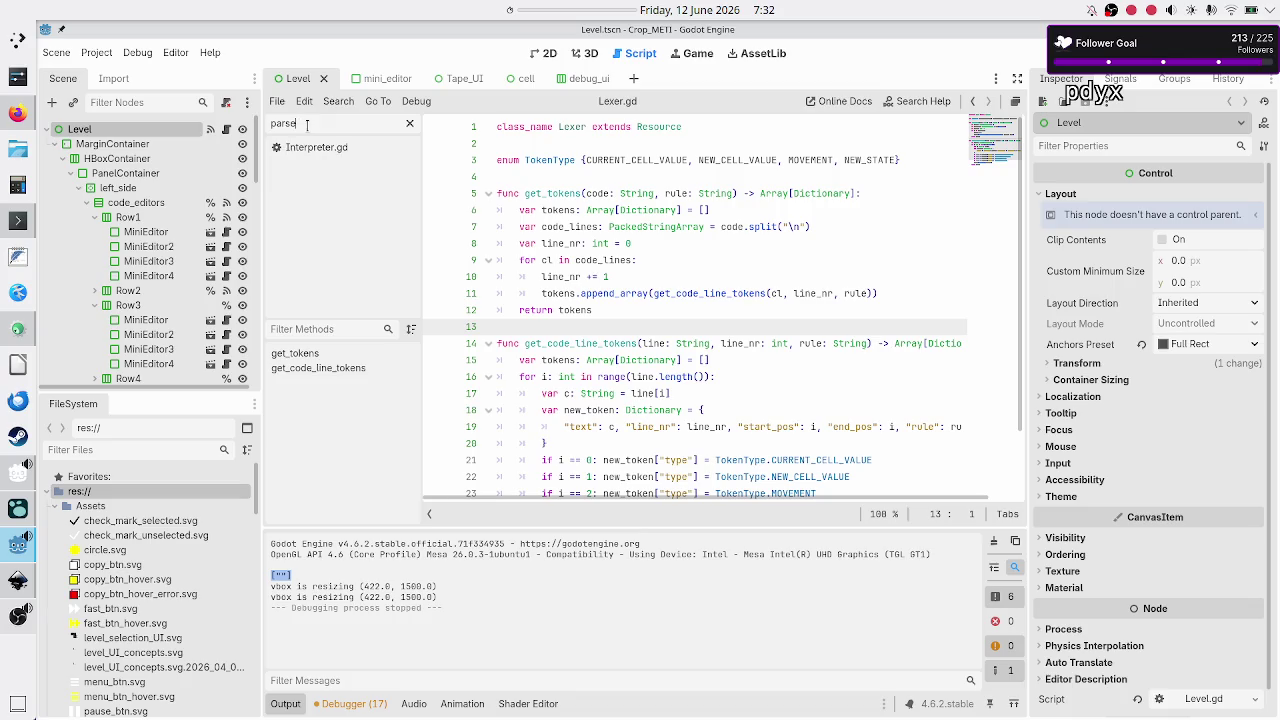
Open Interpreter/Parser.gd via a 'parser' FileSystem filter, then go back to Lexer.gd
key("BackSpace")
key("BackSpace")
key("BackSpace")
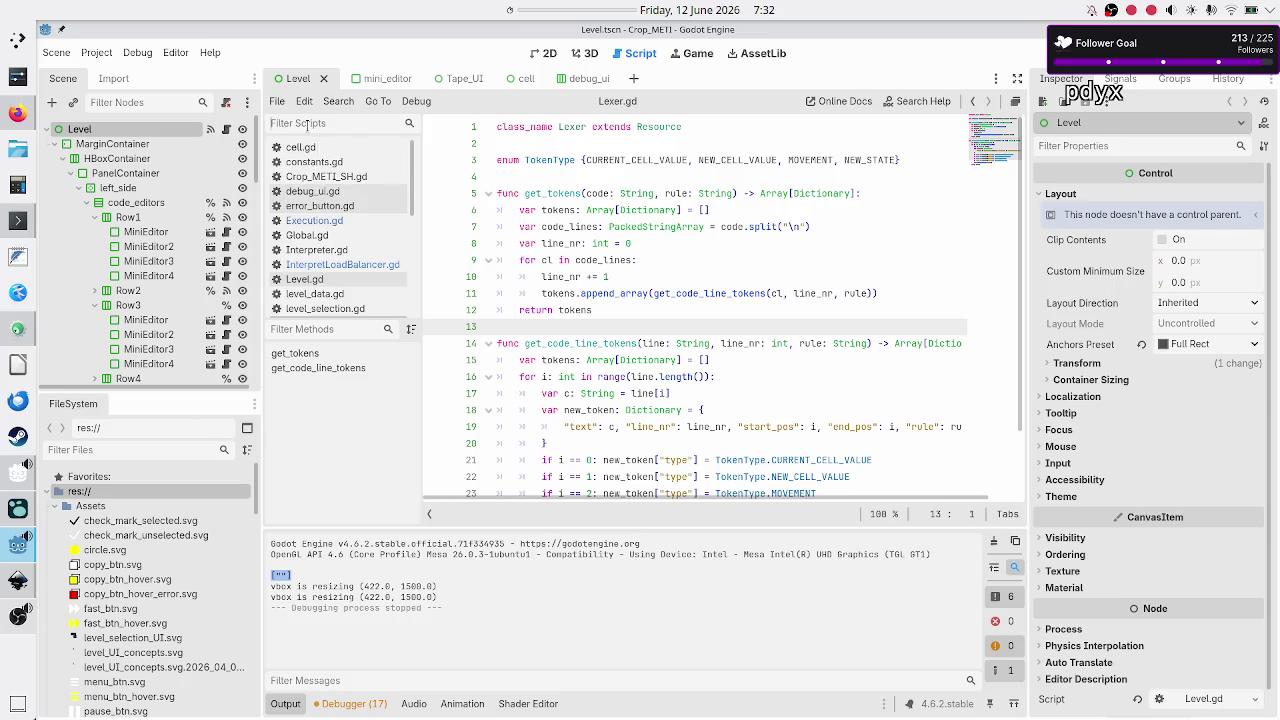
left_click(108, 438)
type("parser")
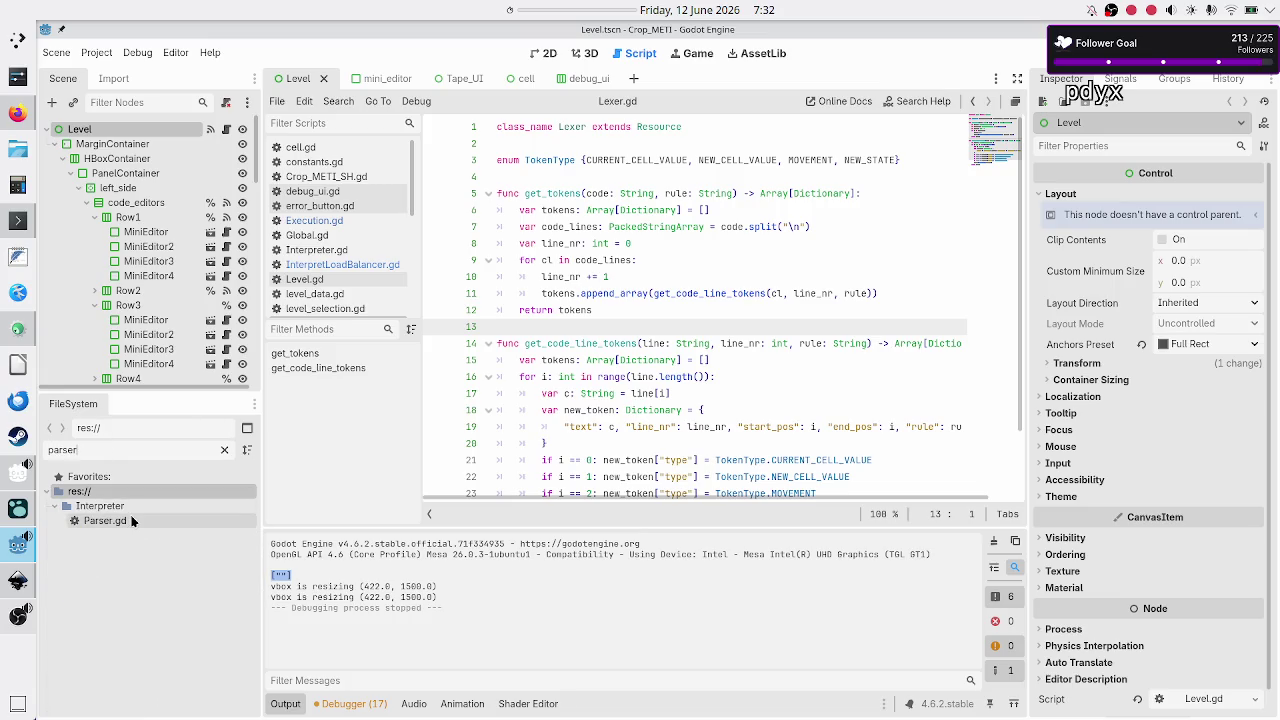
double_click(132, 521)
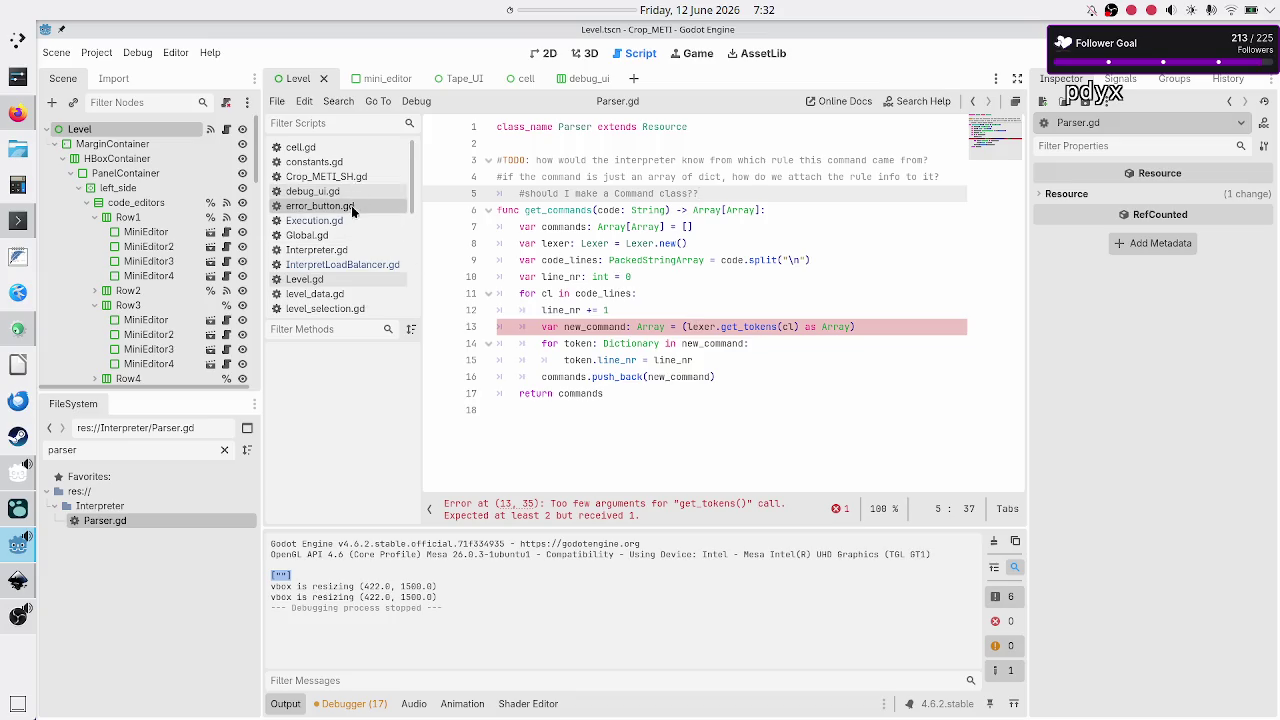
scroll(343, 247, "down", 1)
scroll(343, 247, "down", 1)
left_click(335, 280)
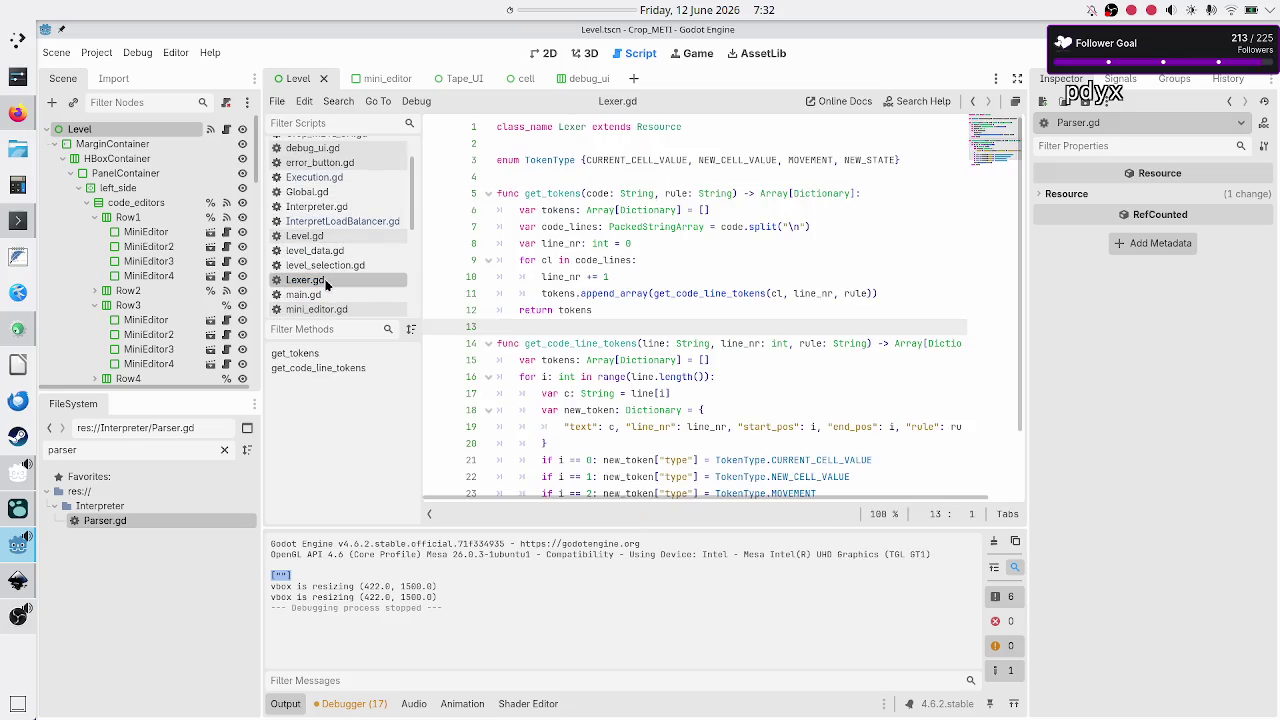
Check get_tokens' code and rule parameters in Lexer.gd, then open Parser.gd using the 'pars' filter
double_click(598, 193)
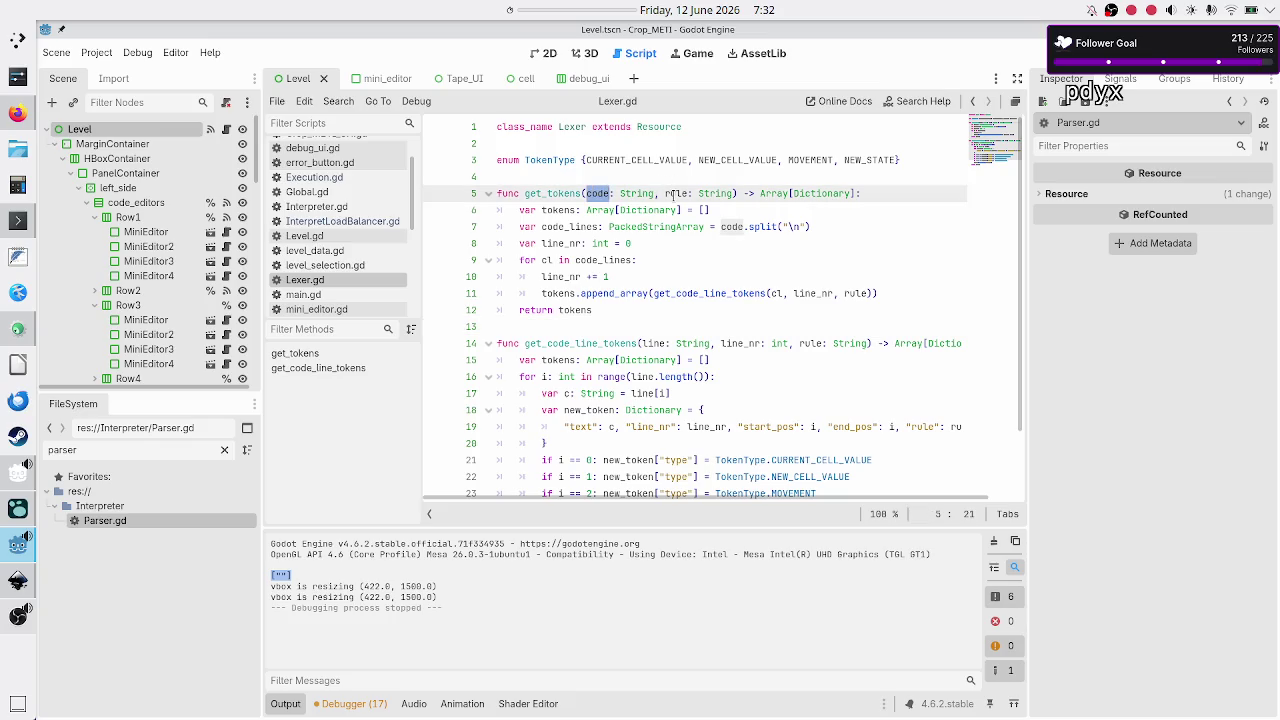
double_click(677, 193)
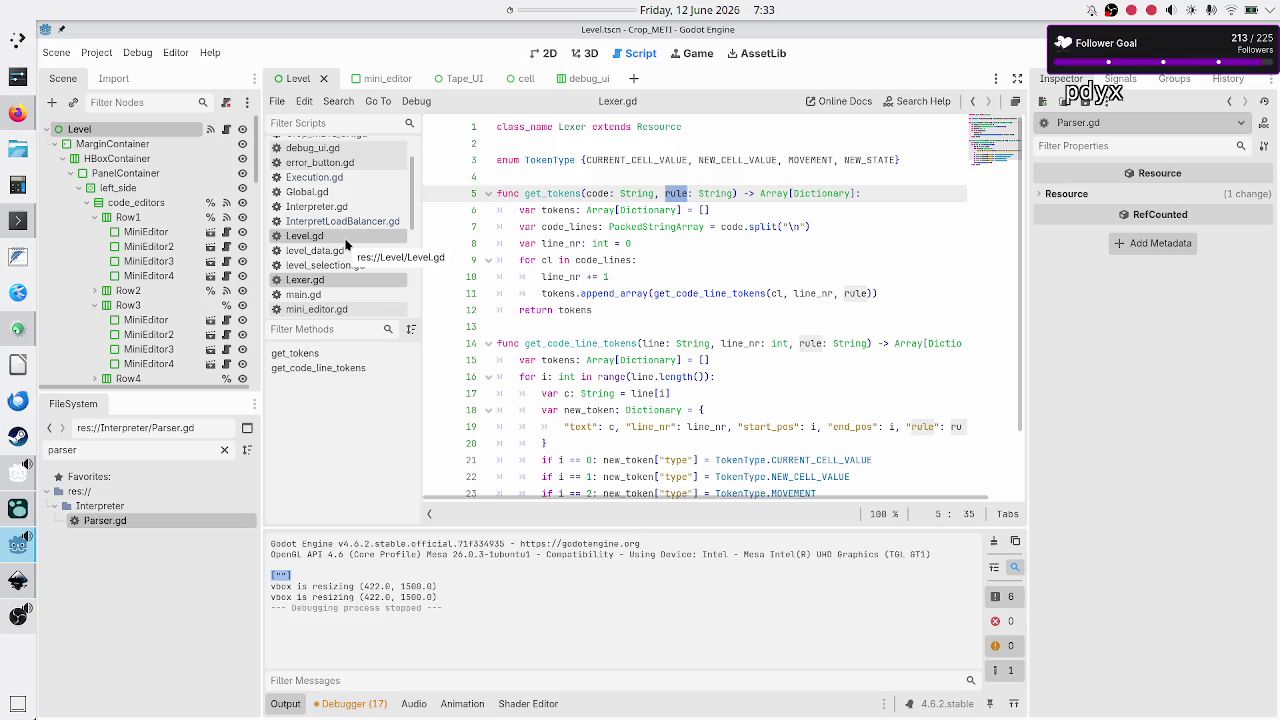
left_click(338, 122)
type("pars")
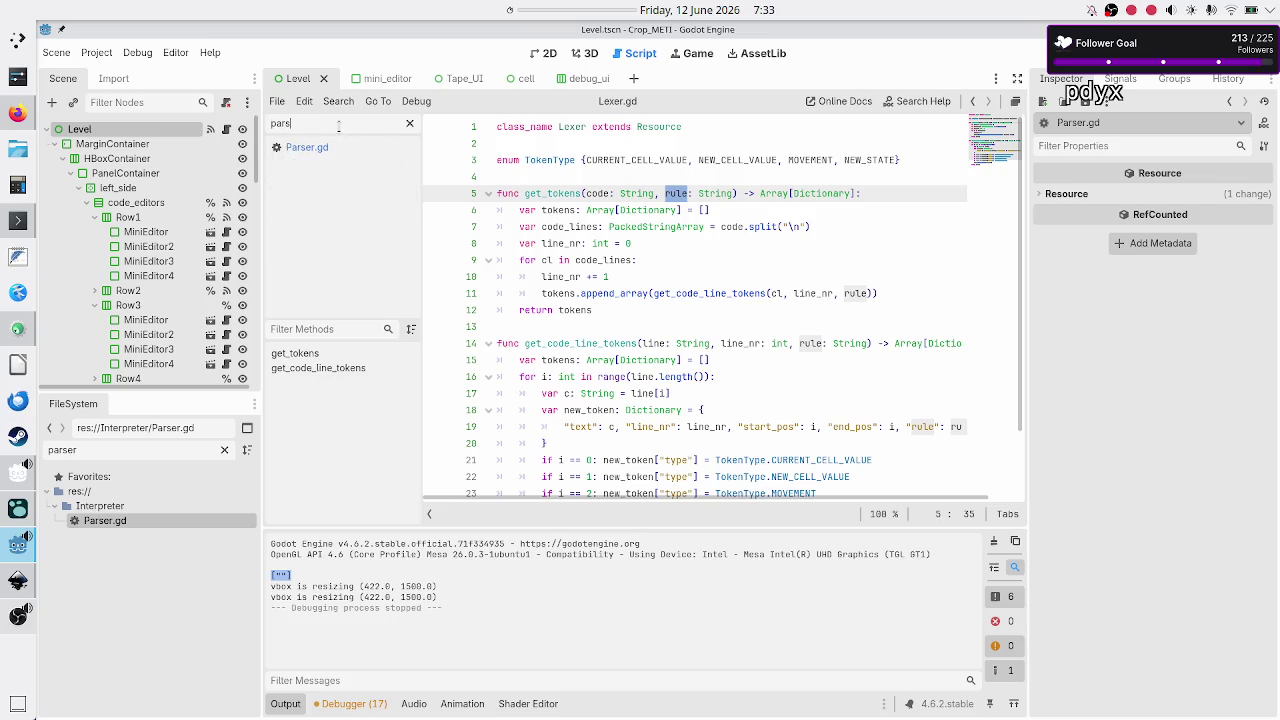
left_click(332, 150)
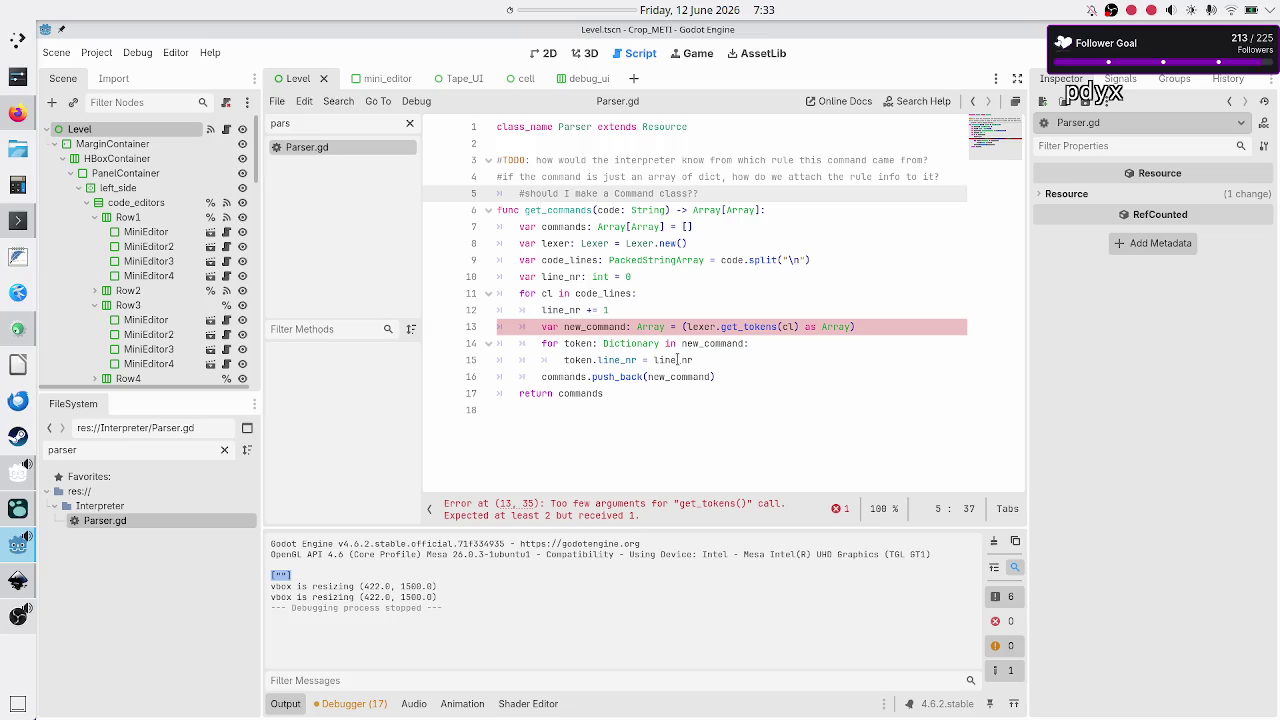
Select the line 3 TODO phrase asking which rule a command came from
mouse_move(678, 360)
left_click_drag(637, 160, 821, 163)
left_click_drag(813, 160, 822, 160)
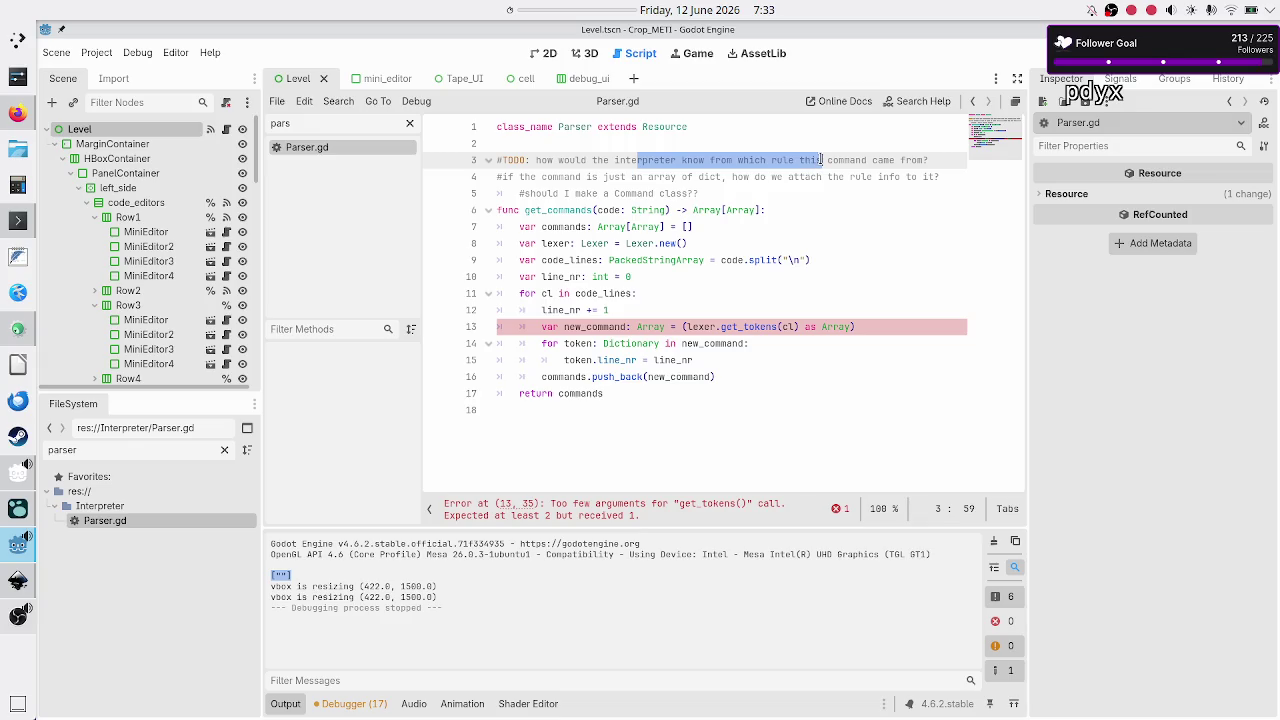
left_click_drag(918, 160, 644, 160)
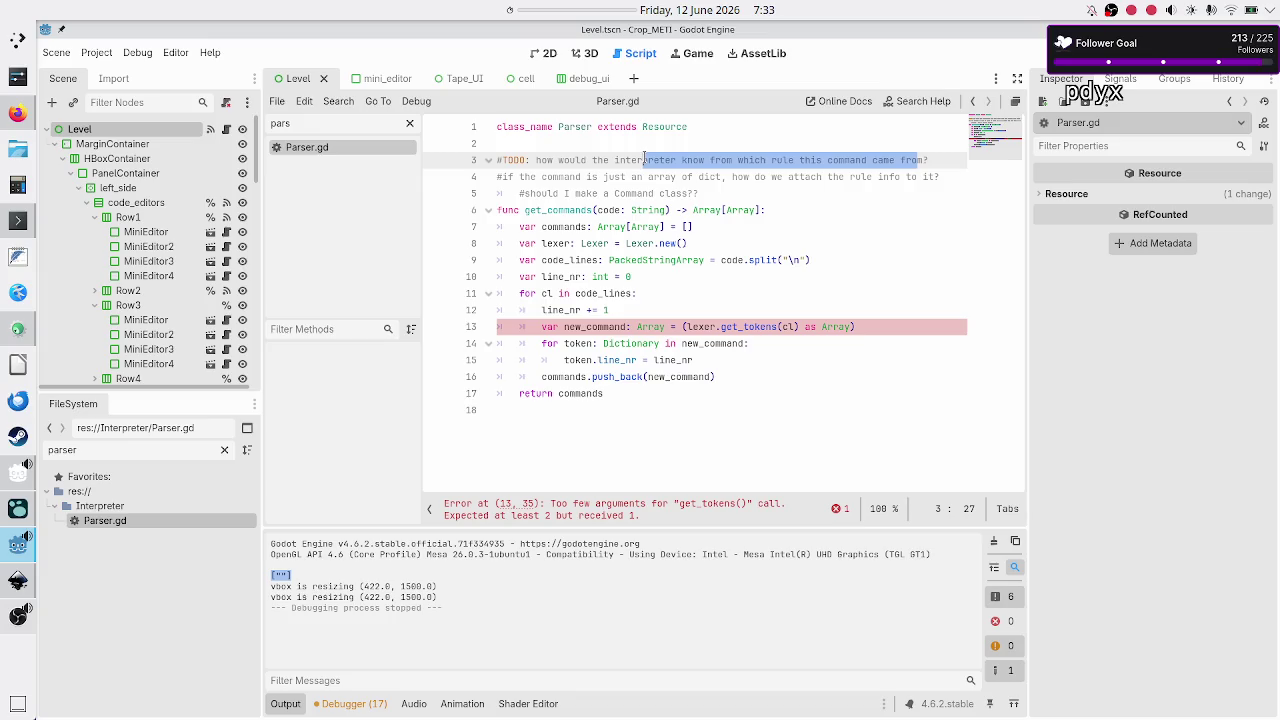
left_click(578, 176)
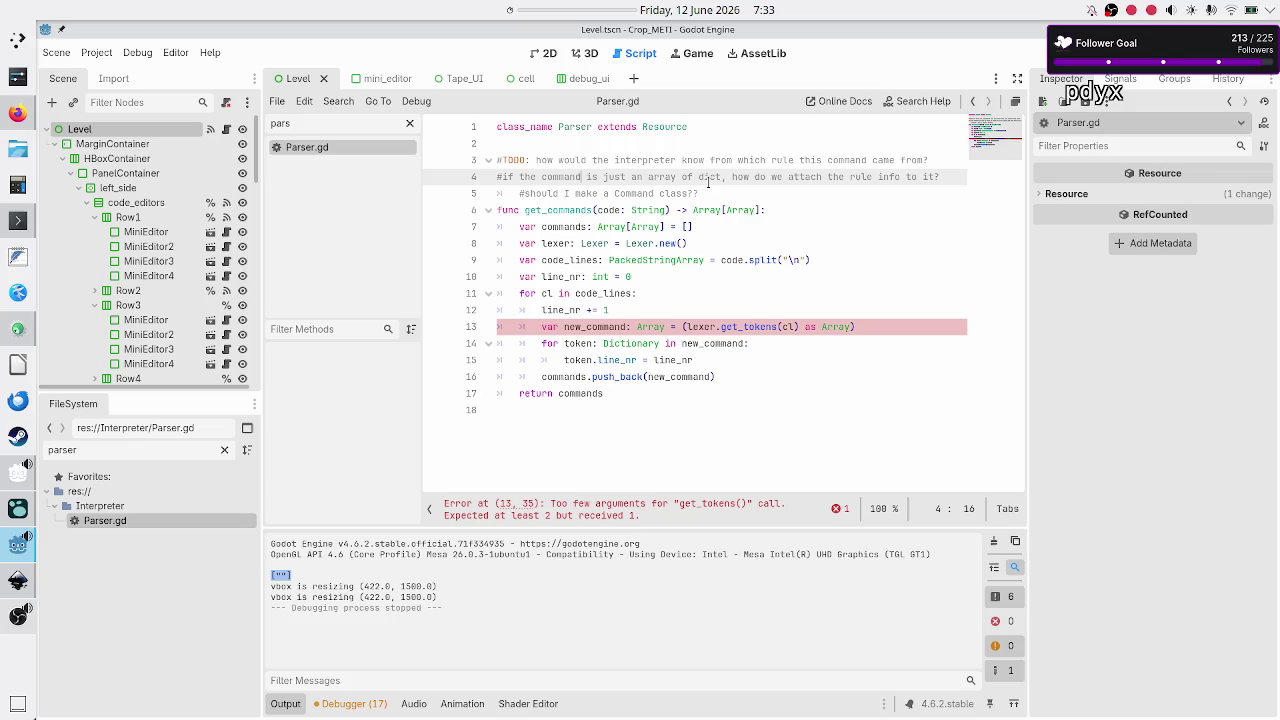
Highlight 'an array of dict' on line 4, then filter the script list to 'lexer'
left_click_drag(719, 176, 631, 176)
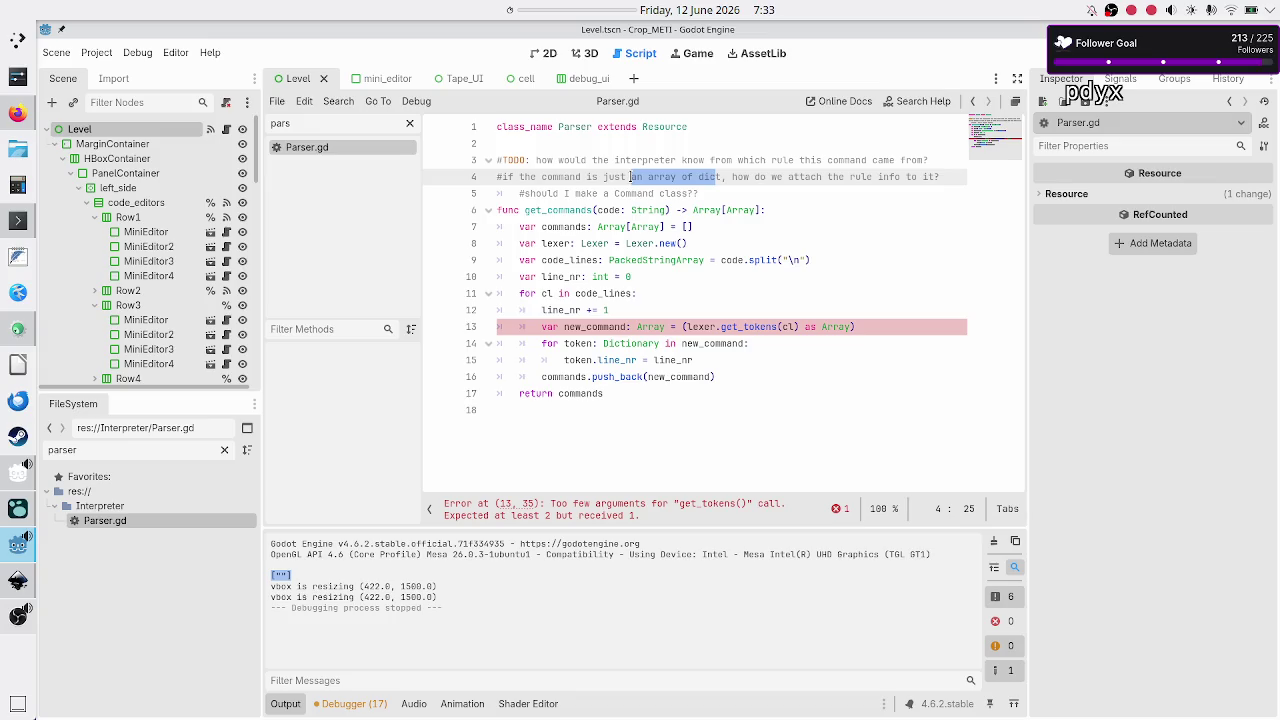
double_click(622, 180)
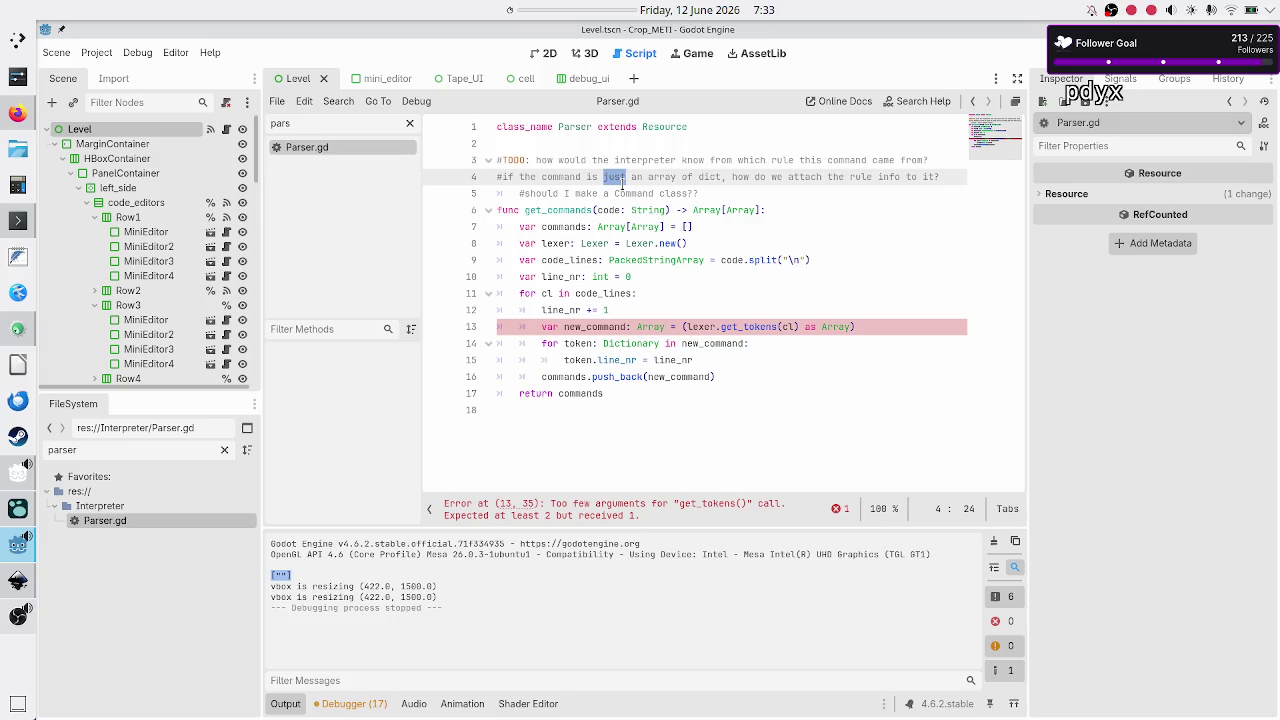
double_click(706, 178)
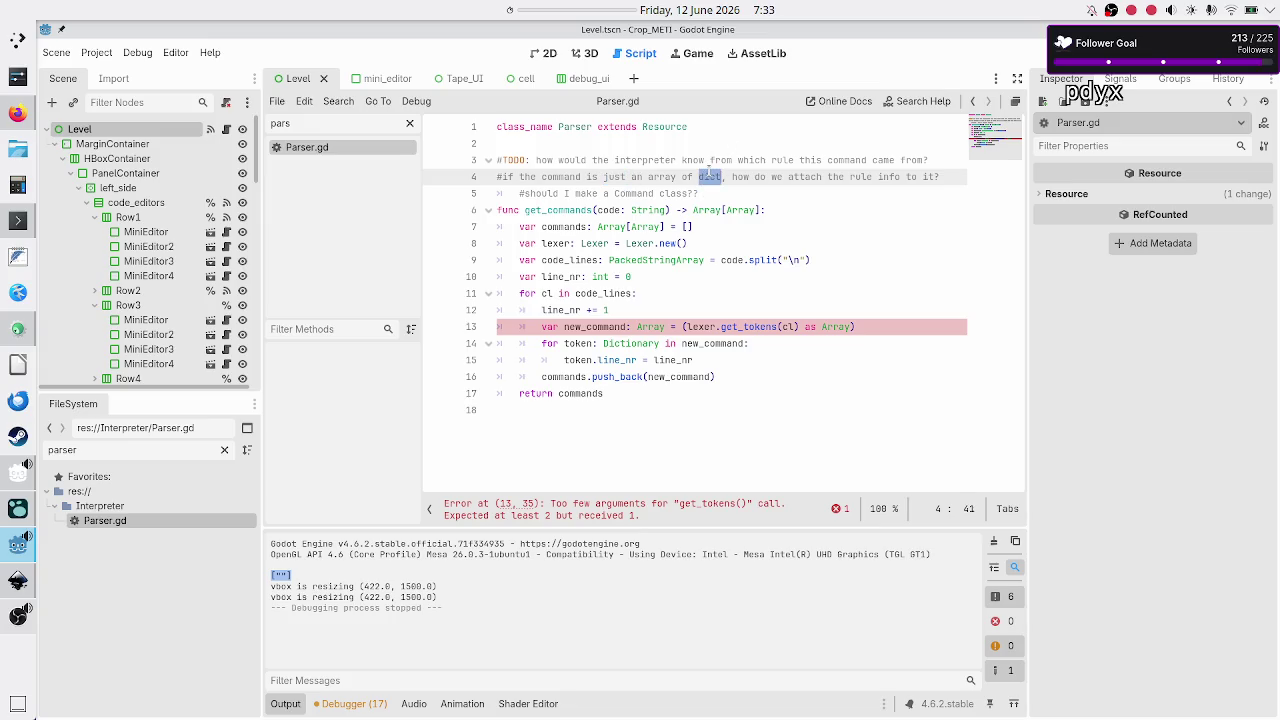
mouse_move(644, 166)
left_mouse_down()
mouse_move(940, 177)
mouse_move(716, 177)
left_mouse_up()
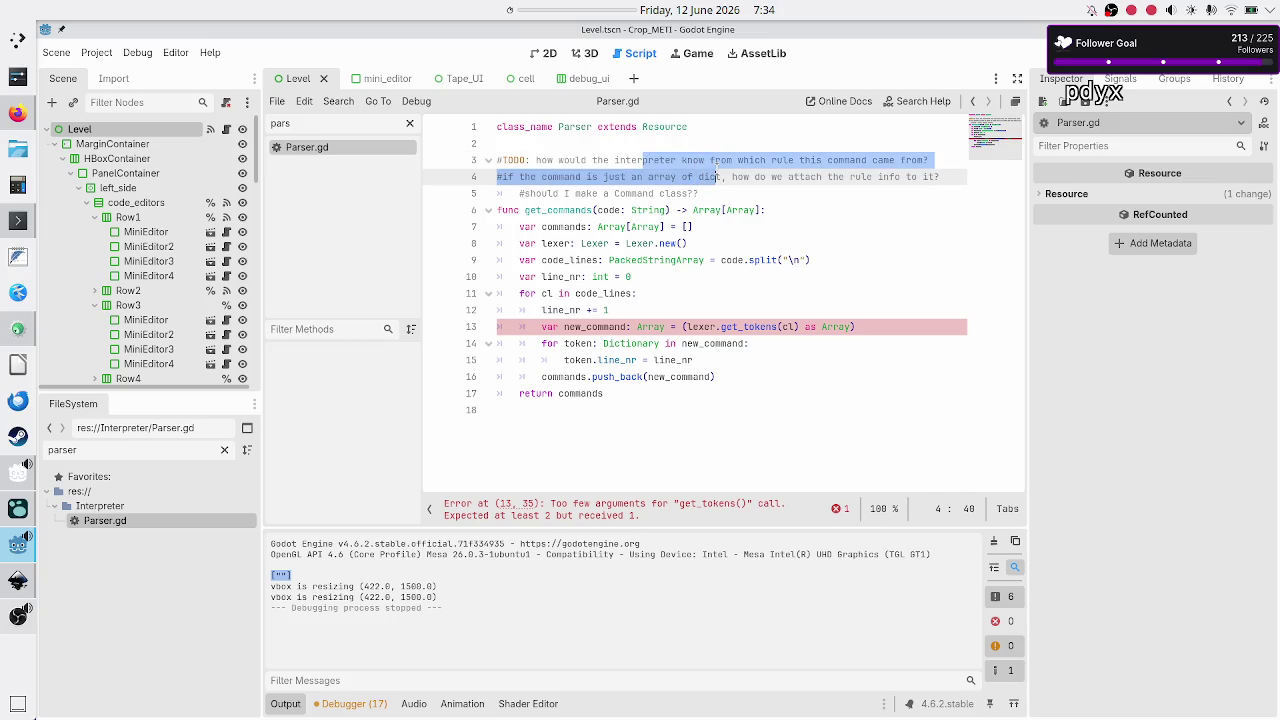
left_click(860, 162)
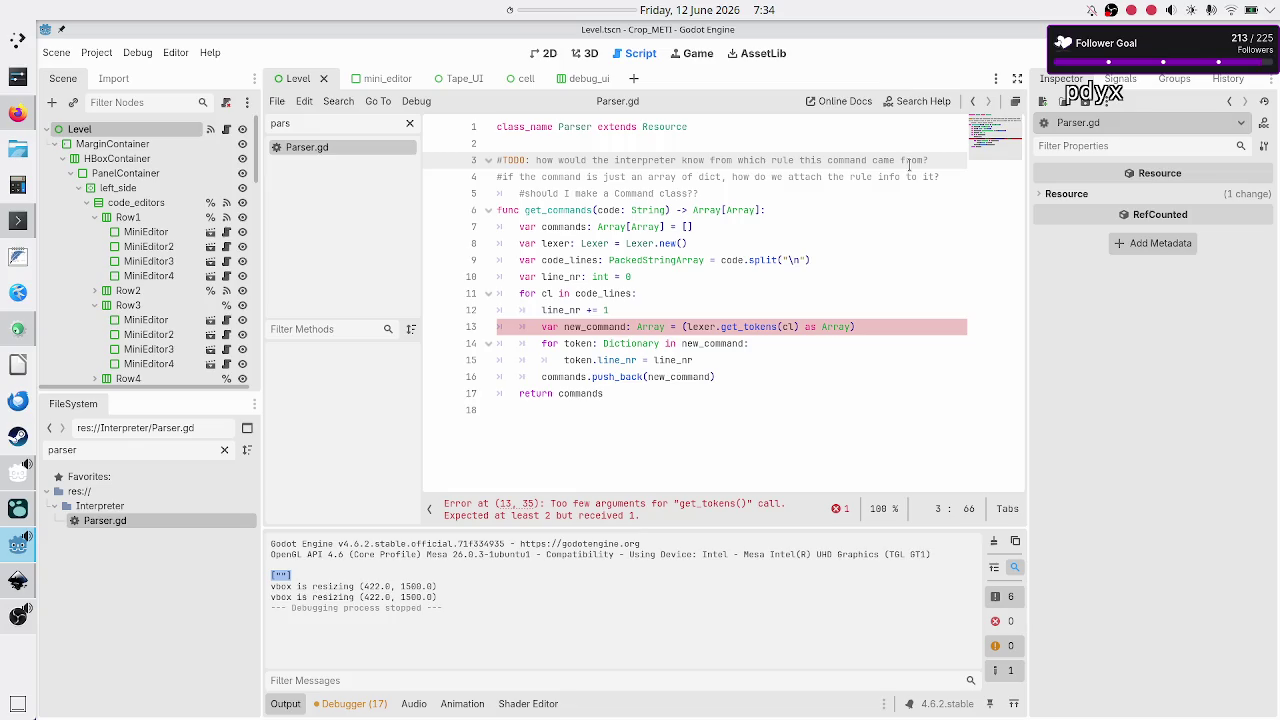
left_click(872, 178)
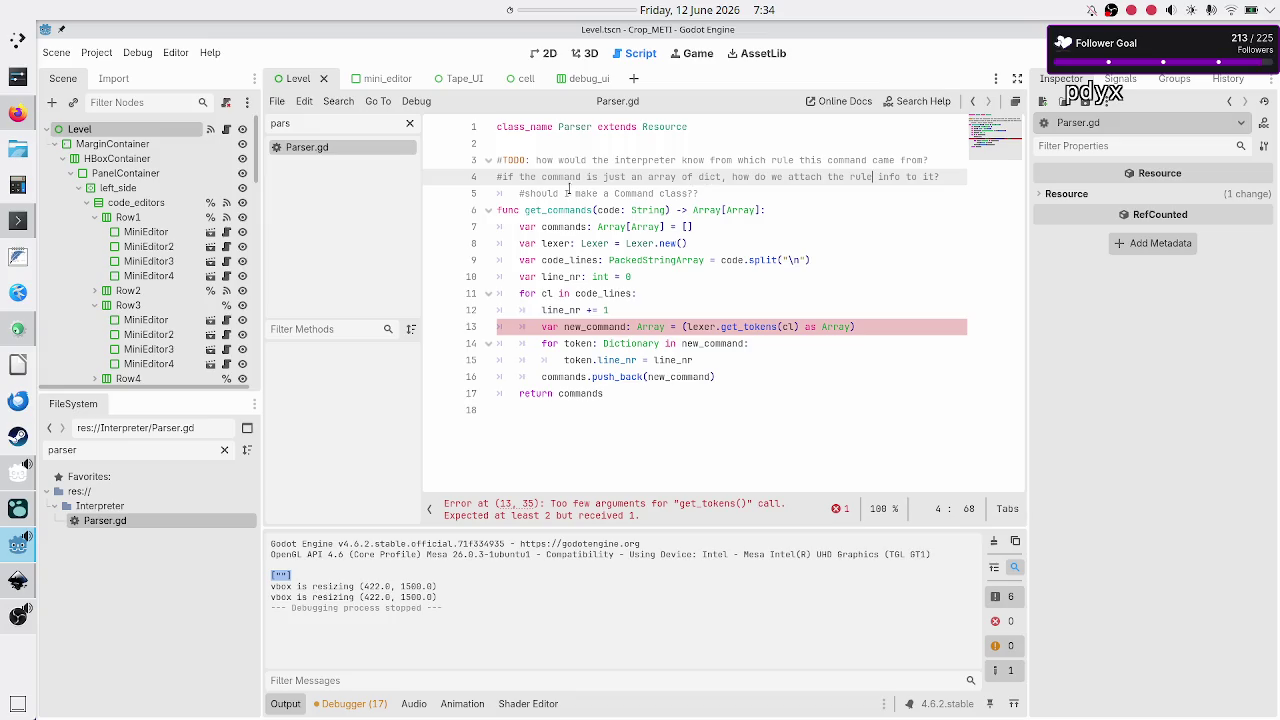
double_click(345, 127)
type("lexer")
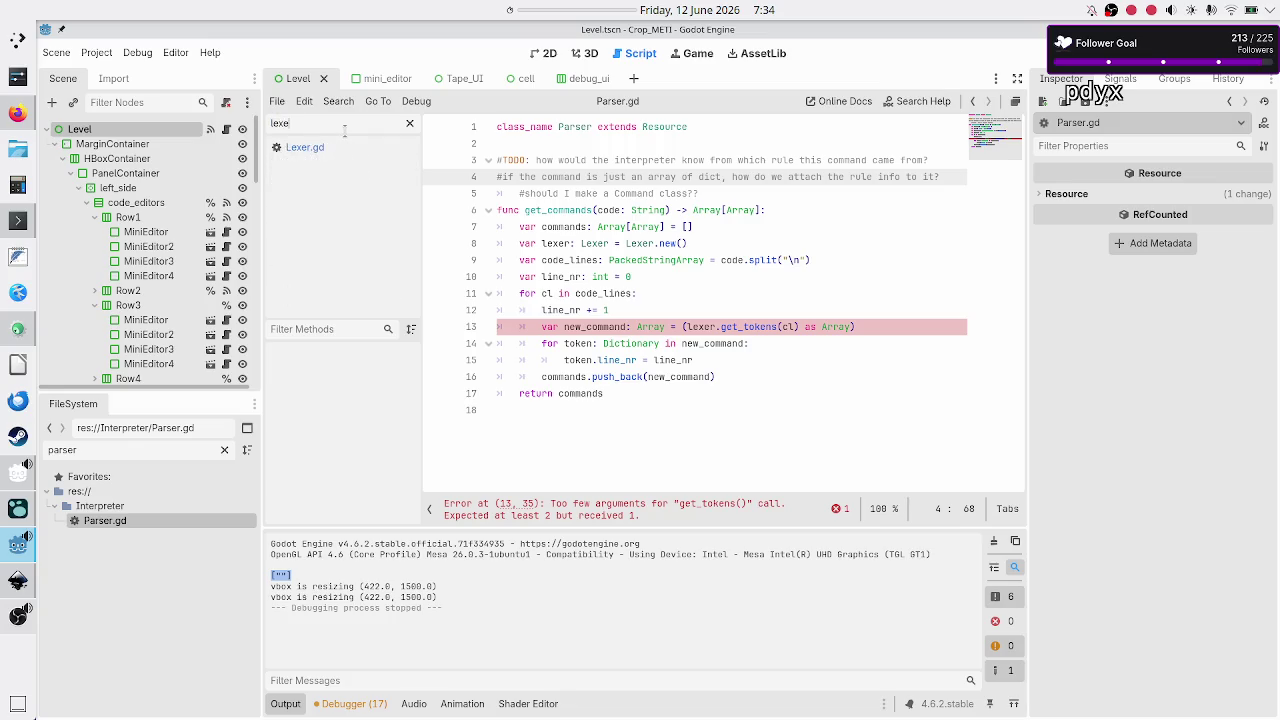
Reopen Lexer.gd, compare with the Inkscape UI concept, and inspect get_tokens' rule parameter
left_click(280, 150)
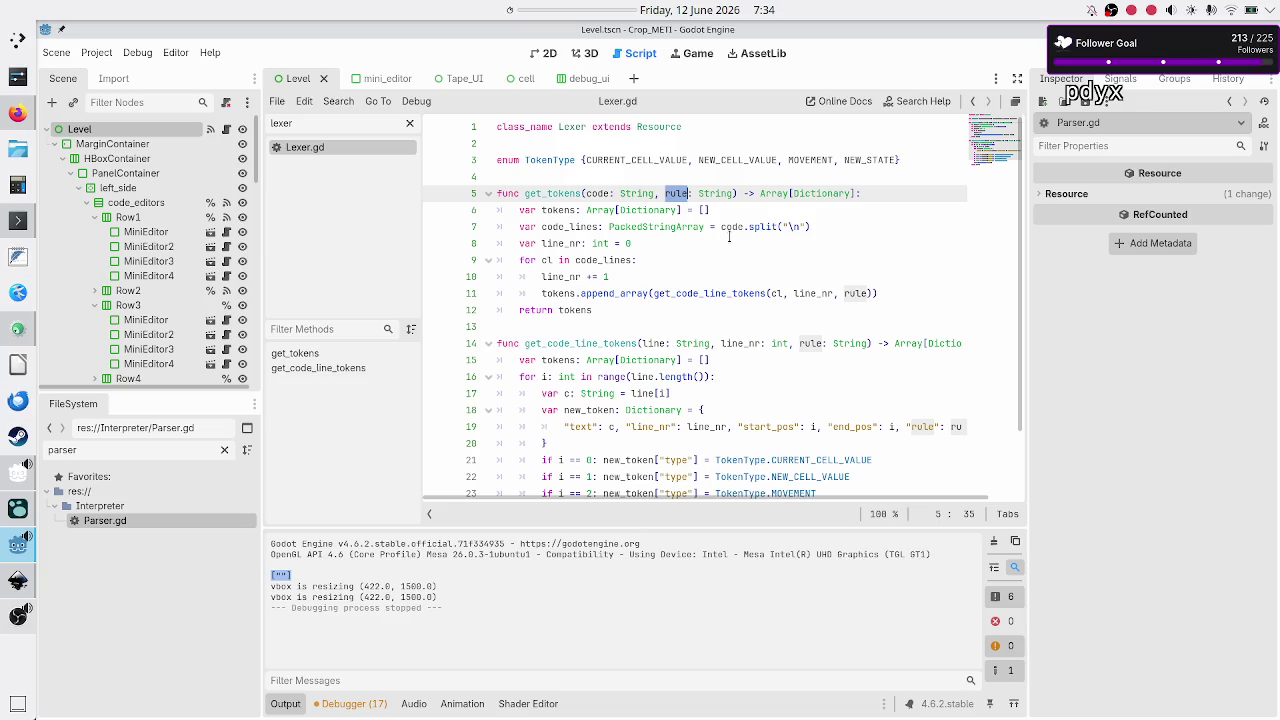
key("alt+Tab")
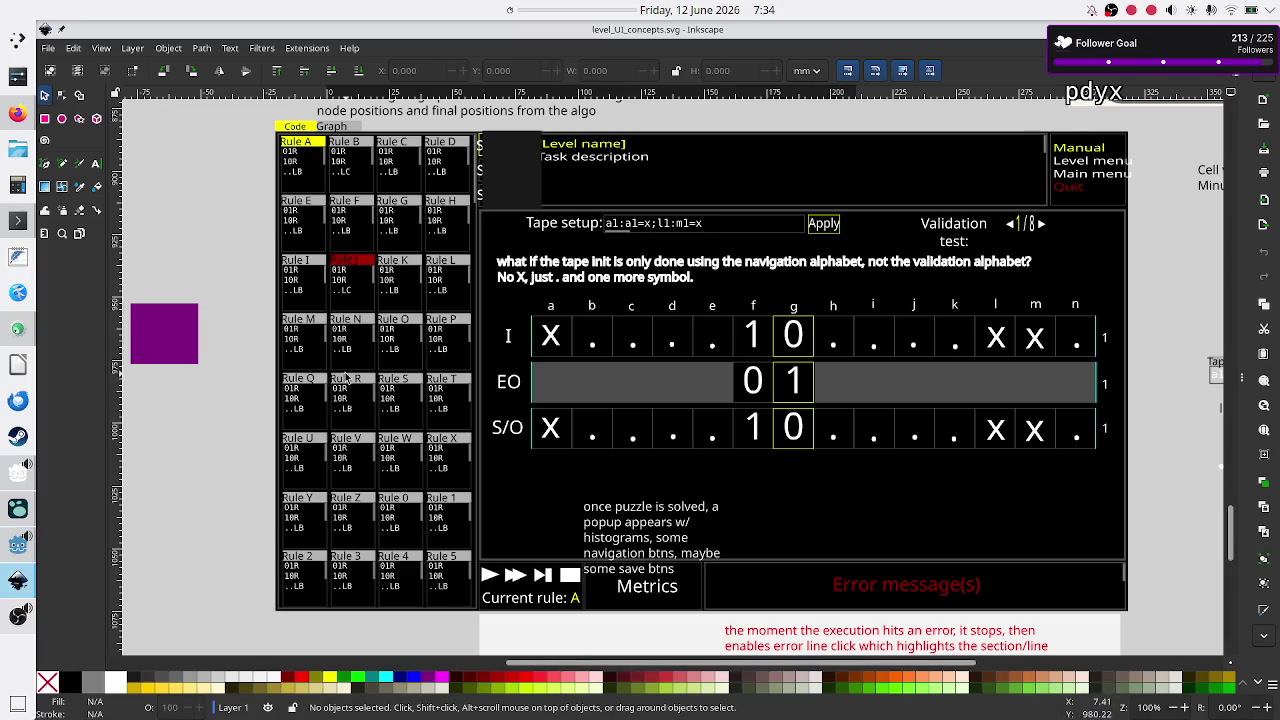
key("alt")
key("alt+Tab")
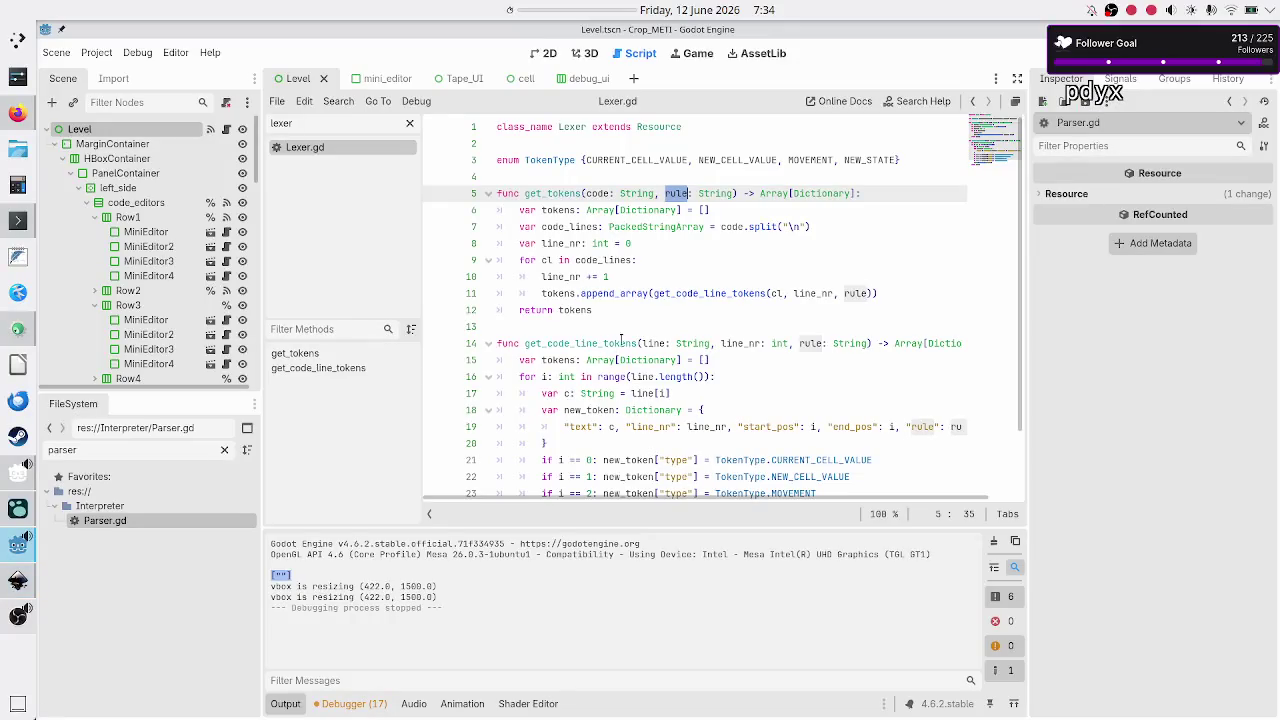
double_click(543, 194)
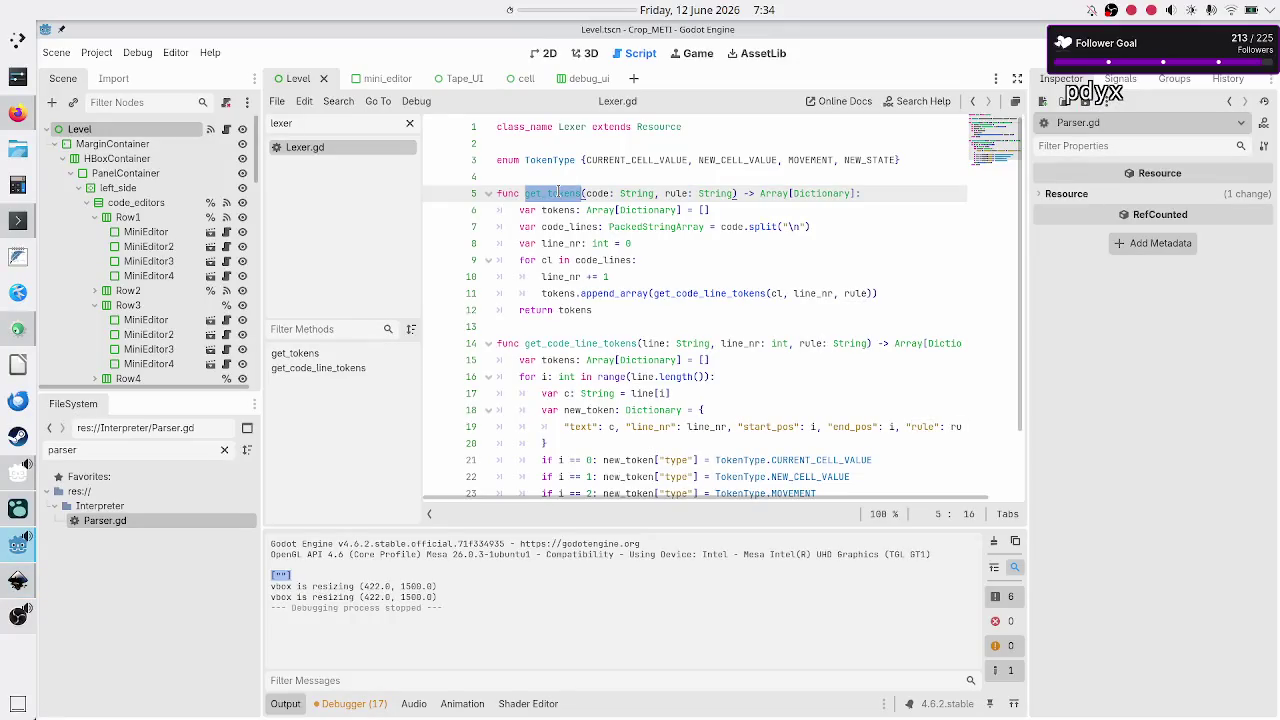
double_click(677, 193)
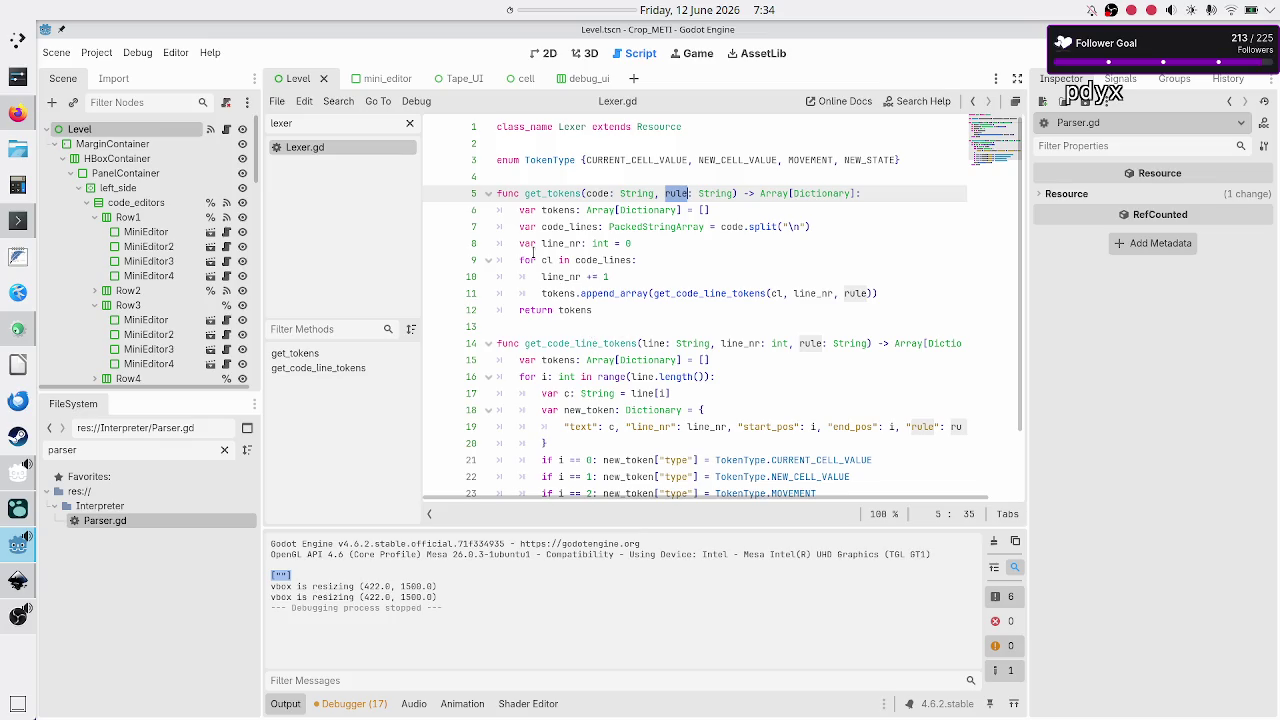
left_click(317, 128)
key("ctrl+a")
Open Parser.gd via the 'par' filter and delete its TODO comment lines at the top
type("par")
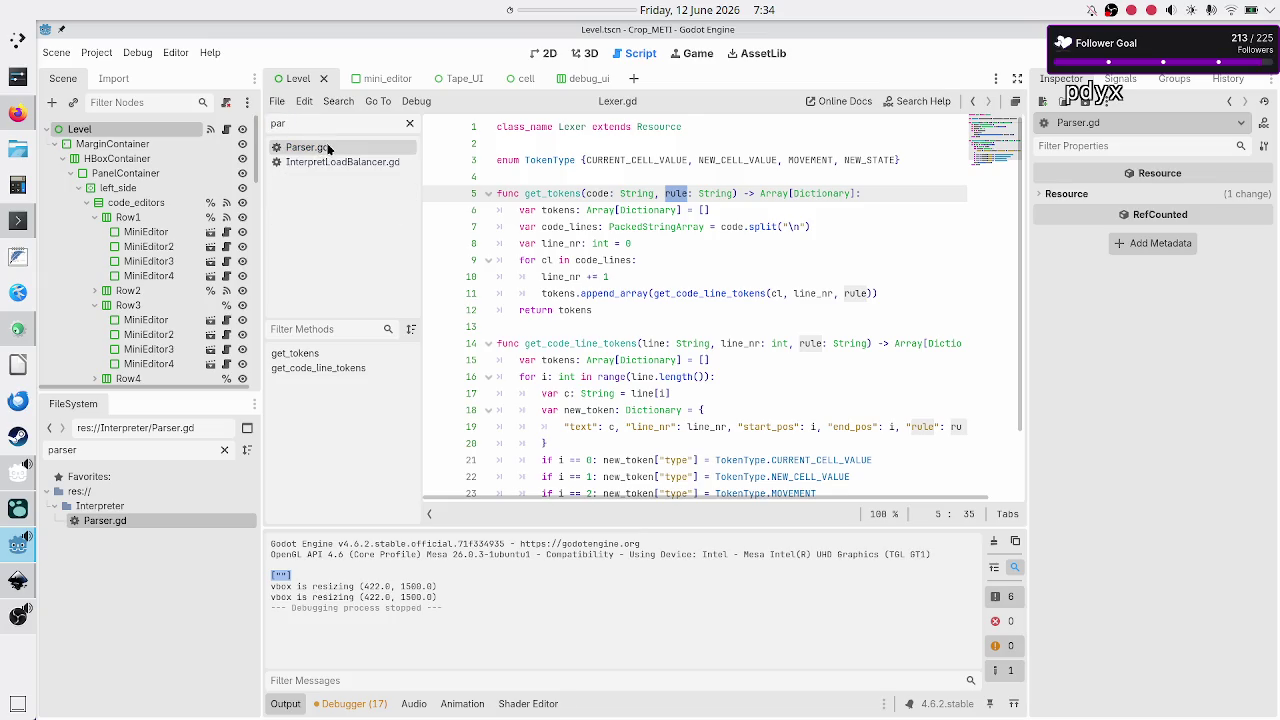
left_click(328, 148)
left_click(842, 141)
key("Down")
key("Down")
key("shift+Down")
key("shift+Down")
key("shift+Left")
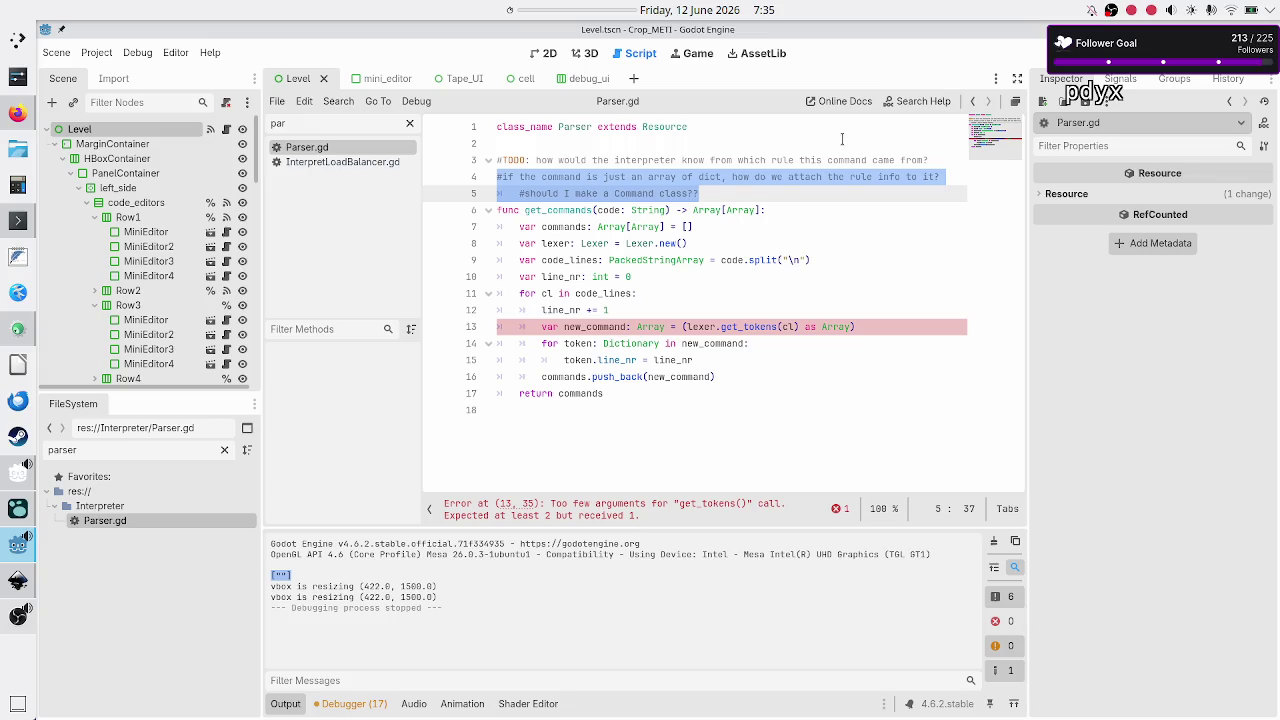
key("BackSpace")
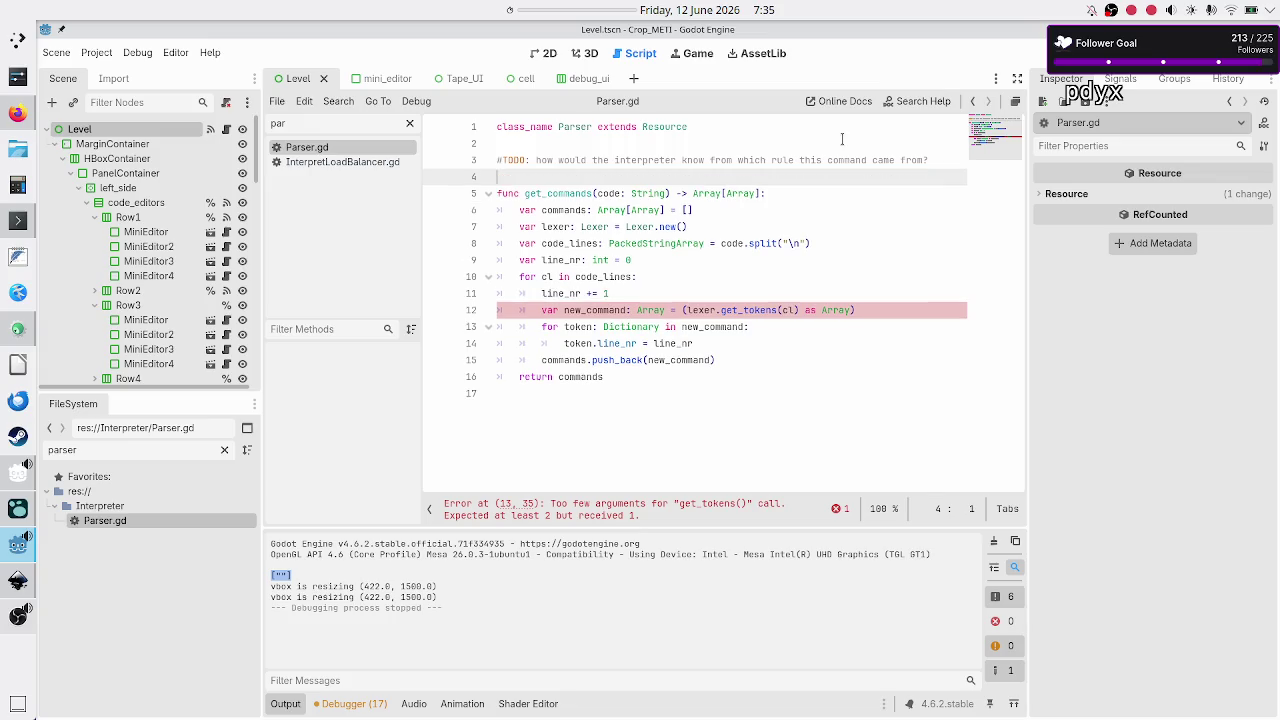
key("BackSpace")
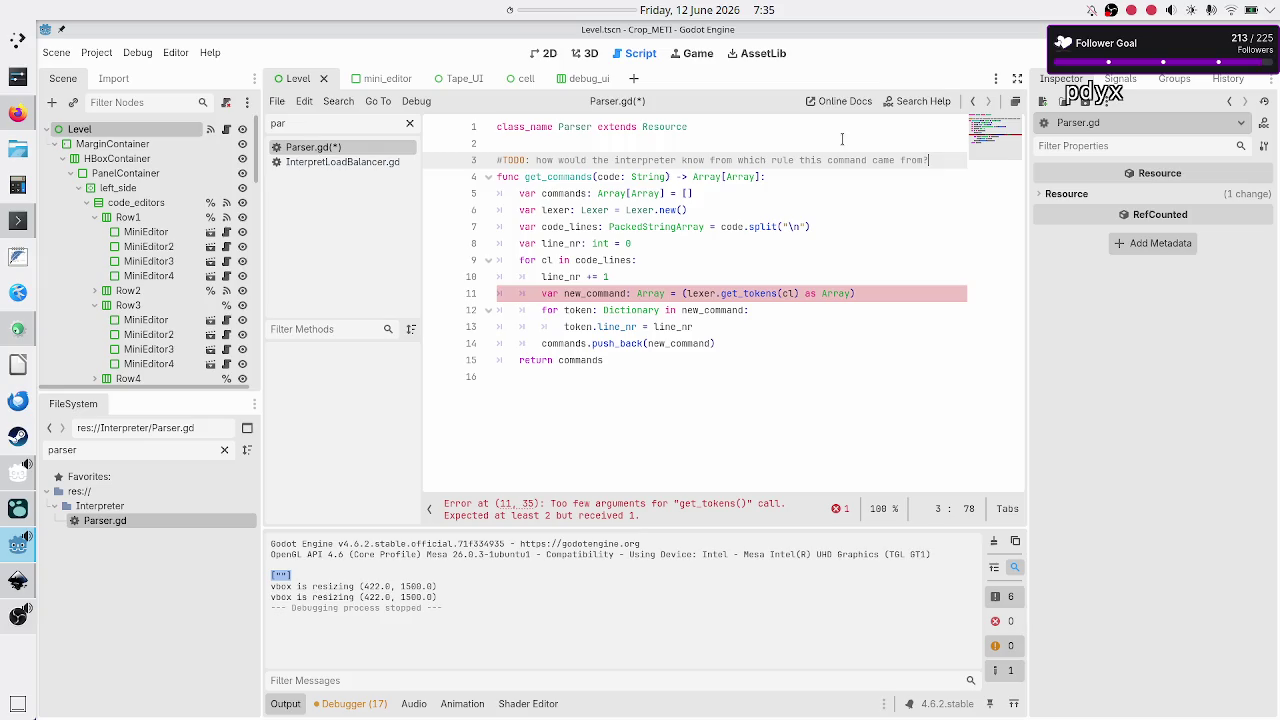
key("Home")
key("shift+Down")
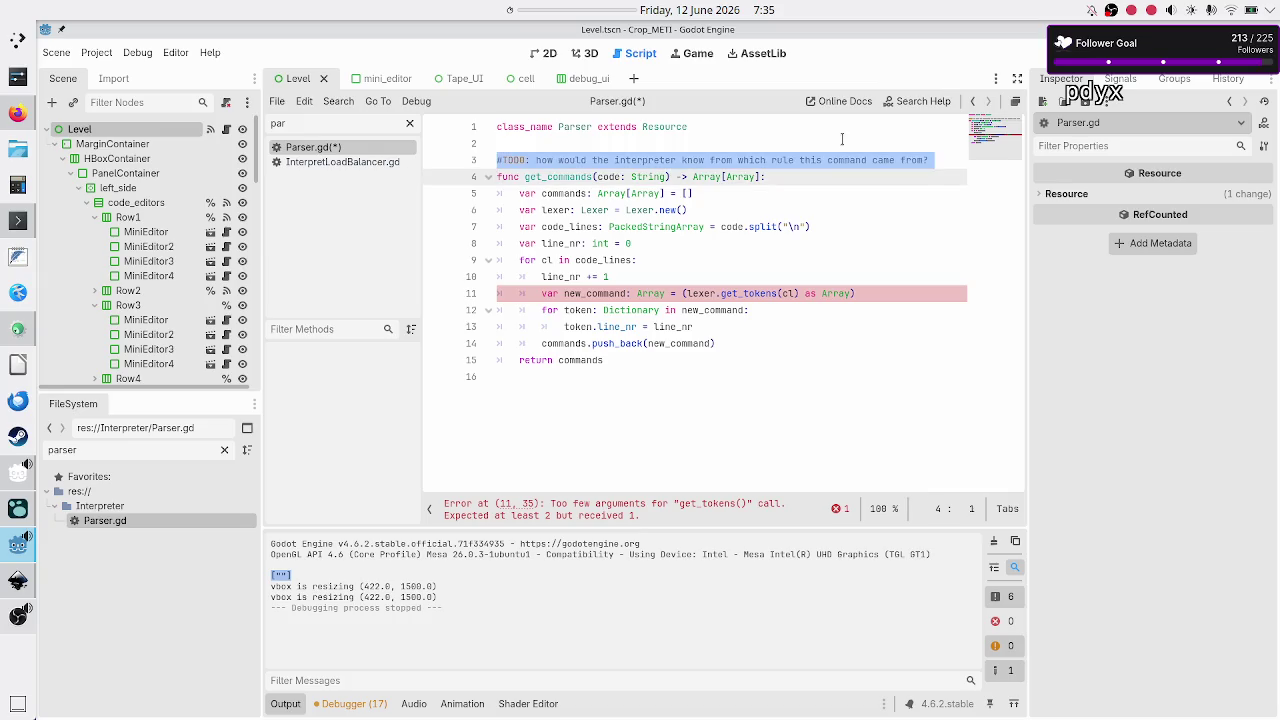
key("shift+Left")
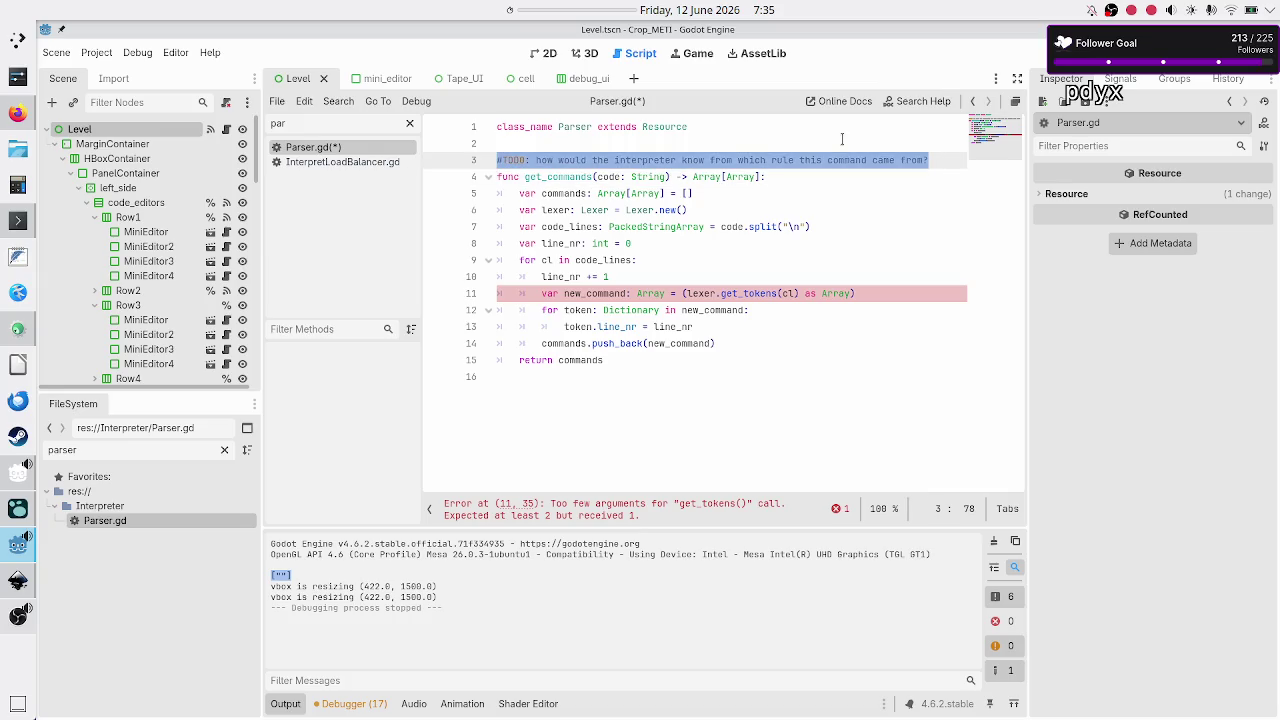
key("BackSpace")
key("BackSpace")
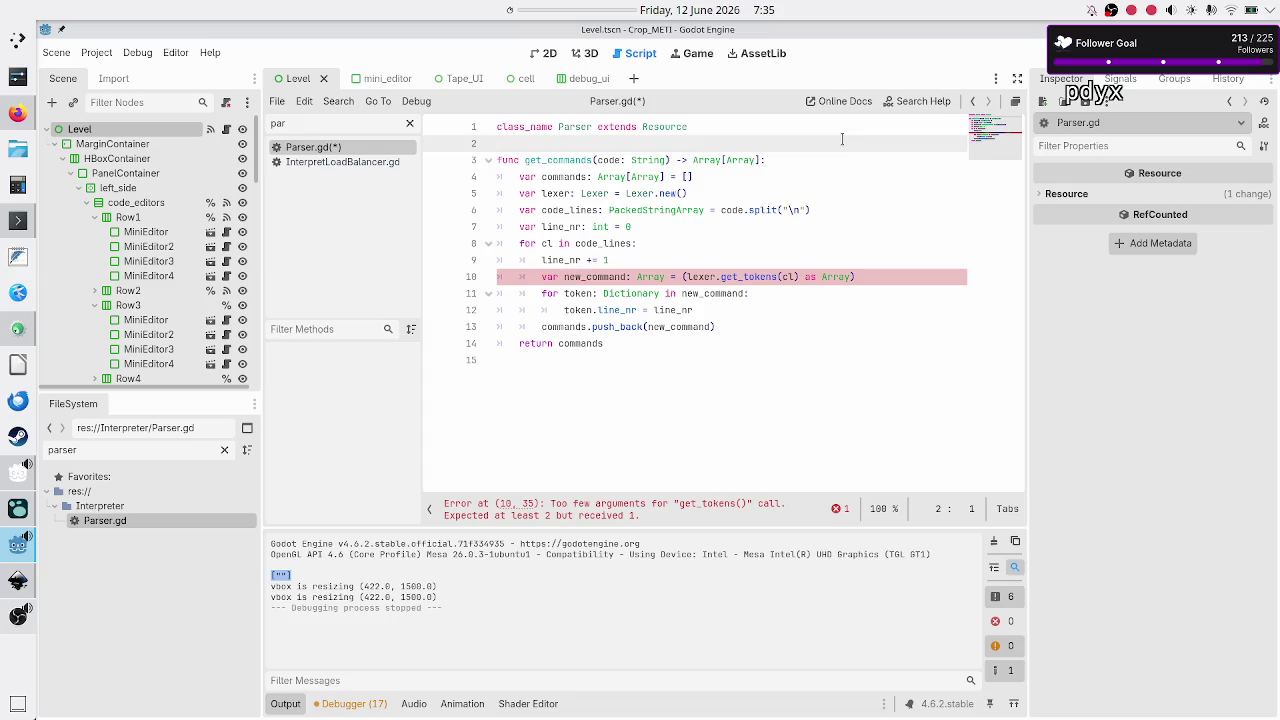
Select the get_commands function name on line 3
key("Down")
key("Right")
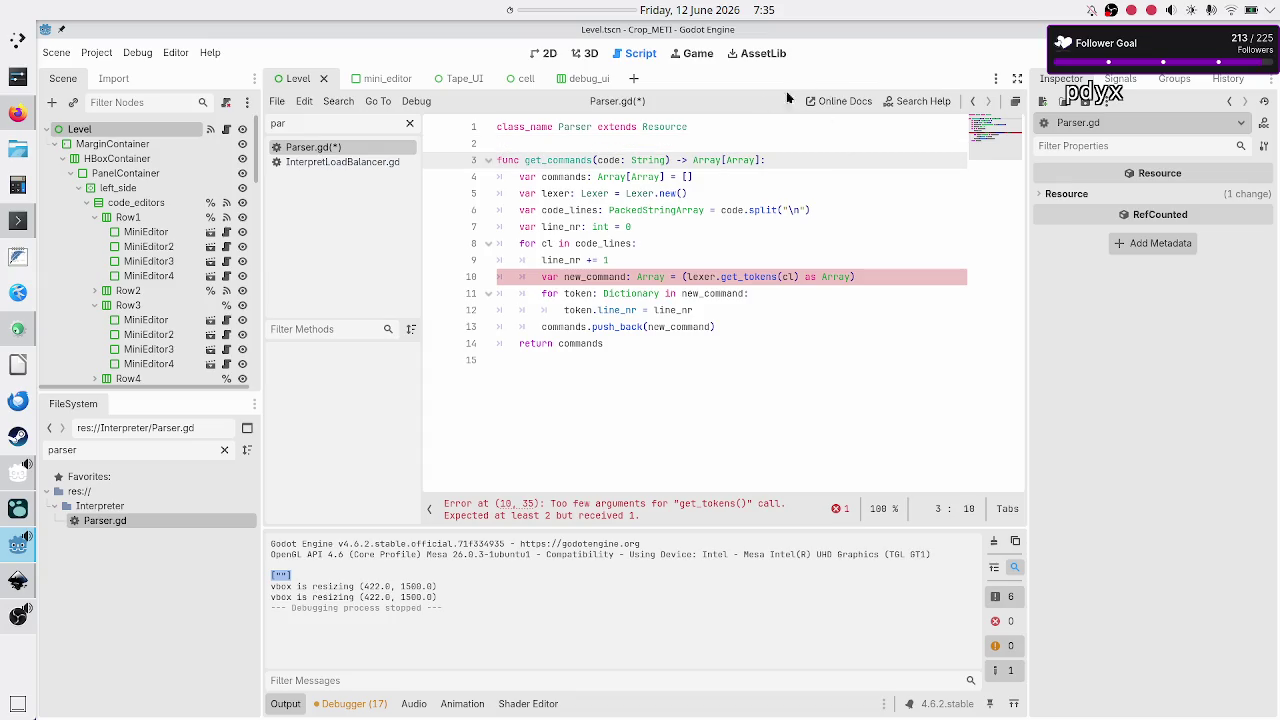
left_click(548, 160)
double_click(548, 160)
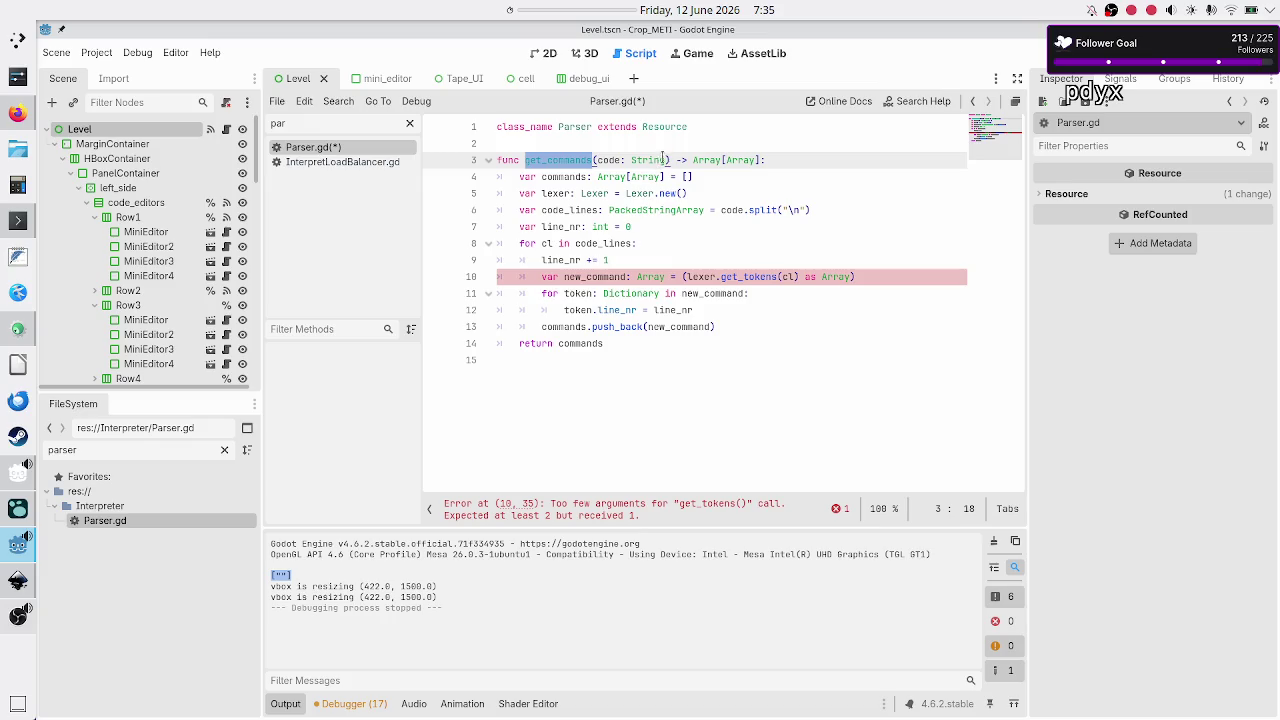
left_click(337, 101)
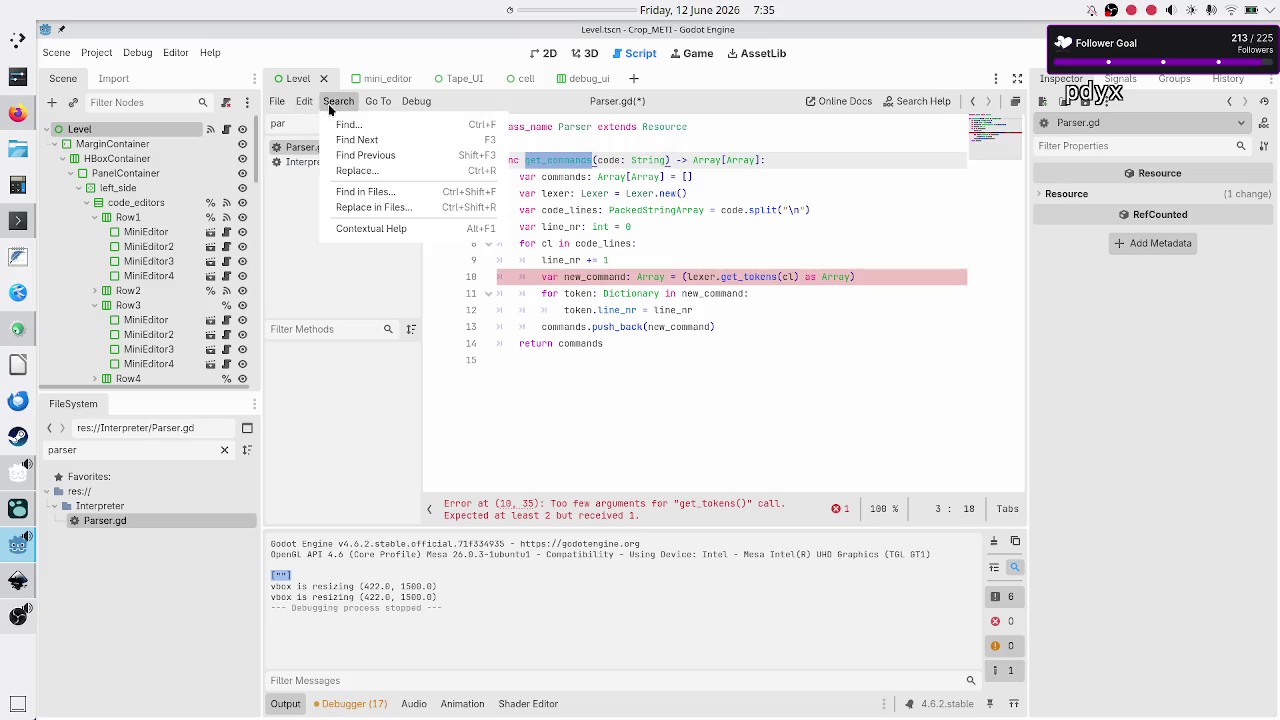
Search the project for get_commands (4 matches) and open Global.gd's commented call on line 19
left_click(369, 192)
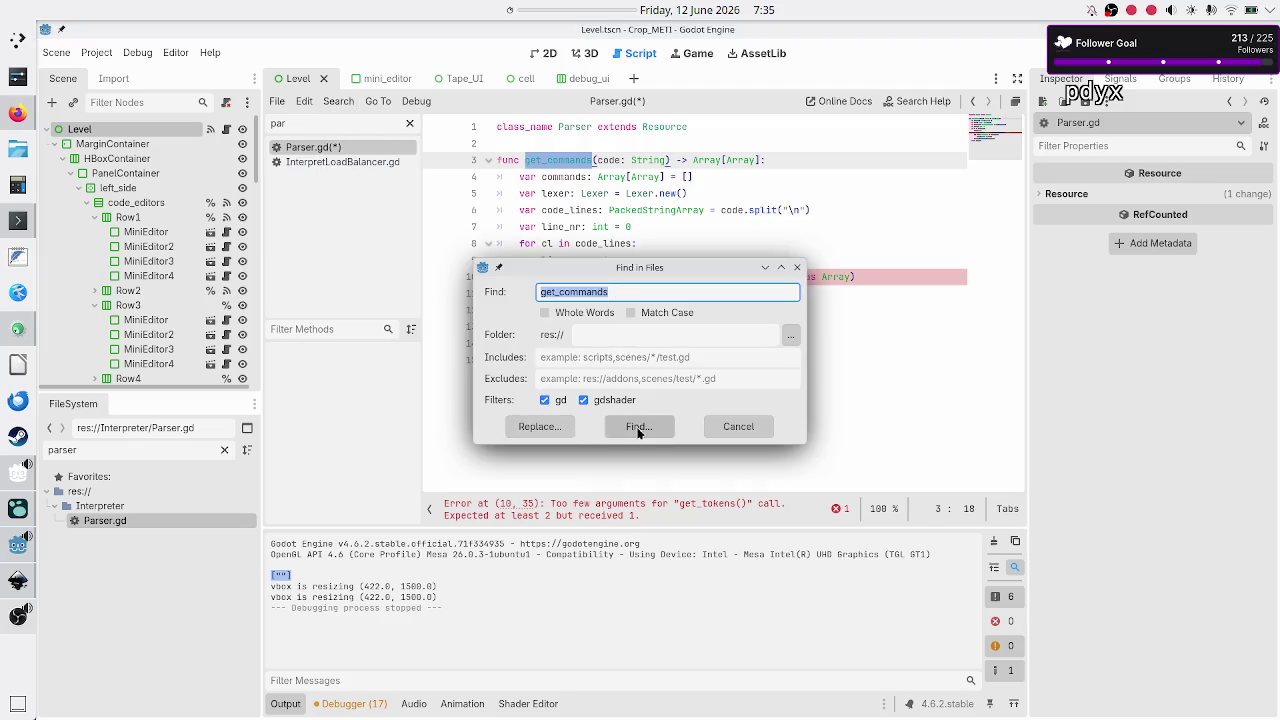
left_click(639, 427)
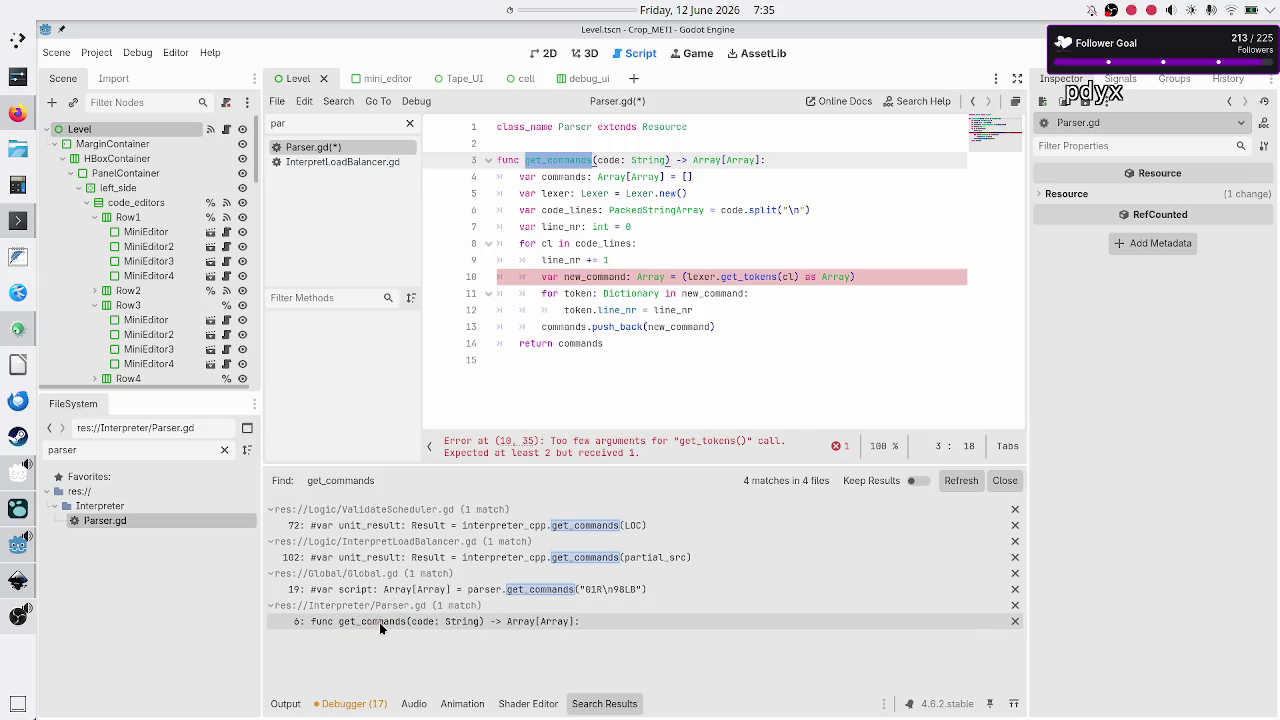
left_click(420, 590)
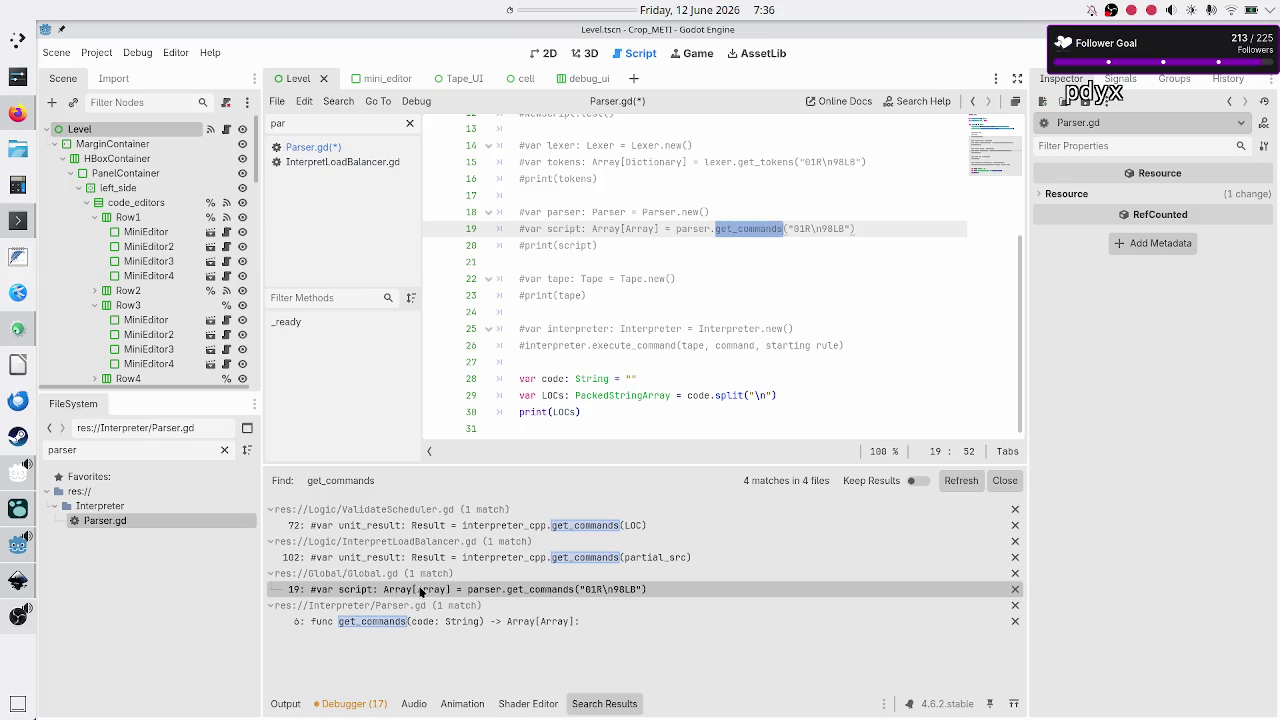
Add an empty-string argument to the commented get_commands call on Global.gd line 19 and save
left_click(851, 229)
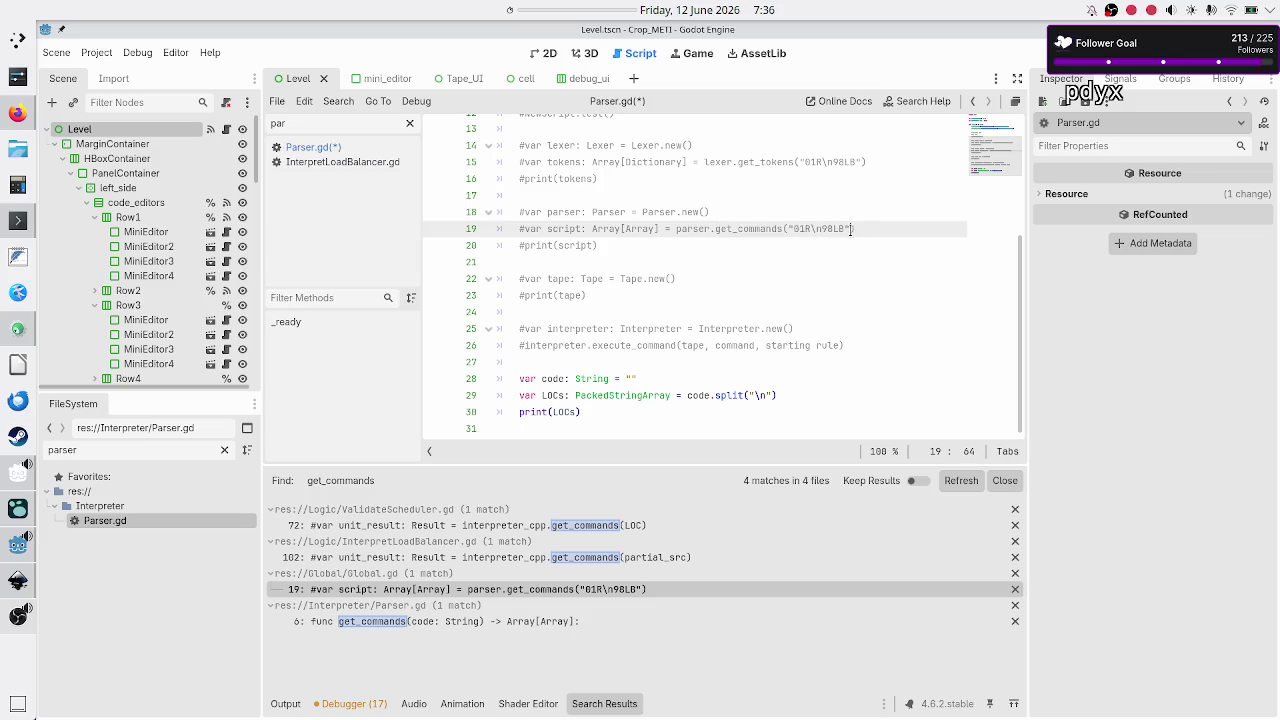
type(", \"\"")
type("A")
key("ctrl+s")
Review the get_commands callers in InterpretLoadBalancer.gd and ValidateScheduler.gd, then Parser.gd's definition
left_click(391, 560)
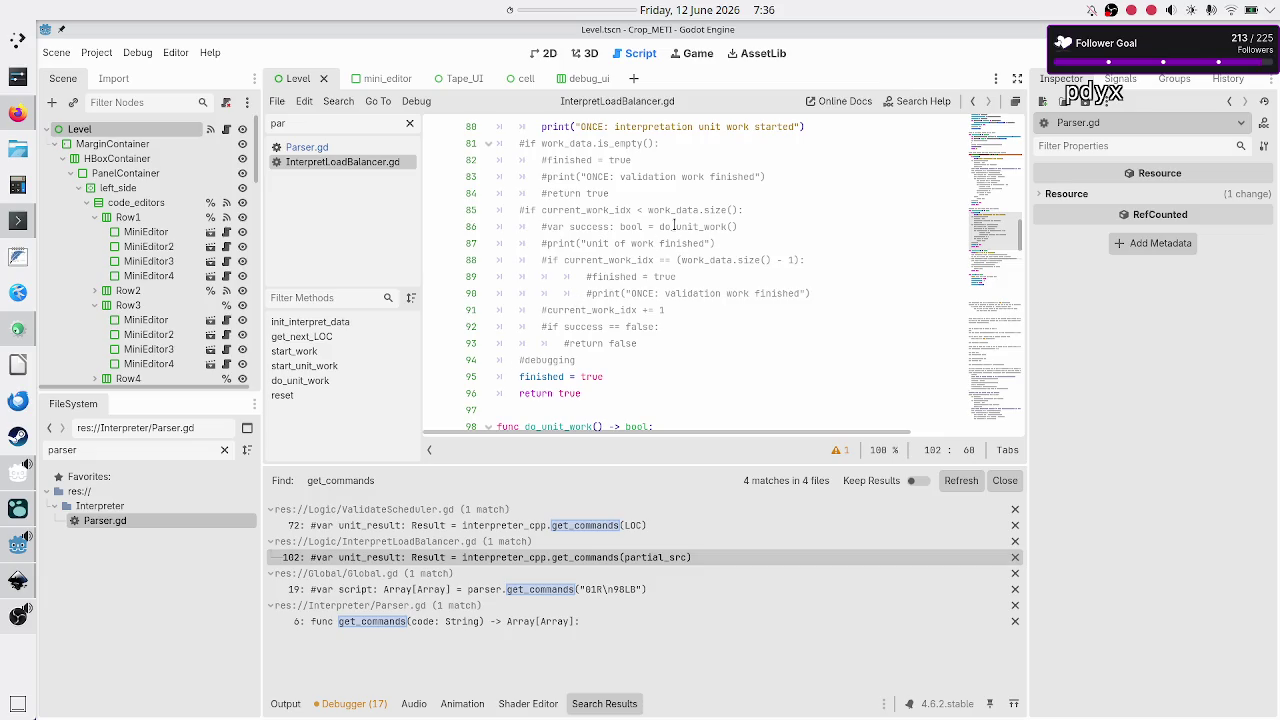
scroll(674, 226, "down", 2)
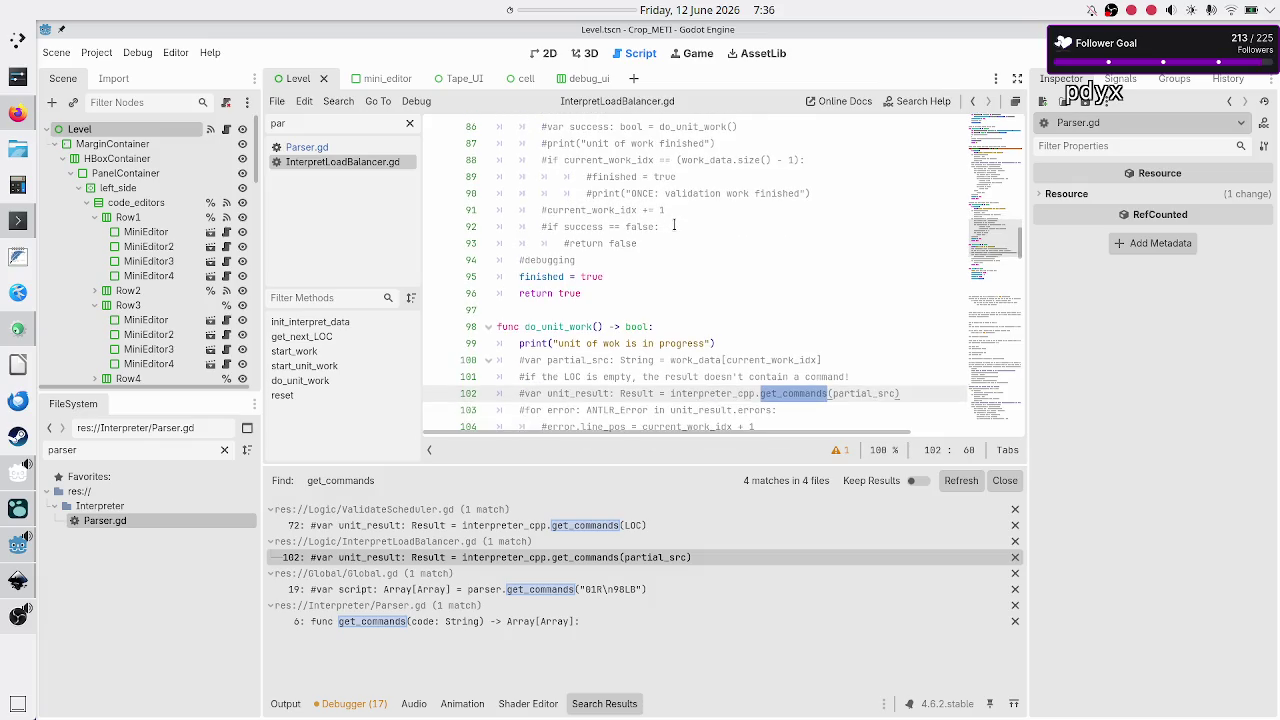
scroll(674, 226, "down", 2)
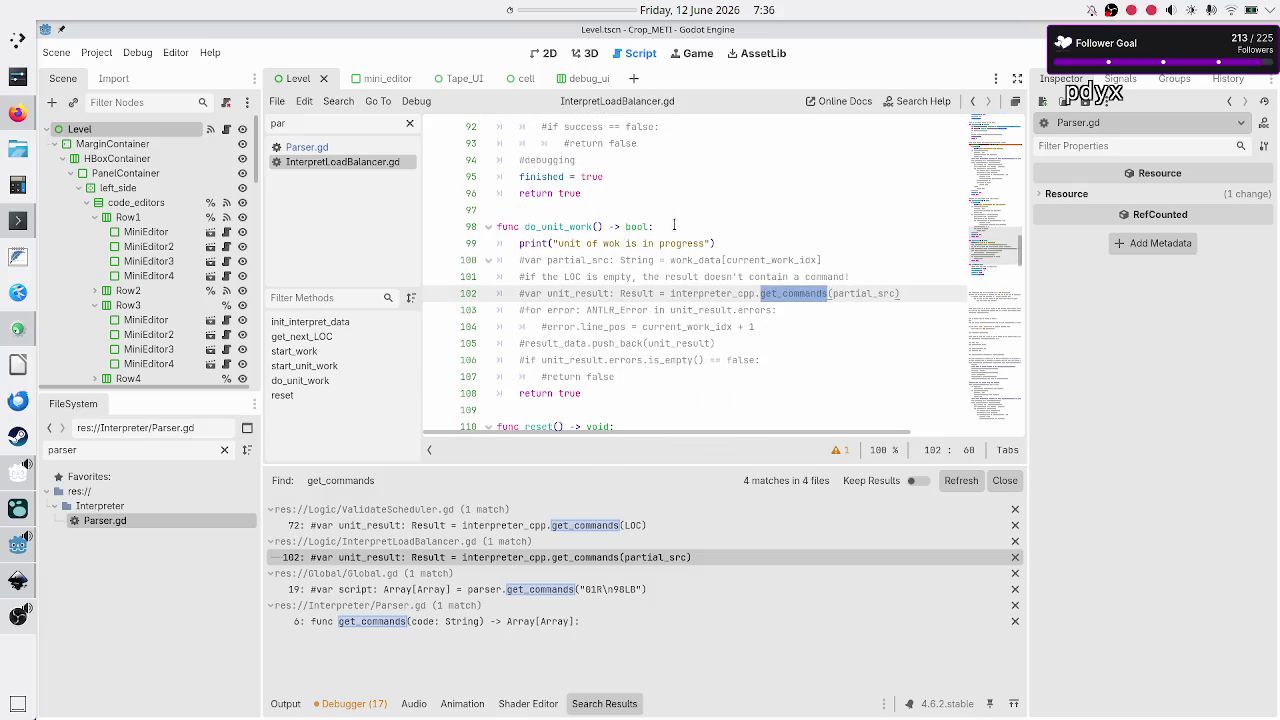
left_click(466, 526)
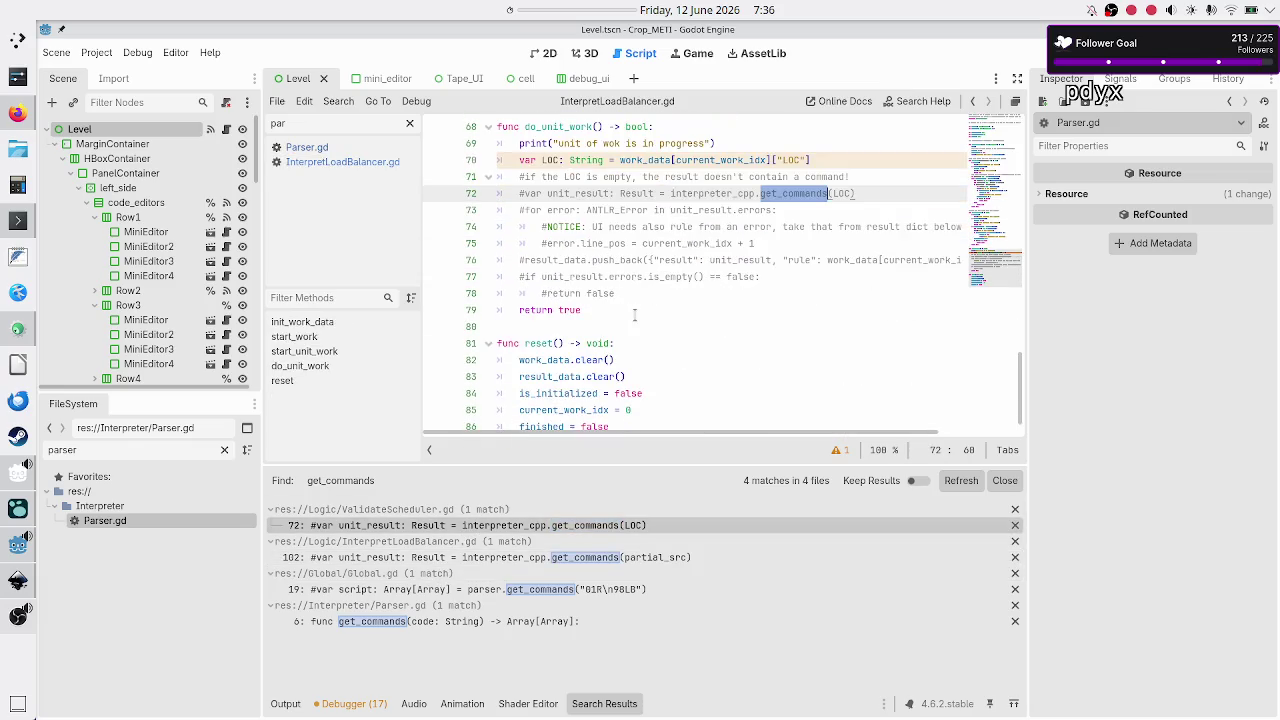
scroll(634, 315, "up", 4)
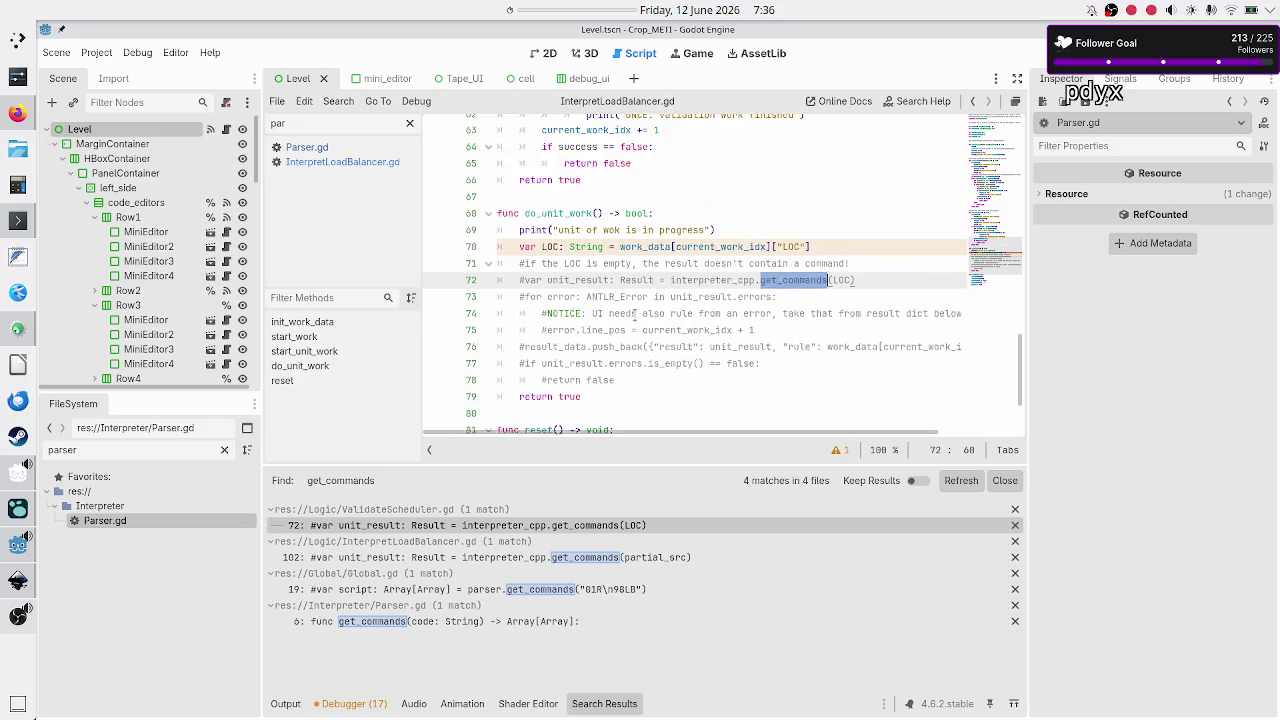
scroll(634, 315, "down", 2)
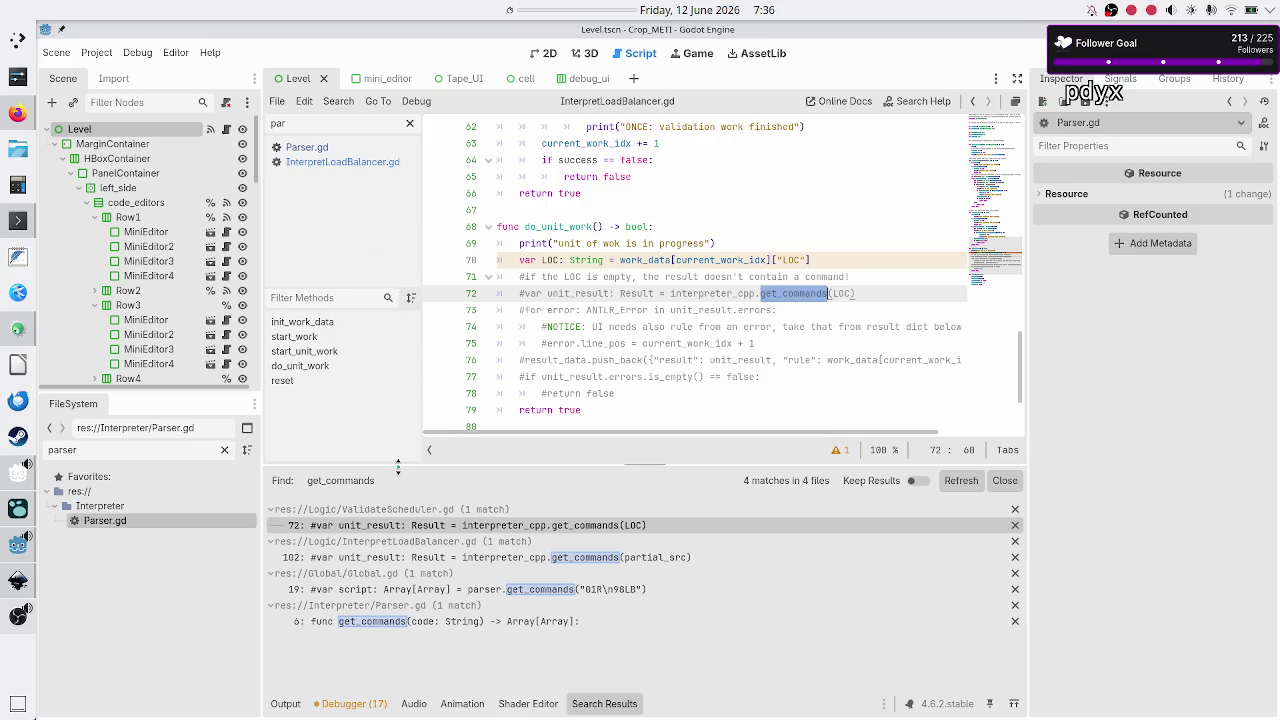
left_click(407, 622)
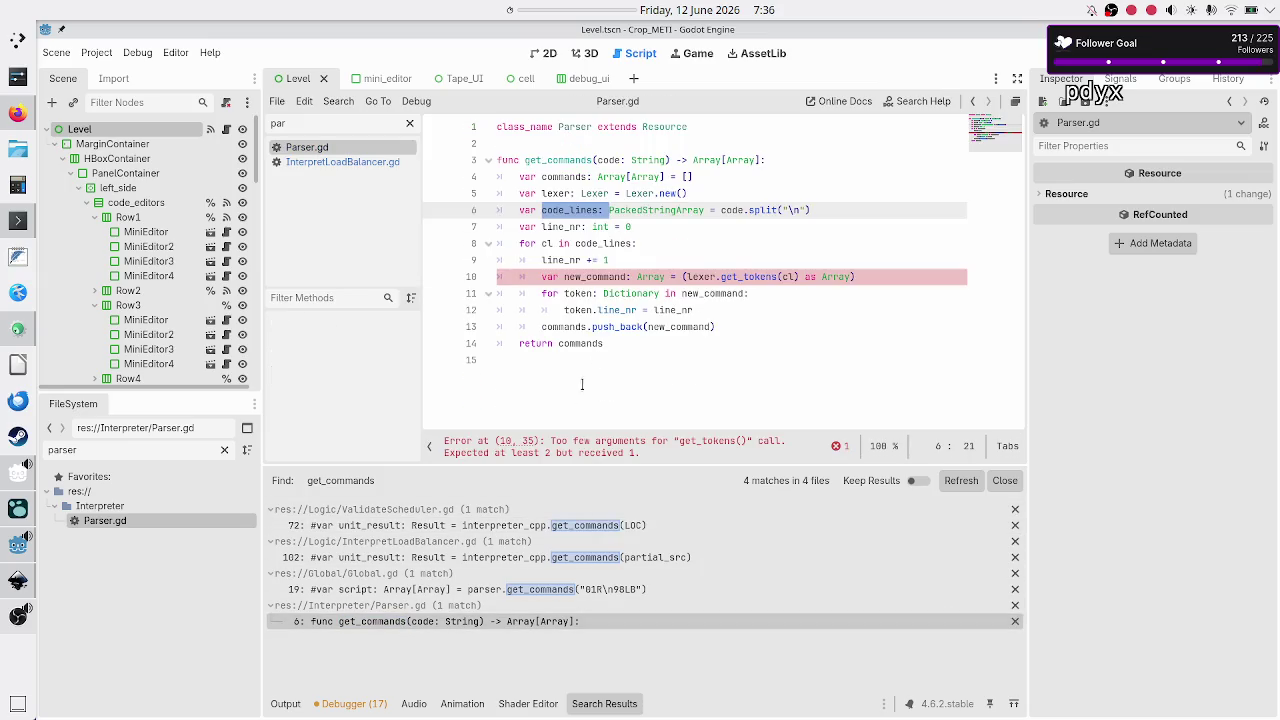
Add a rule: String parameter after code: String in get_commands on line 3
left_click(668, 160)
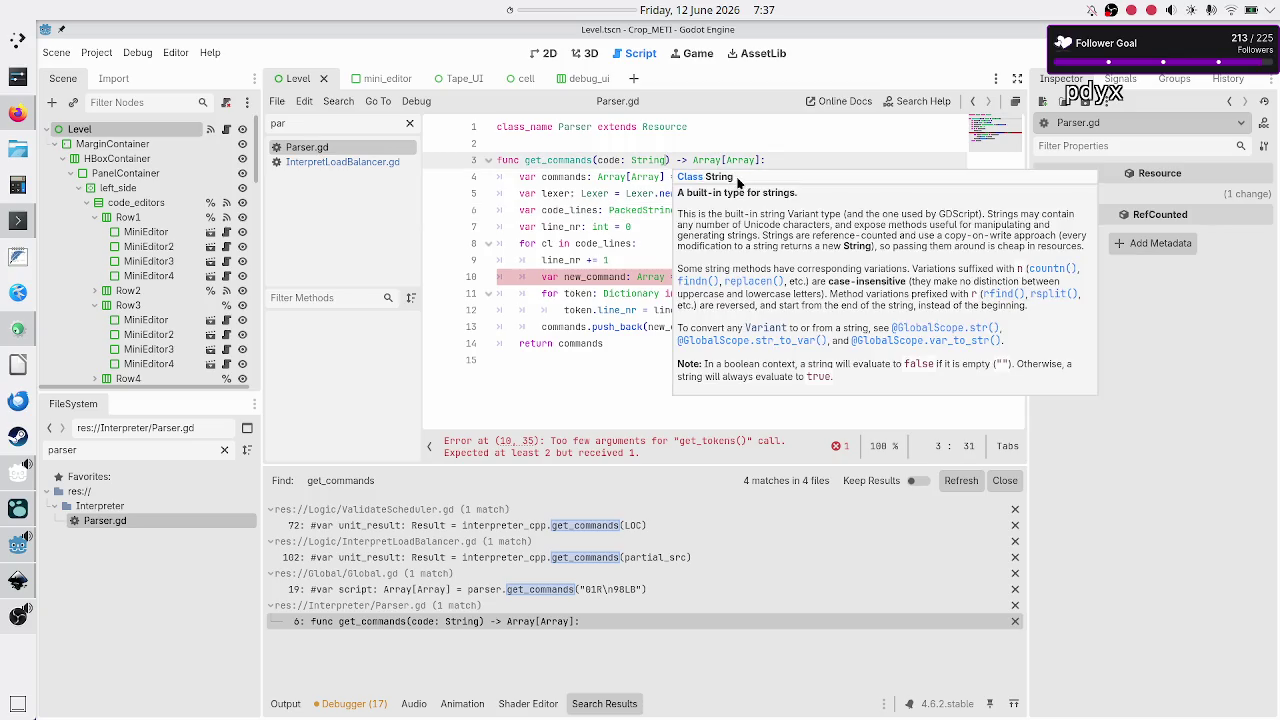
type(", rule: String")
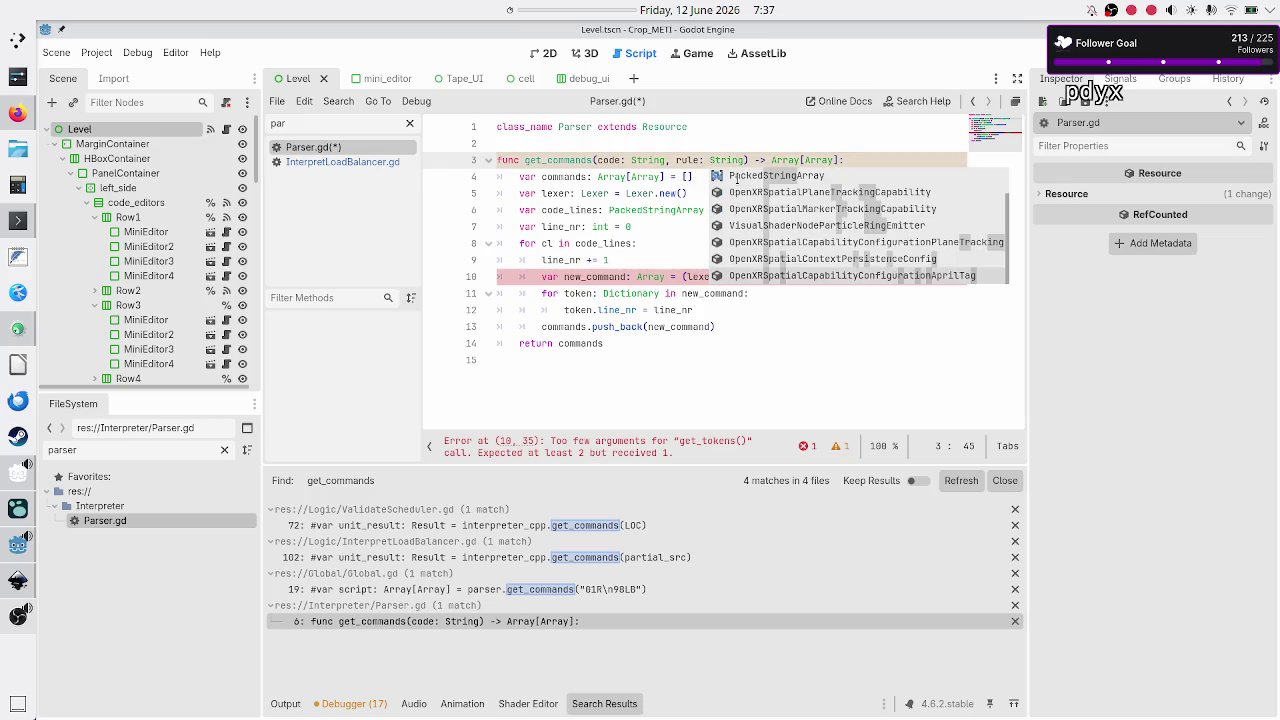
key("Escape")
Step through the get_commands body to the get_tokens call on line 10
key("Down")
key("Down")
key("Down")
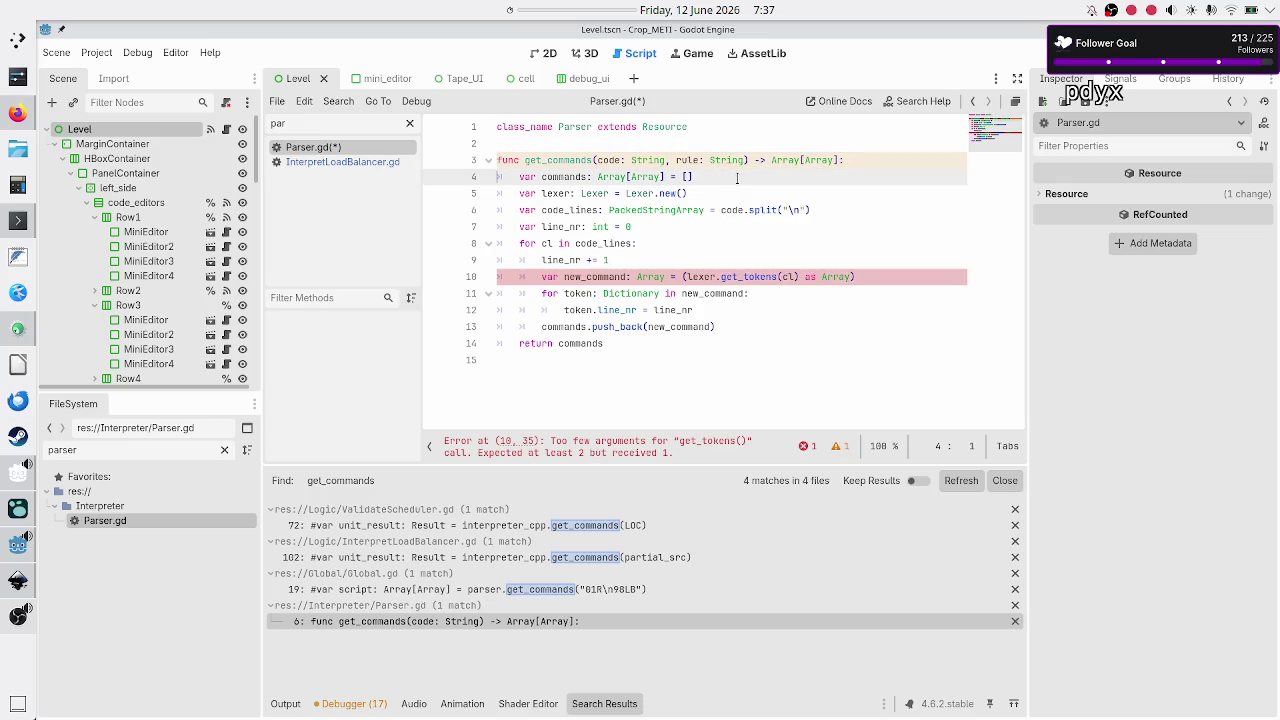
key("Up")
key("Up")
key("Right")
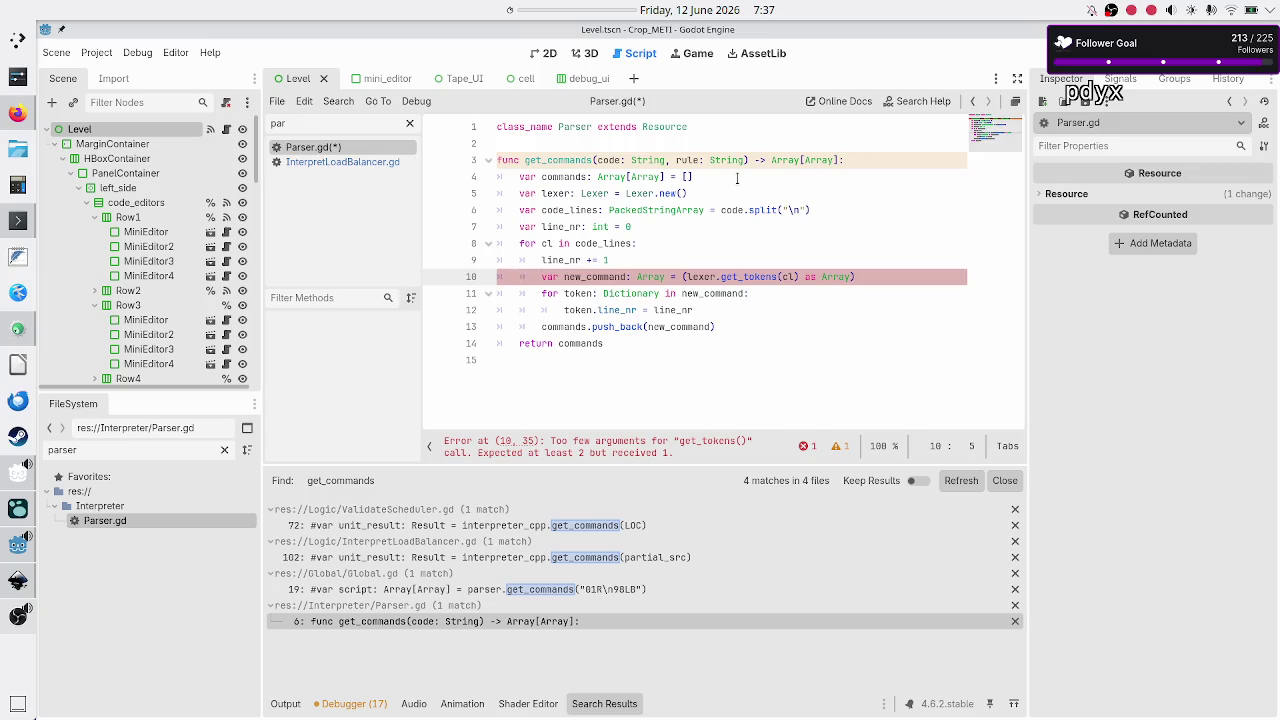
key("Up")
key("Up")
key("Up")
key("Right")
key("Right")
key("Right")
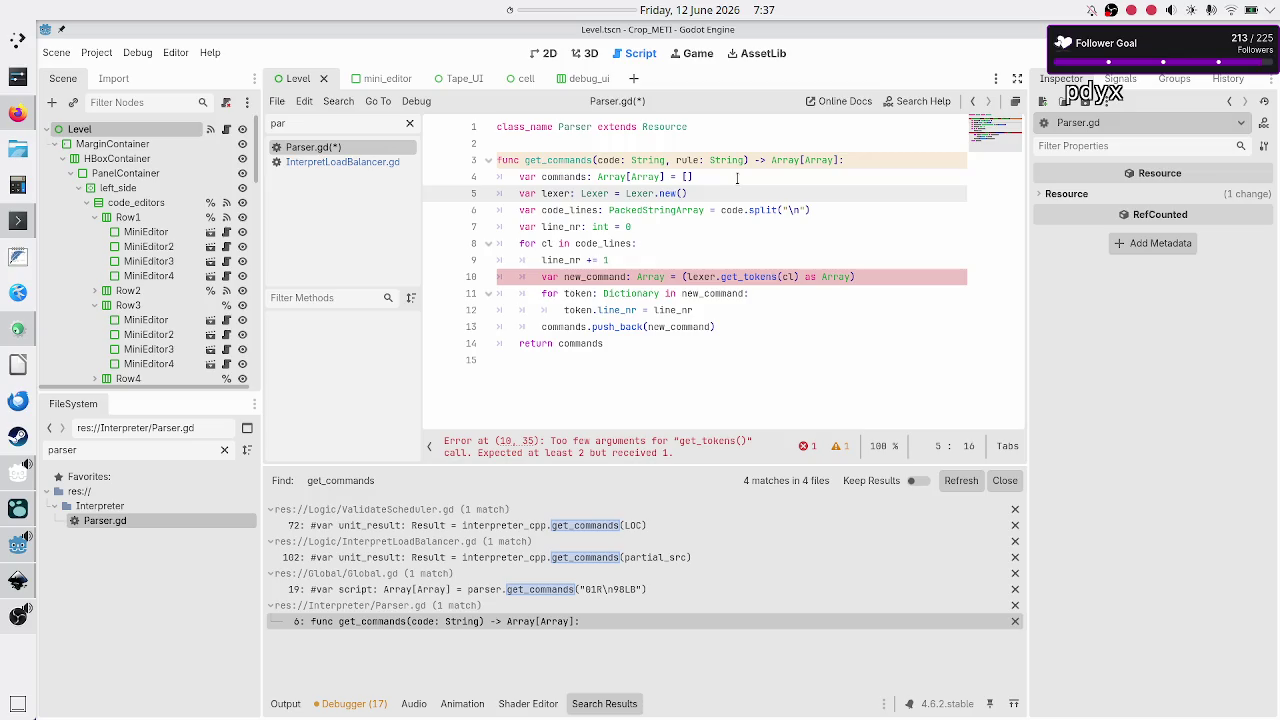
key("Down")
key("Down")
key("Down")
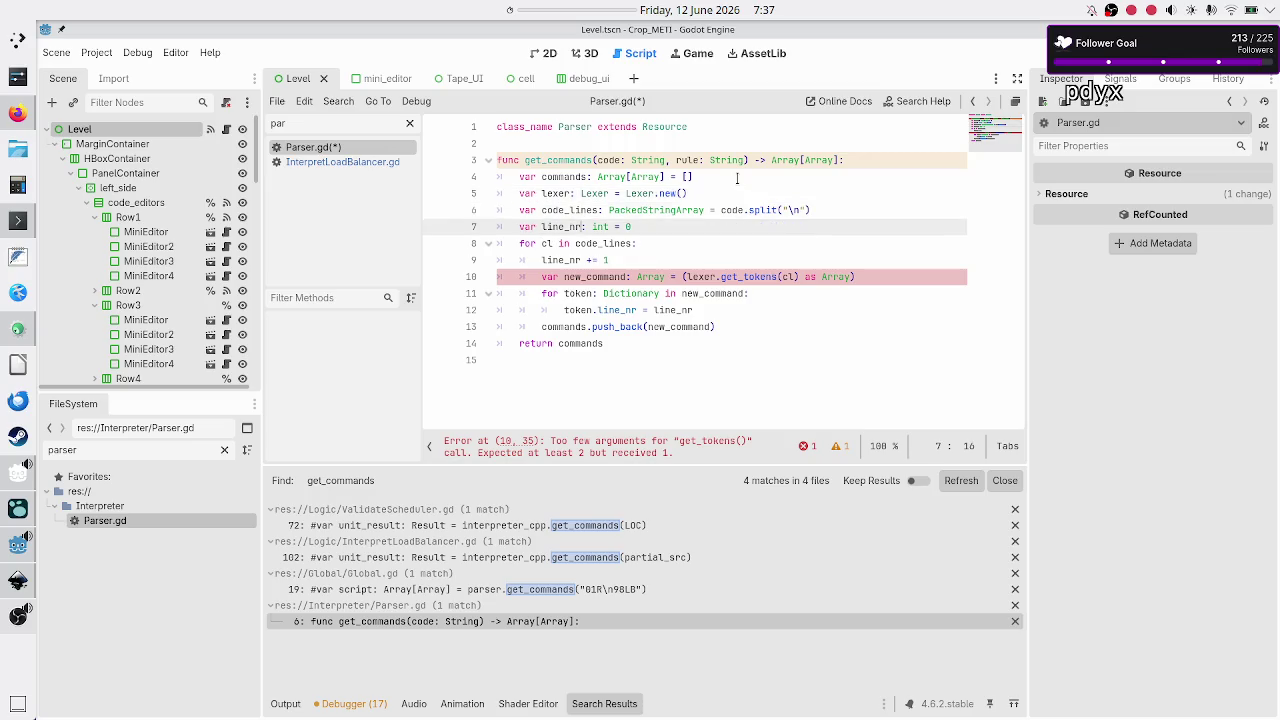
key("Right")
key("Right")
key("Right")
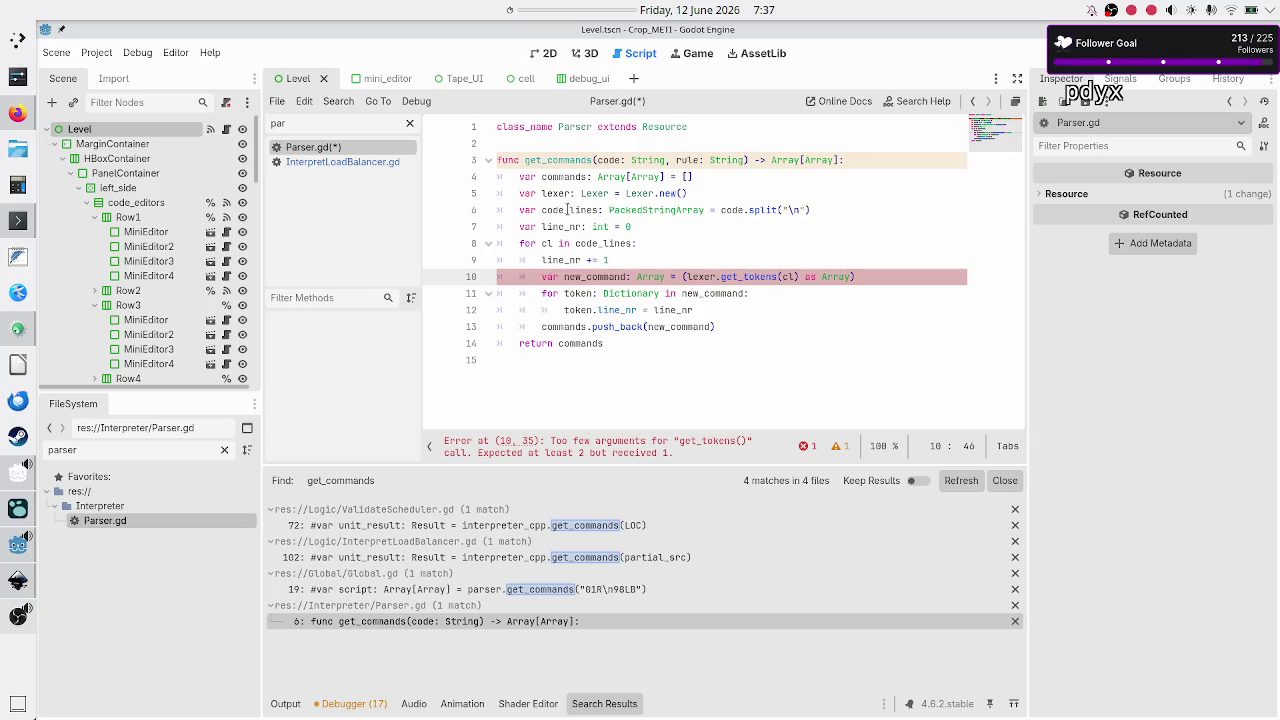
left_click(377, 128)
Filter the script list by 'lexe', browse the Array and String help pages, and return to Parser.gd
type("lexe")
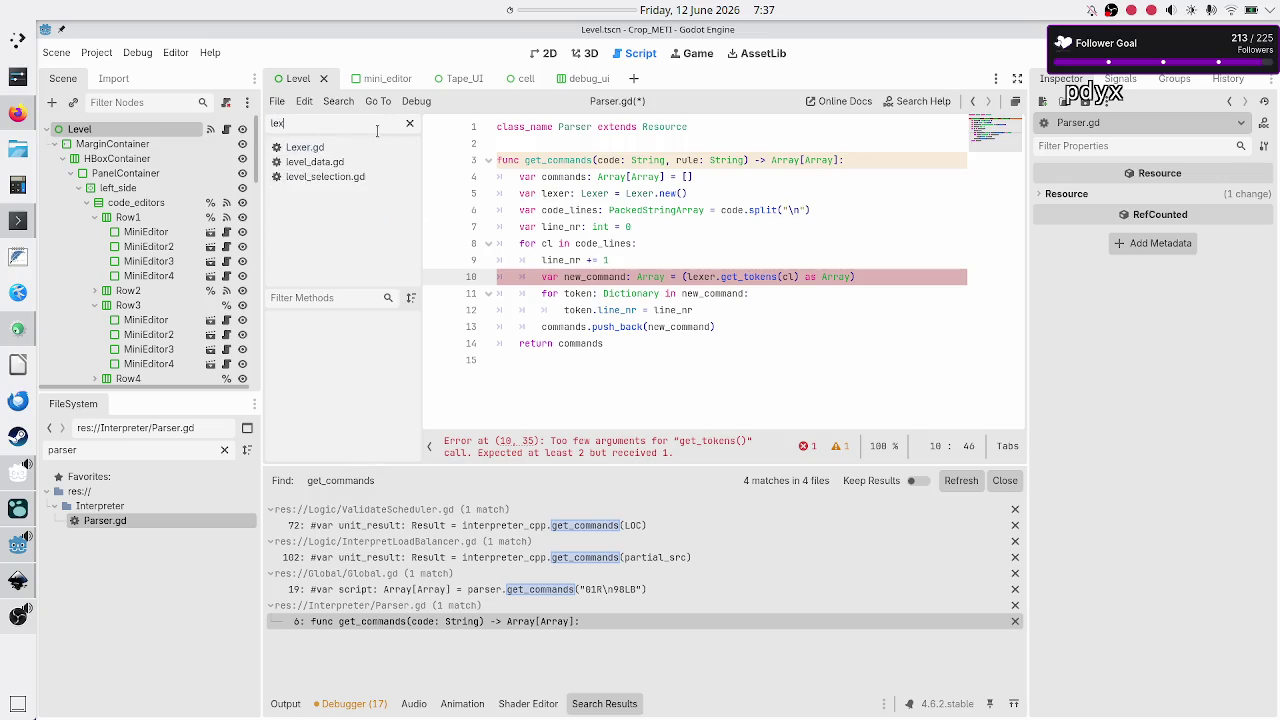
key("BackSpace")
key("BackSpace")
key("BackSpace")
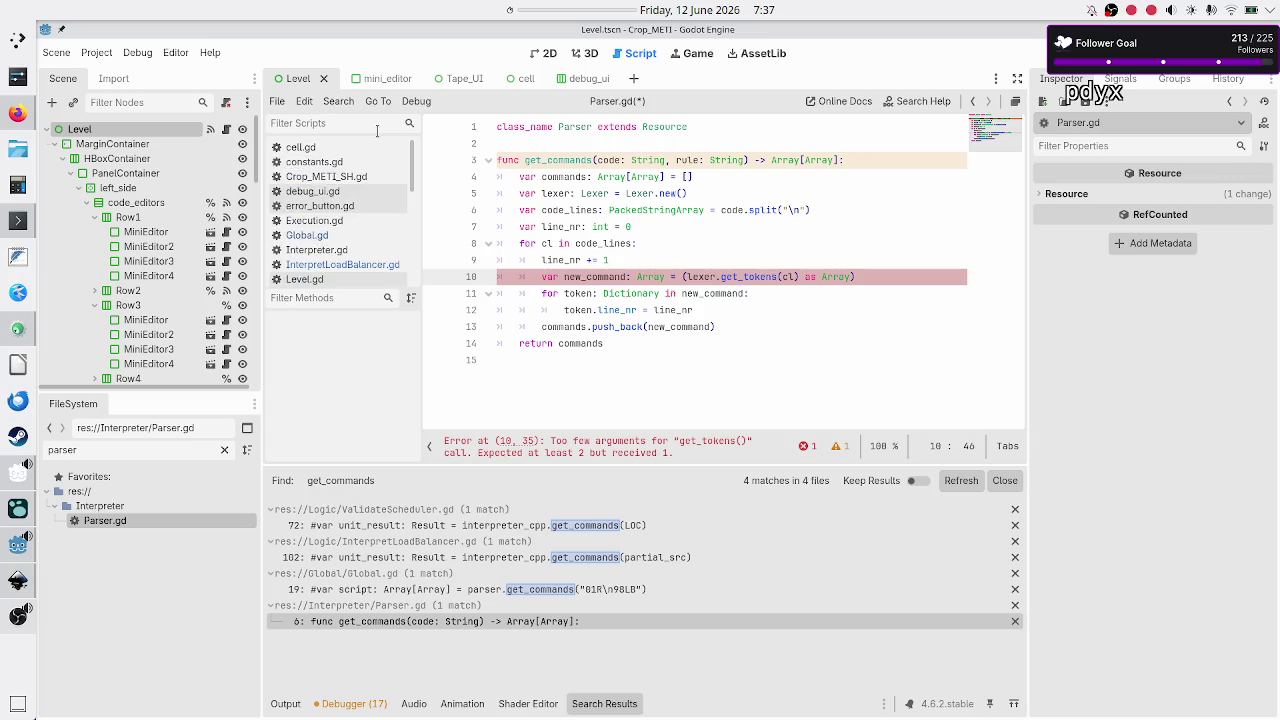
scroll(363, 192, "down", 3)
scroll(363, 192, "down", 2)
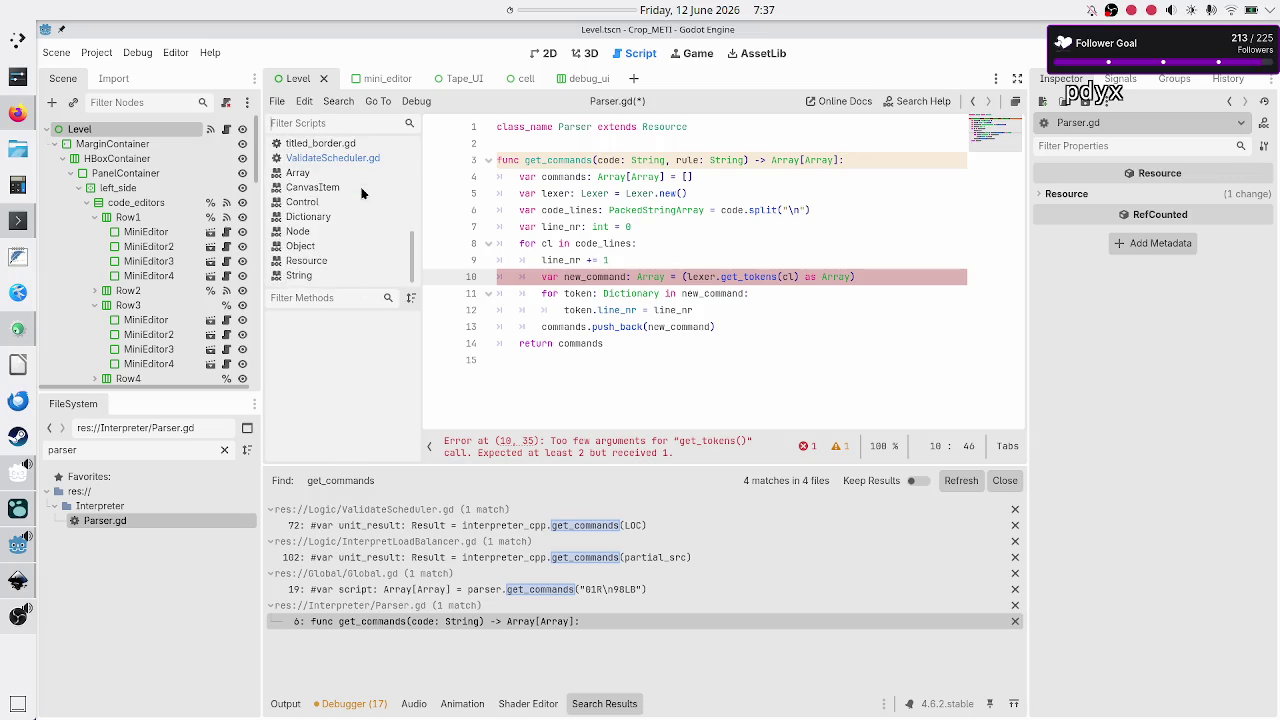
left_click(307, 178)
left_click(311, 276)
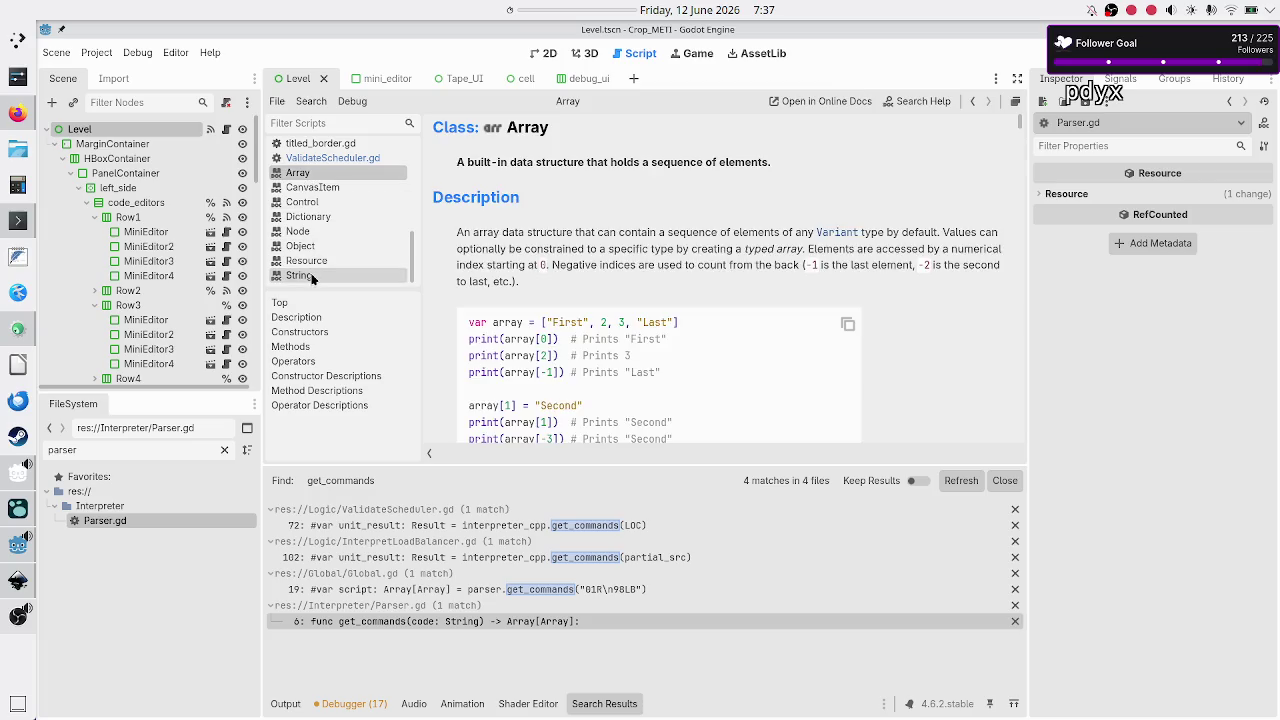
key("alt+Left")
key("alt+Left")
key("alt+Right")
key("alt+Right")
key("alt+Left")
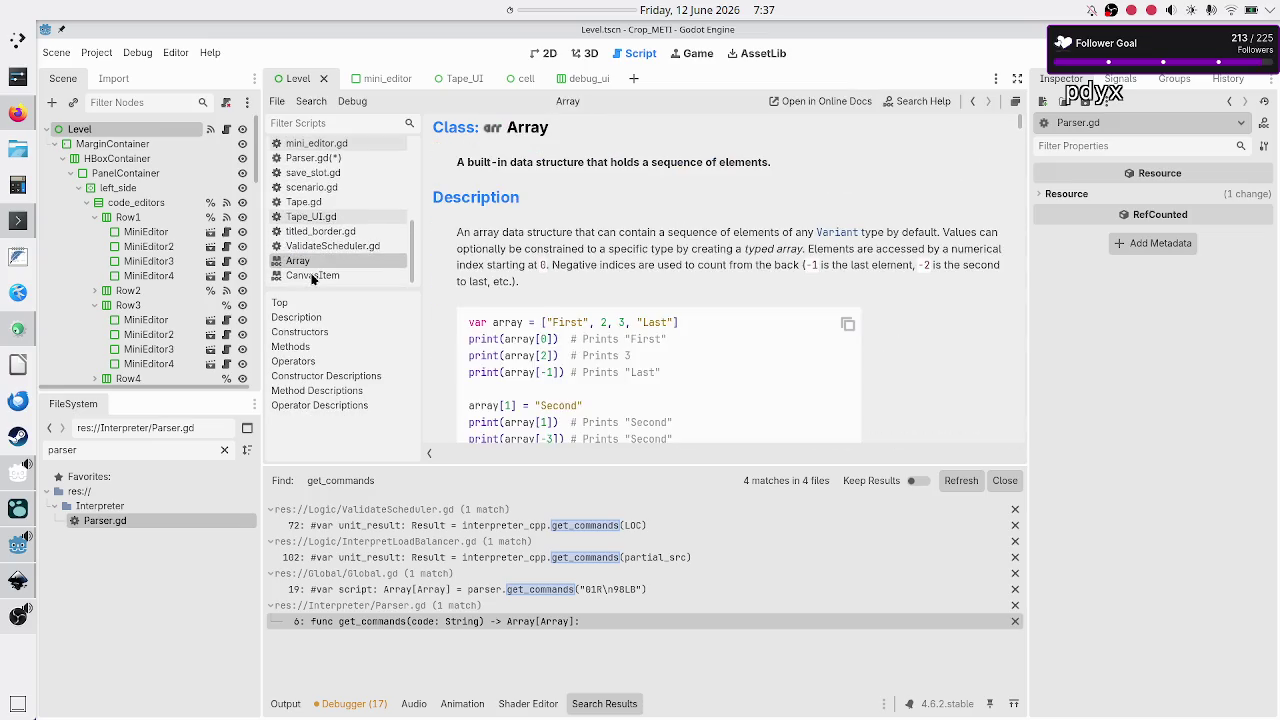
scroll(313, 280, "up", 1)
key("alt+Left")
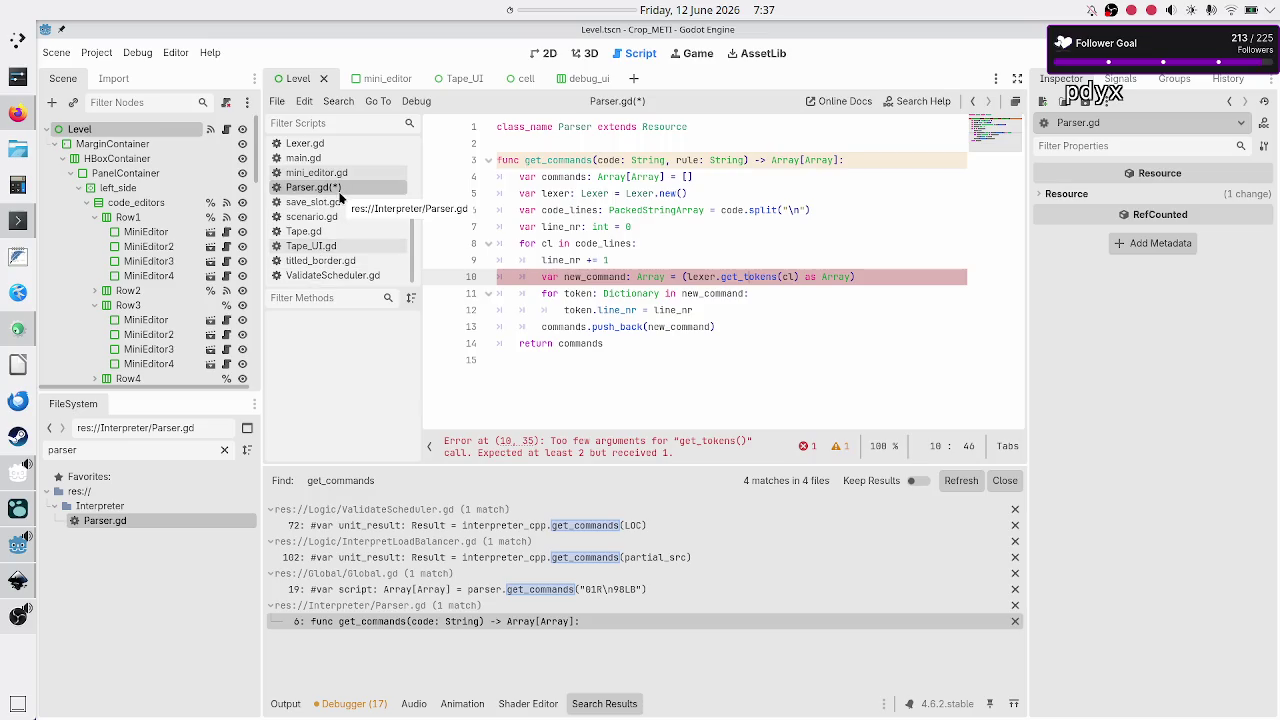
Close titled_border.gd and remove the stray 'w' on line 19 of scenario.gd, saving it
left_click(346, 262)
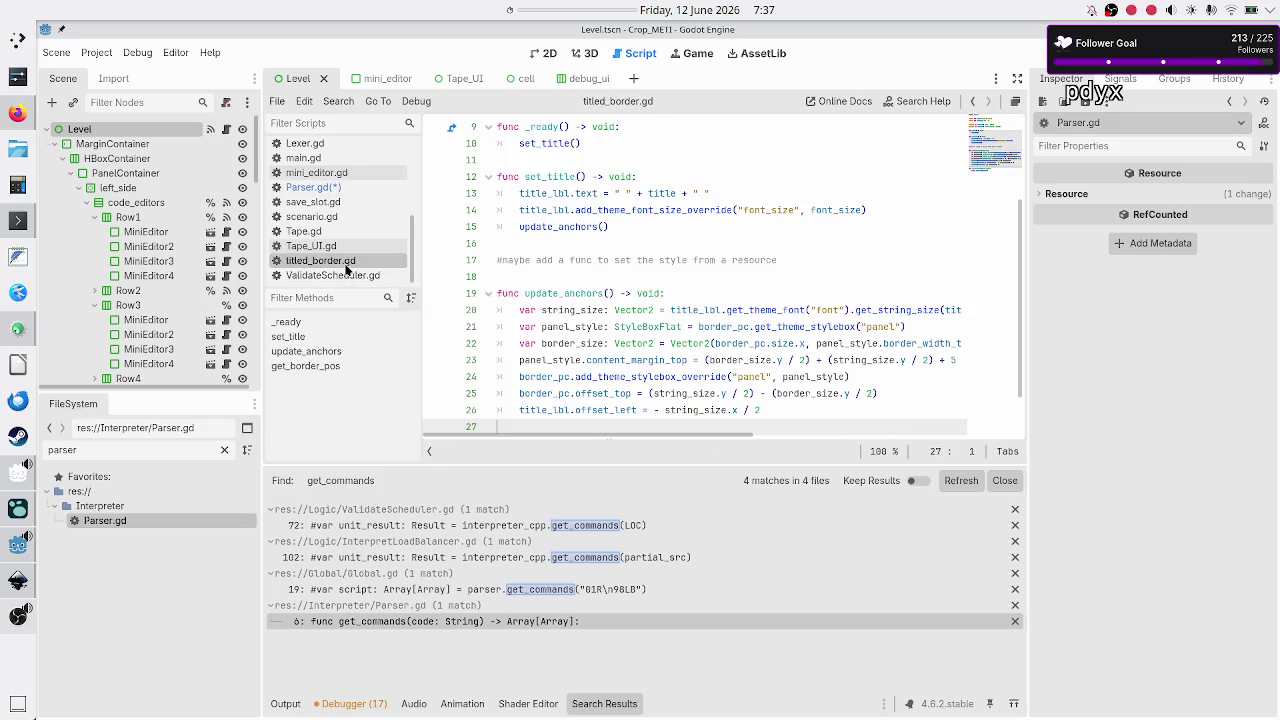
middle_click(346, 268)
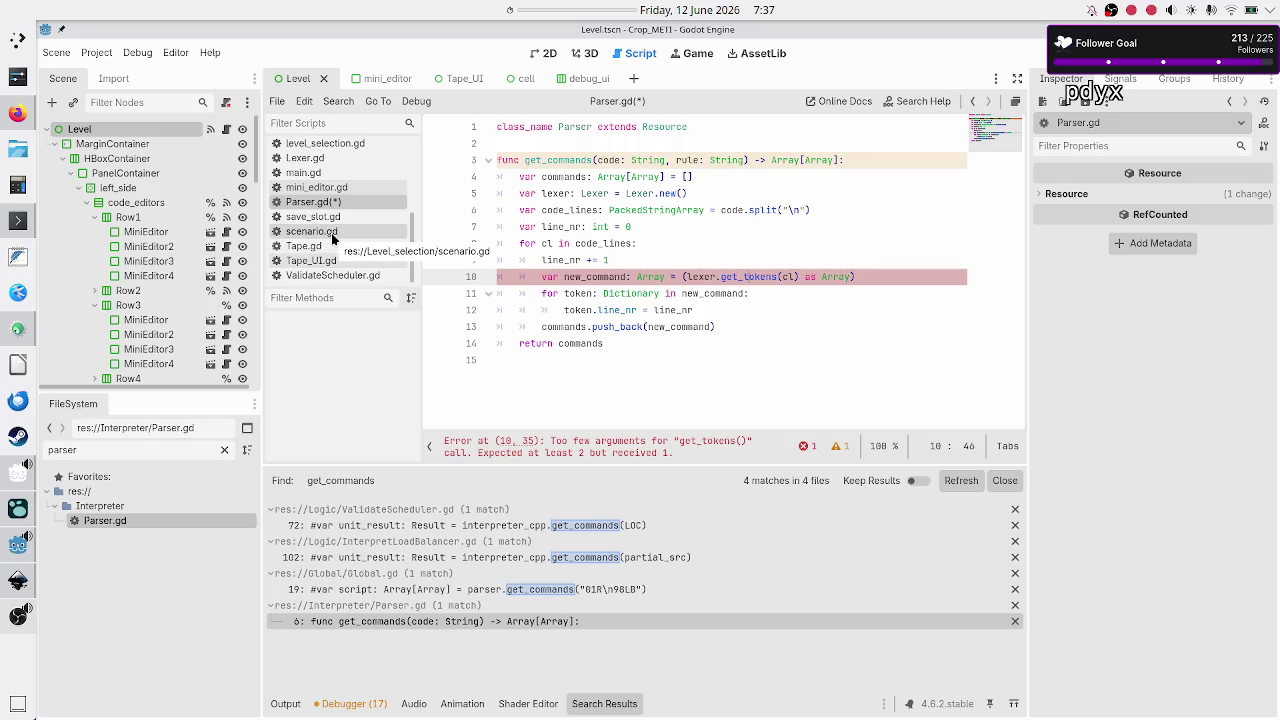
left_click(334, 234)
type("w")
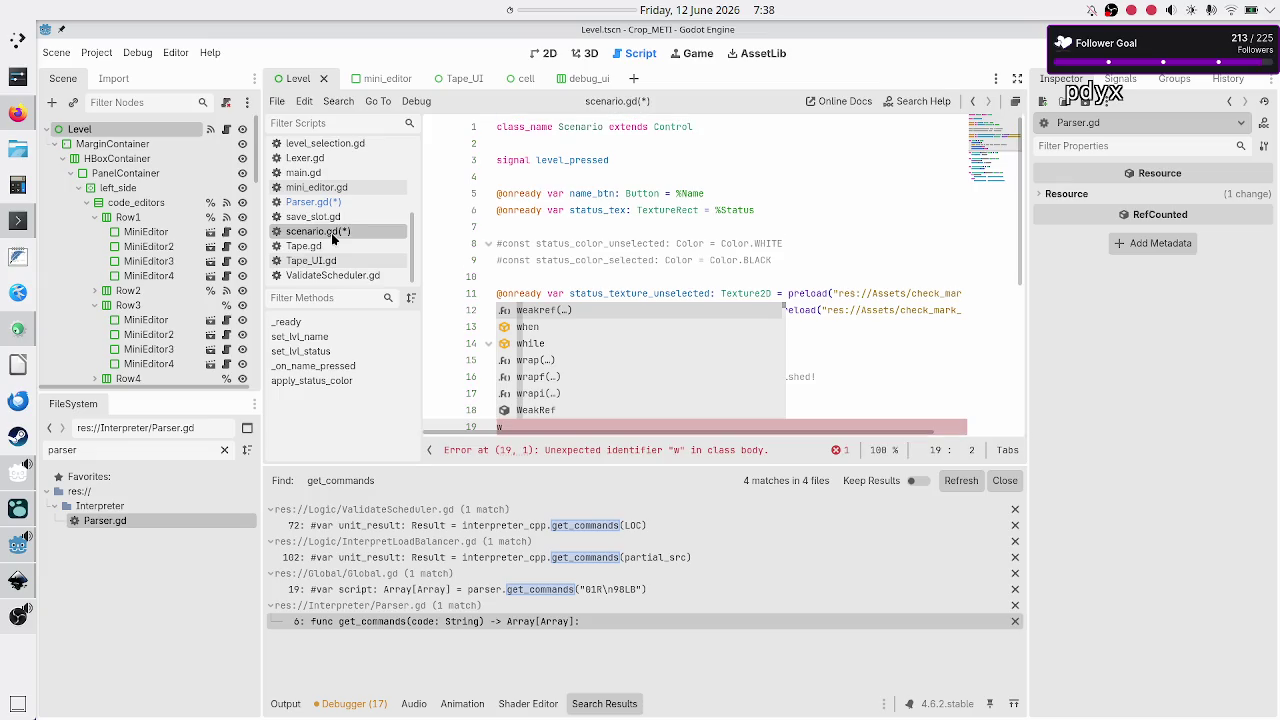
left_click(609, 260)
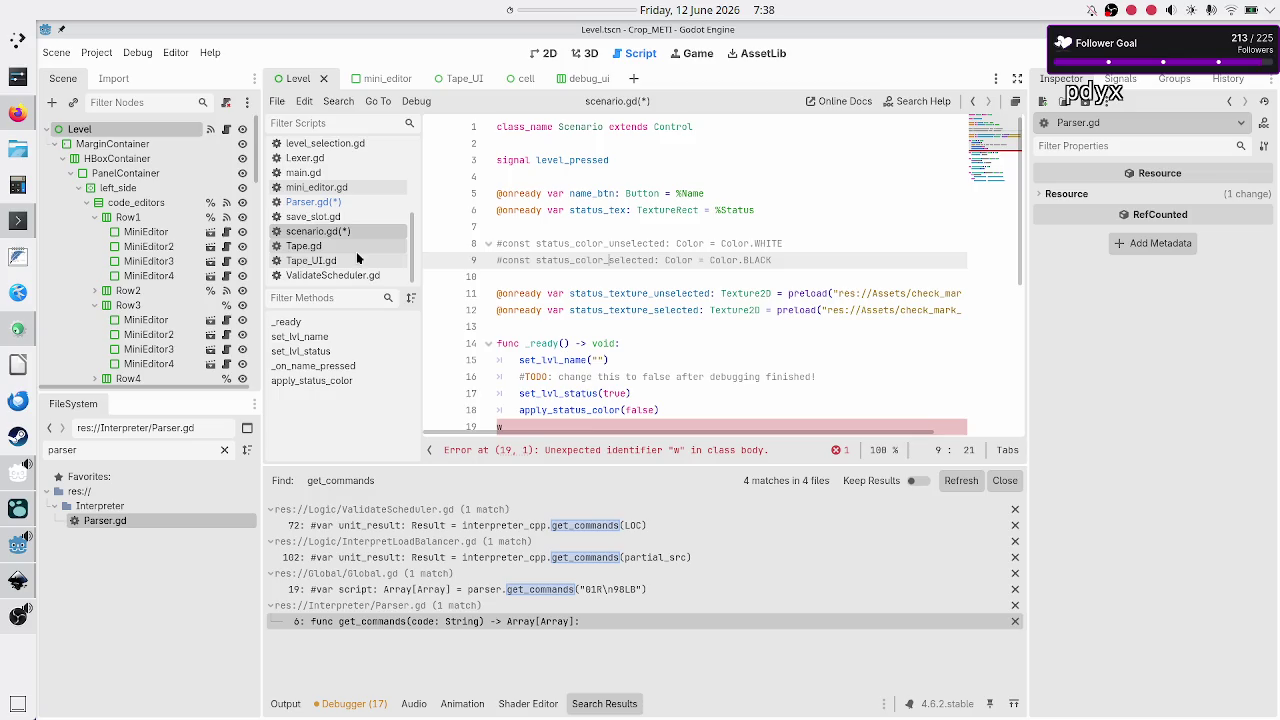
scroll(537, 278, "down", 3)
left_click(537, 278)
key("BackSpace")
key("ctrl+s")
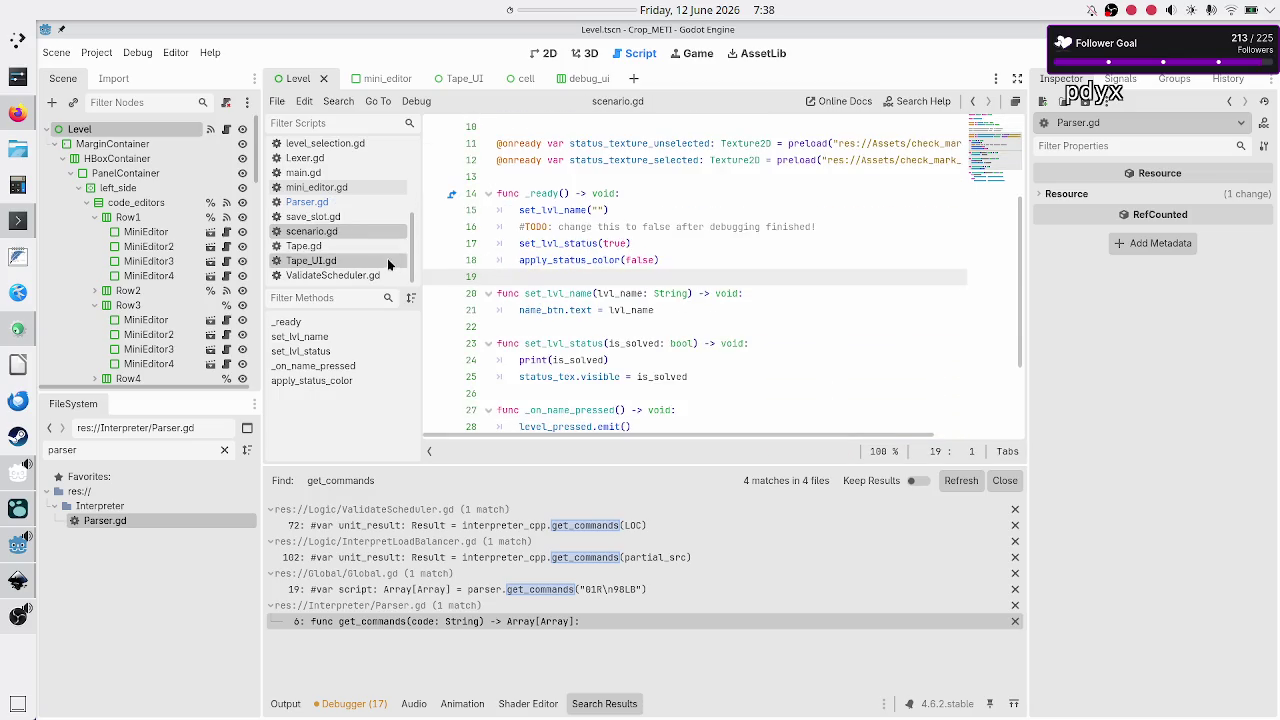
Close save_slot.gd, scenario.gd, main.gd and level_selection.gd
left_click(345, 218)
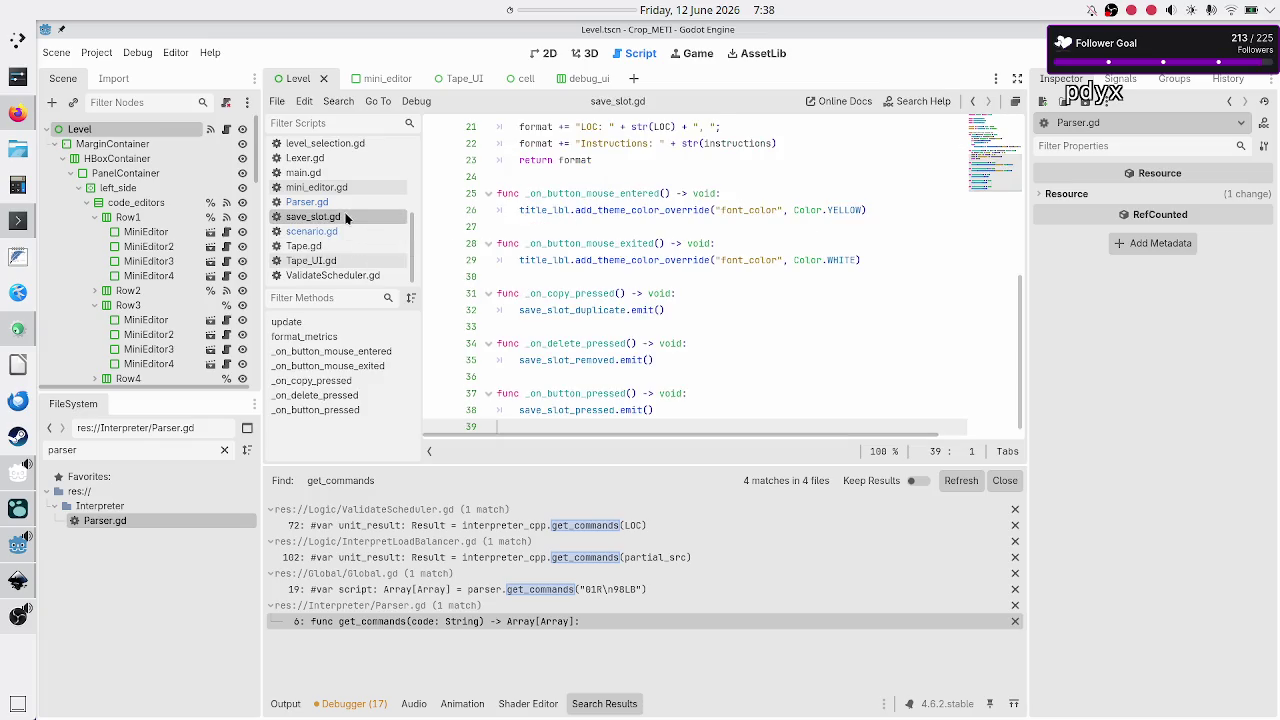
middle_click(345, 218)
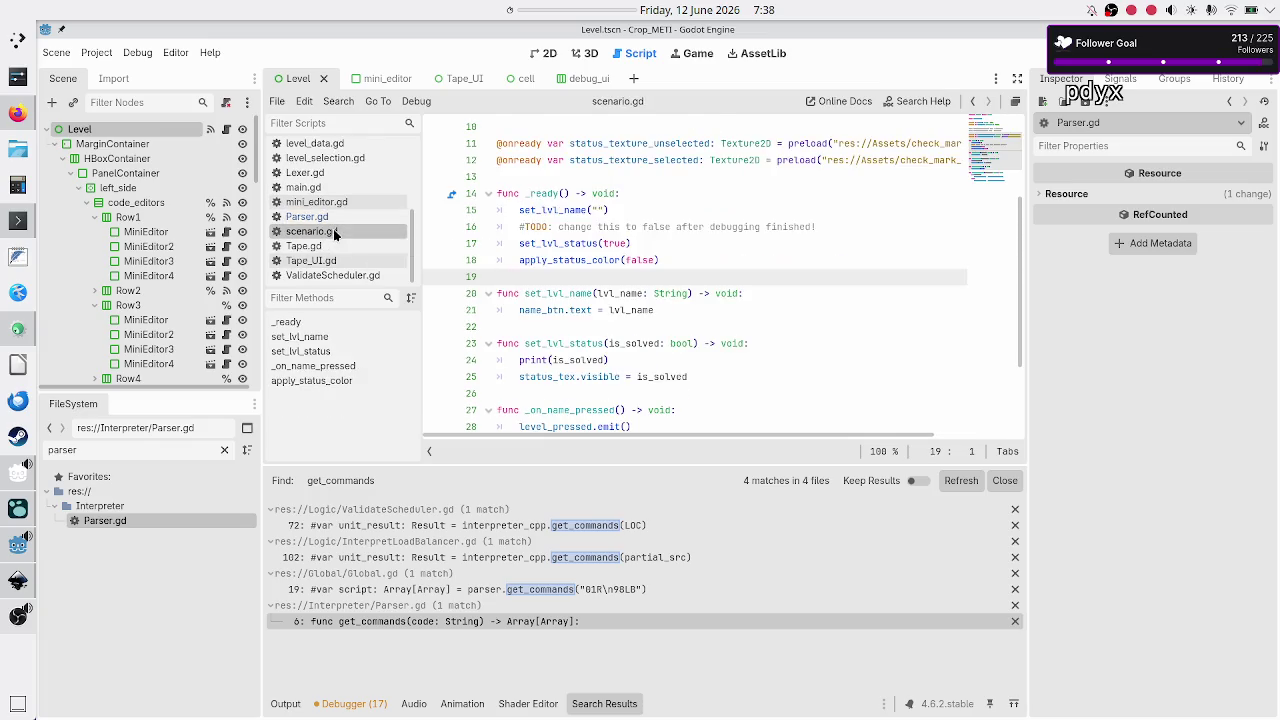
middle_click(333, 231)
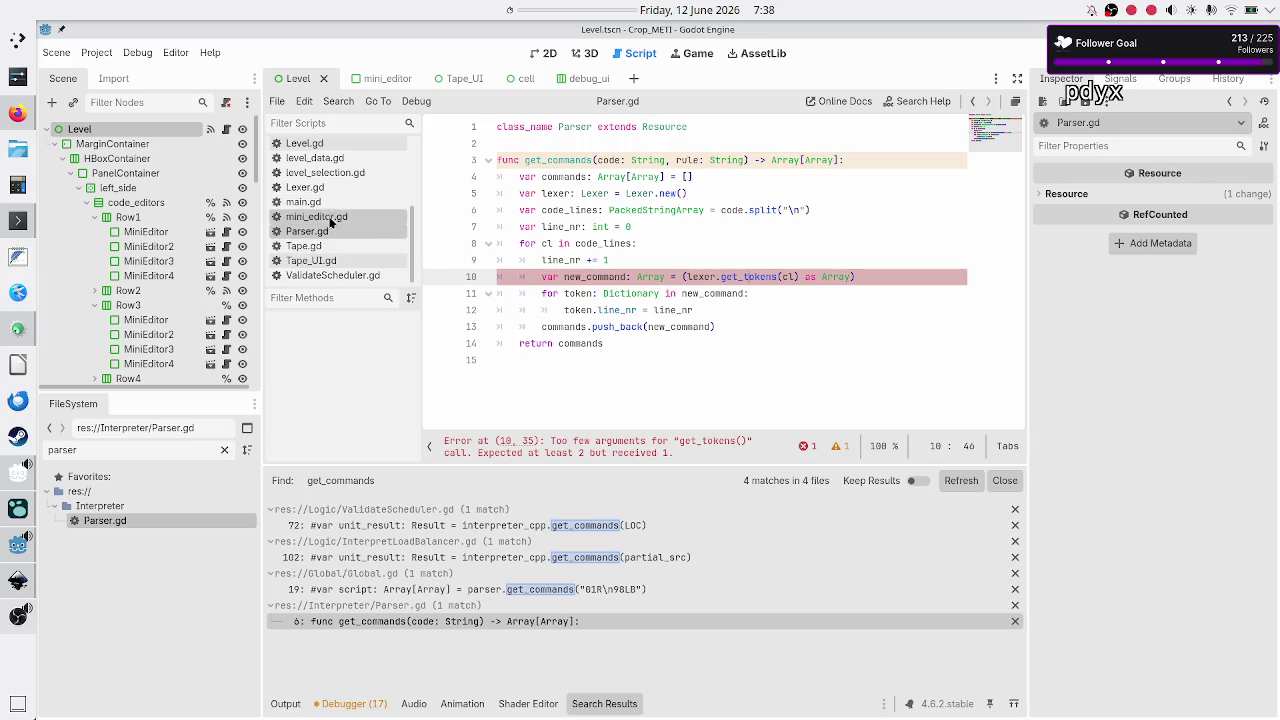
left_click(328, 205)
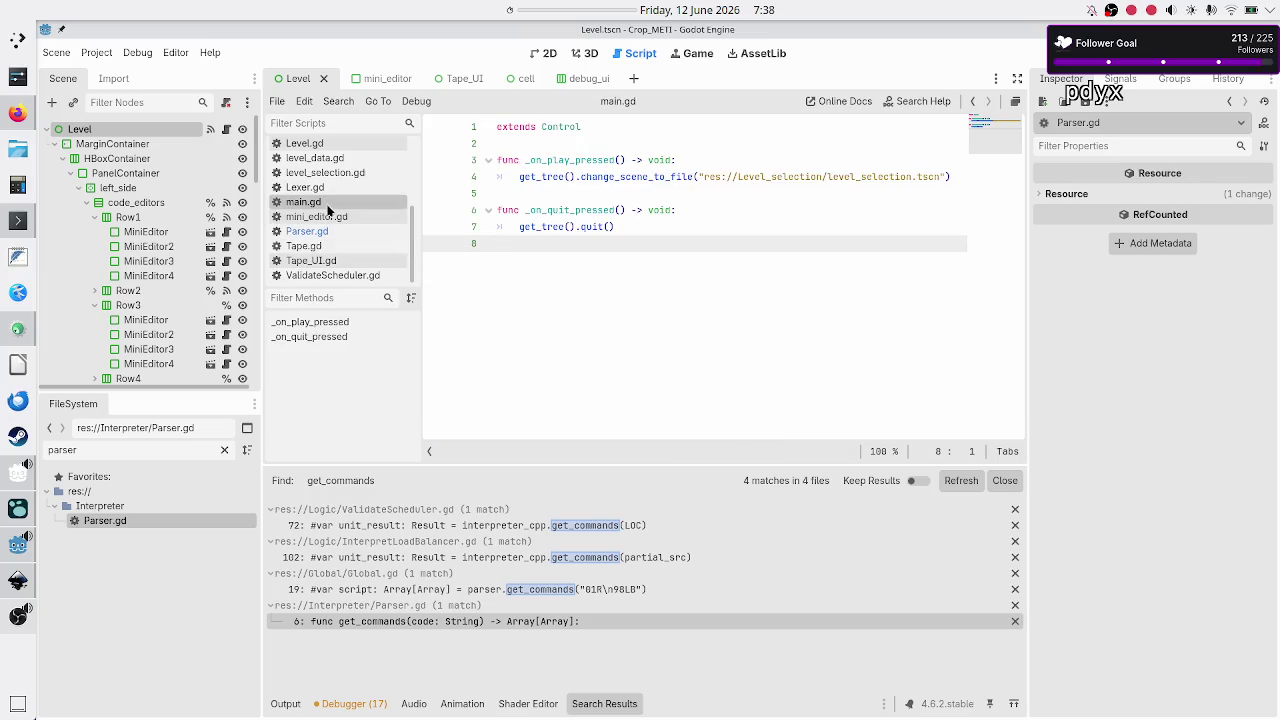
middle_click(328, 205)
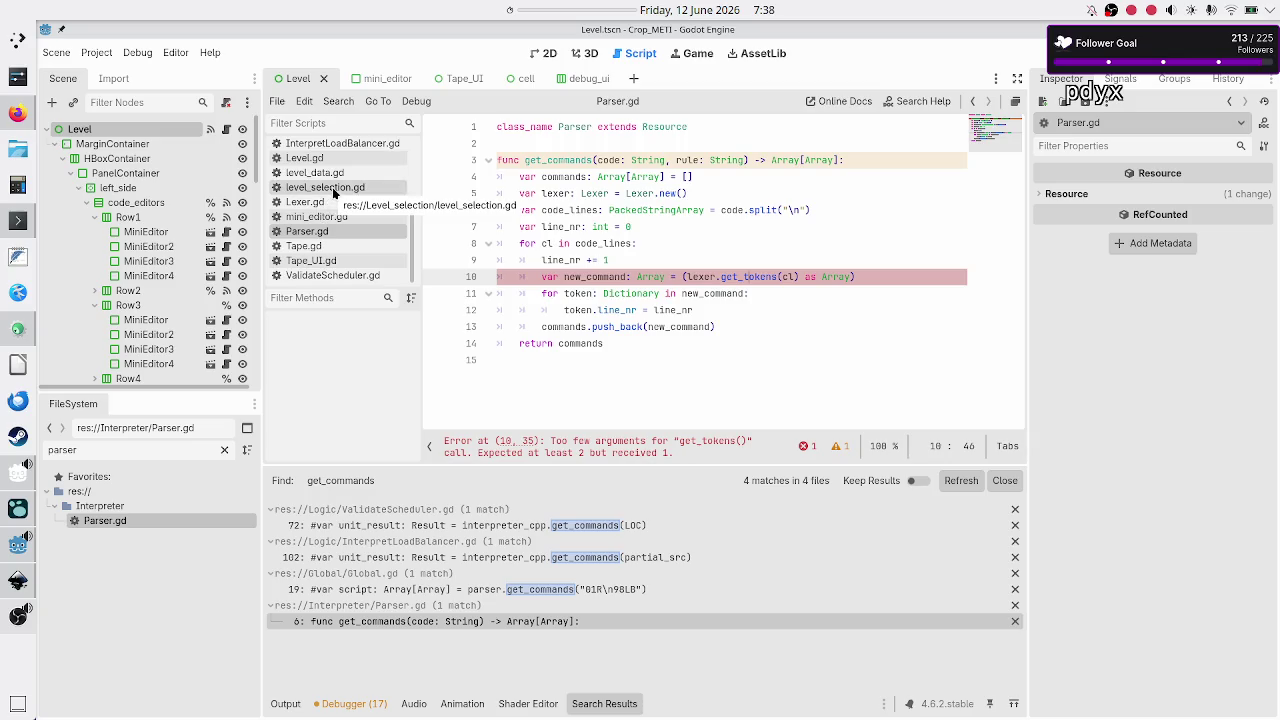
left_click(334, 193)
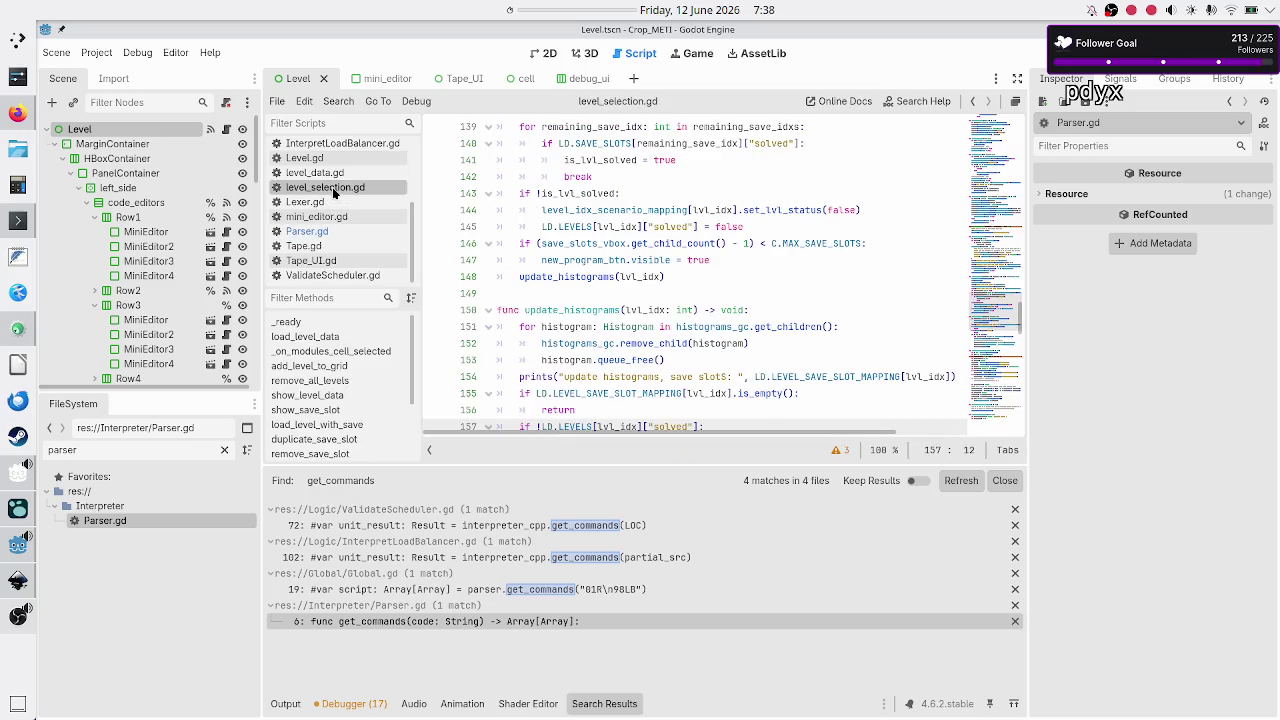
middle_click(334, 193)
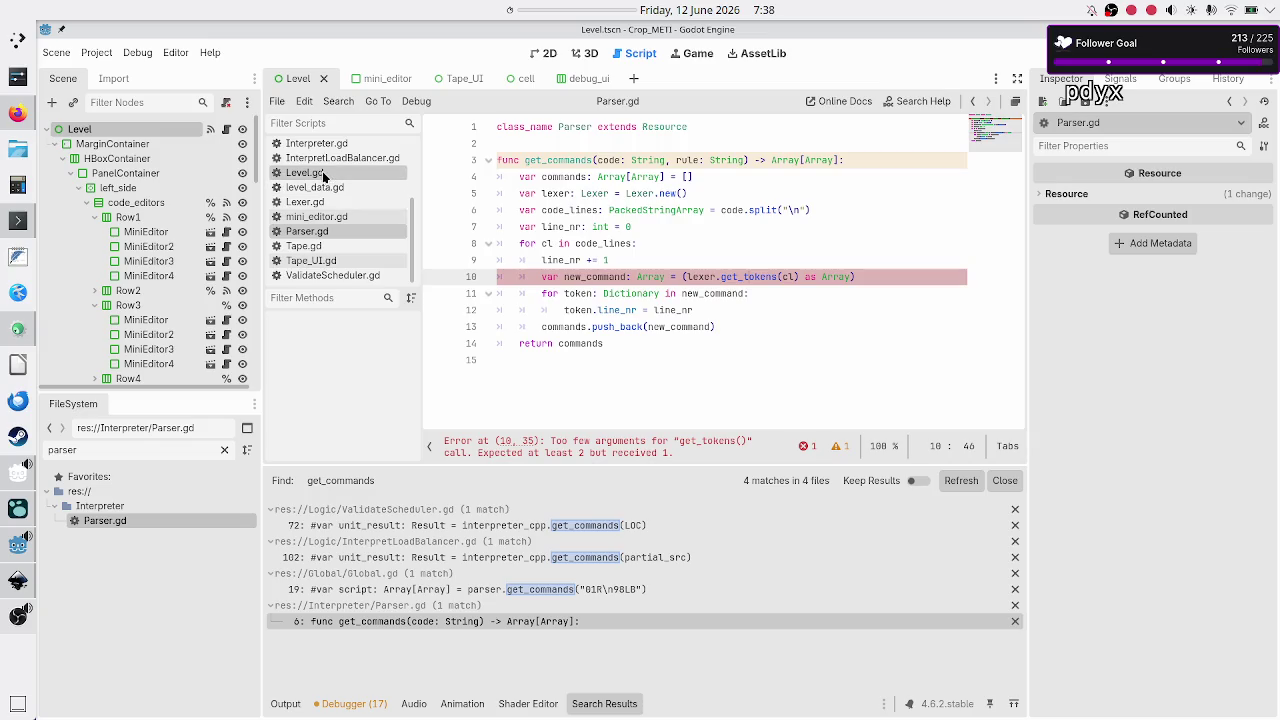
scroll(335, 157, "up", 2)
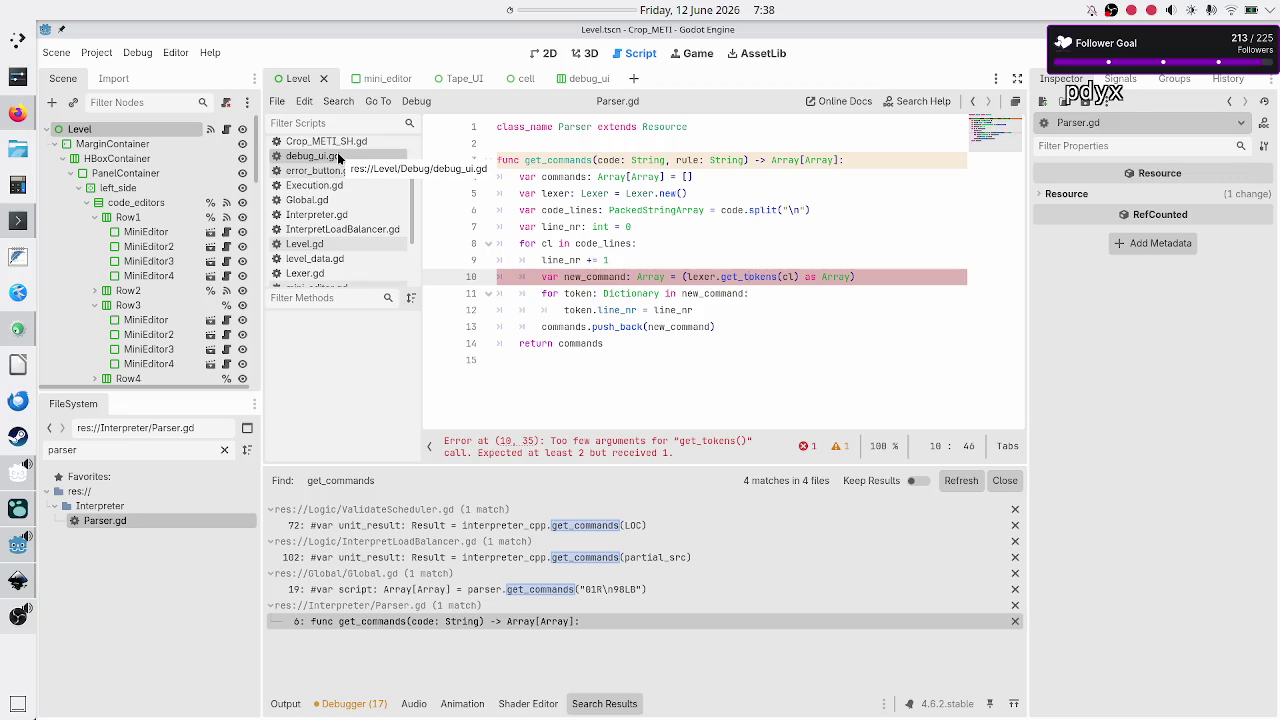
Close debug_ui.gd, Crop_METI_SH.gd and cell.gd, then return to Lexer.gd
left_click(339, 158)
middle_click(339, 158)
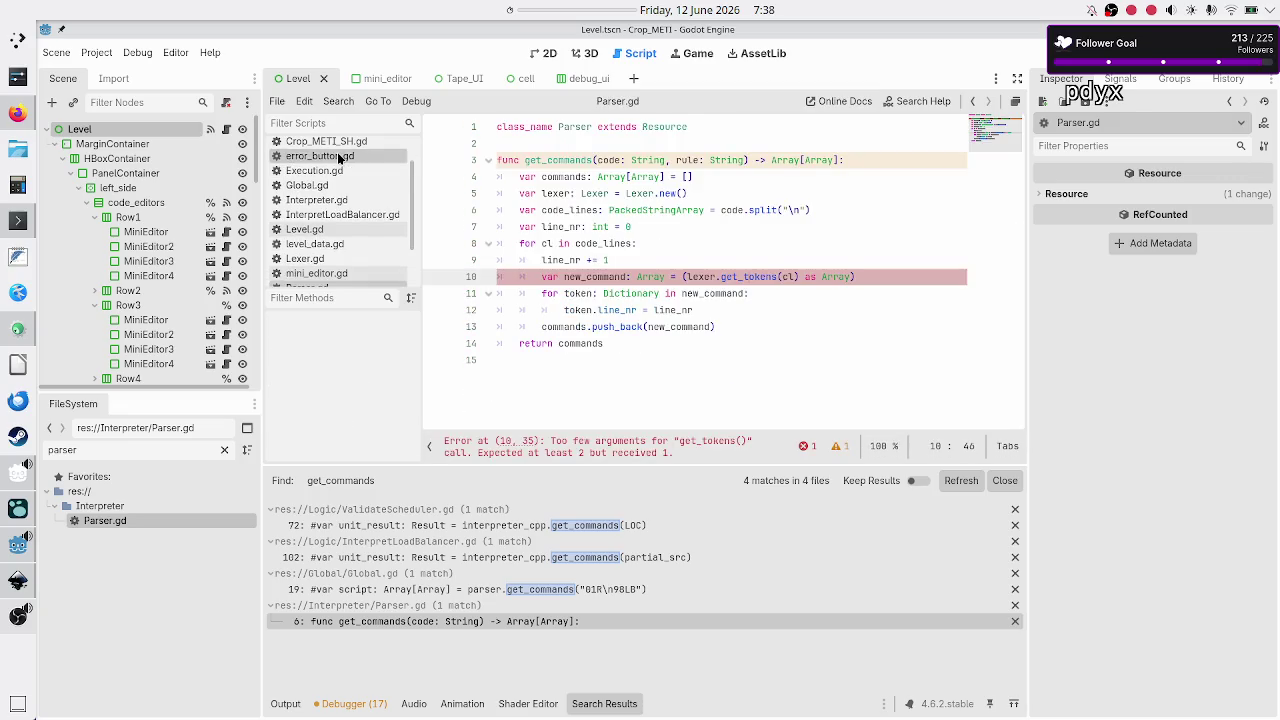
left_click(333, 143)
scroll(333, 143, "up", 1)
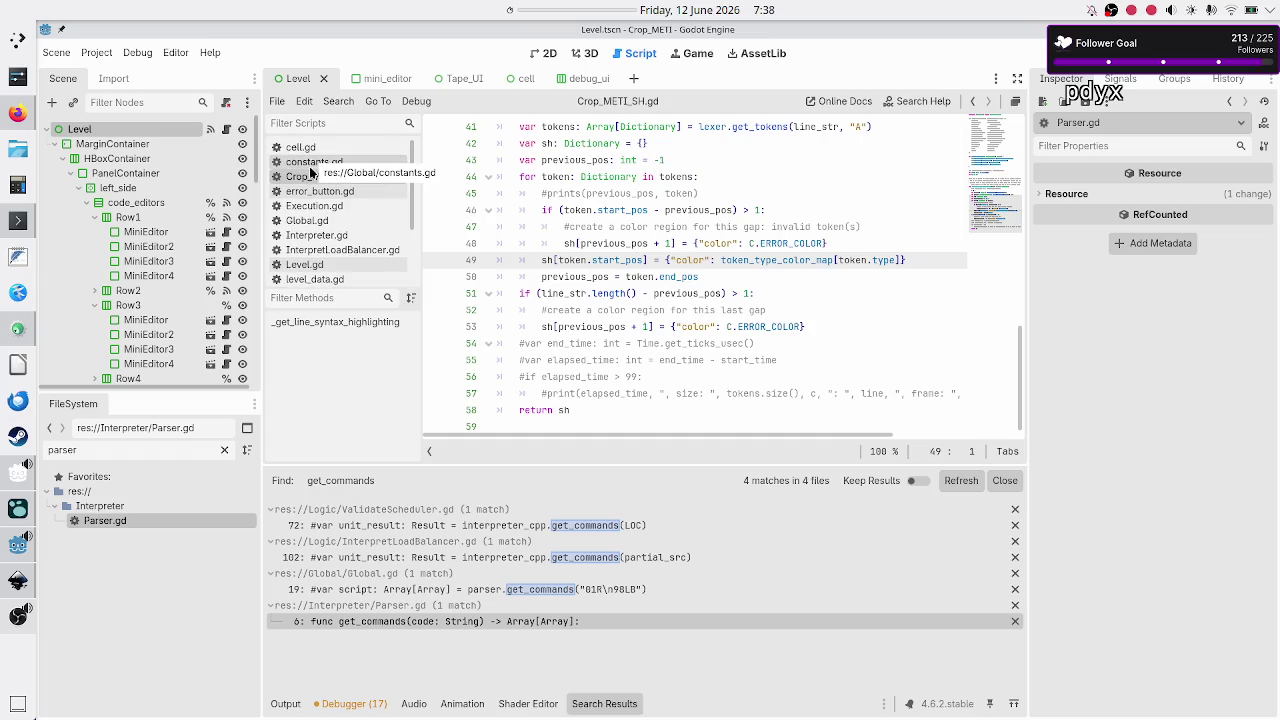
middle_click(345, 177)
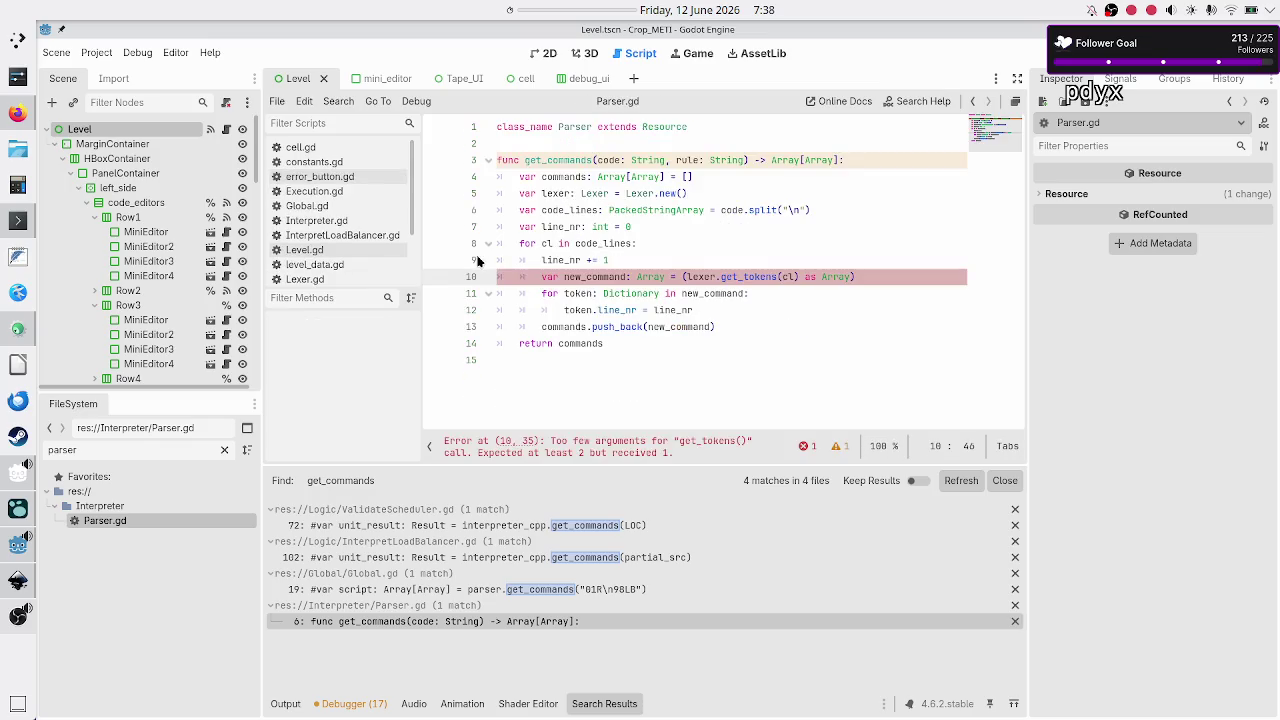
left_click(324, 140)
middle_click(324, 140)
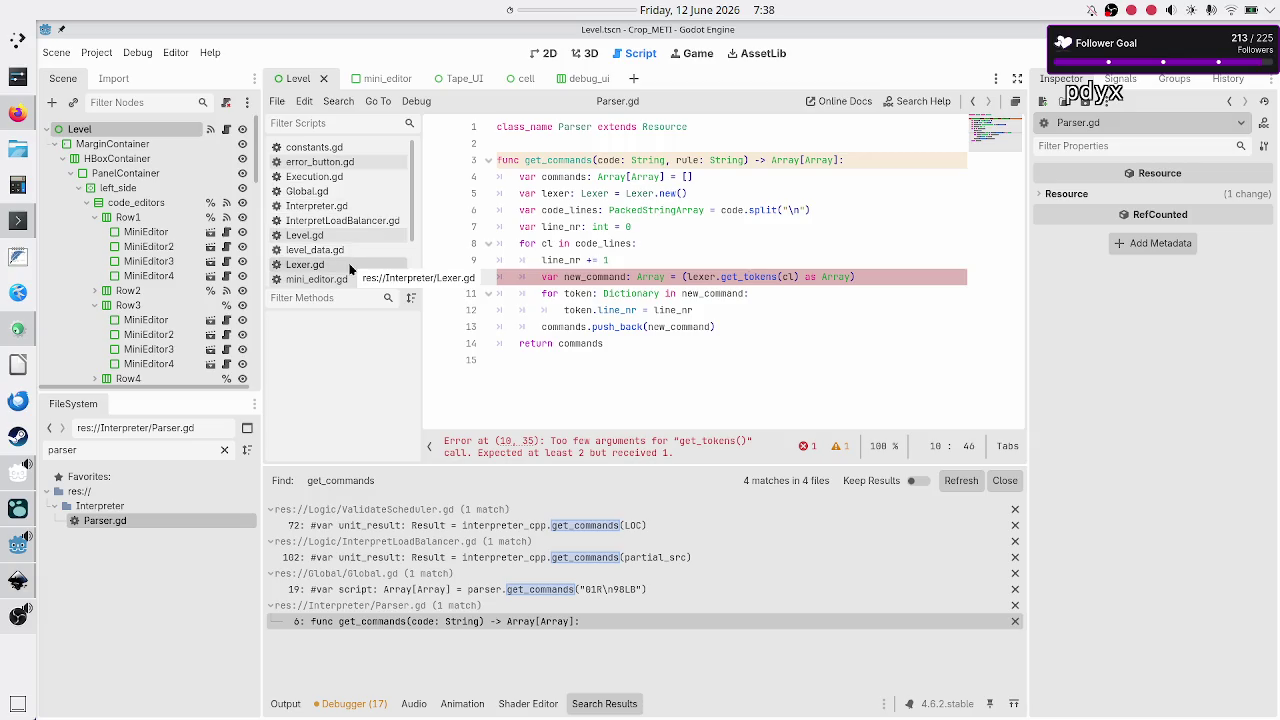
scroll(369, 234, "down", 2)
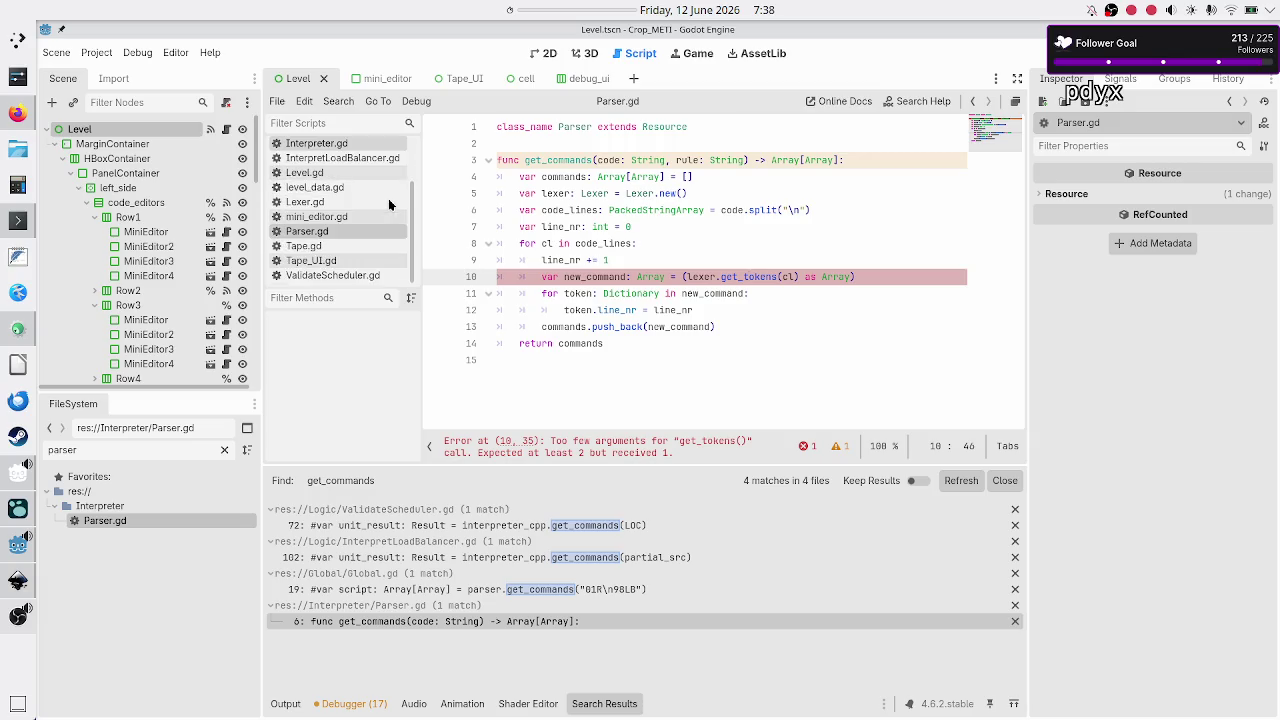
left_click(333, 203)
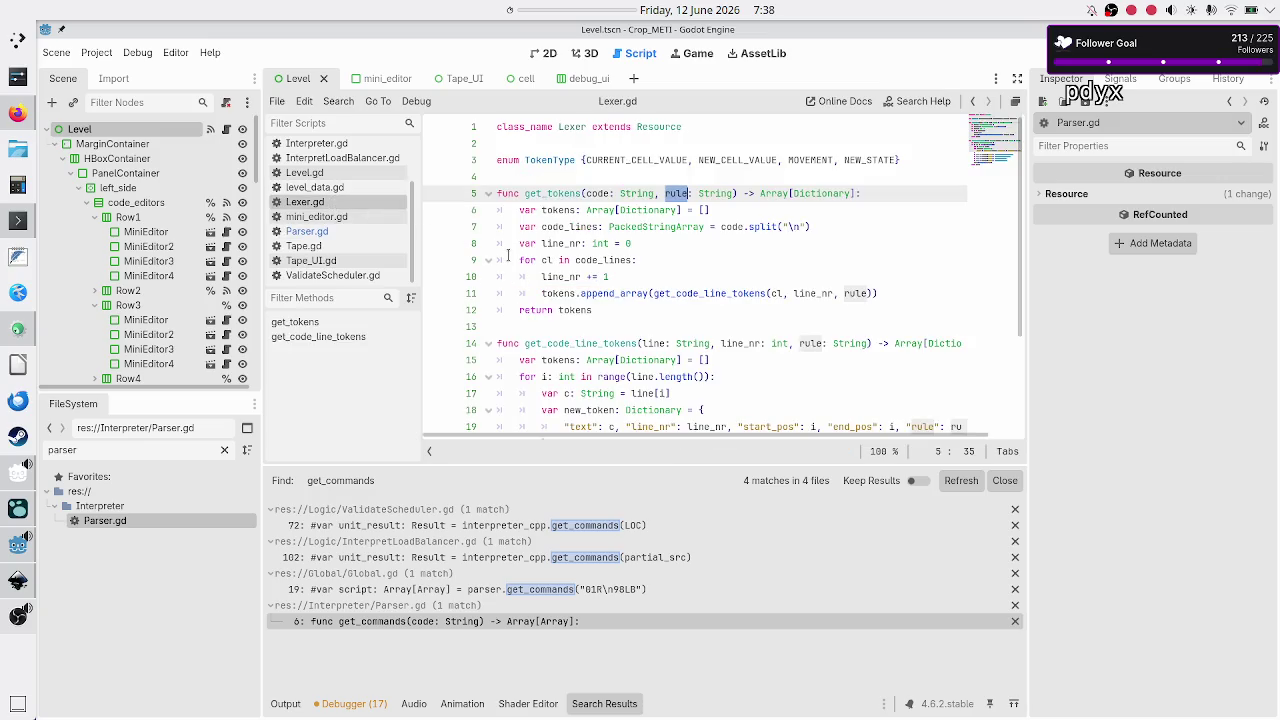
left_click(569, 330)
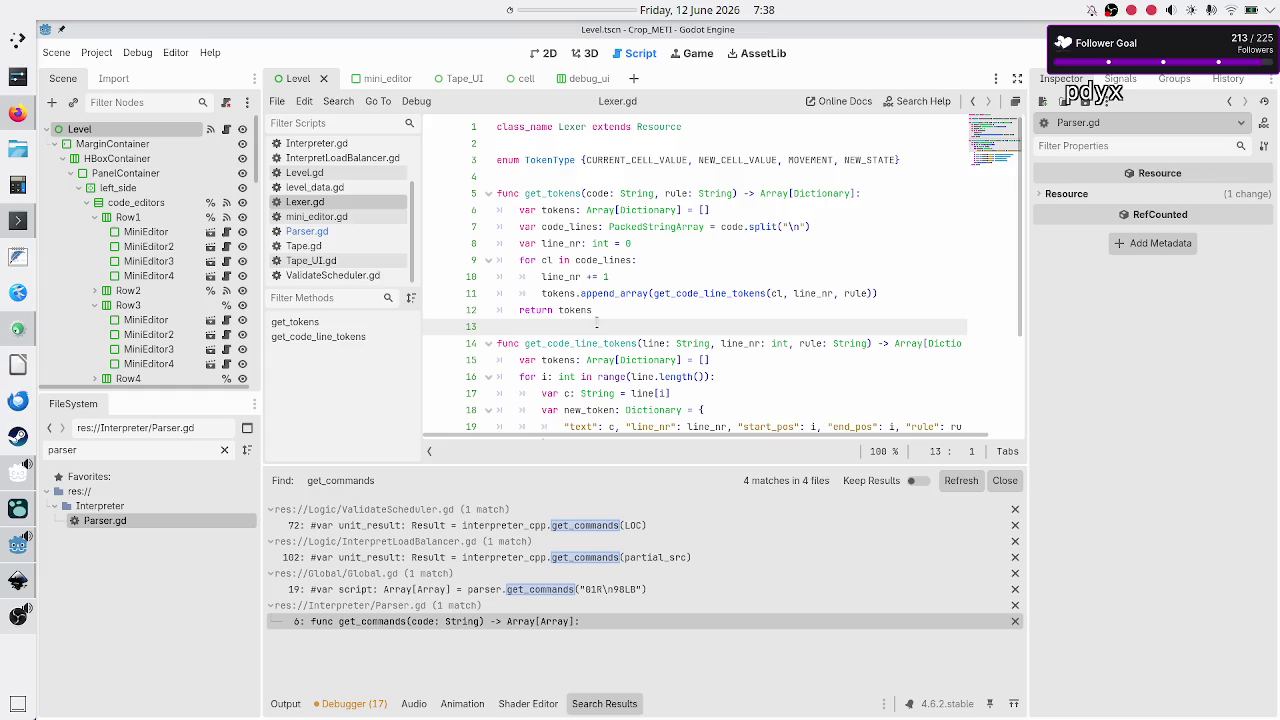
double_click(573, 343)
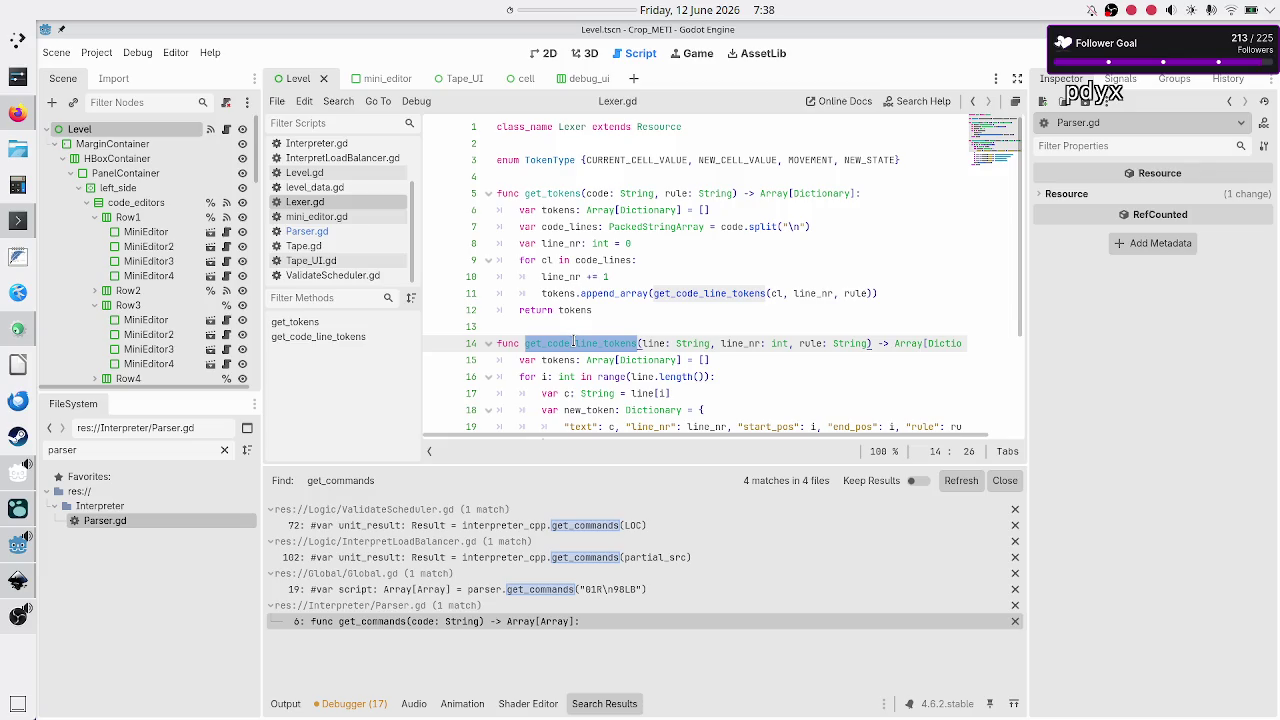
double_click(553, 193)
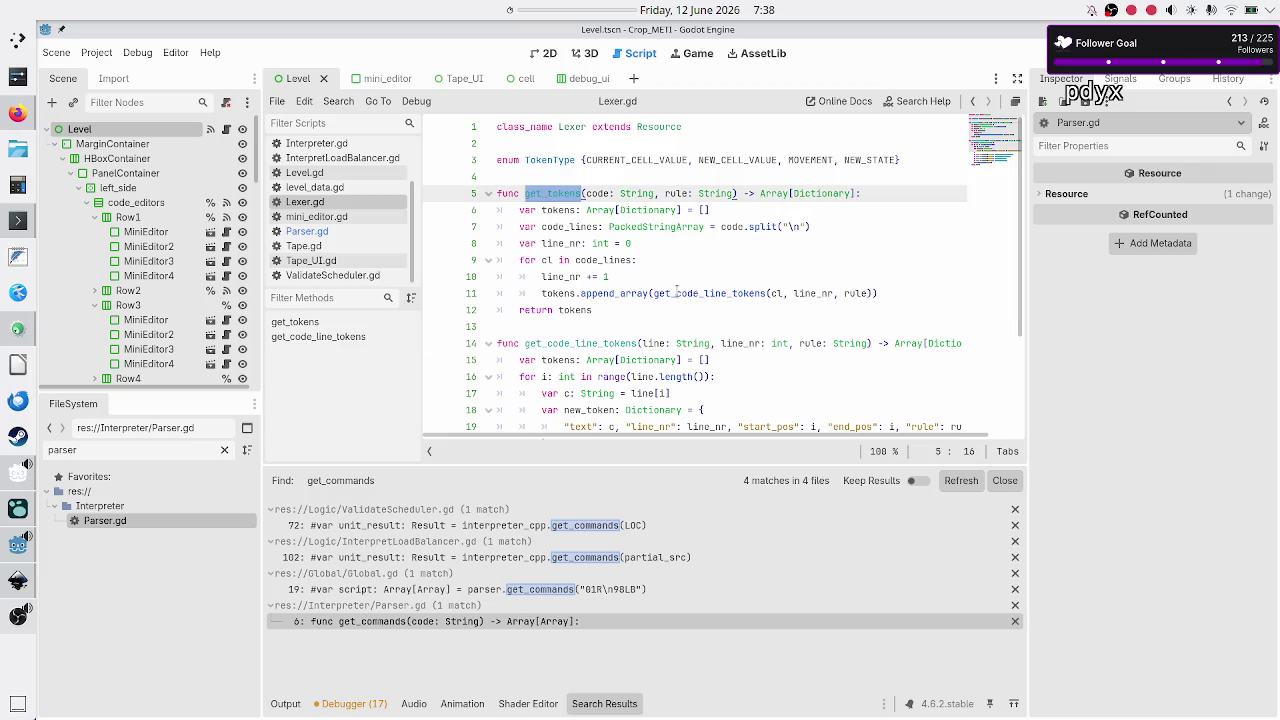
double_click(677, 292)
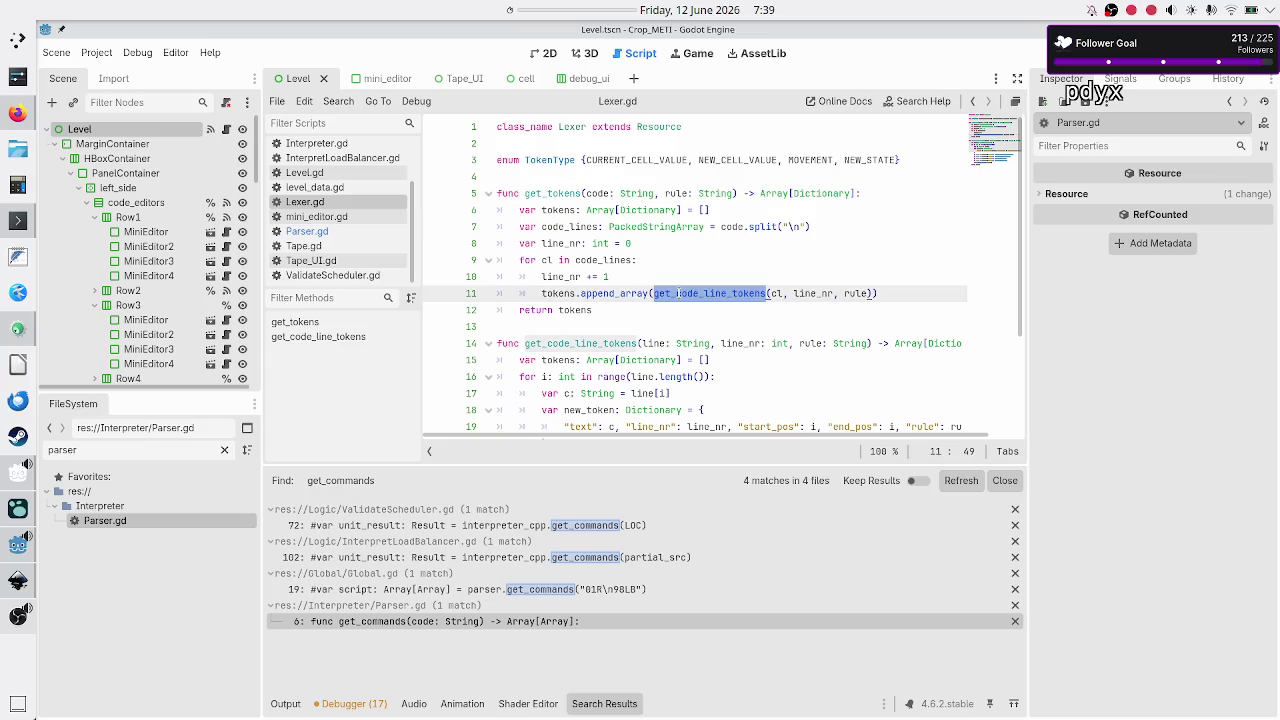
double_click(561, 191)
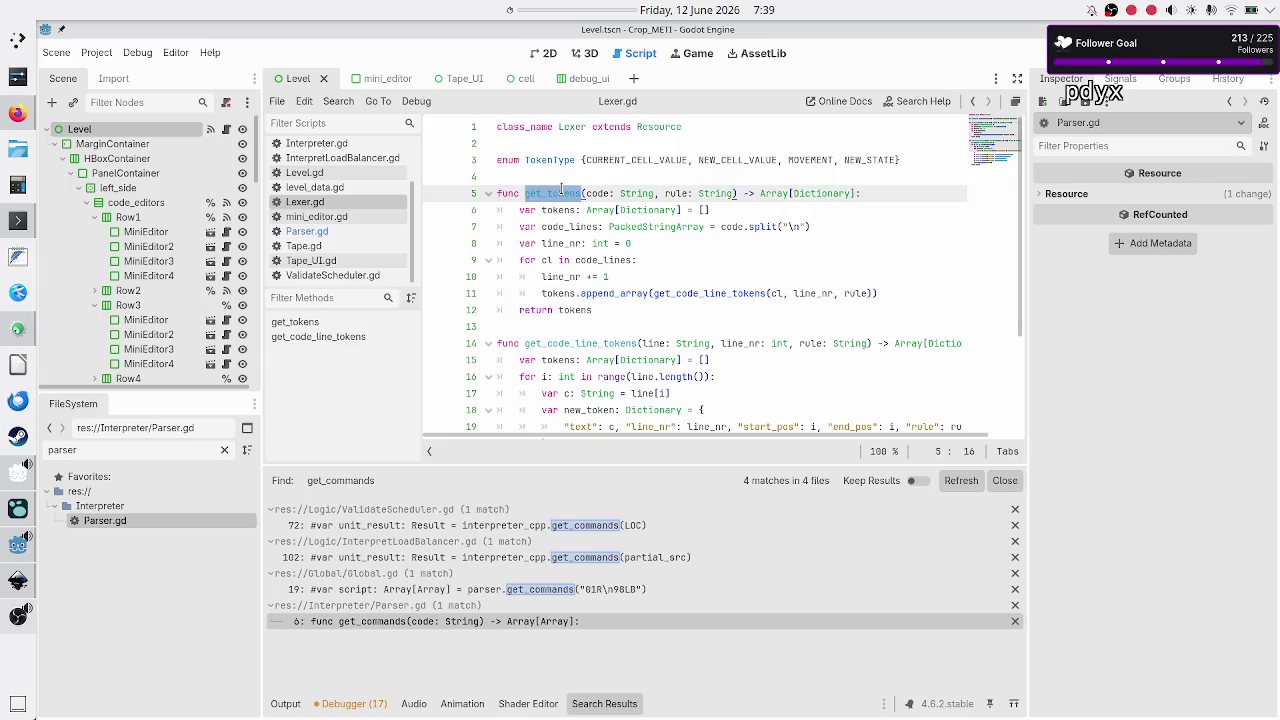
left_click(573, 329)
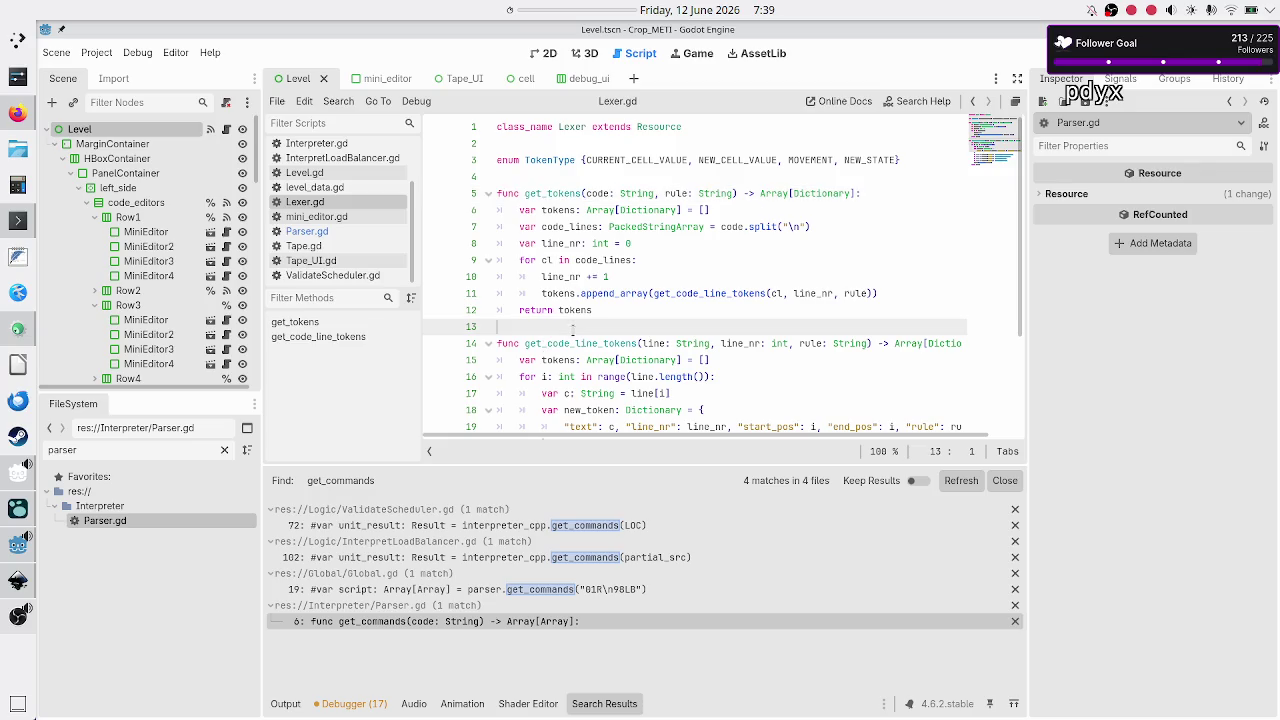
left_click(331, 233)
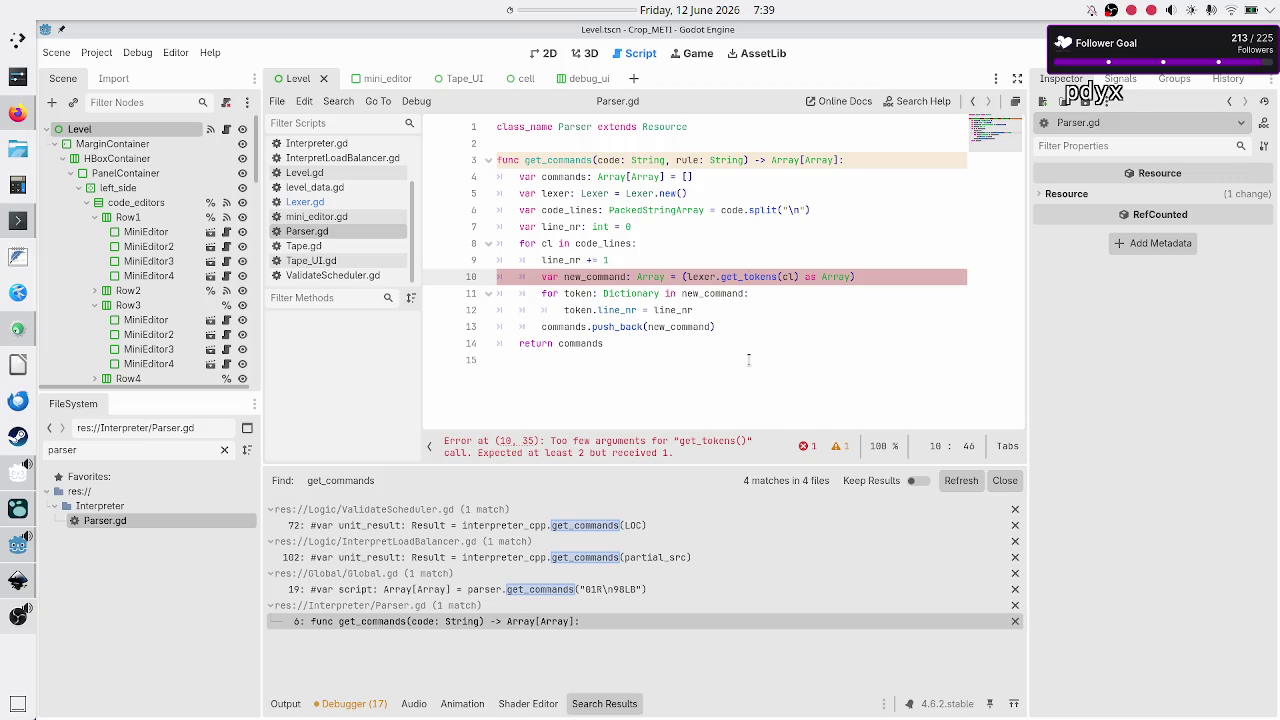
Pass rule as a second argument to get_tokens on Parser.gd line 10, after checking Lexer.gd's signature
key("Right")
key("Right")
key("Right")
left_click(331, 204)
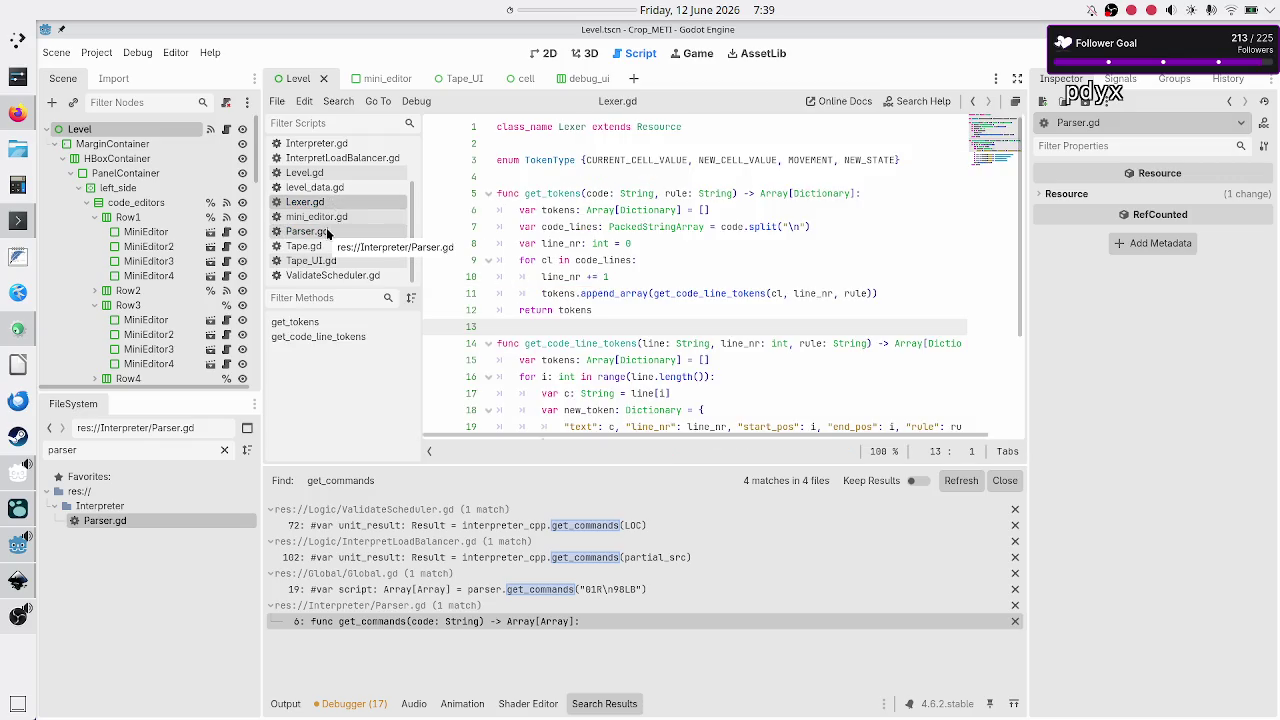
left_click(328, 233)
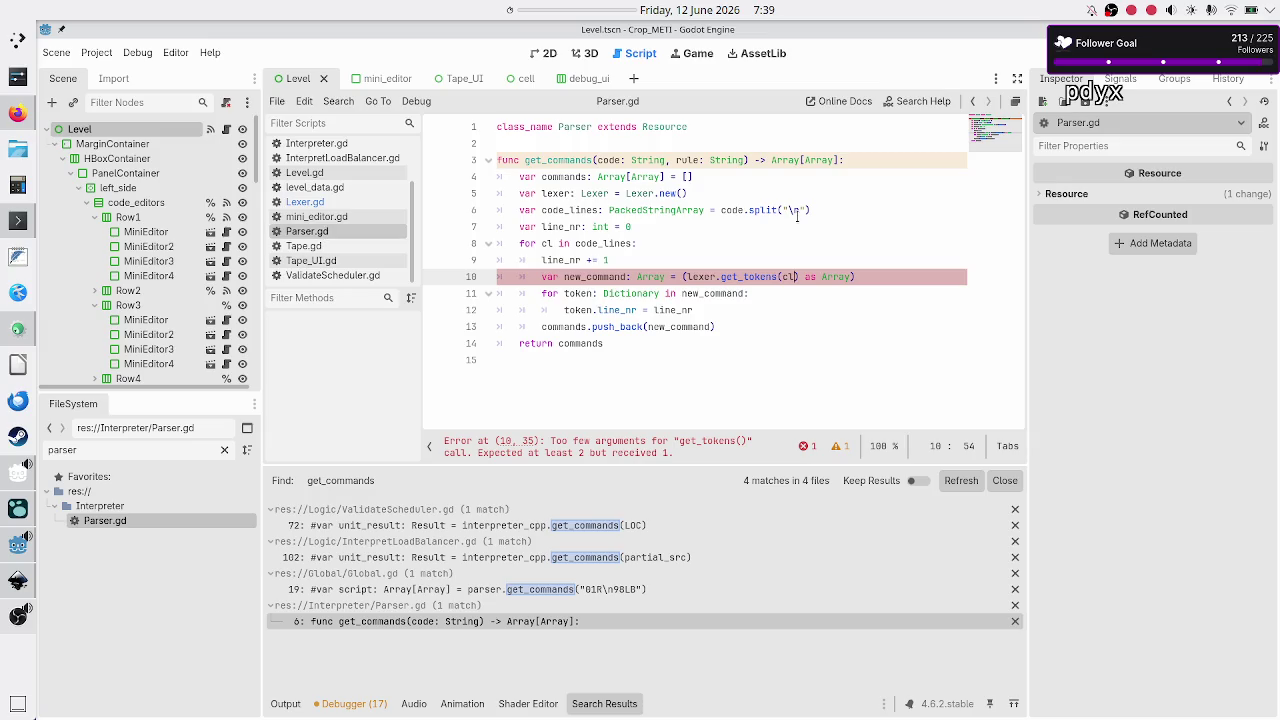
type(", rule")
key("Escape")
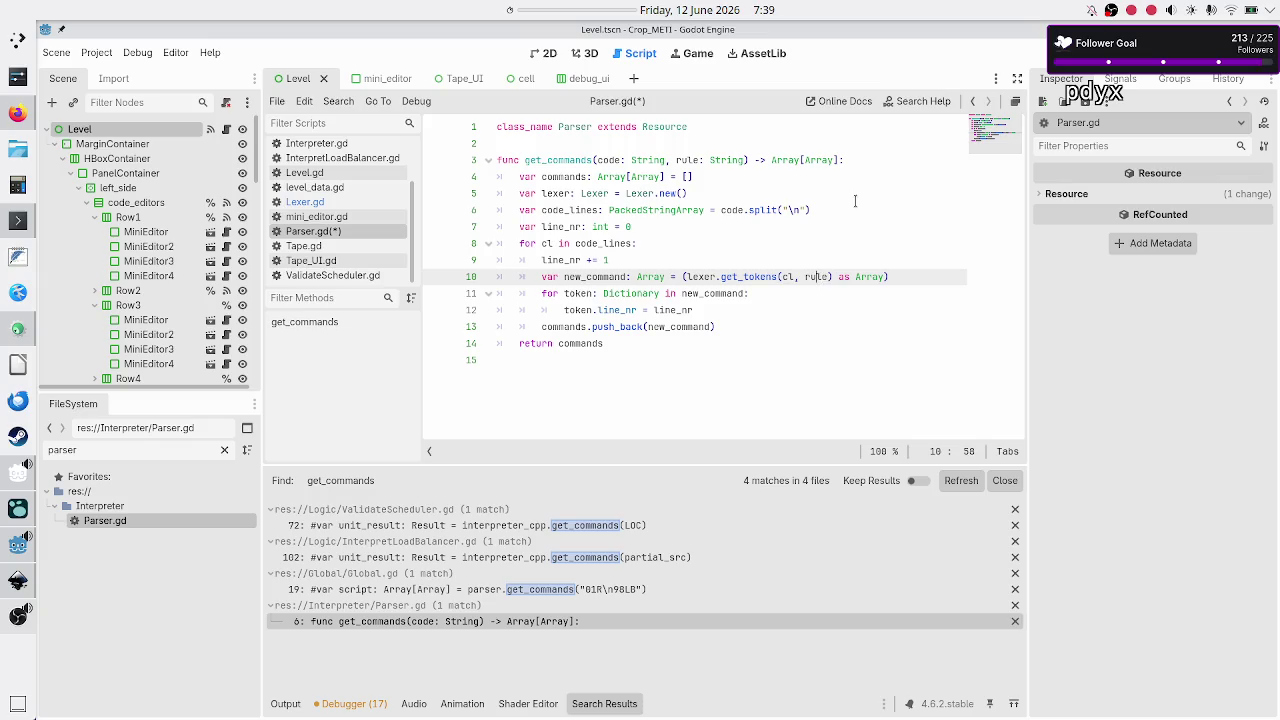
key("ctrl+shift+Left")
mouse_move(519, 210)
left_mouse_down()
mouse_move(610, 243)
mouse_move(647, 231)
left_mouse_up()
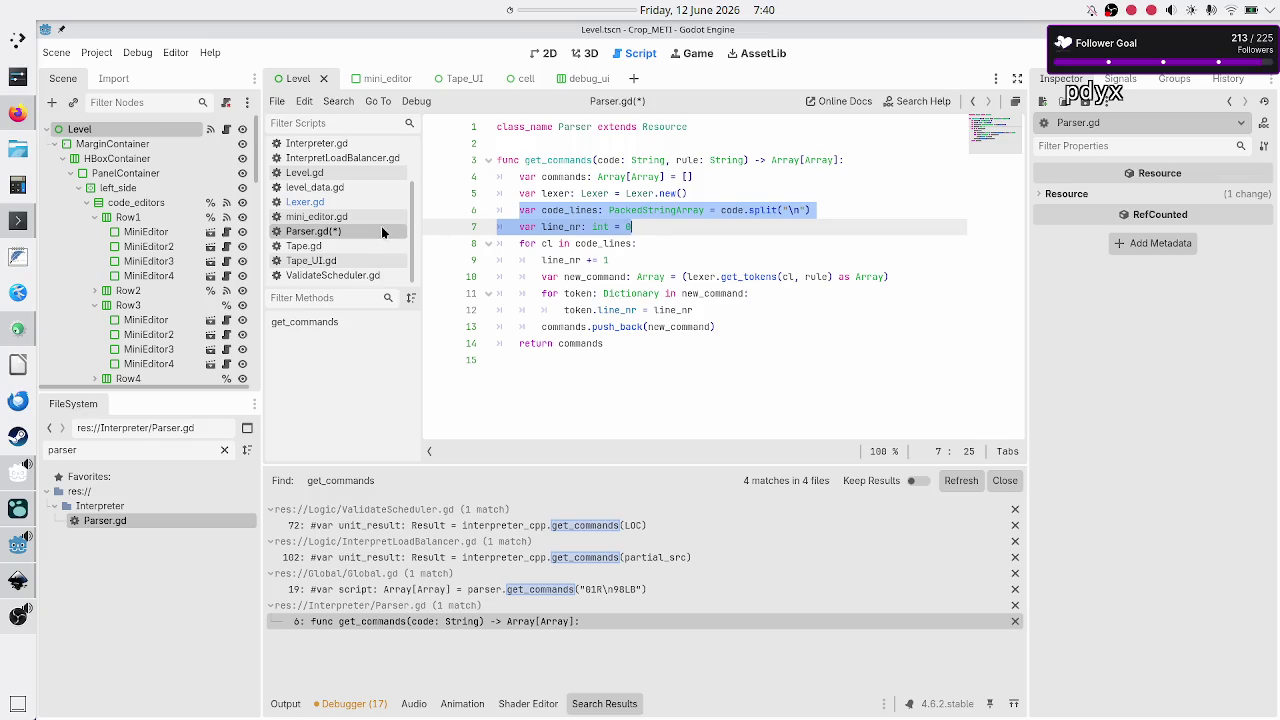
left_click(350, 204)
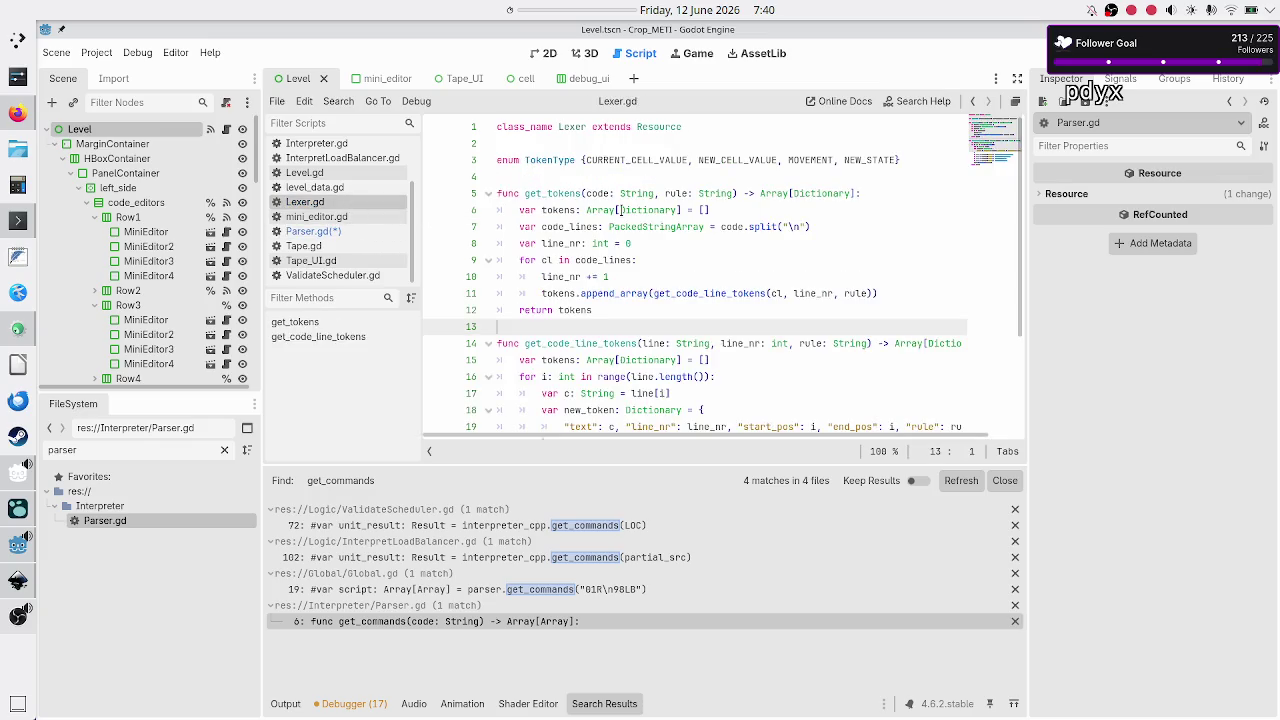
left_click_drag(589, 193, 619, 193)
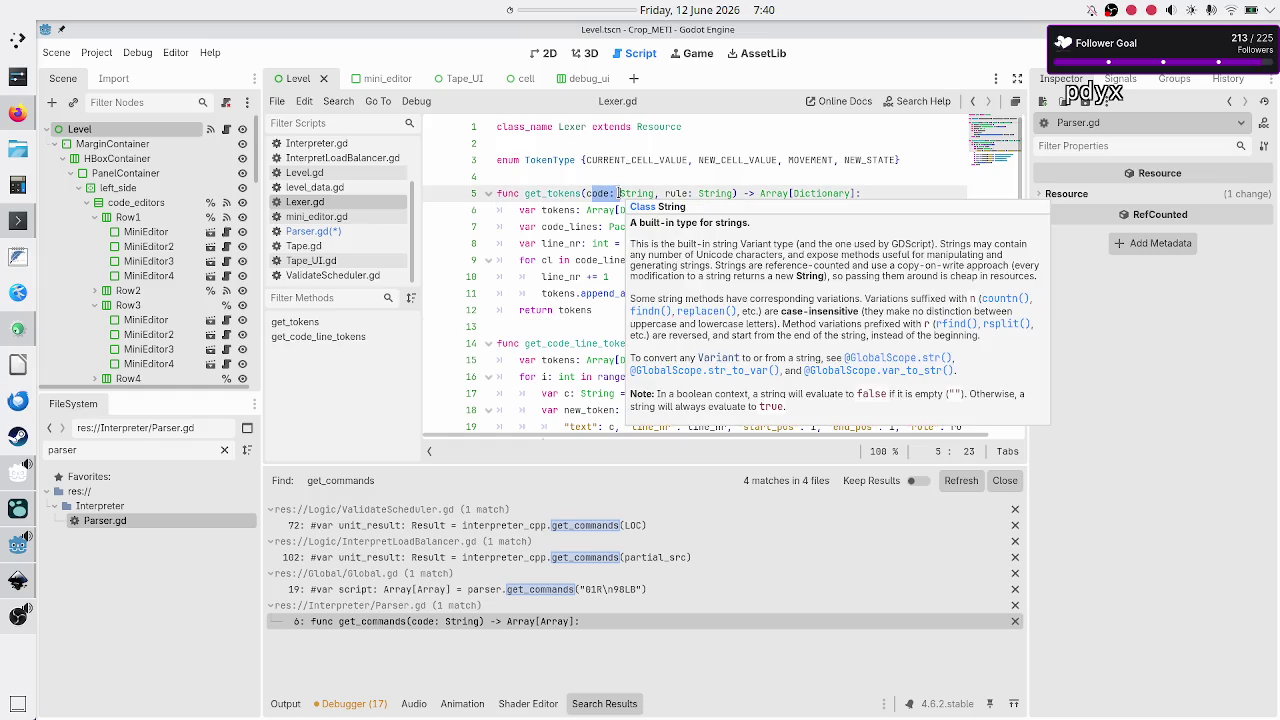
left_click(591, 262)
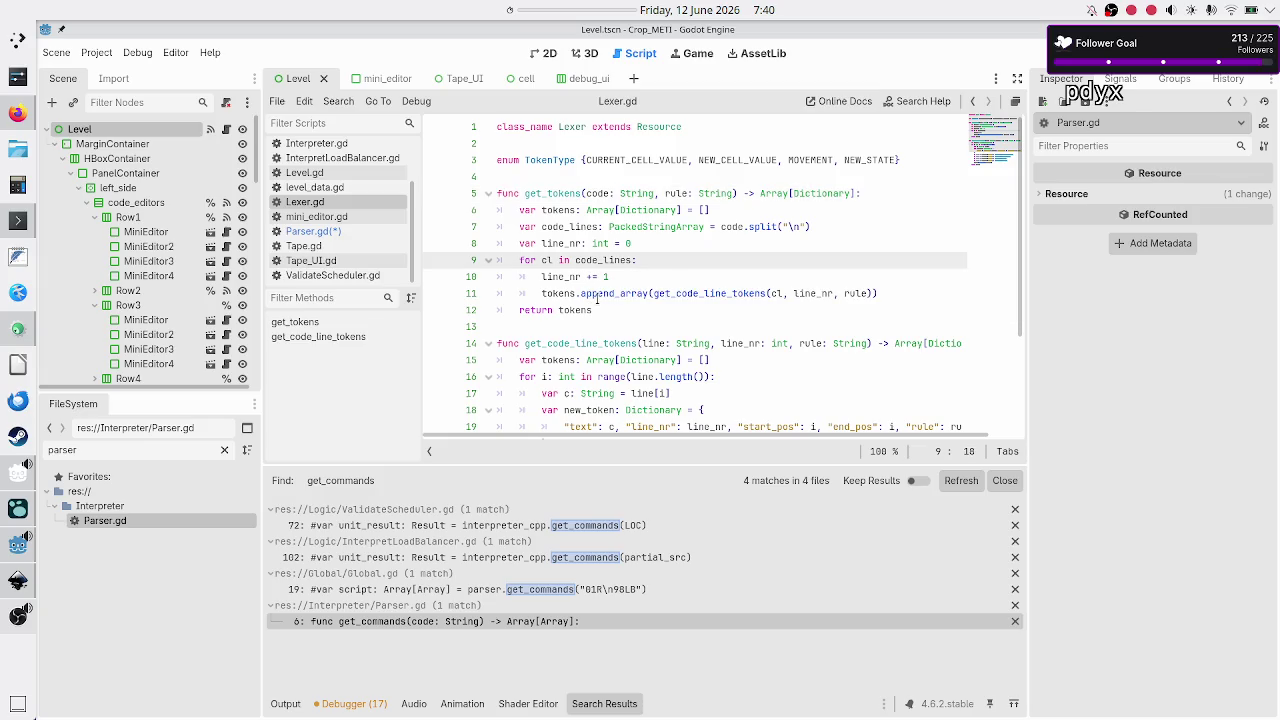
left_click(595, 310)
left_click_drag(592, 310, 519, 310)
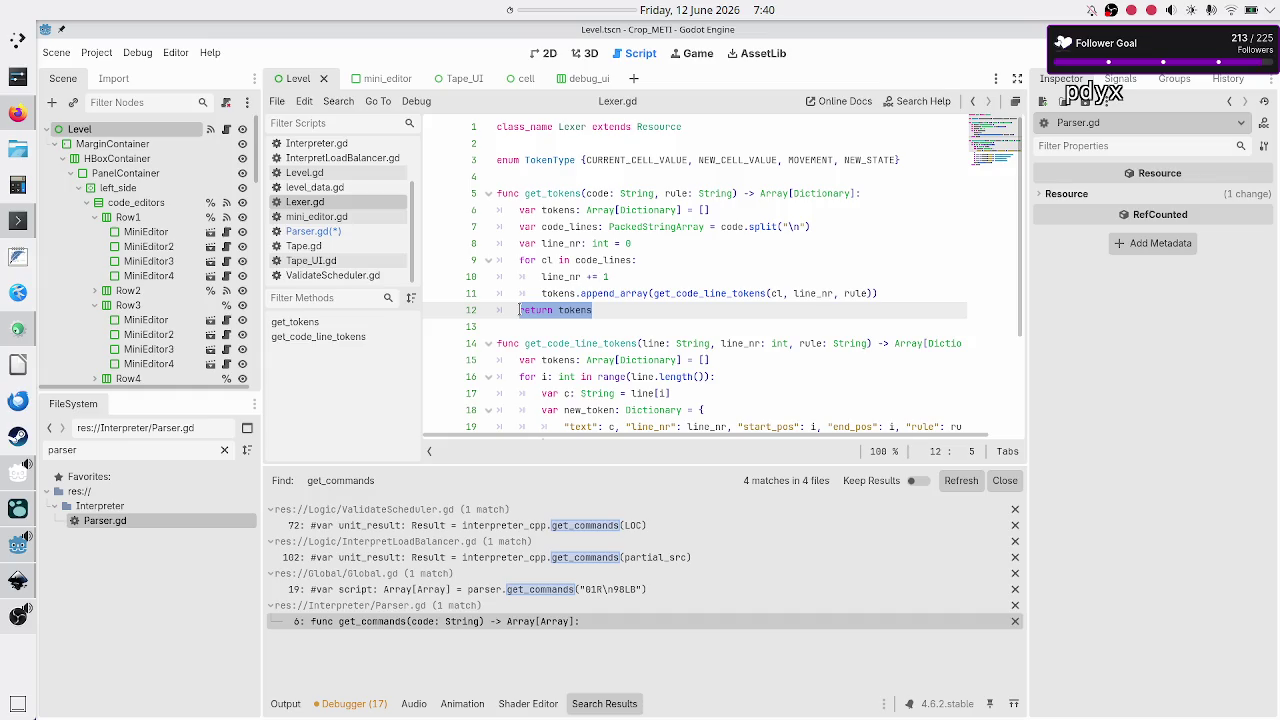
left_click(603, 310)
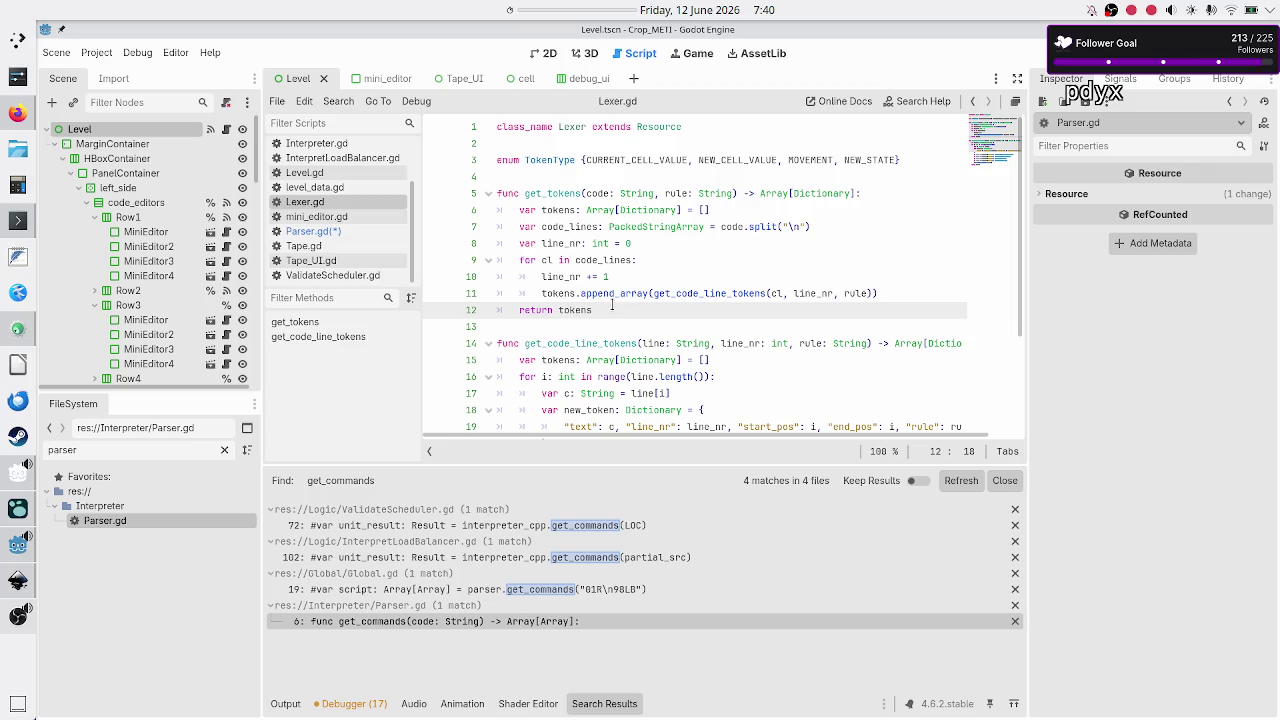
mouse_move(612, 308)
left_mouse_down()
mouse_move(515, 199)
mouse_move(616, 310)
left_mouse_up()
left_click(350, 231)
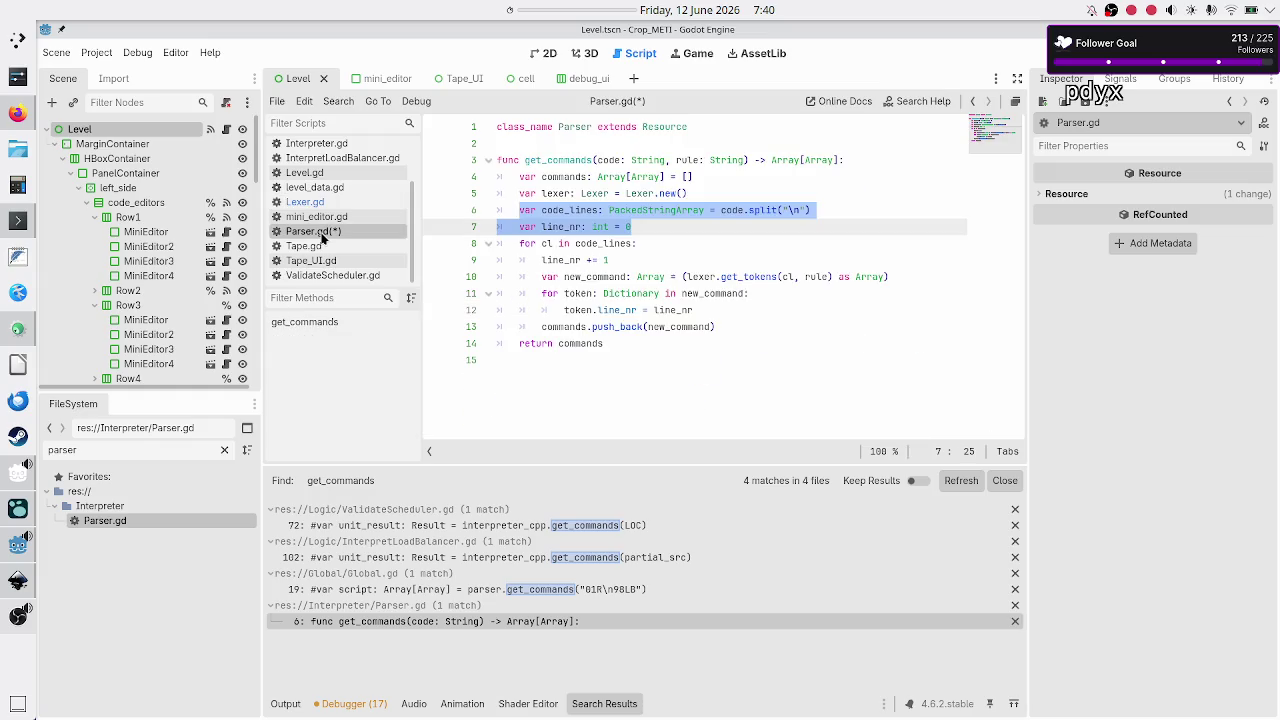
Add a two-line #NOTICE comment after line 7: lexer runs per line to get one command's token group
left_click(684, 229)
key("Return")
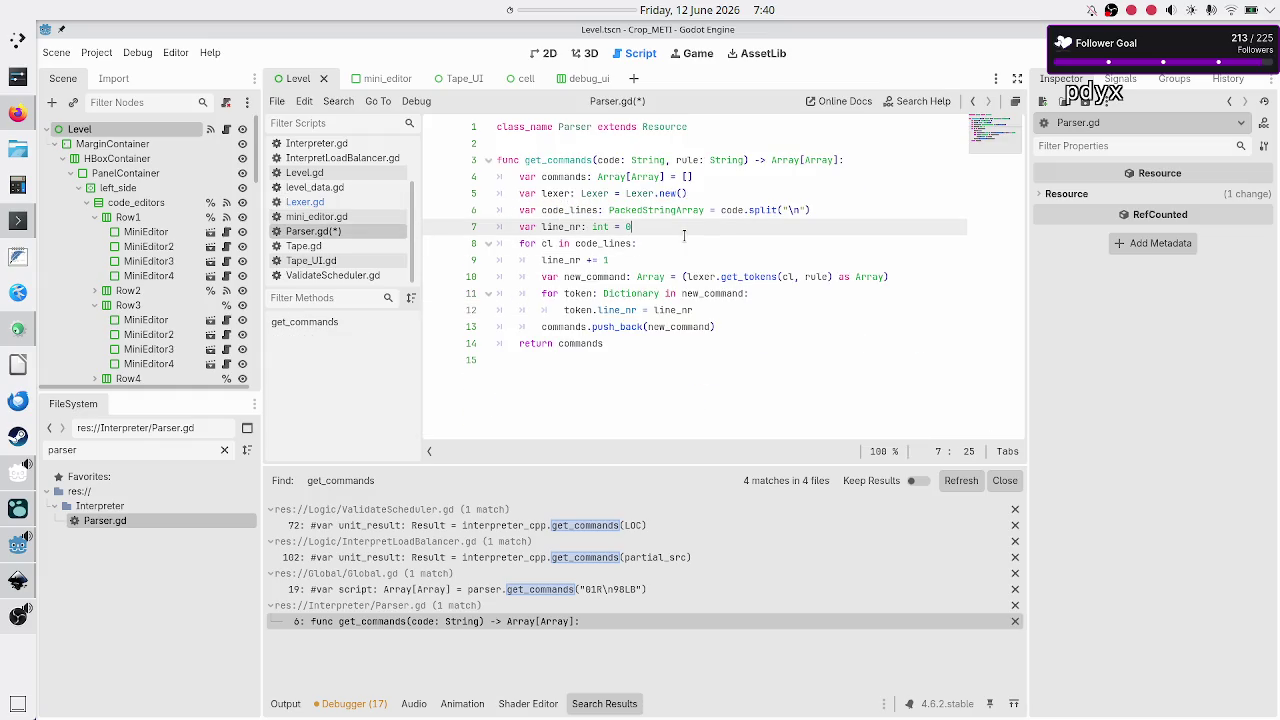
type("#")
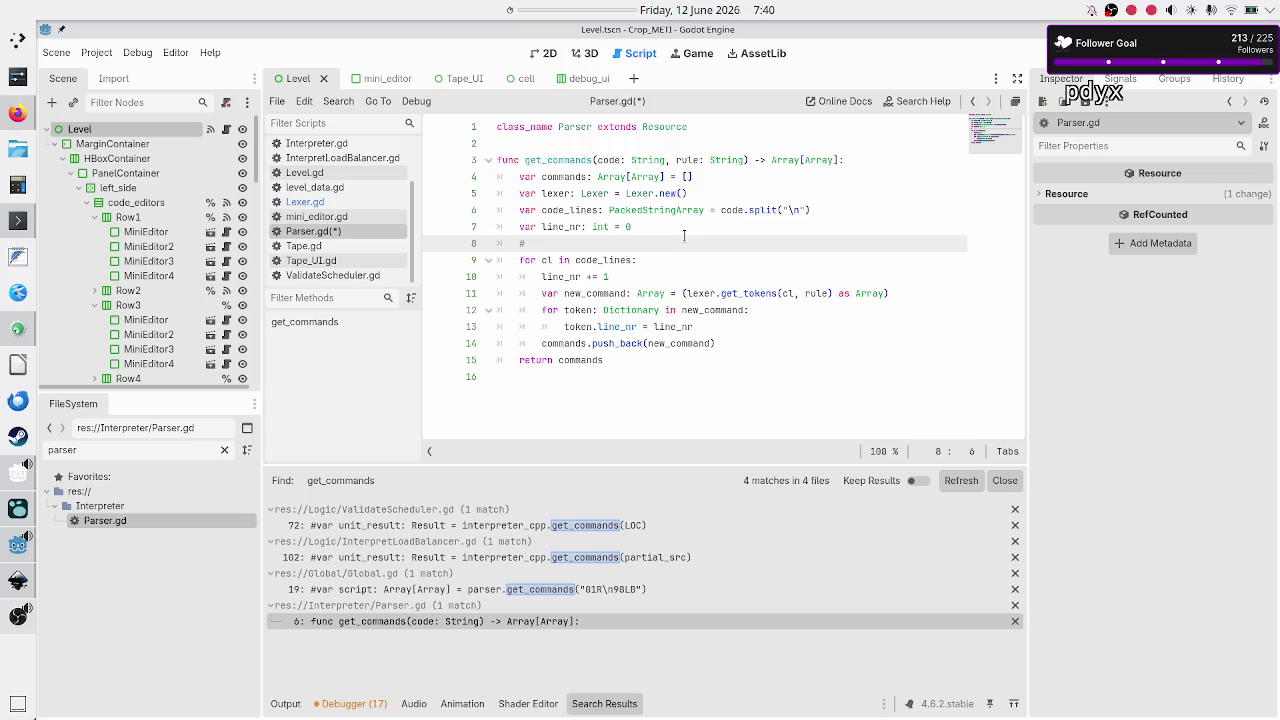
type("NOTICE:")
type("although lexer can be called w/ entire code, ")
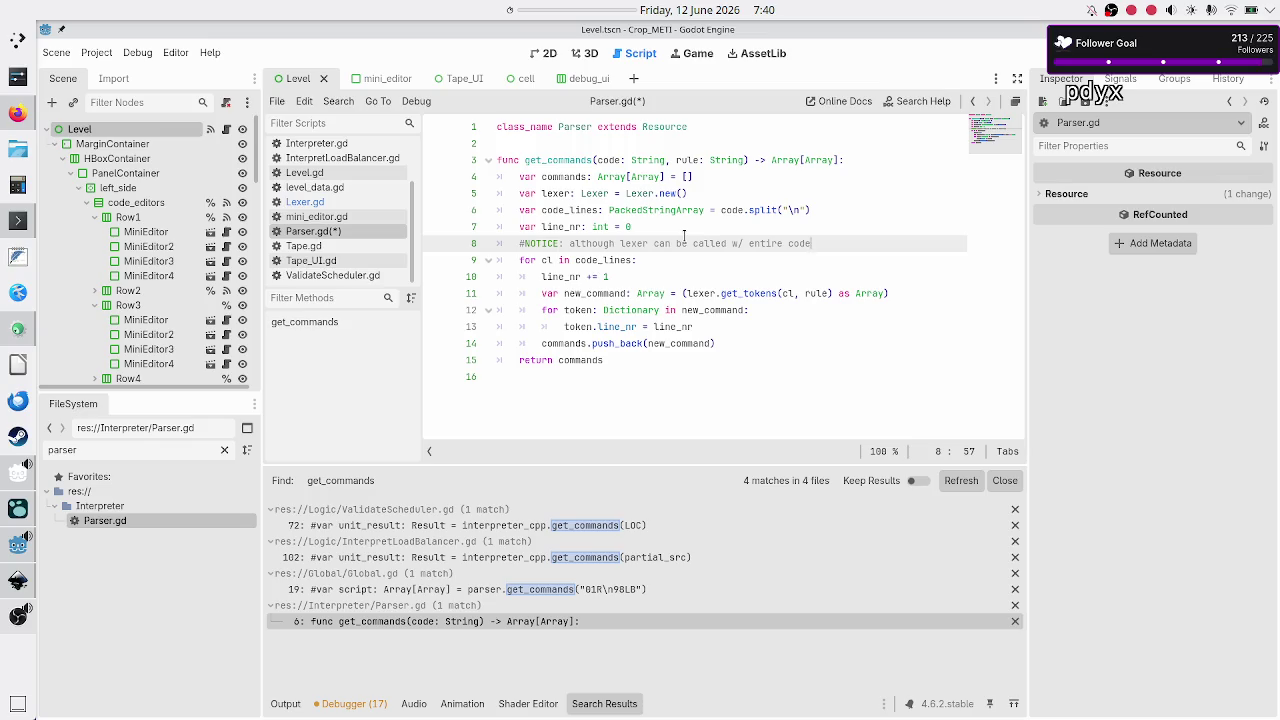
type("that would g")
type("ive ")
type("all")
type(" tokens")
key("Return")
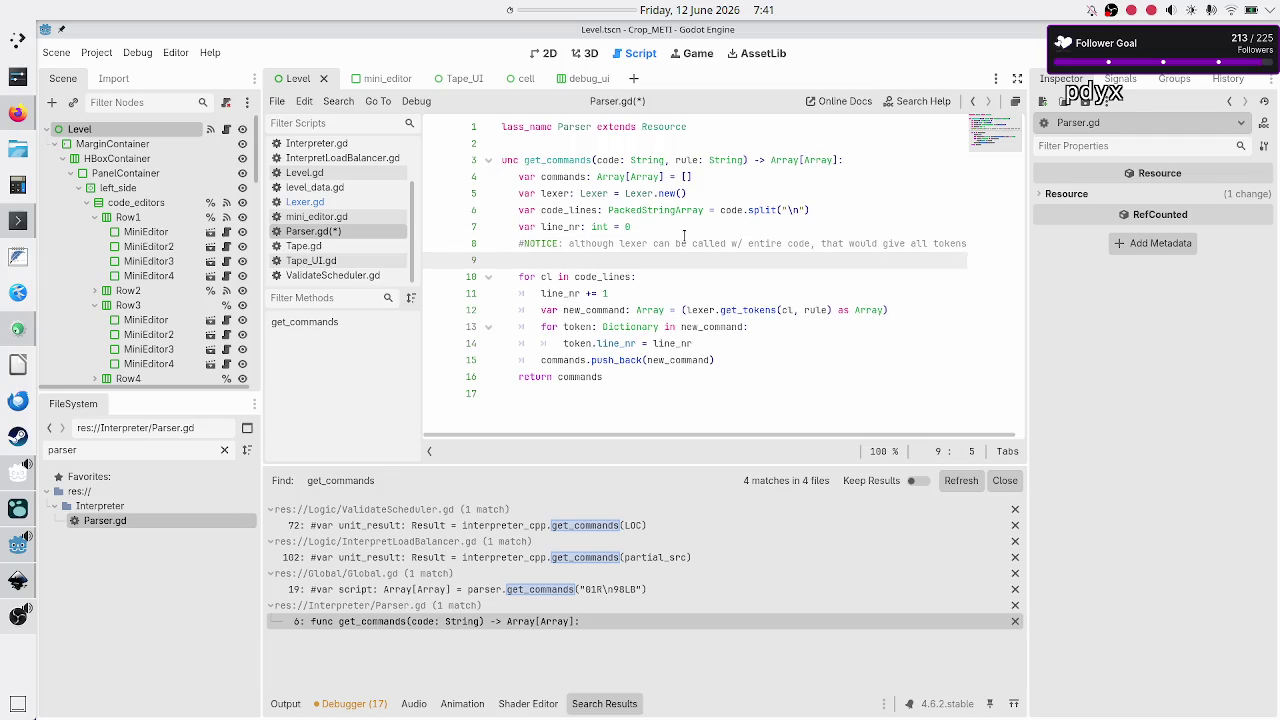
type("#but we")
type(" want")
type("just th")
type("e token group comprising a command")
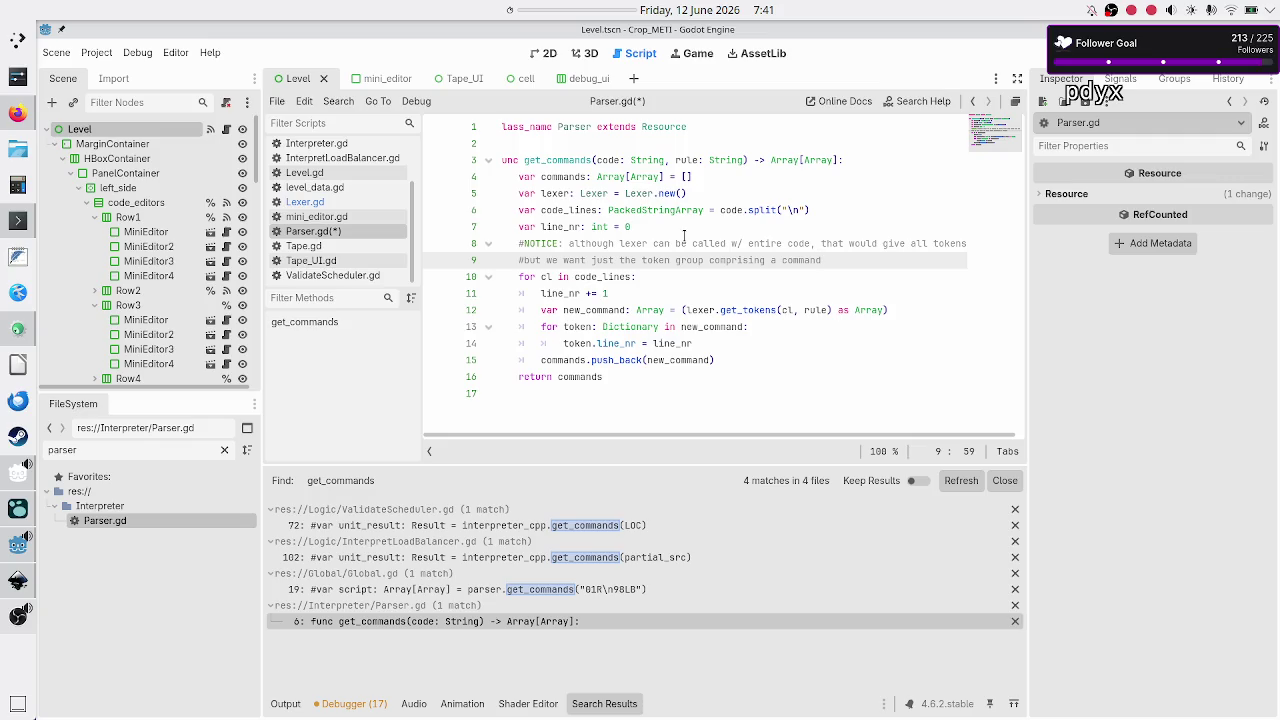
key("Up")
key("Up")
key("Up")
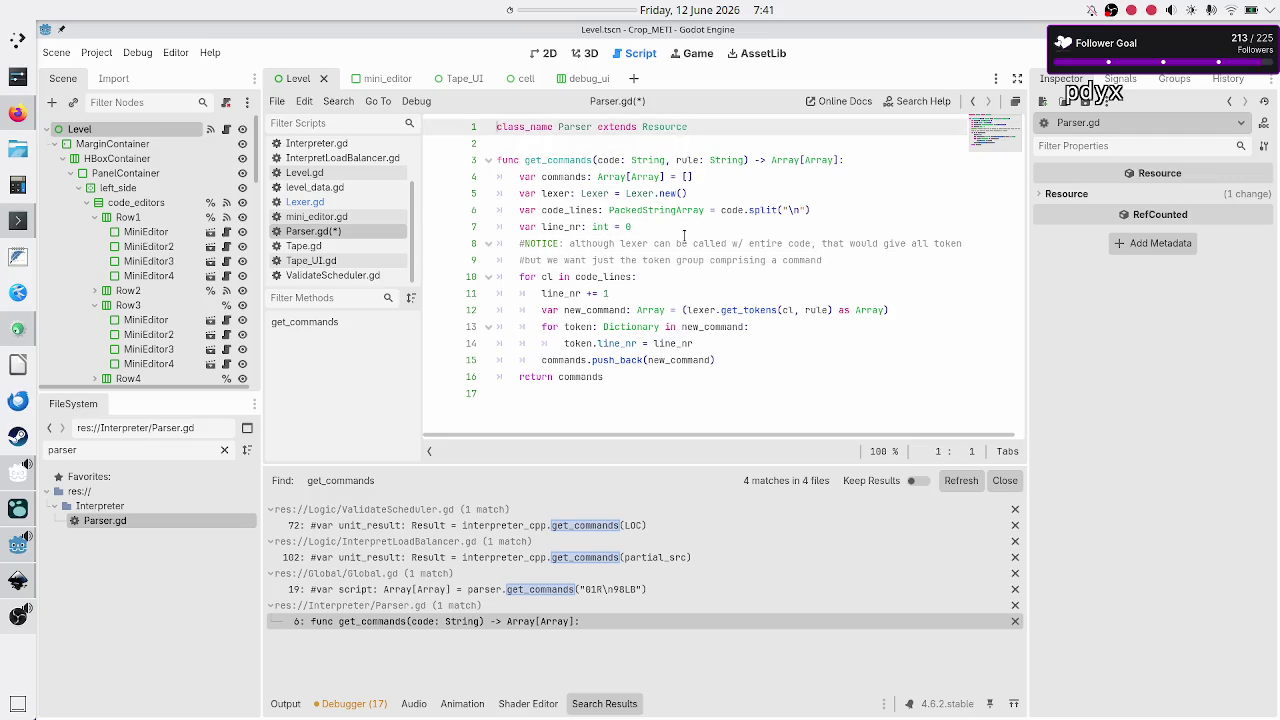
Insert '#TODO: temporary code, will be replaced by C++ code' as Parser.gd's first line and save
key("Return")
key("Up")
type("#")
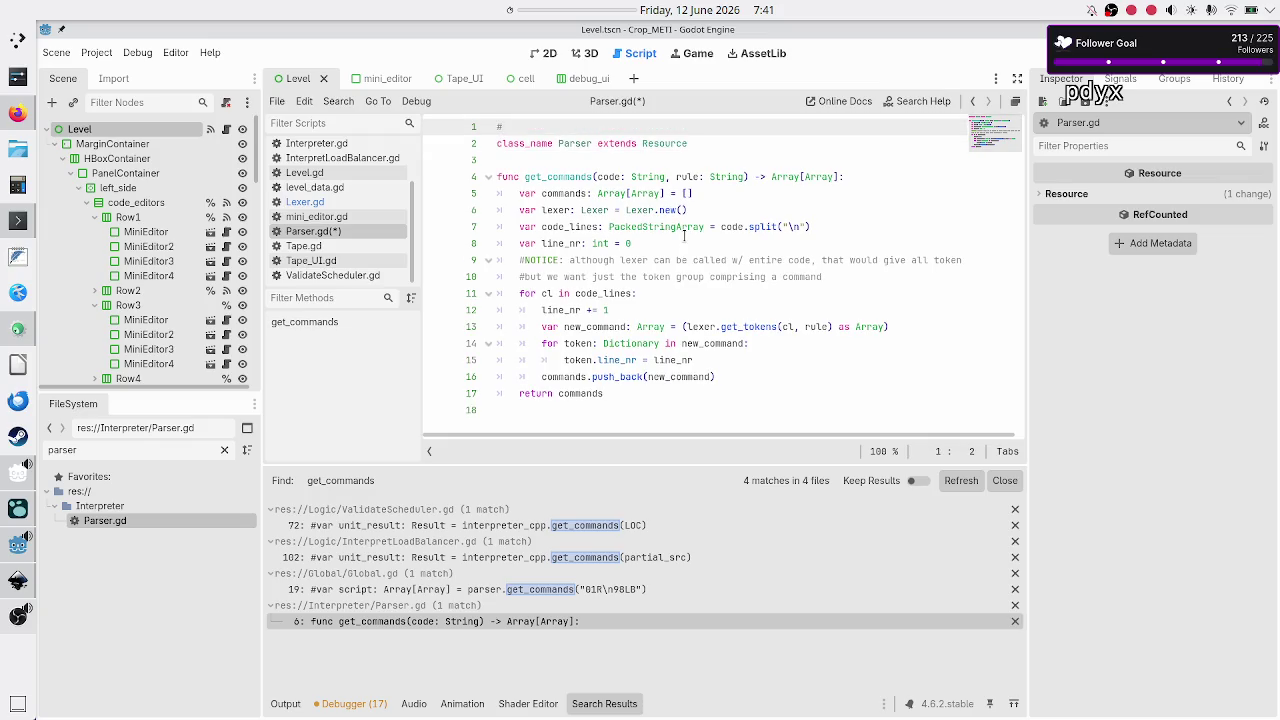
type("temporary co")
type("de, ")
type("will be replace")
type("d by C")
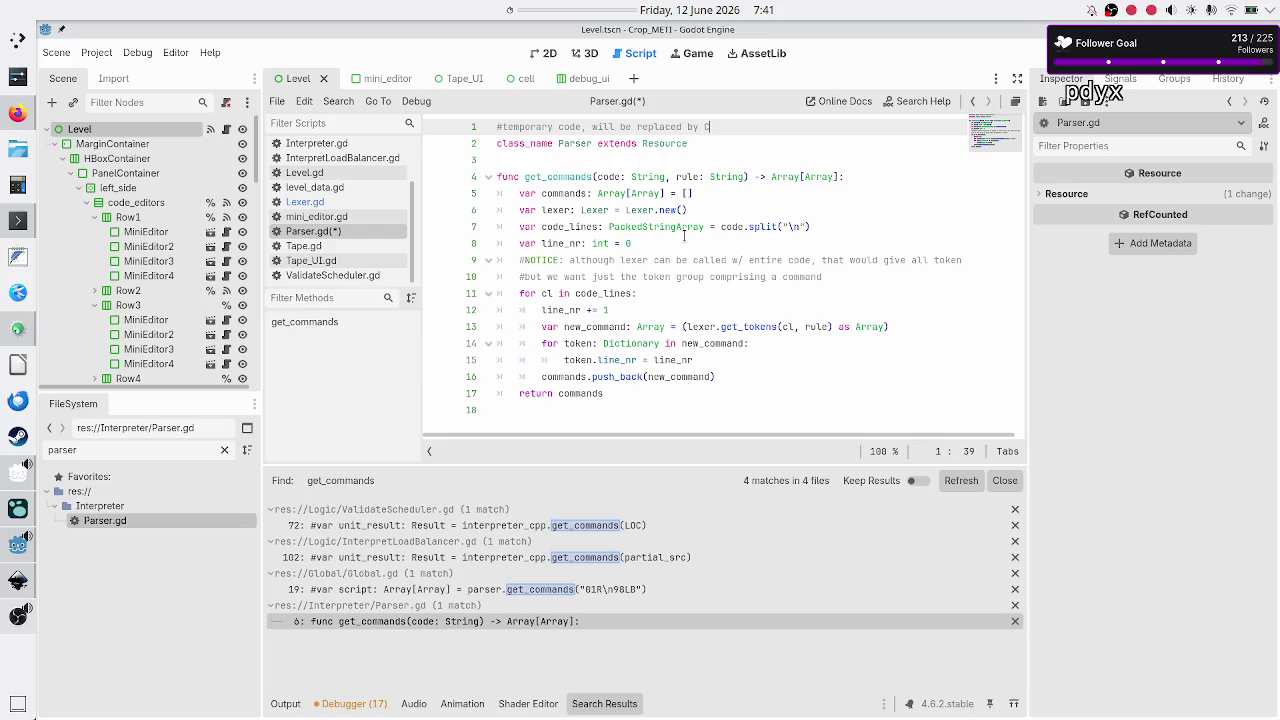
type("++ code")
key("Home")
key("shift+End")
key("End")
key("Home")
type("TODO")
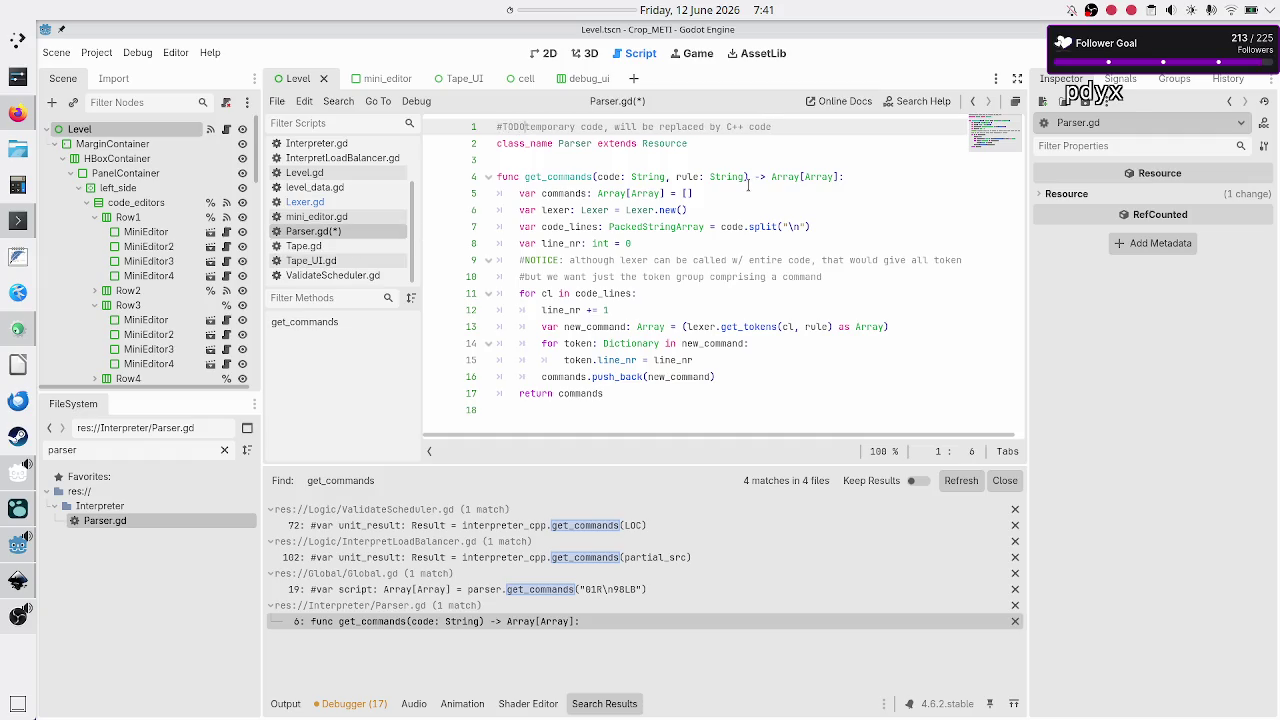
type(":")
key("shift+End")
key("ctrl+c")
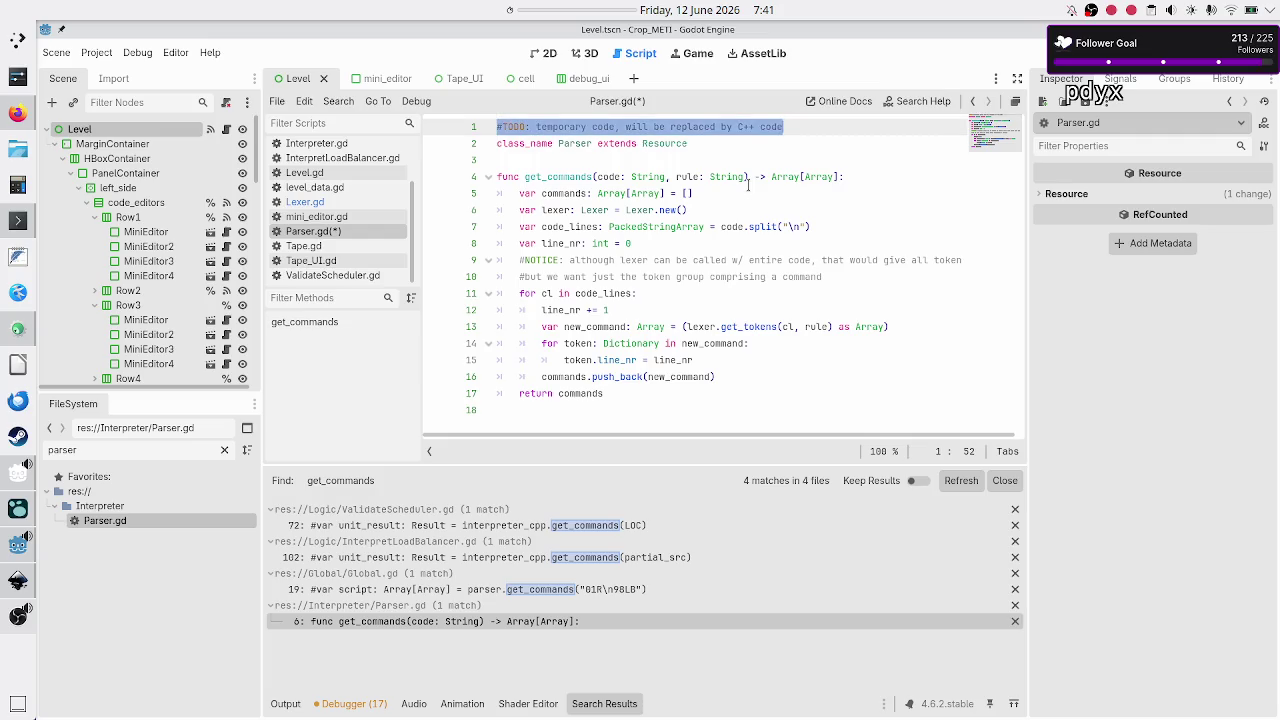
key("End")
key("ctrl+s")
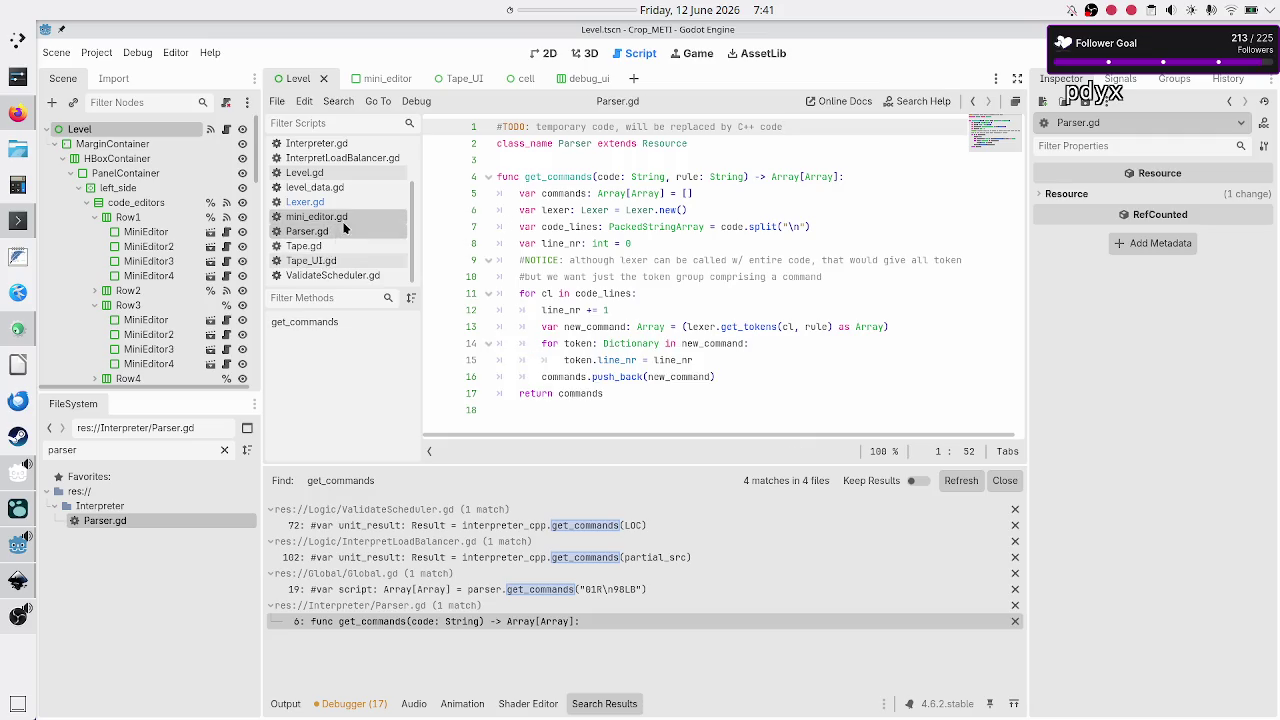
left_click(313, 202)
Add the '#TODO: temporary code, will be replaced by C++ code' line above class_name in Lexer.gd
left_click(549, 148)
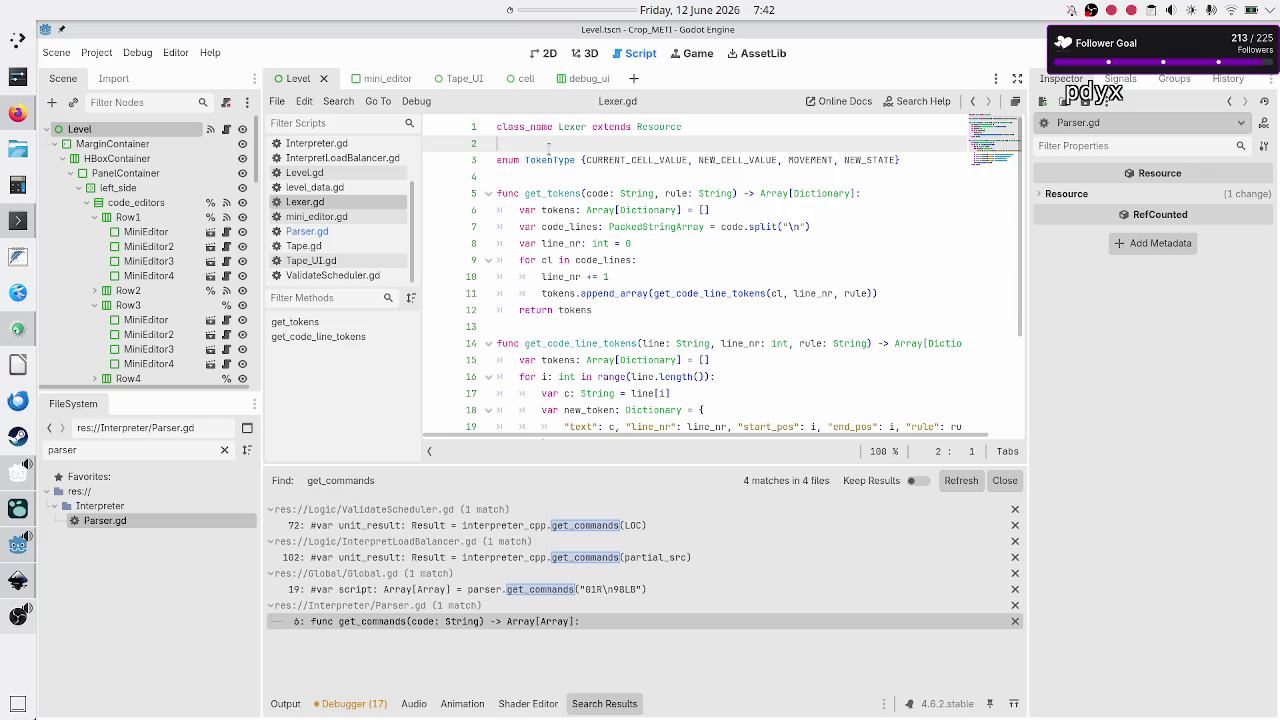
key("Up")
key("Return")
key("Up")
type("#TODO: temporary code, will be replaced by C++ code")
key("Down")
key("Down")
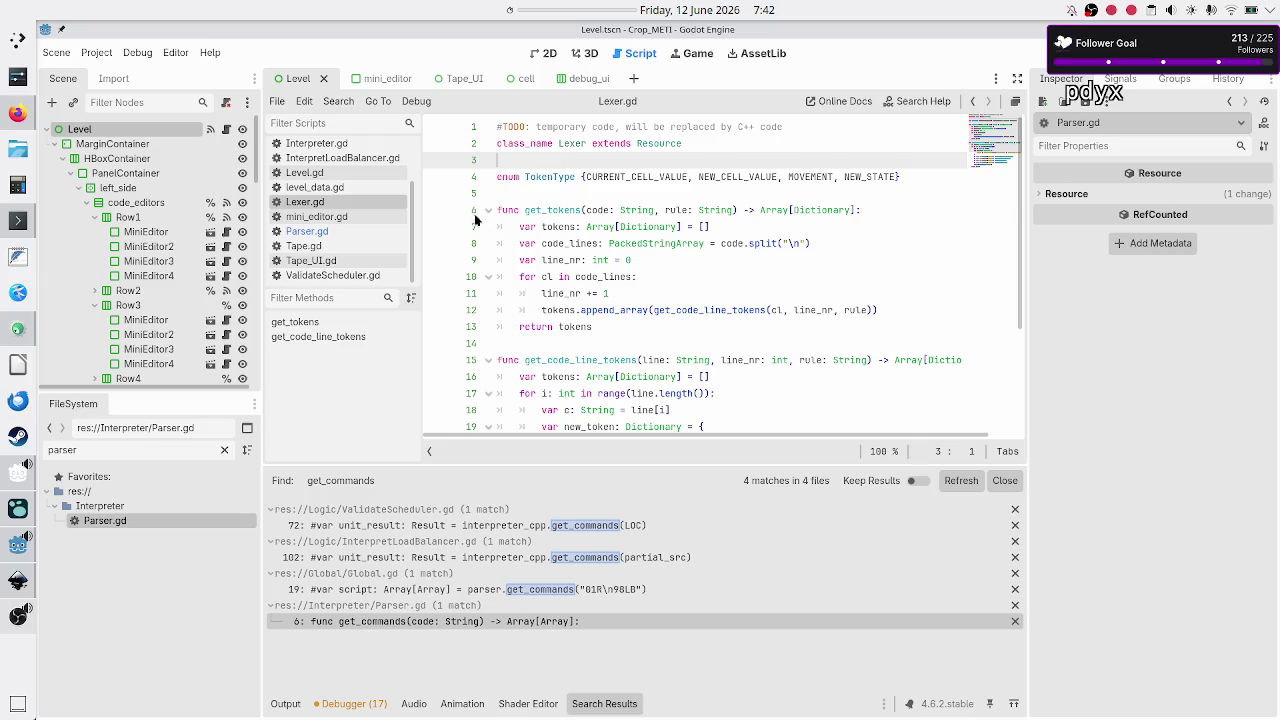
Paste the same TODO comment at the top of Interpreter.gd and save it
left_click(345, 231)
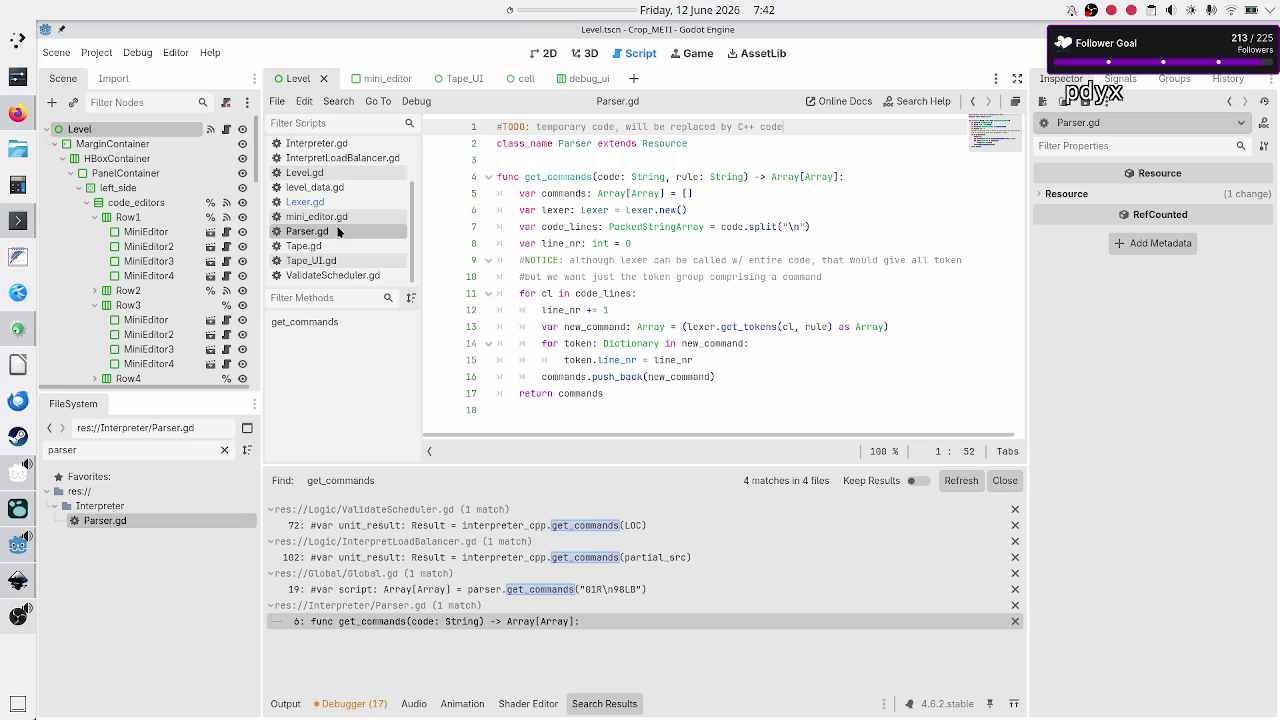
scroll(336, 227, "up", 2)
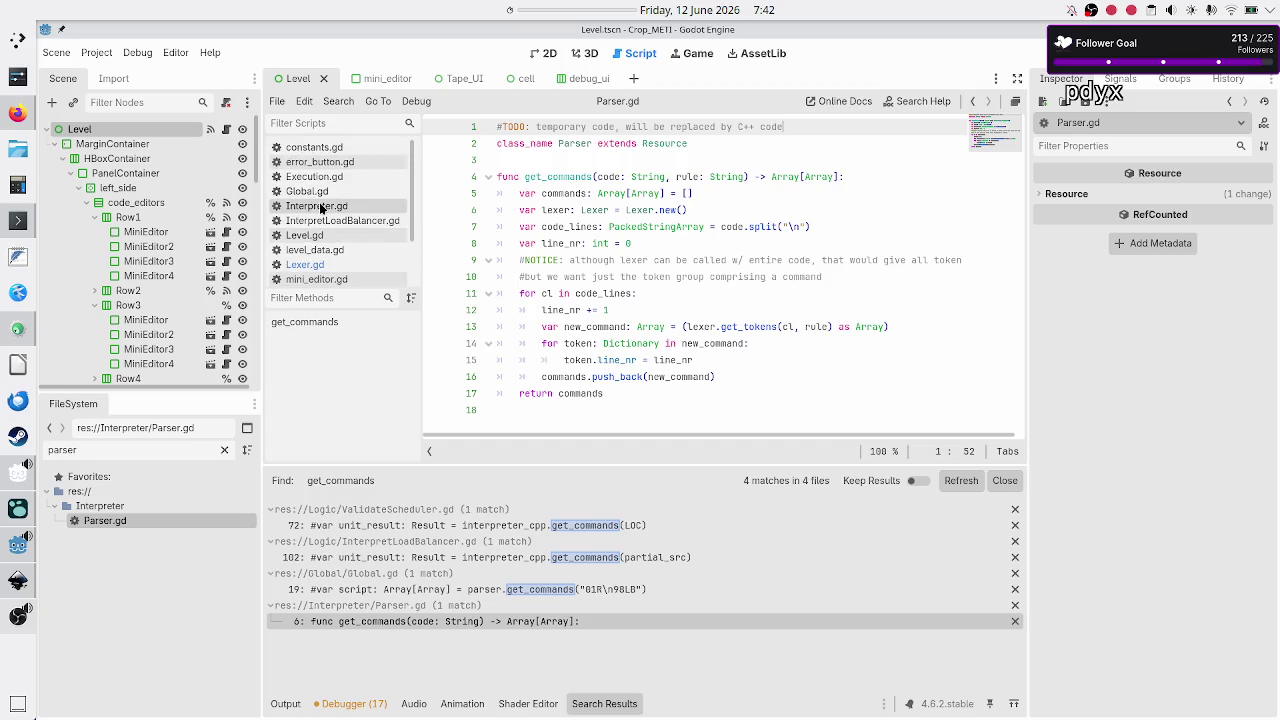
left_click(329, 206)
key("ctrl+Home")
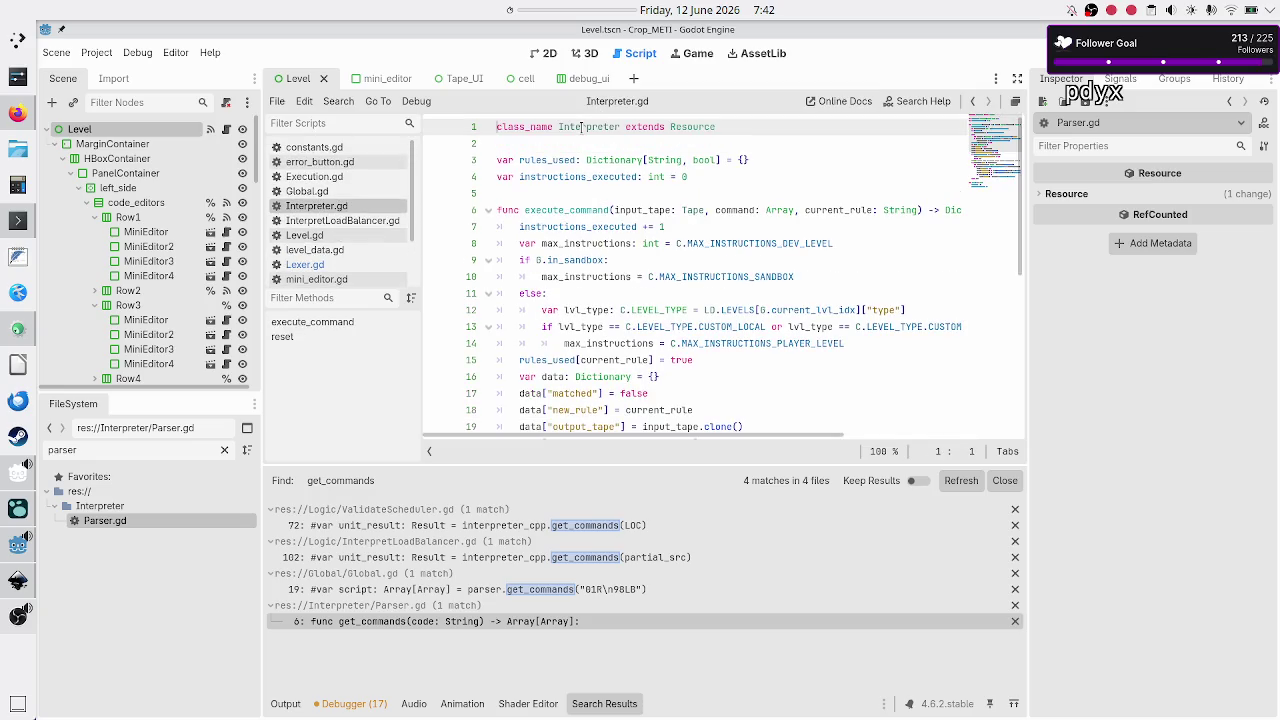
key("Return")
key("Up")
key("ctrl+v")
key("Down")
key("Down")
key("Down")
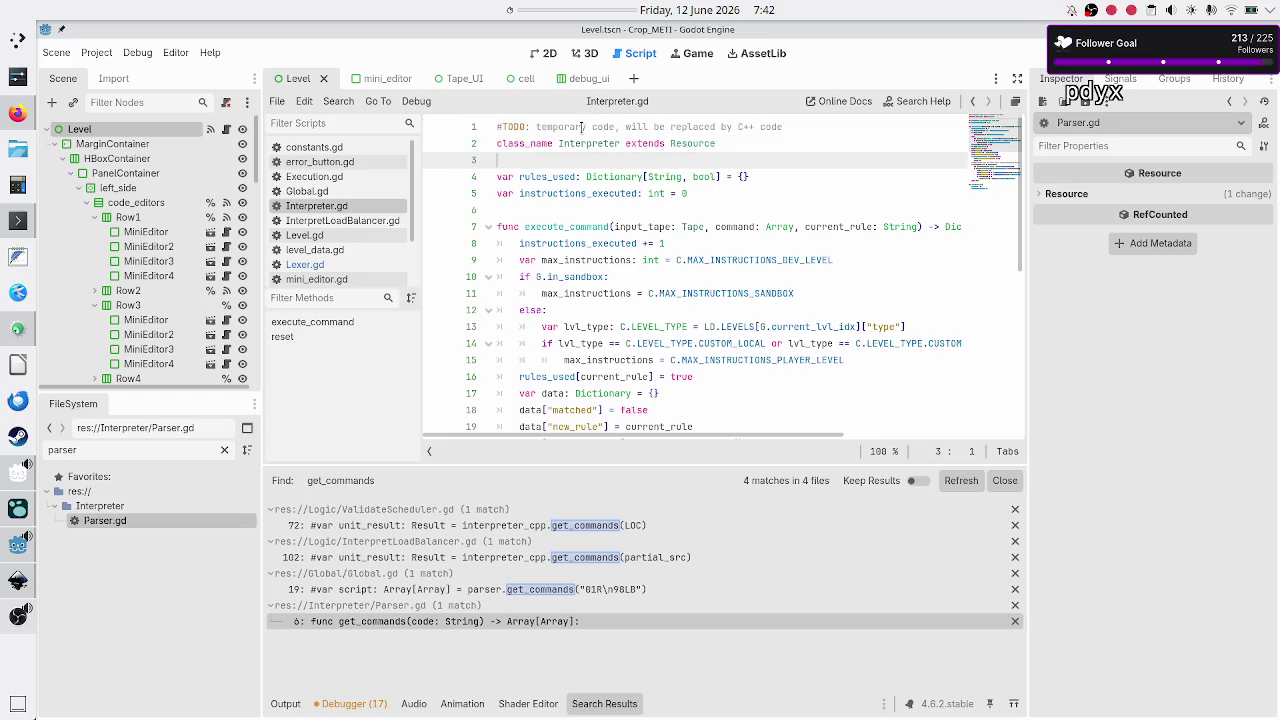
key("Down")
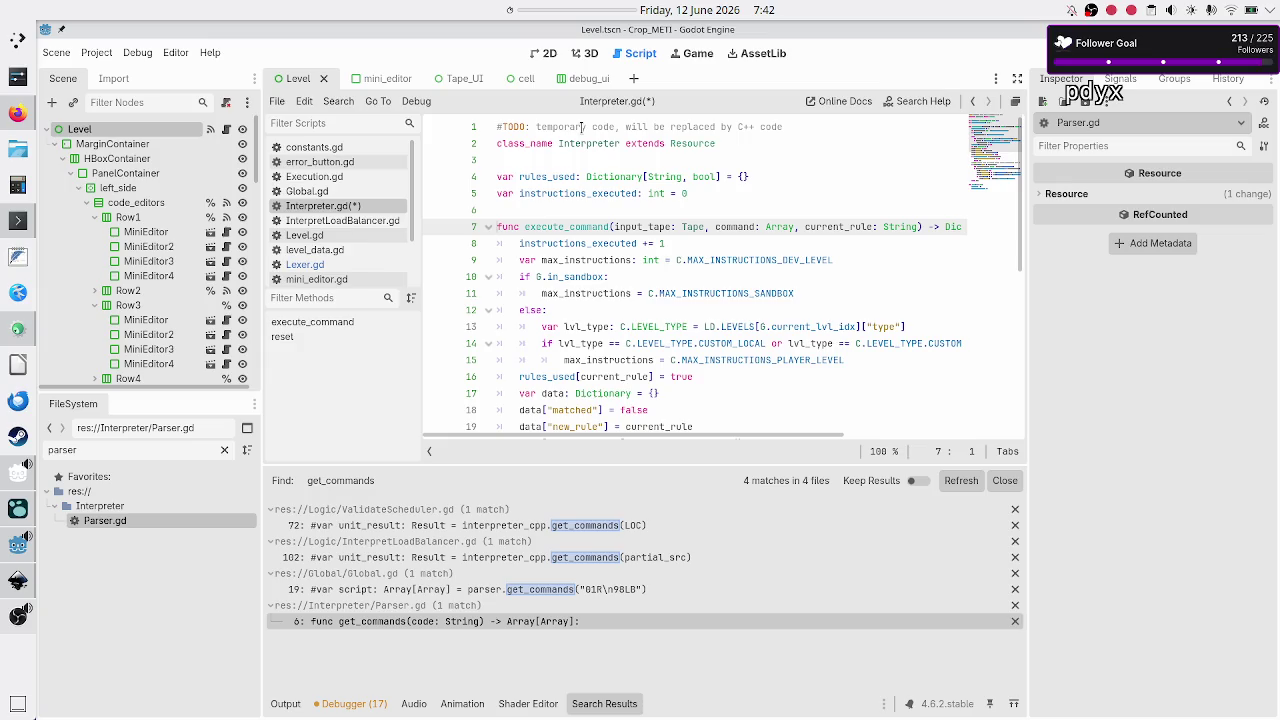
double_click(829, 226)
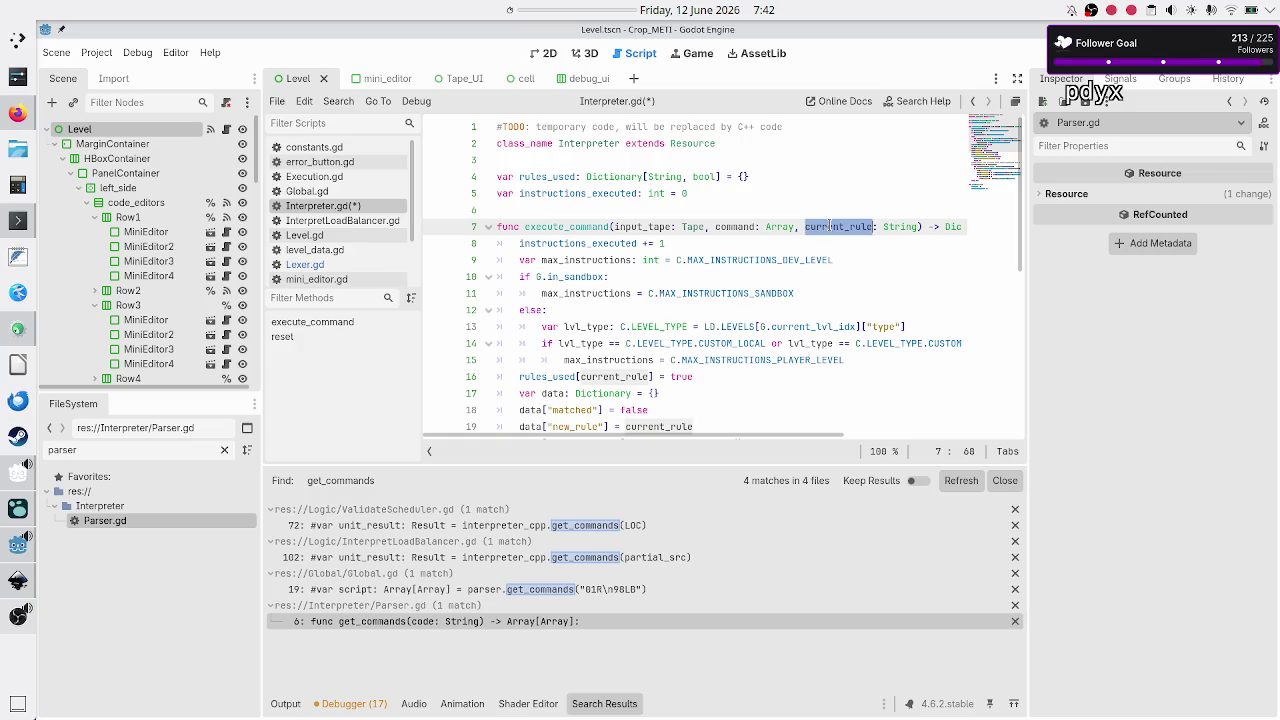
left_click(536, 205)
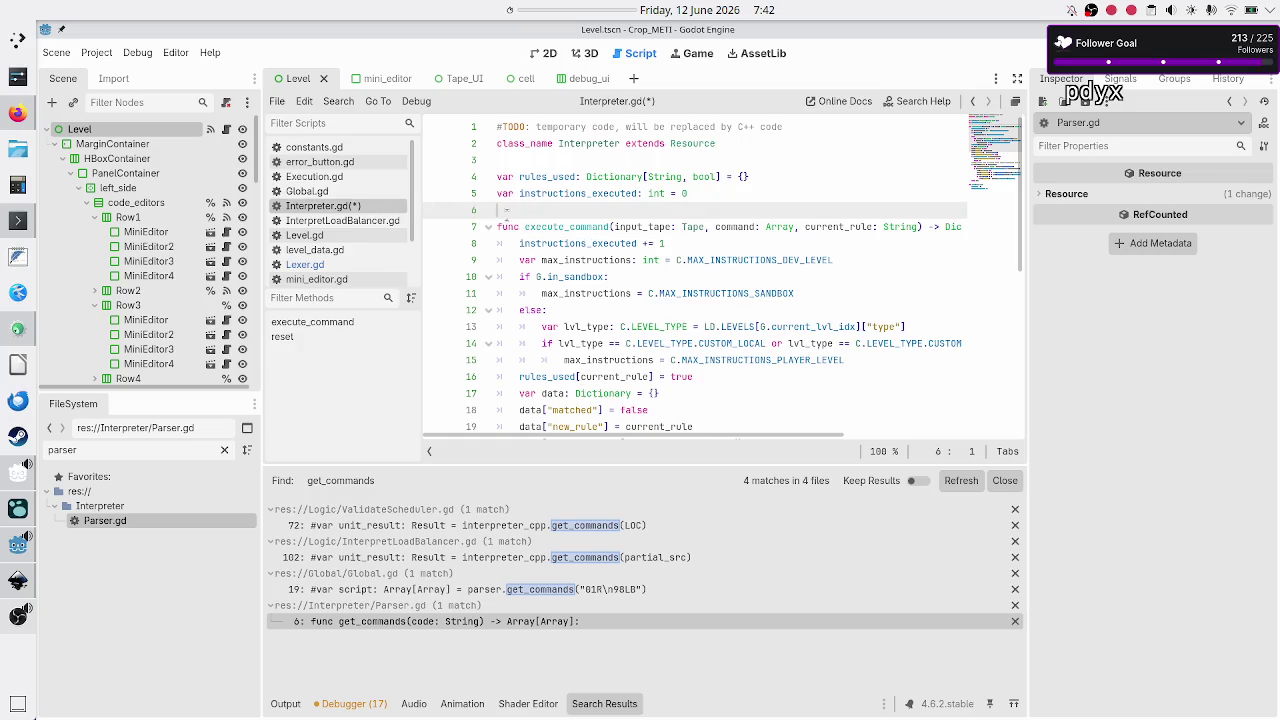
key("ctrl+s")
left_click(338, 100)
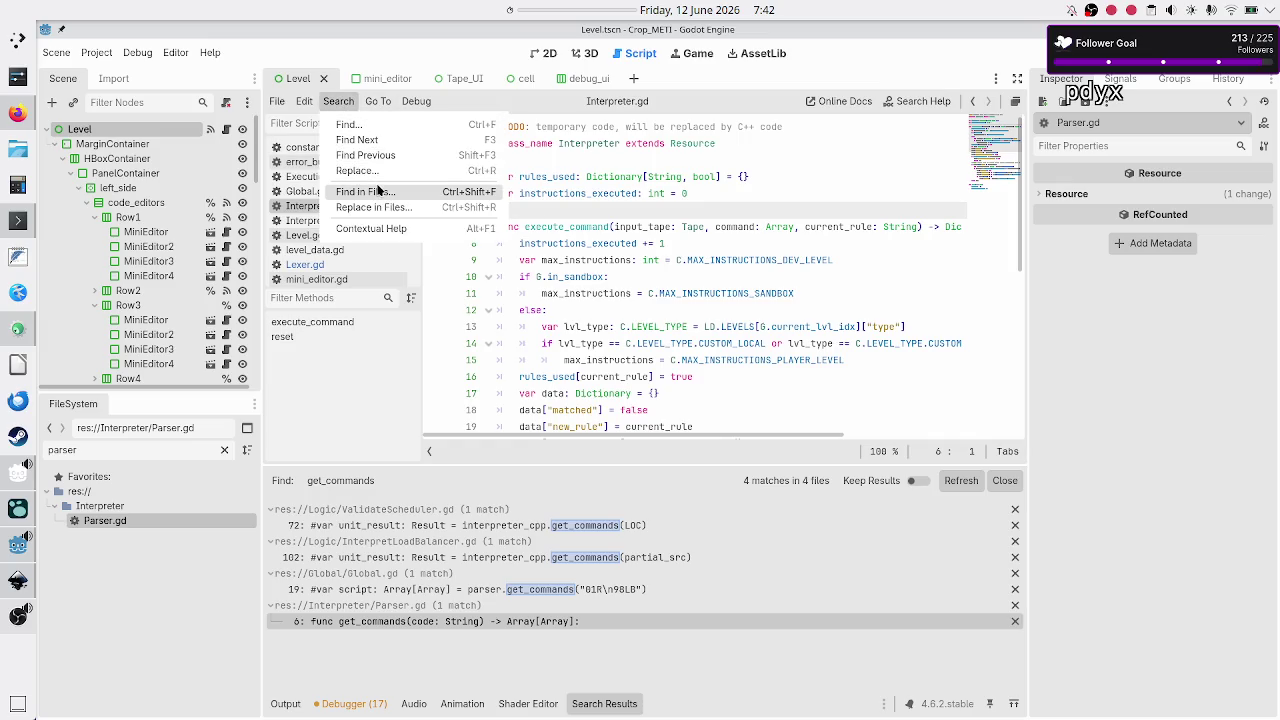
Search the project for 'parser', visiting the Global.gd line 19 match, then Parser.gd's class_name declaration
left_click(378, 192)
type("parser")
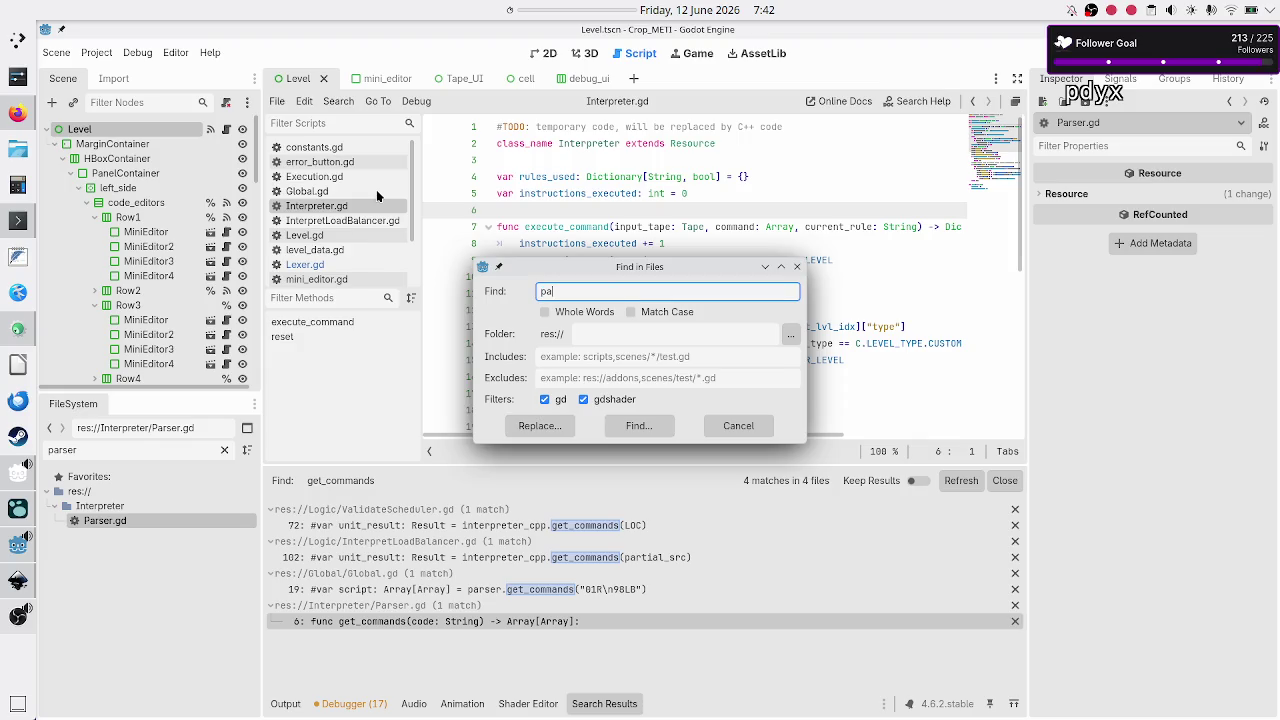
left_click(622, 428)
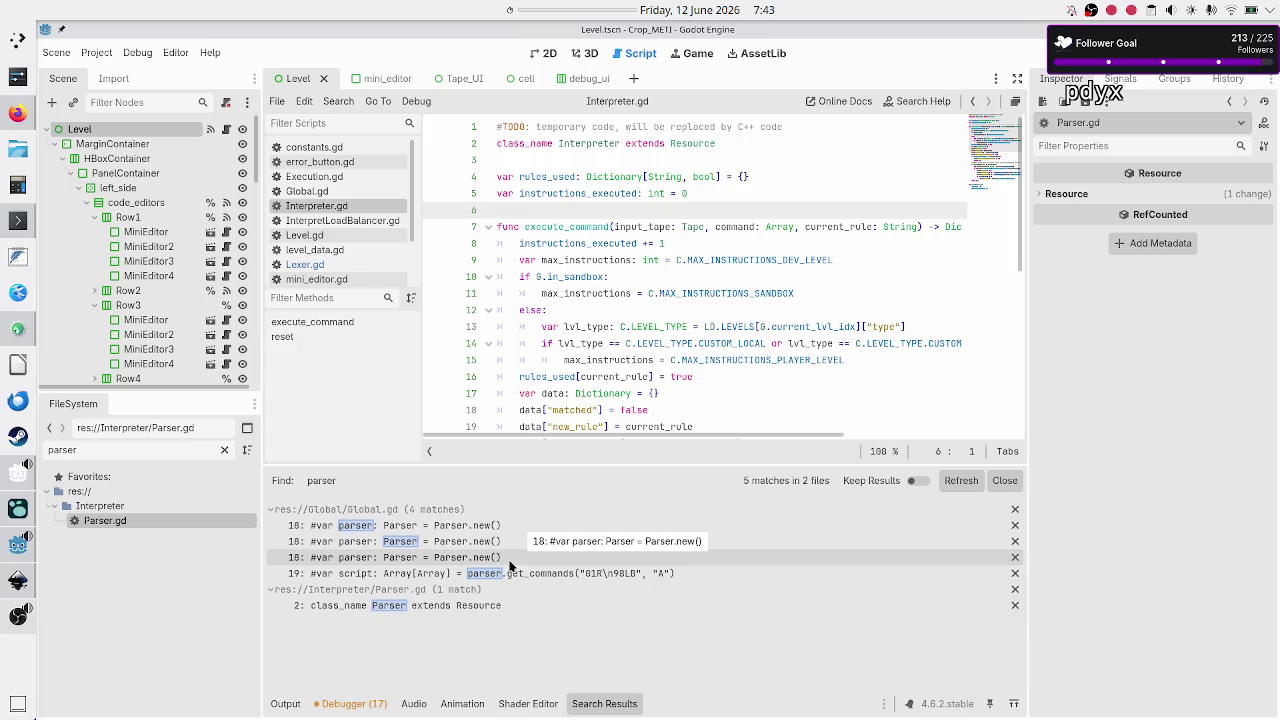
left_click(473, 577)
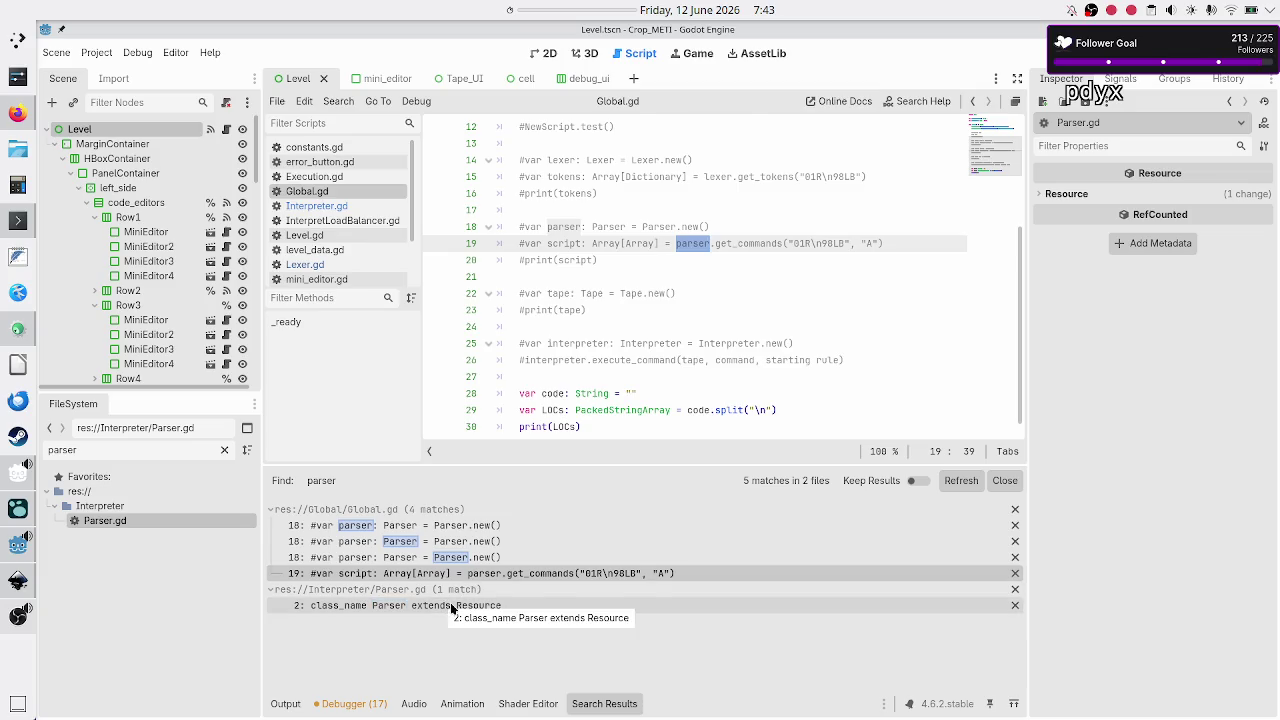
left_click(451, 607)
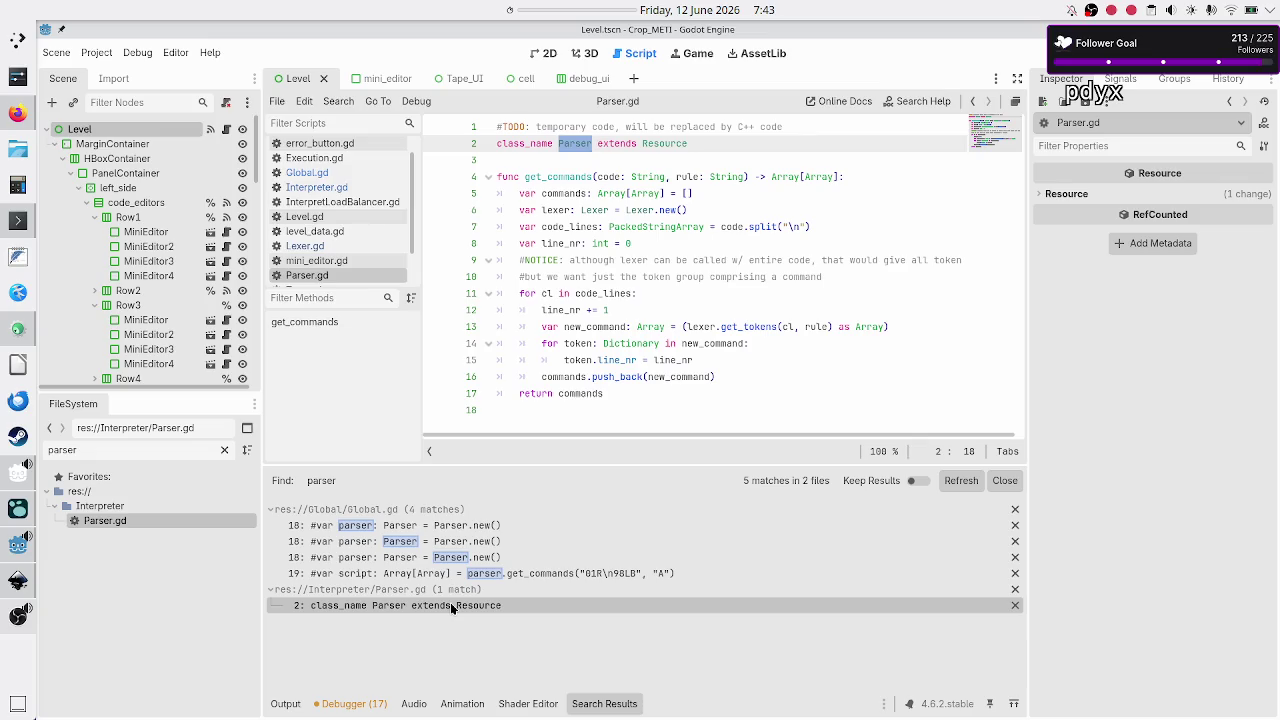
Select Parser.gd's code down to the last line, then switch to InterpretLoadBalancer.gd
left_click(594, 407, "shift")
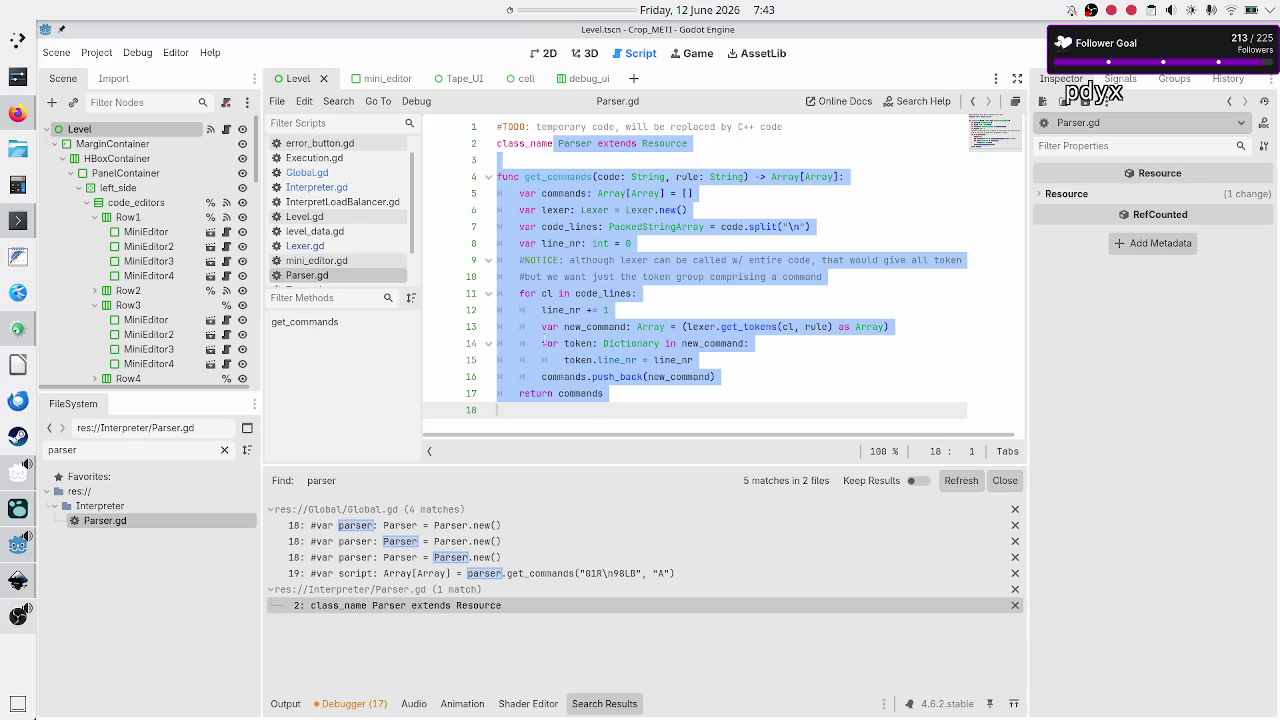
left_click(319, 204)
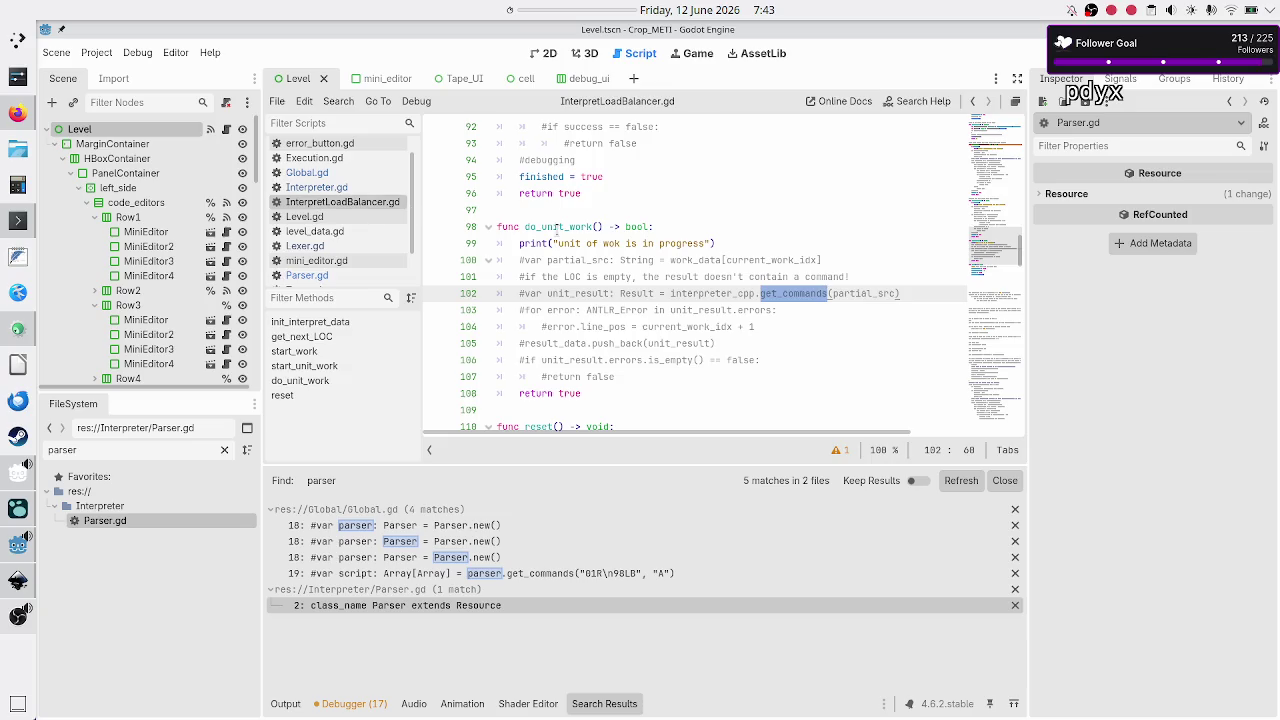
Scroll up to get_next_LOC at line 40 and select the function name
scroll(623, 293, "up", 8)
scroll(623, 293, "up", 4)
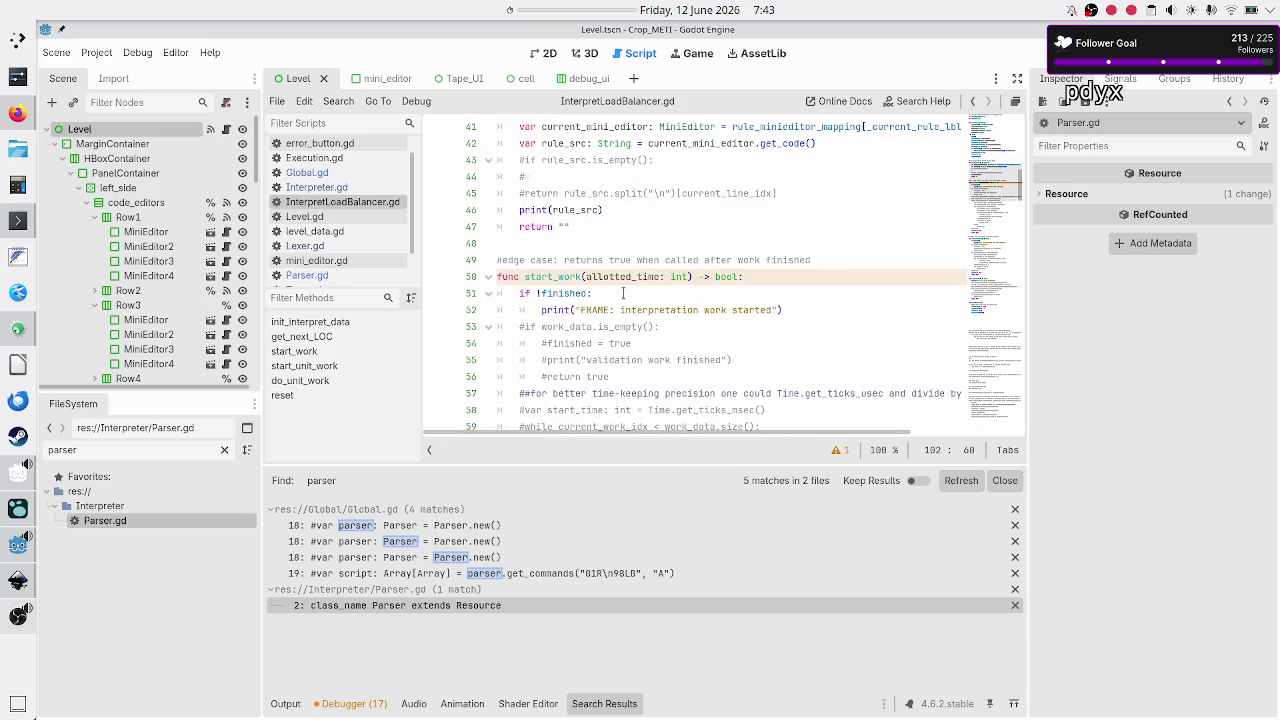
scroll(623, 293, "up", 2)
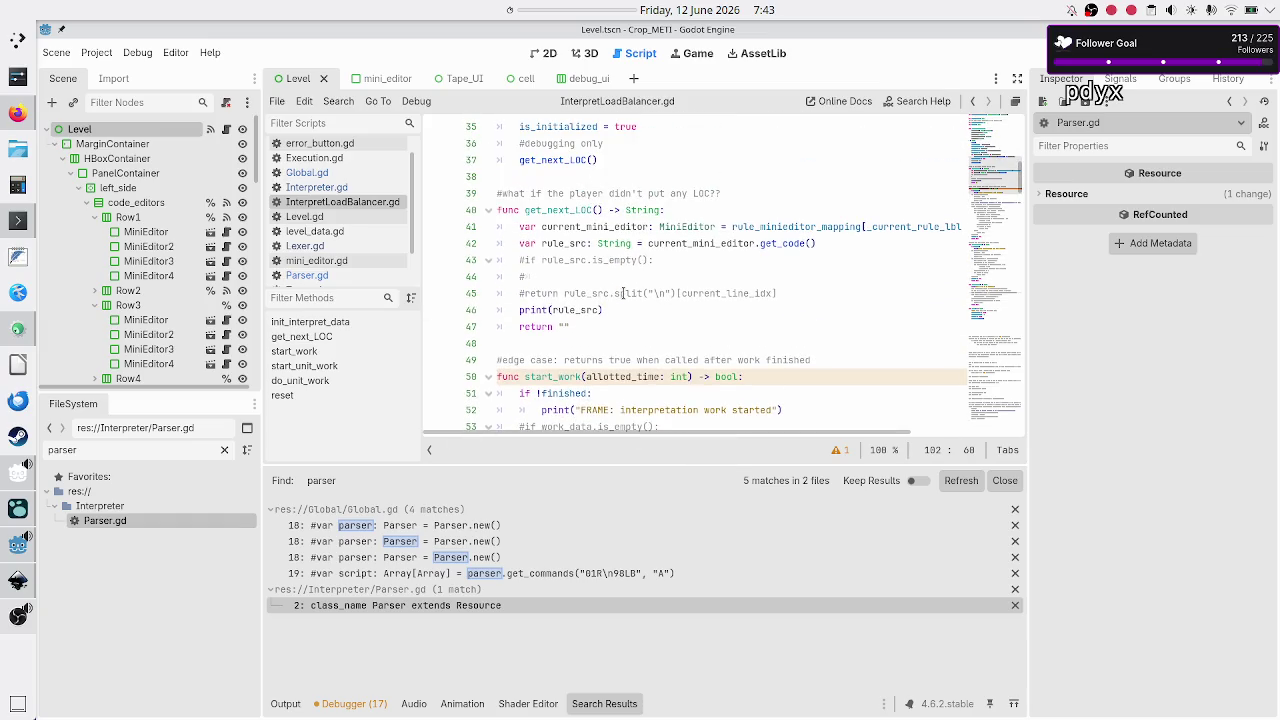
scroll(623, 293, "up", 2)
left_click(557, 310)
double_click(557, 310)
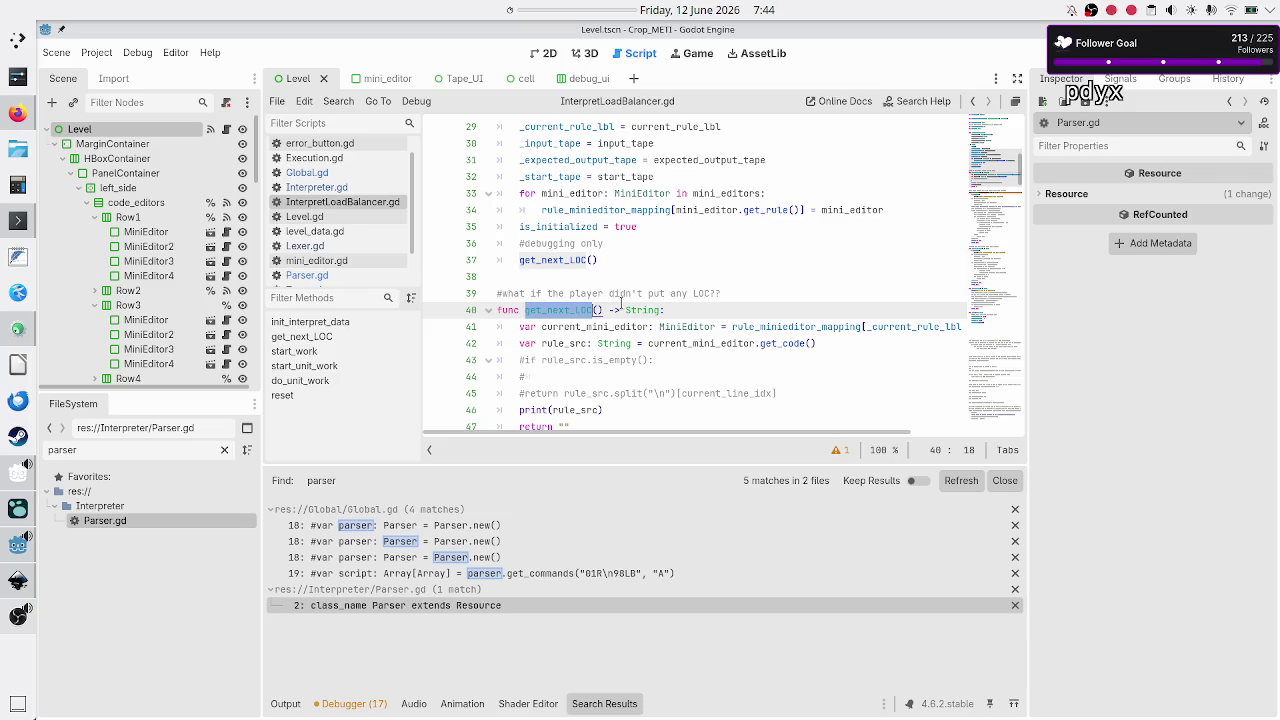
scroll(621, 302, "up", 1)
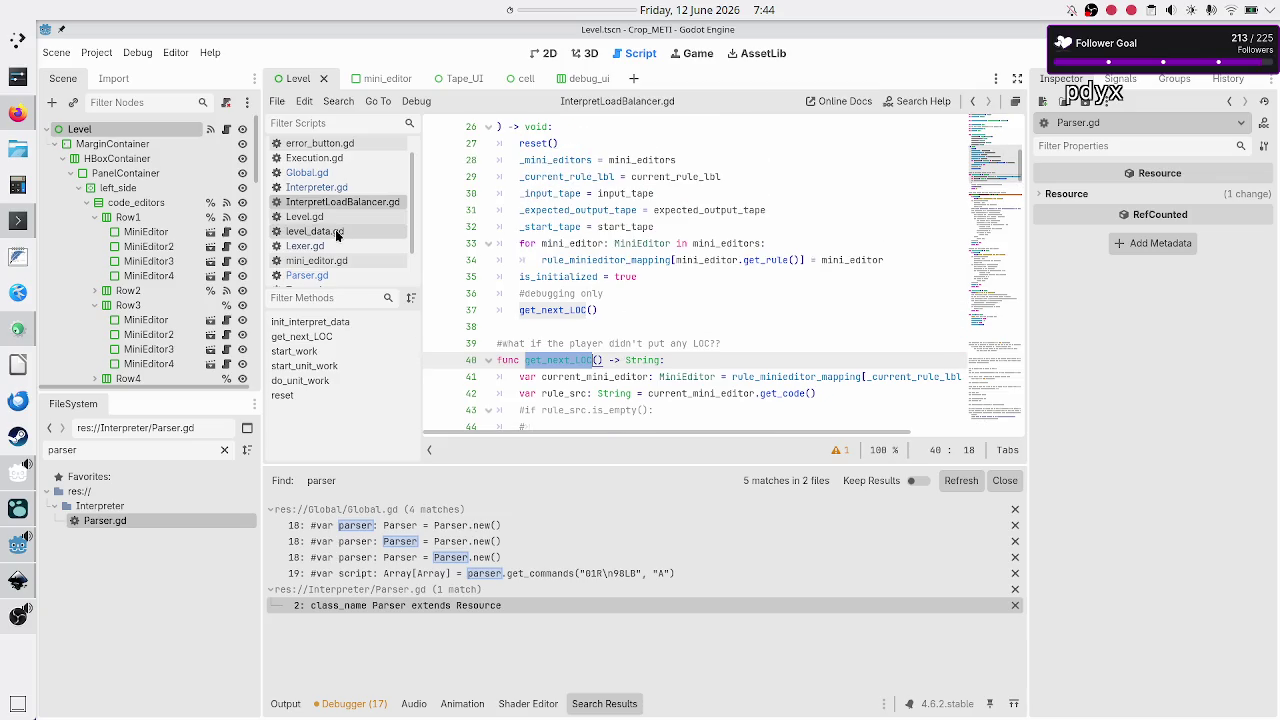
left_click(338, 188)
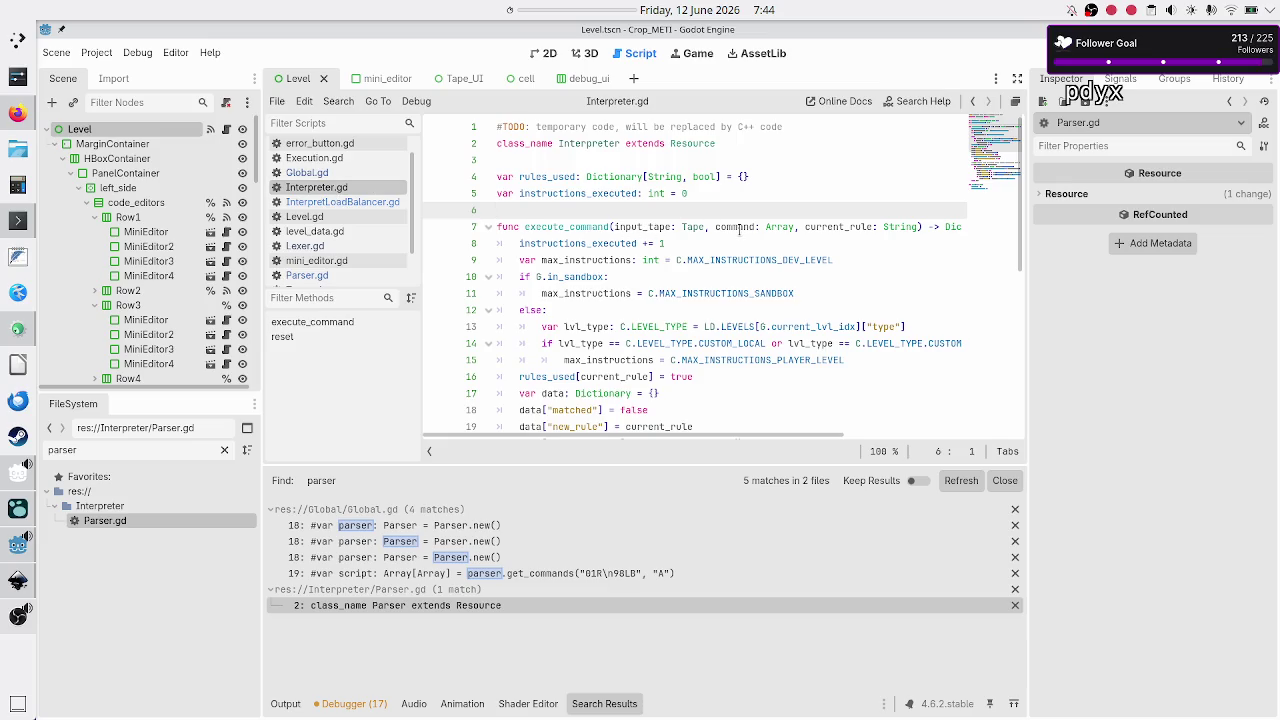
double_click(728, 227)
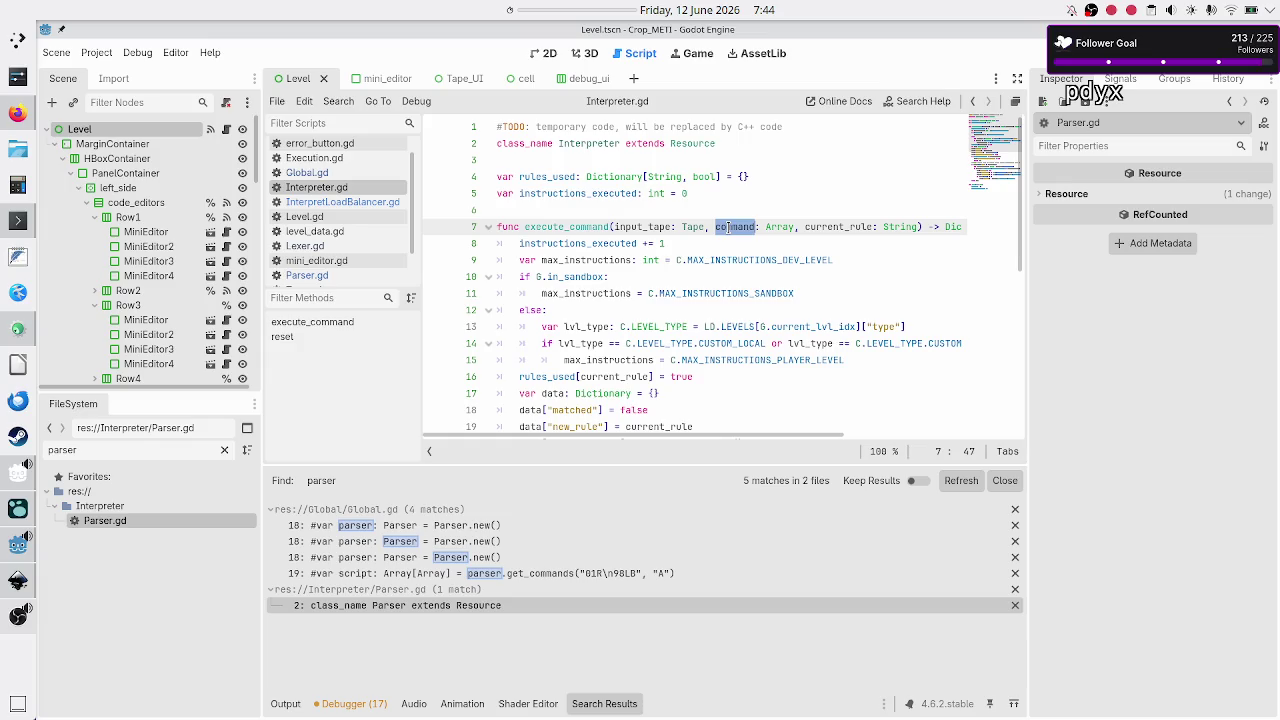
double_click(790, 227)
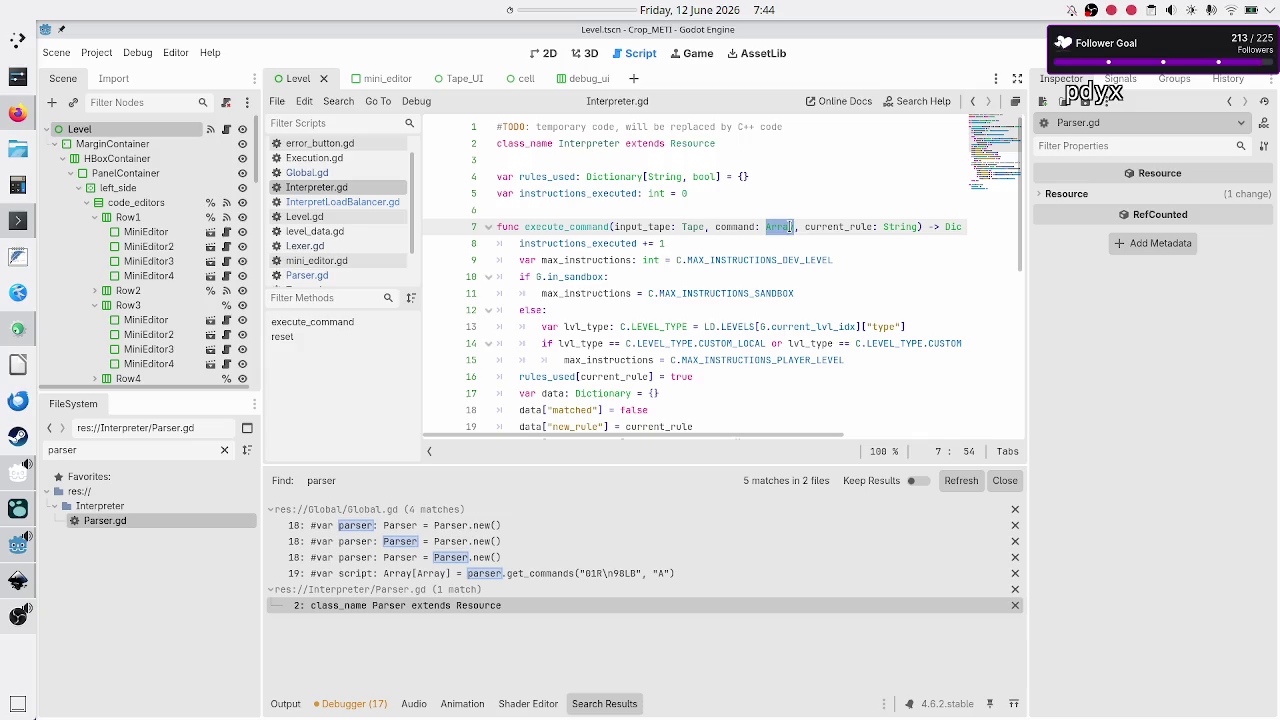
double_click(735, 227)
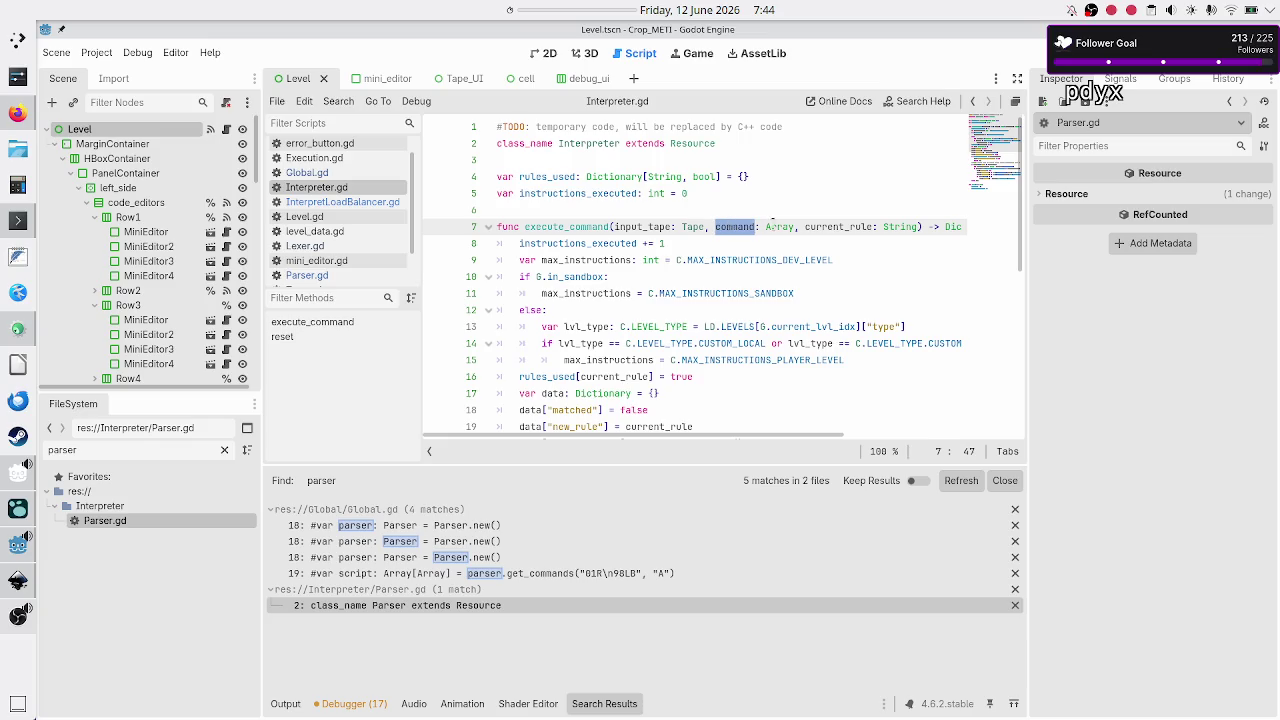
mouse_move(780, 227)
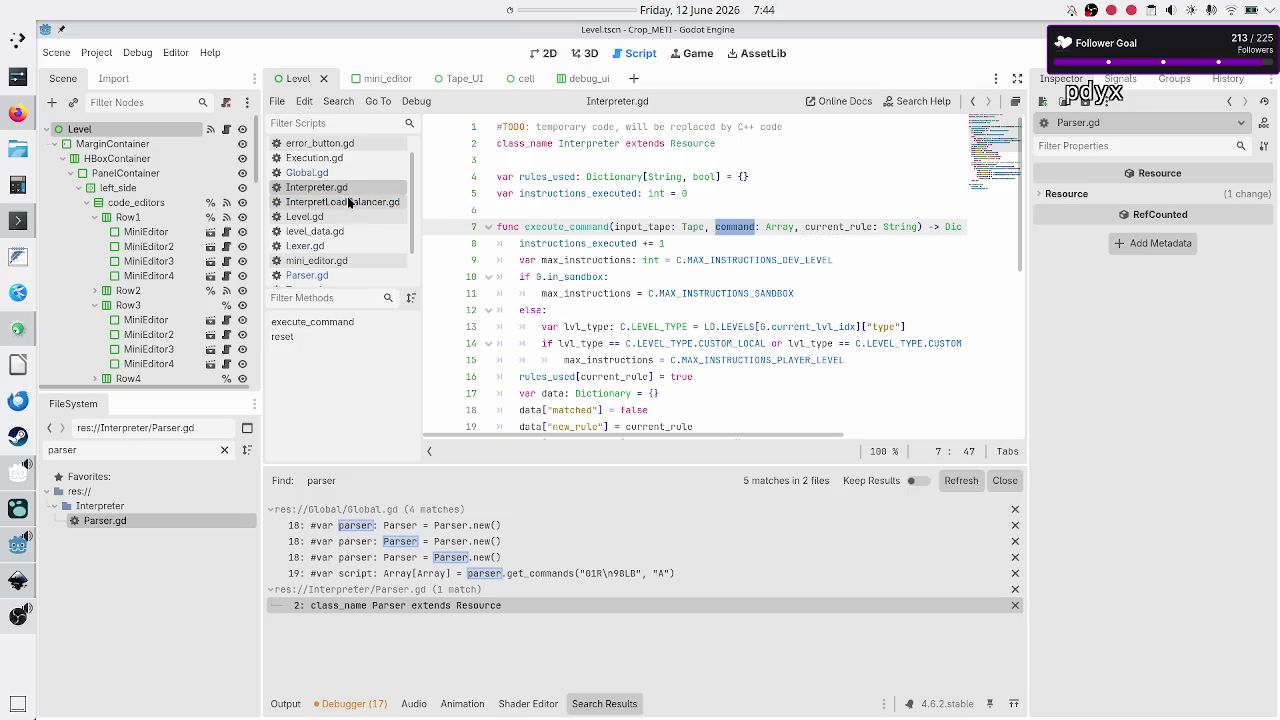
left_click(357, 202)
scroll(571, 375, "down", 2)
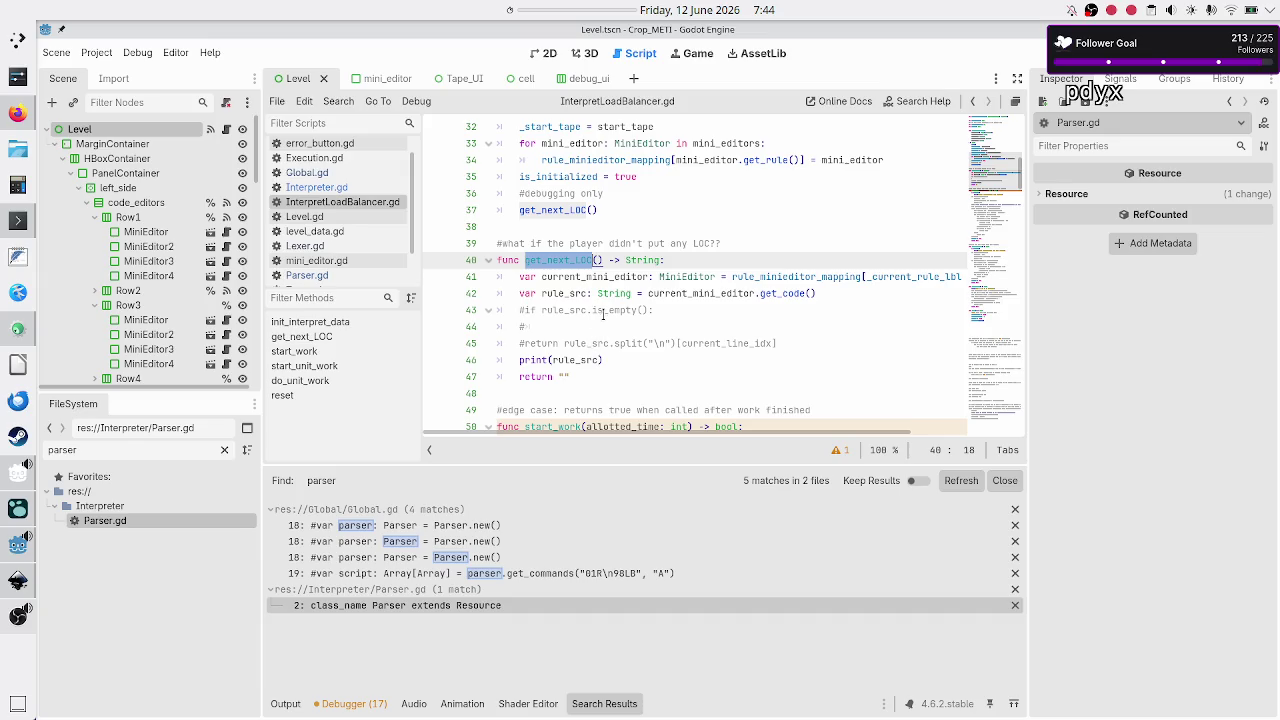
left_click(748, 242)
Add '#TODO: call parser to get a command from the LOC!' above get_next_LOC and save InterpretLoadBalancer.gd
key("Home")
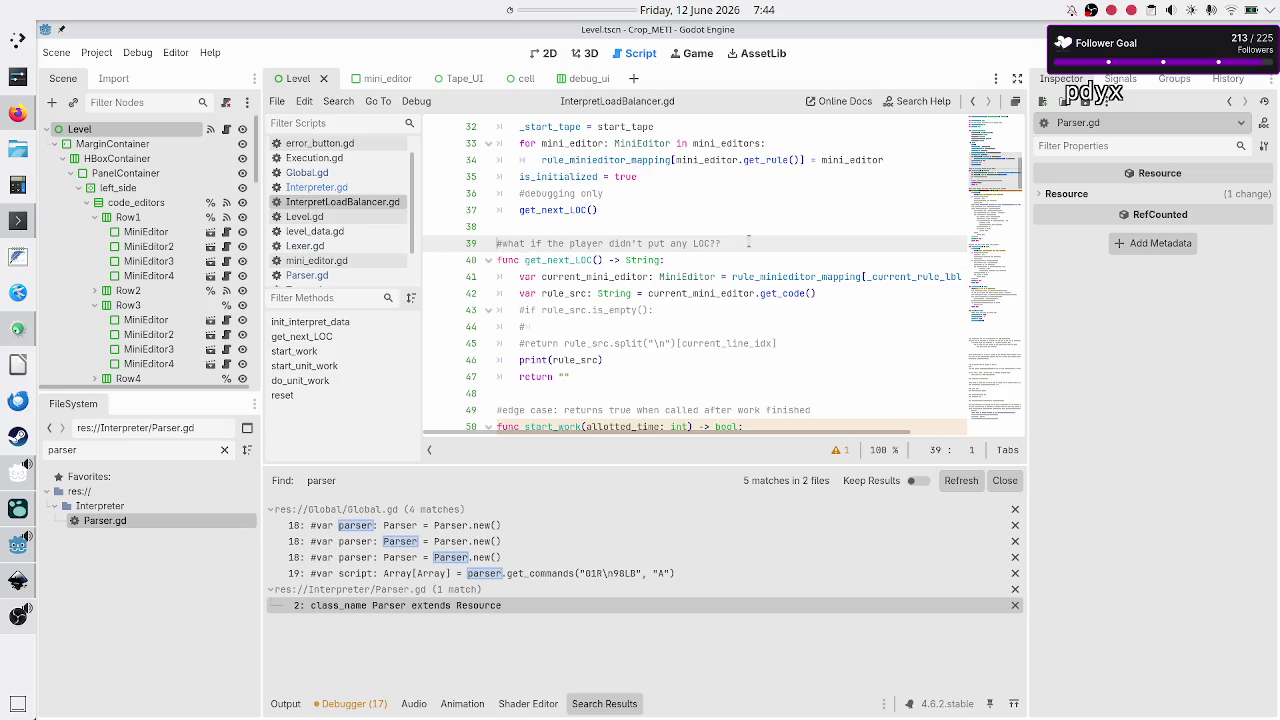
key("Up")
key("Return")
type("#t")
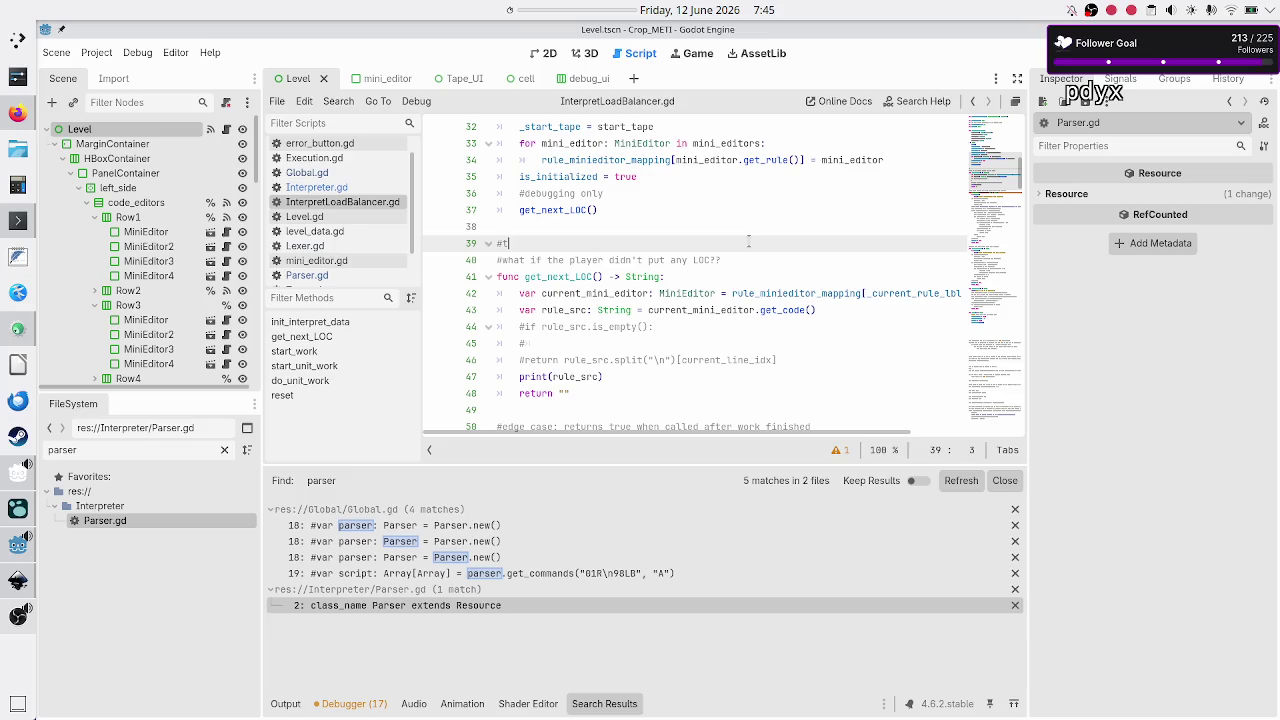
type("his an")
key("BackSpace")
key("BackSpace")
key("BackSpace")
key("BackSpace")
key("BackSpace")
type("TODO: call parser to get a command from the LOC")
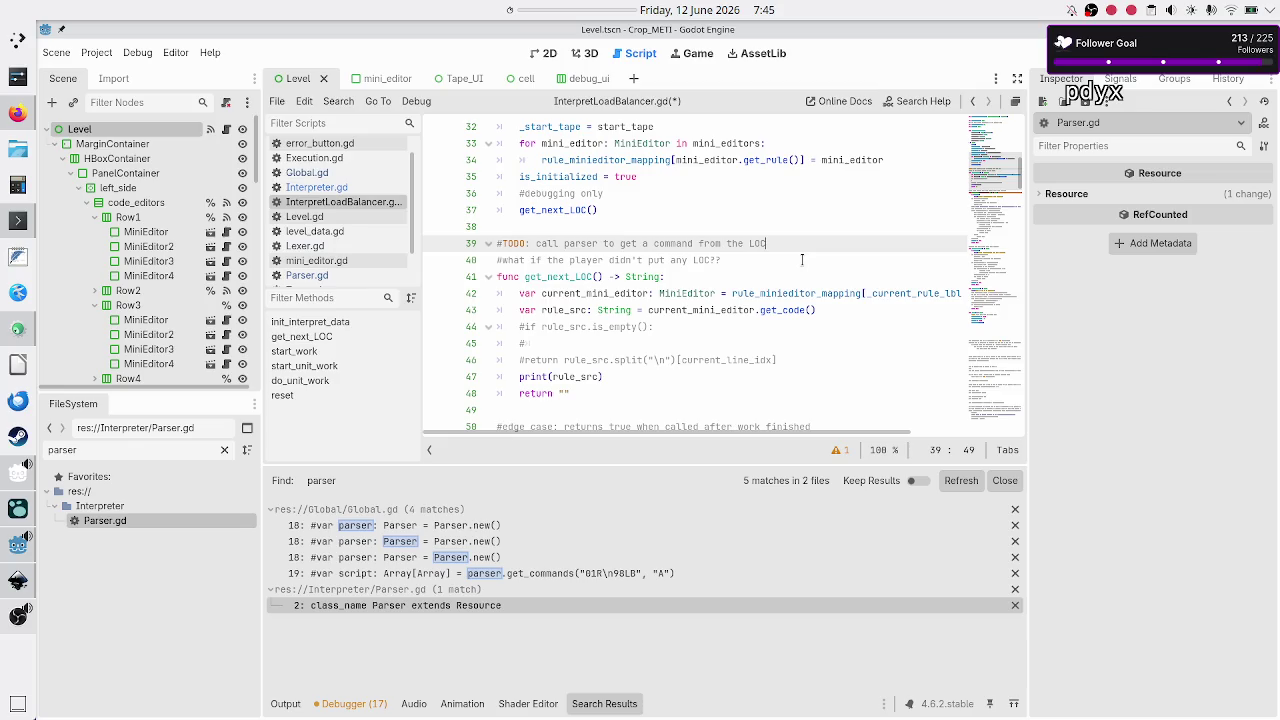
type("!")
key("ctrl+s")
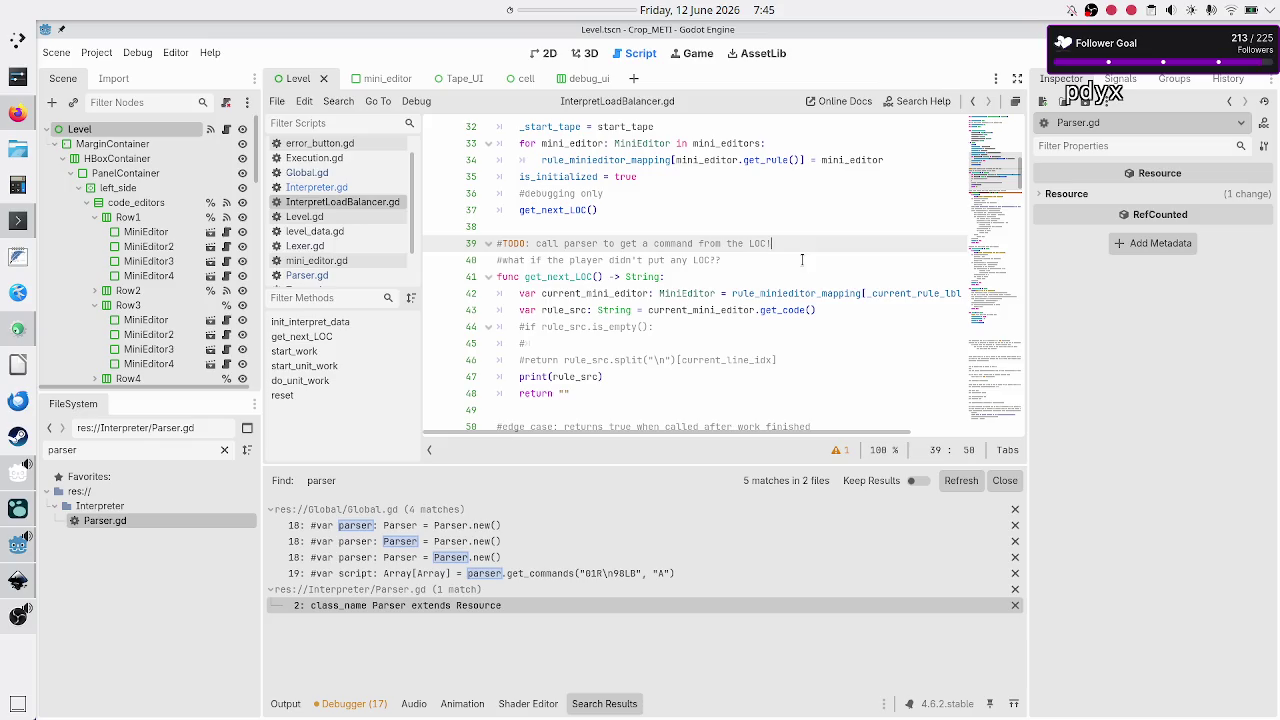
Review Parser.gd's get_commands function and its rule parameter, then switch to the Inkscape drawing
left_click(345, 274)
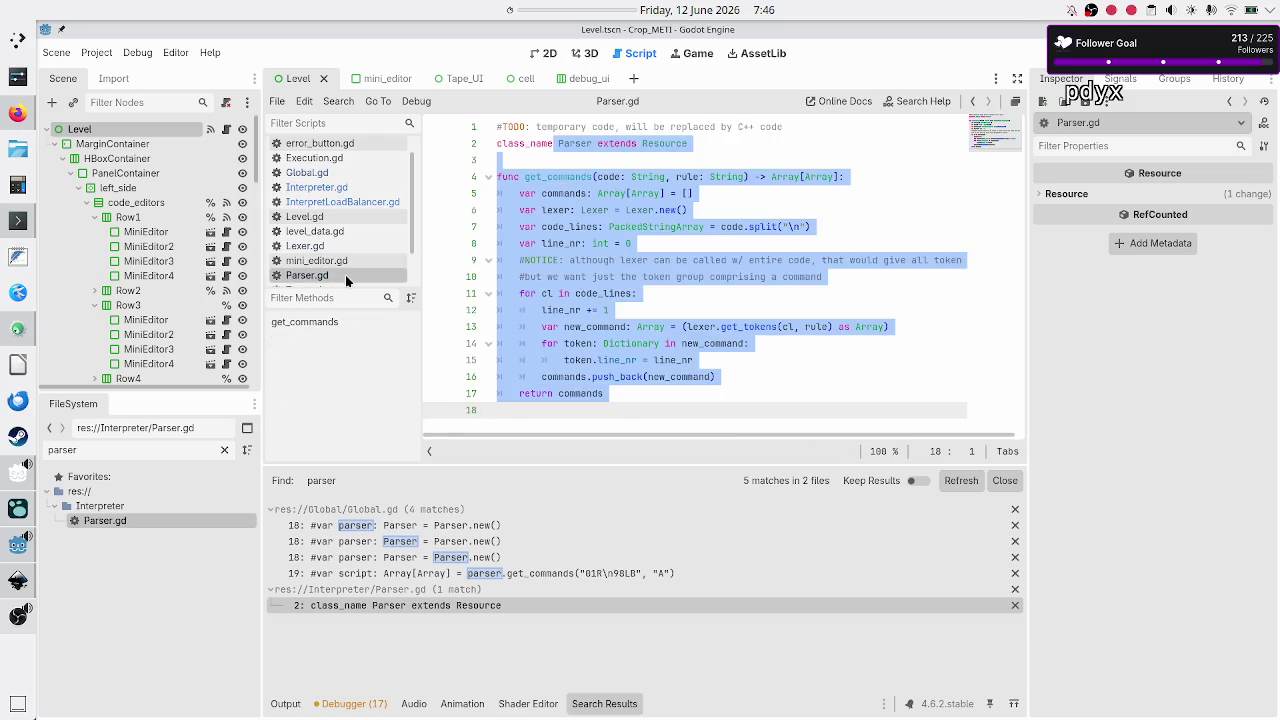
left_click(569, 164)
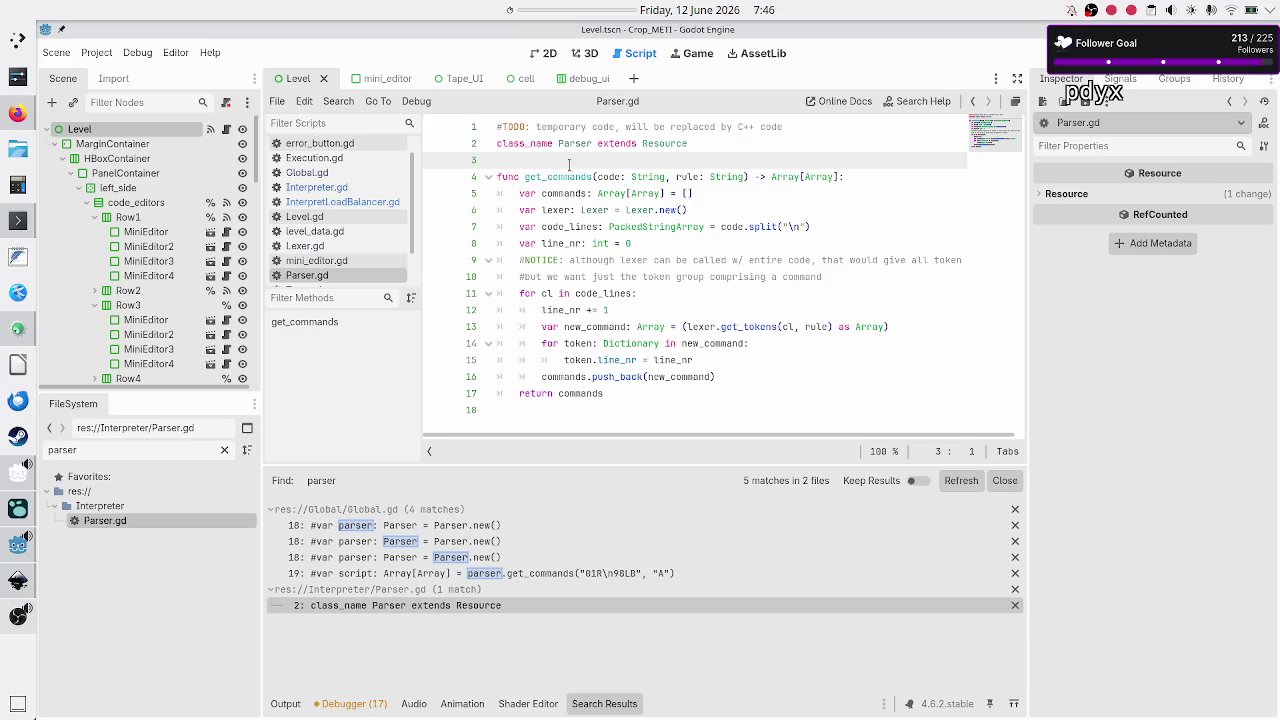
double_click(563, 178)
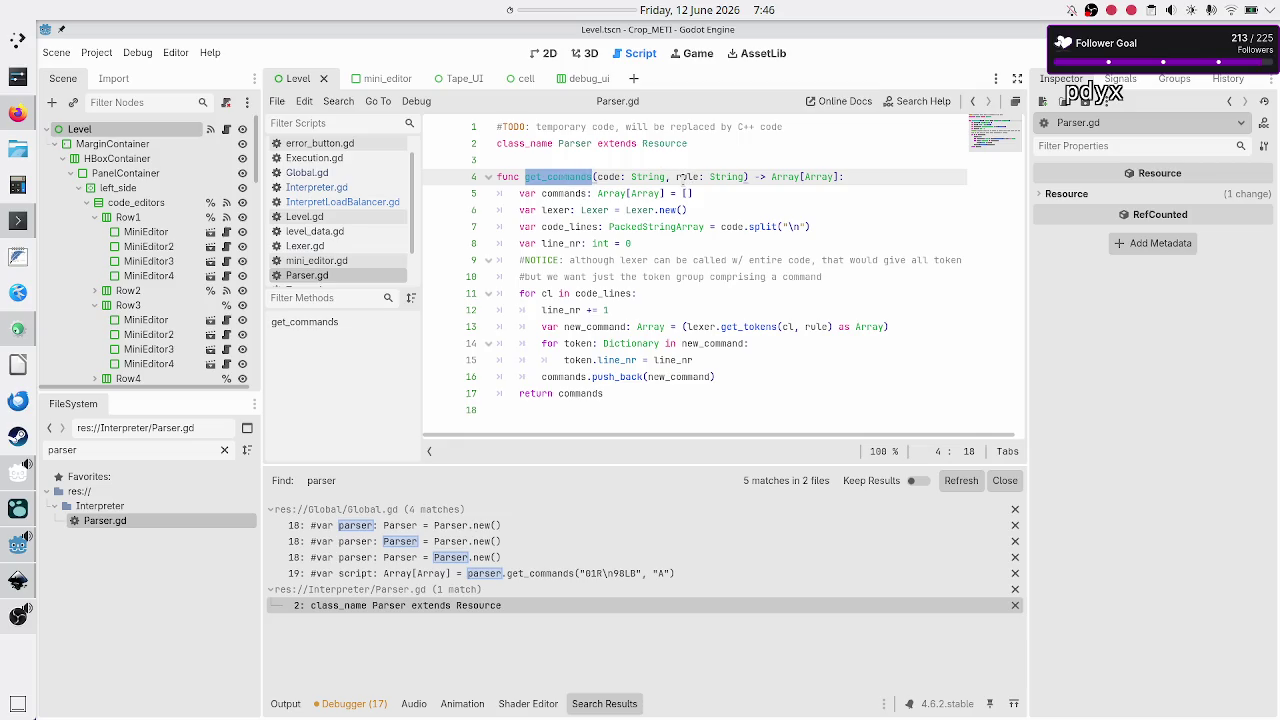
double_click(687, 177)
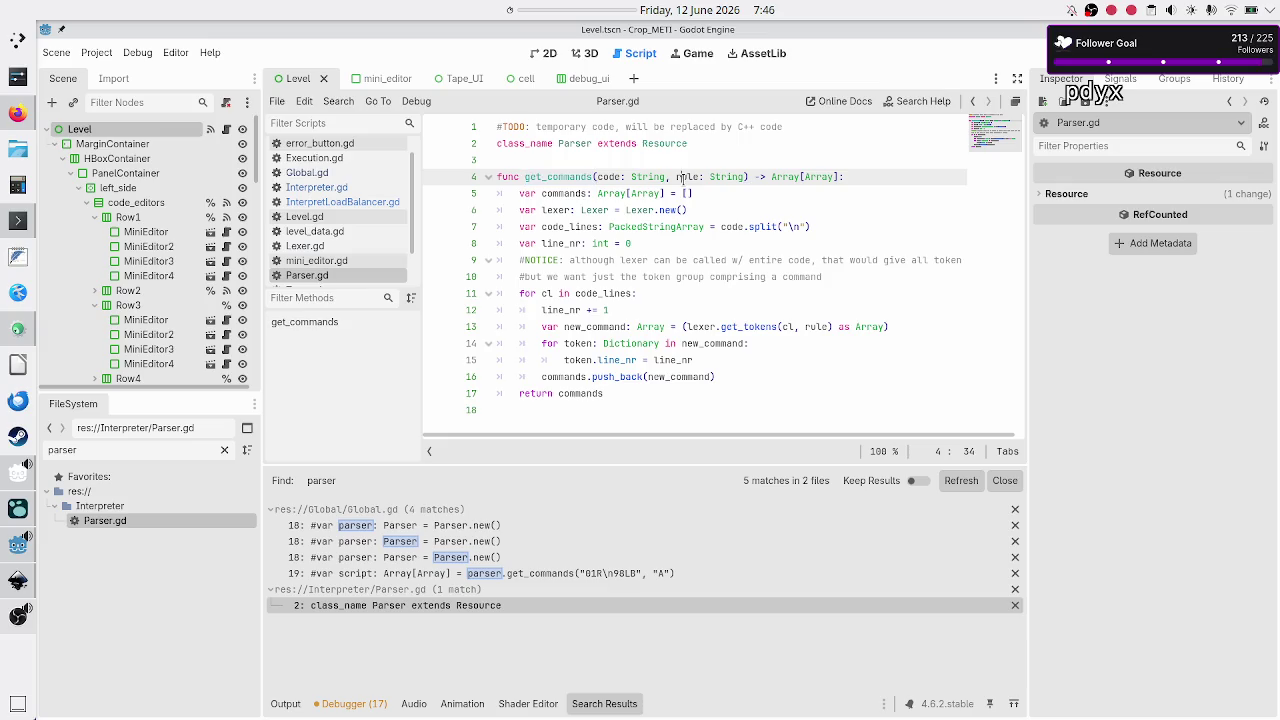
left_click(18, 580)
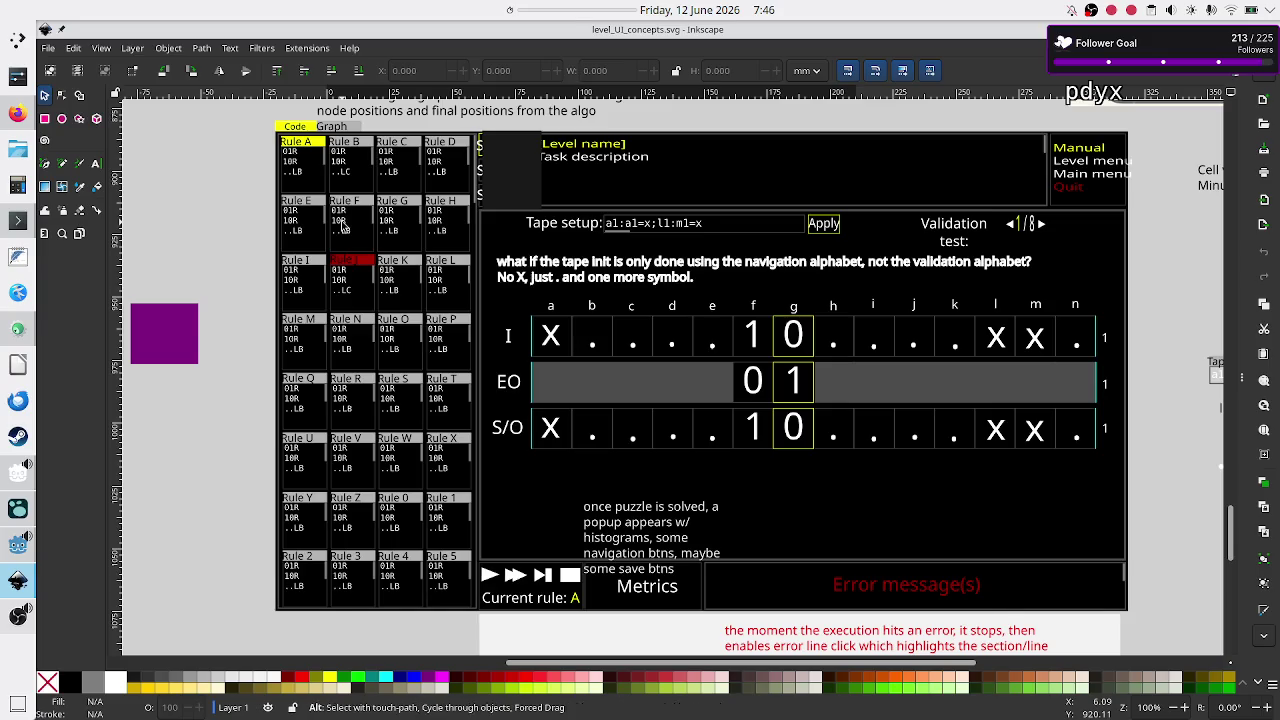
Switch from the Inkscape level UI mockup back to the Godot editor with Alt+Tab
key("alt+Tab")
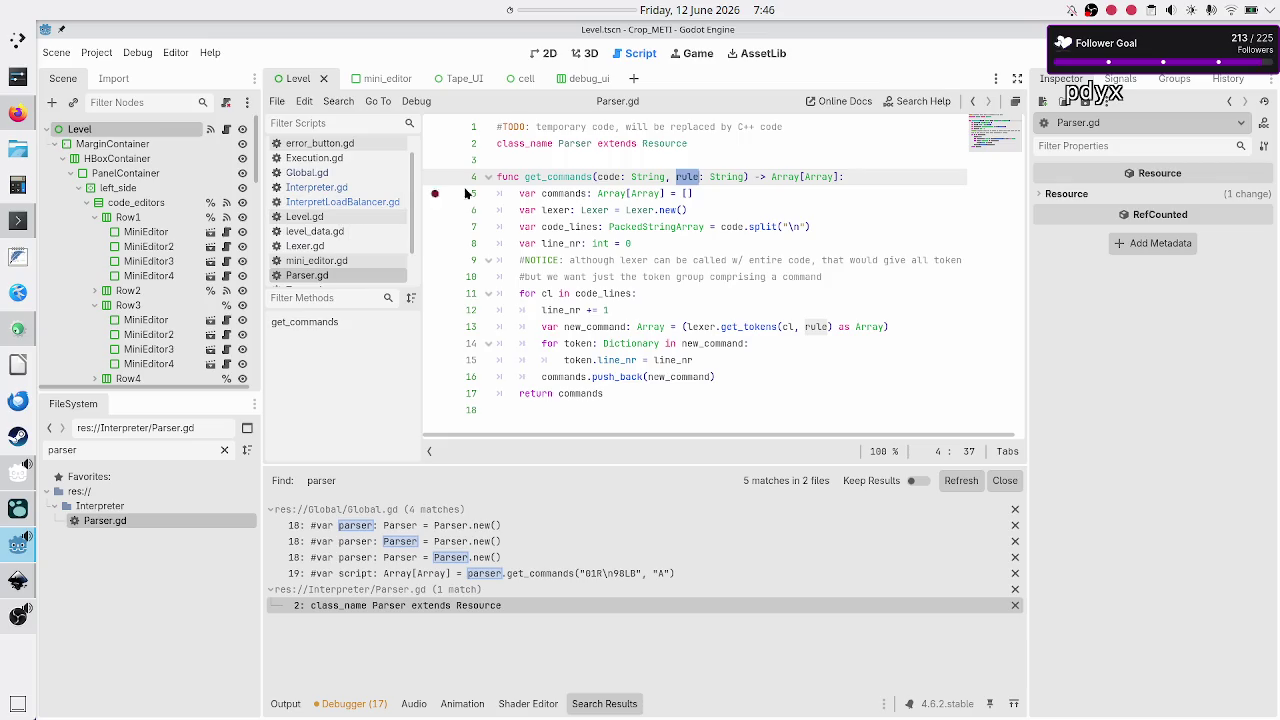
Reopen InterpretLoadBalancer.gd and place the cursor at the end of get_next_LOC's rule_src line
left_click(329, 201)
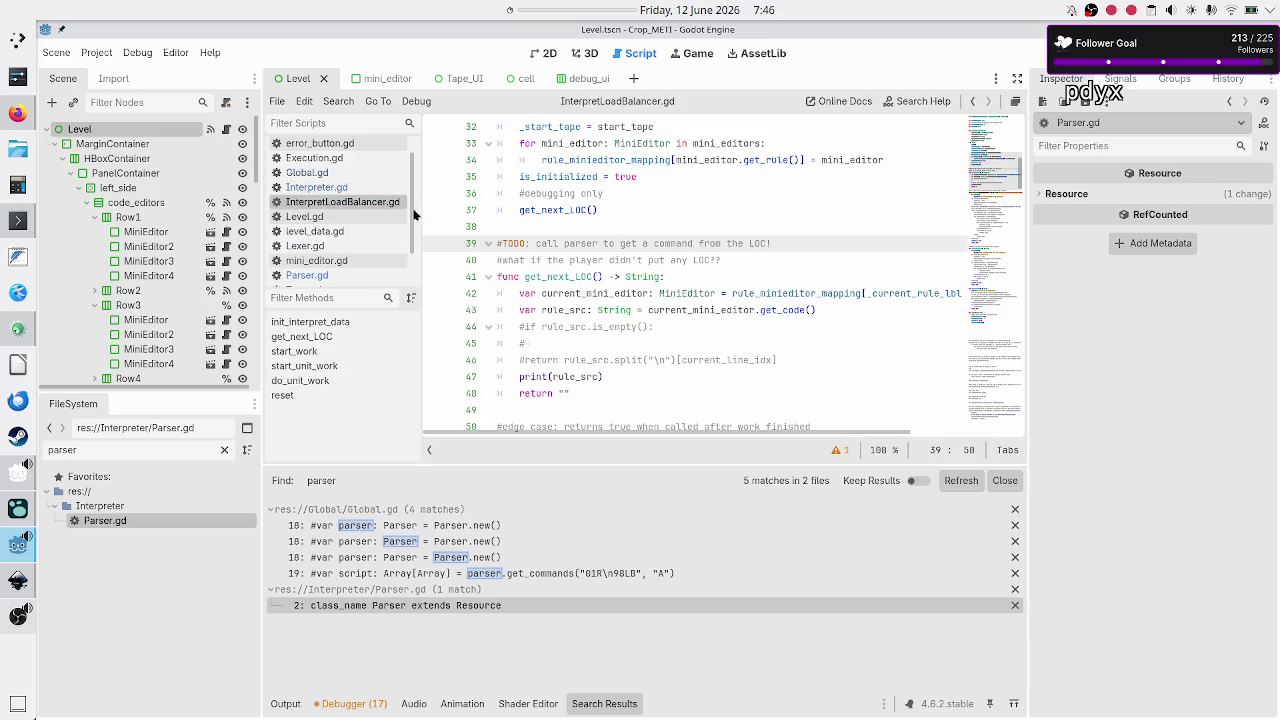
scroll(624, 241, "up", 4)
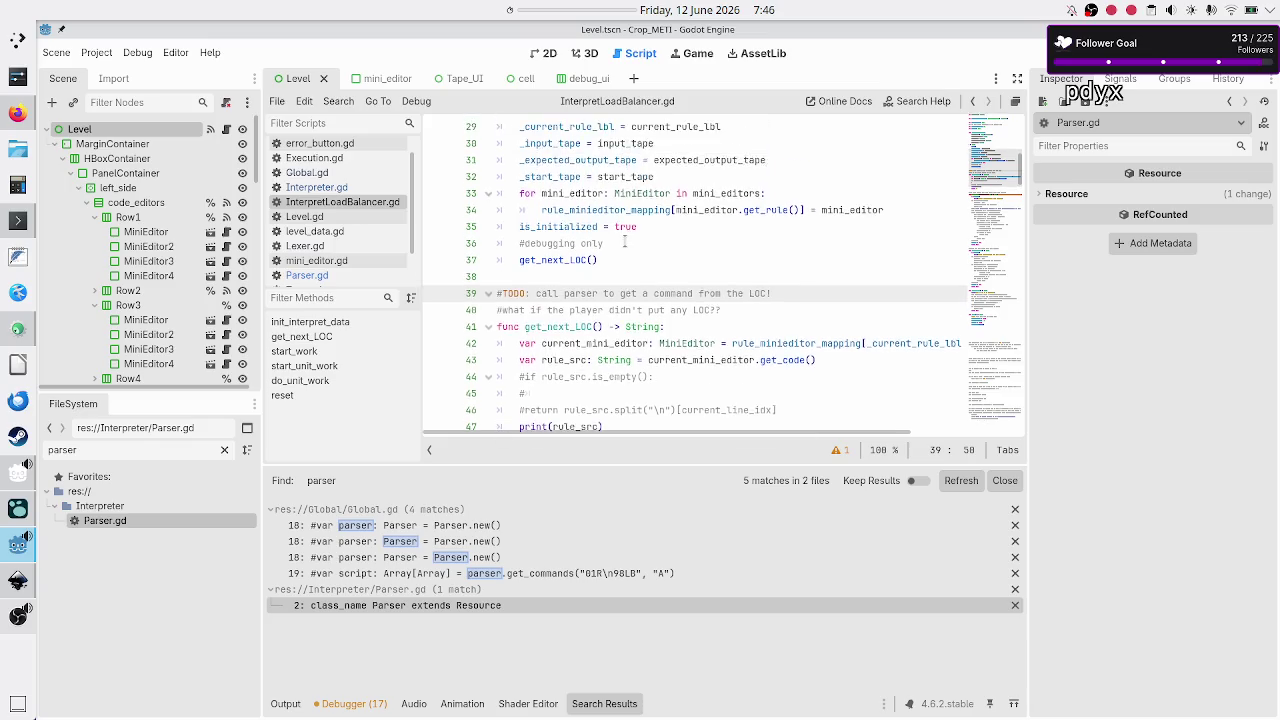
scroll(624, 241, "up", 2)
scroll(625, 242, "right", 3)
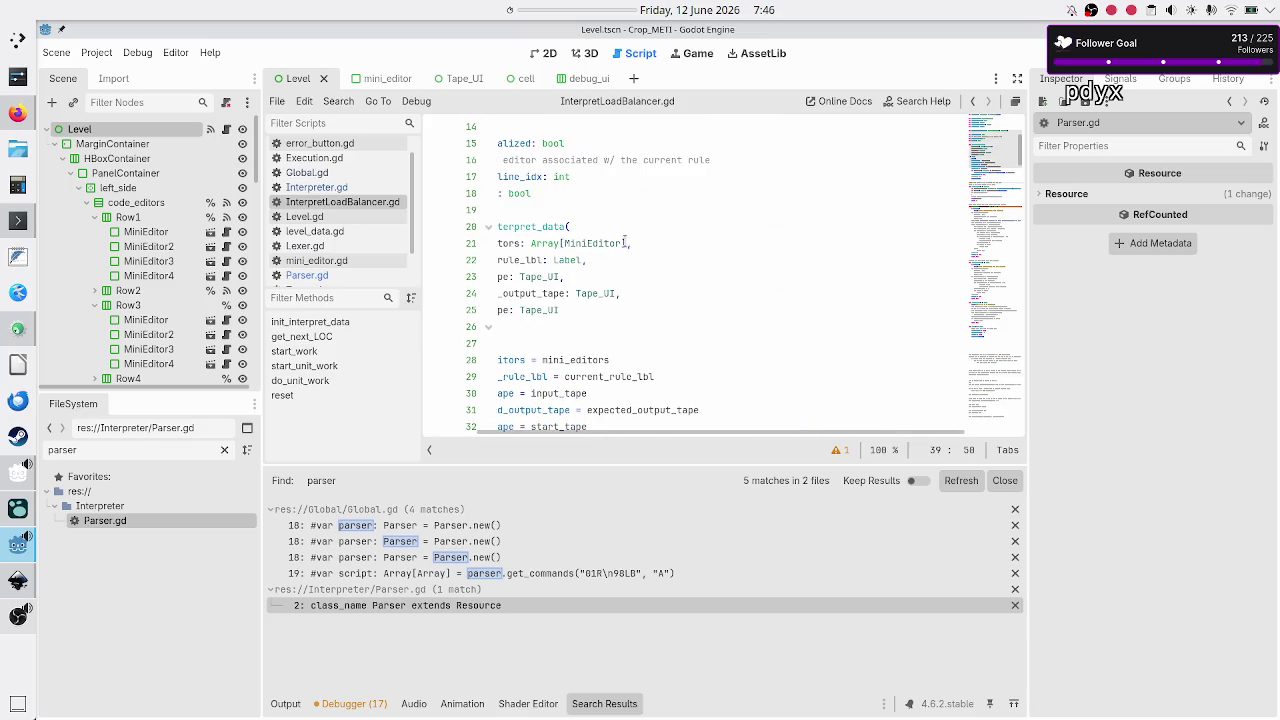
scroll(625, 242, "left", 3)
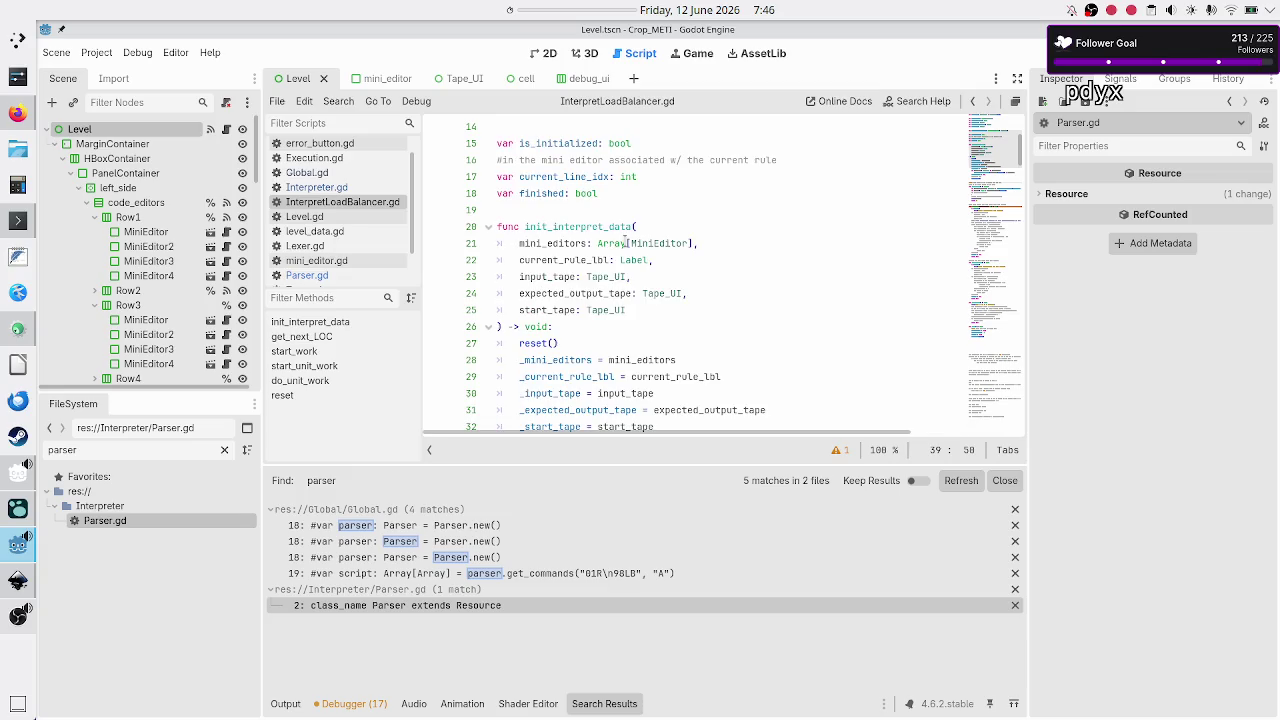
scroll(626, 242, "up", 1)
scroll(625, 241, "down", 7)
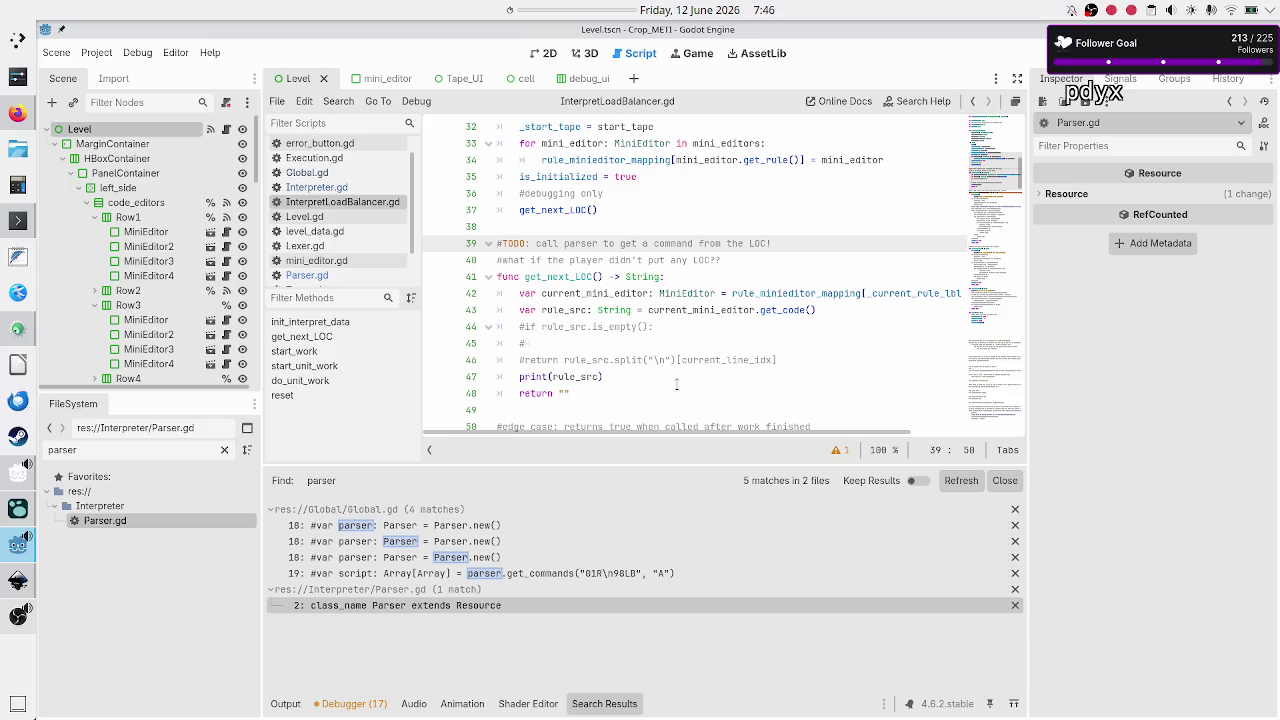
left_click(858, 315)
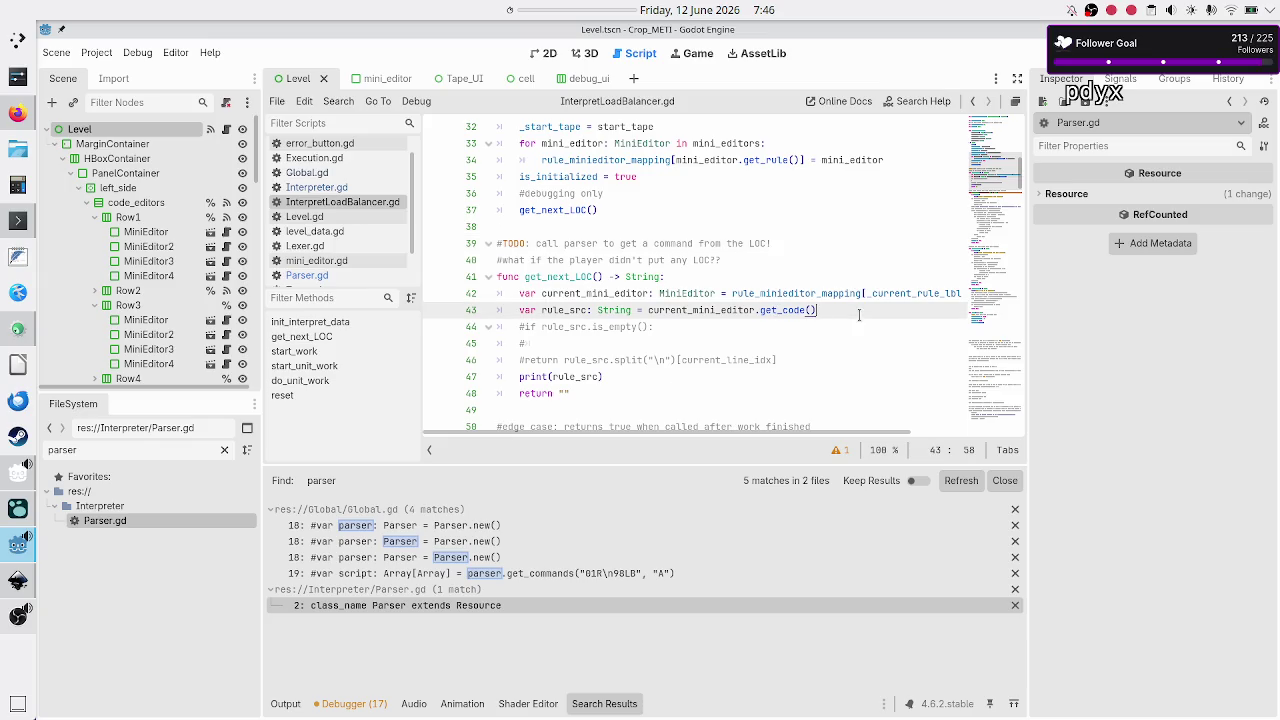
key("Right")
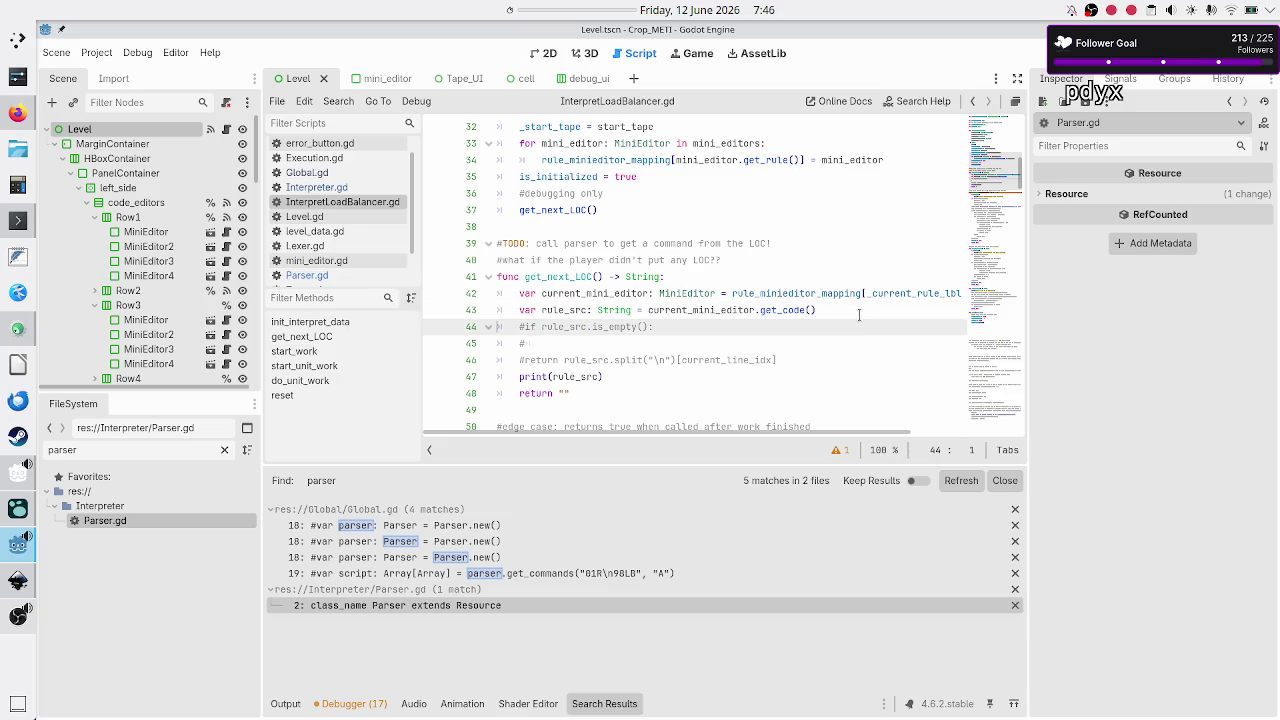
key("shift+Down")
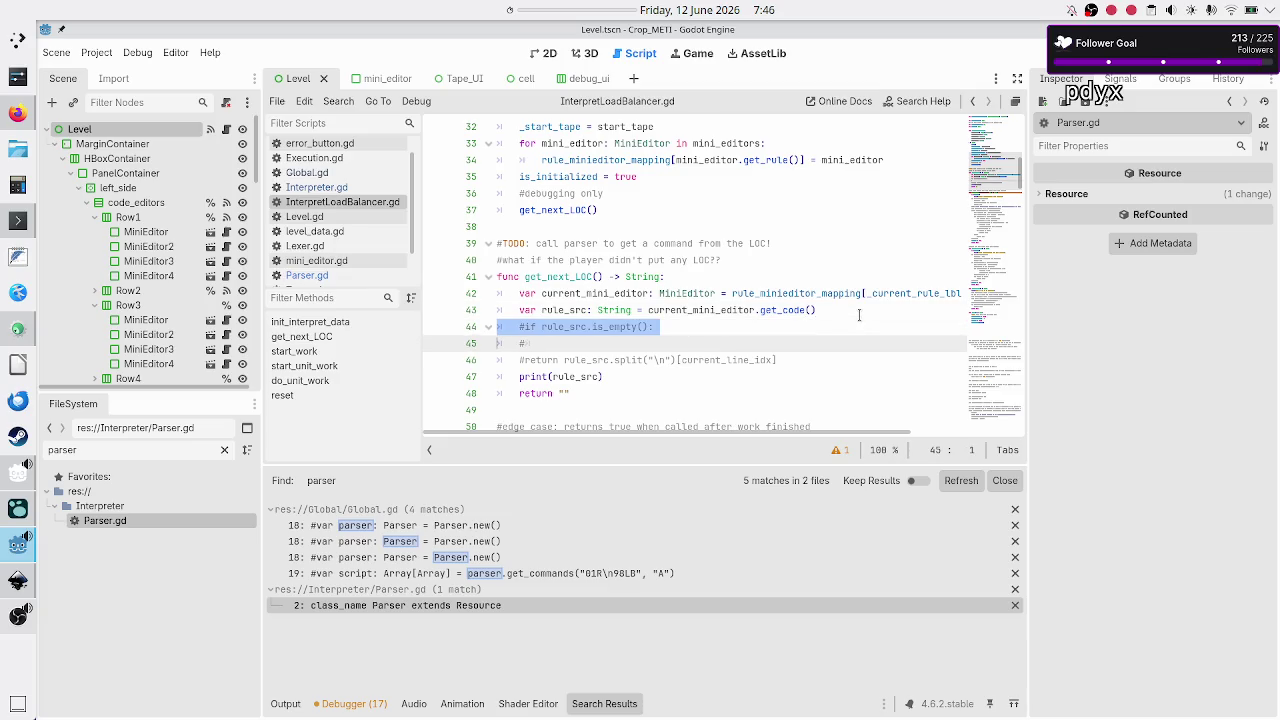
key("shift+Down")
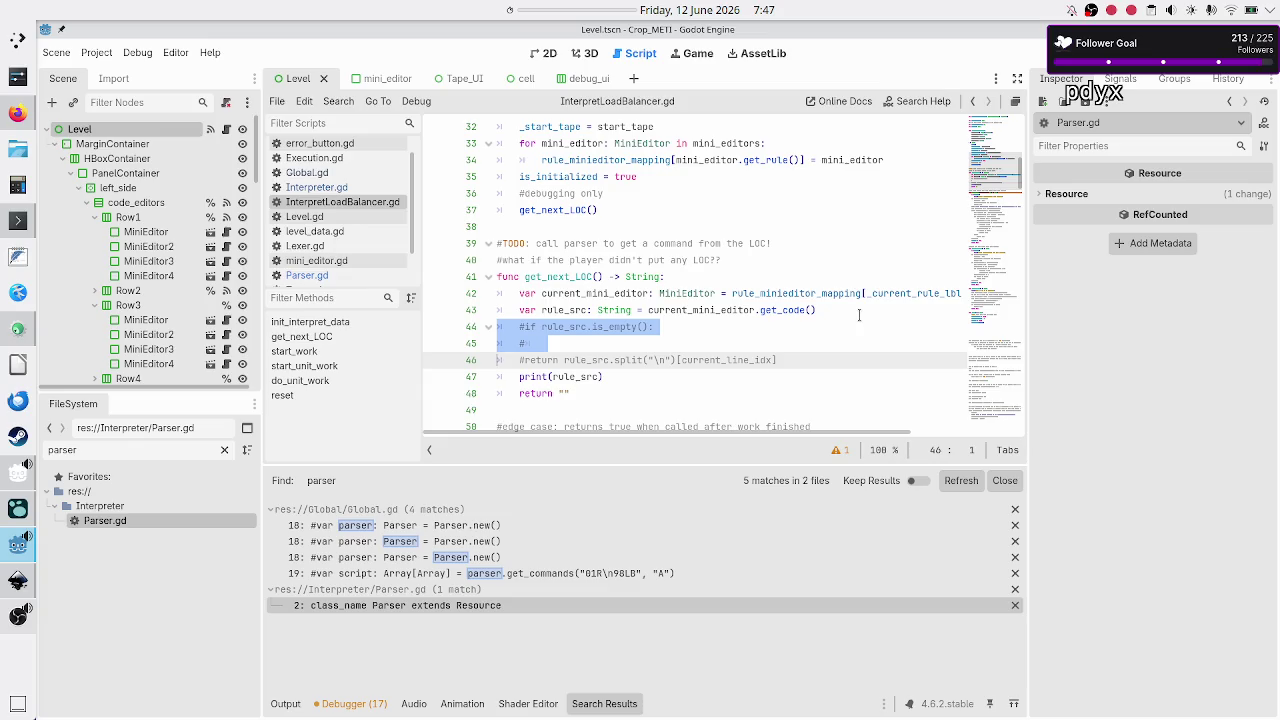
key("Up")
key("Up")
key("Up")
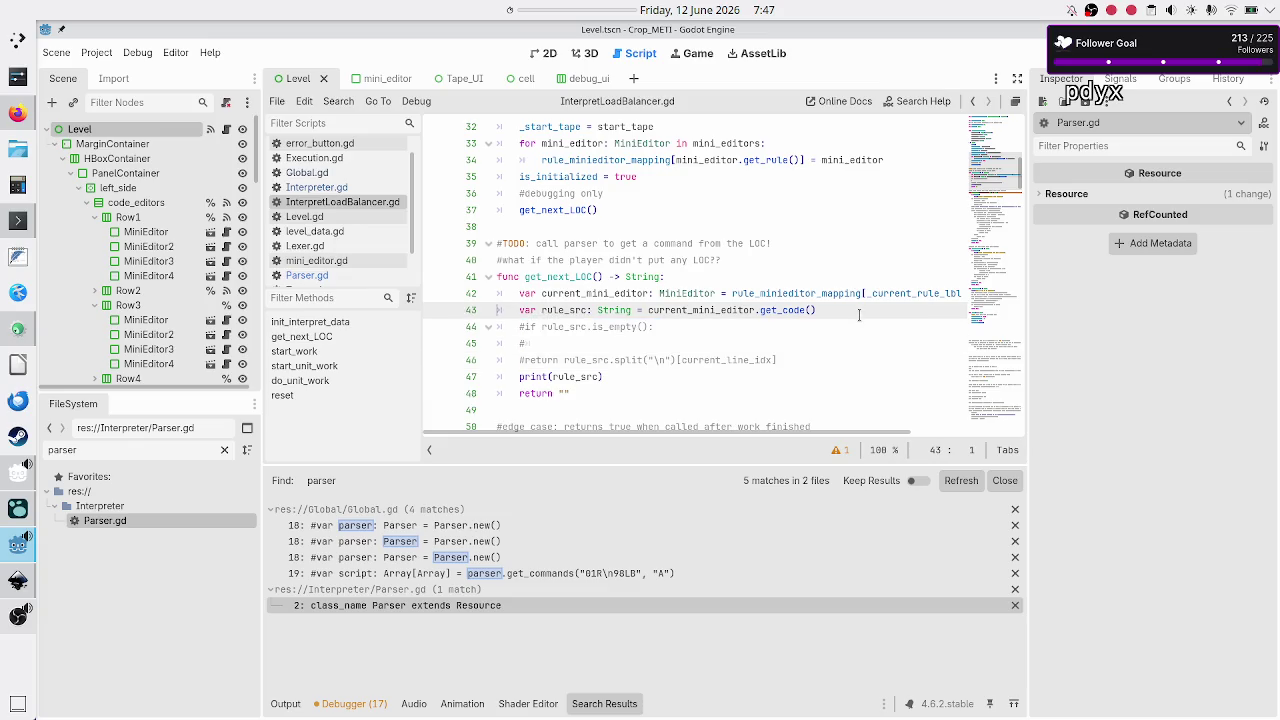
key("shift+Down")
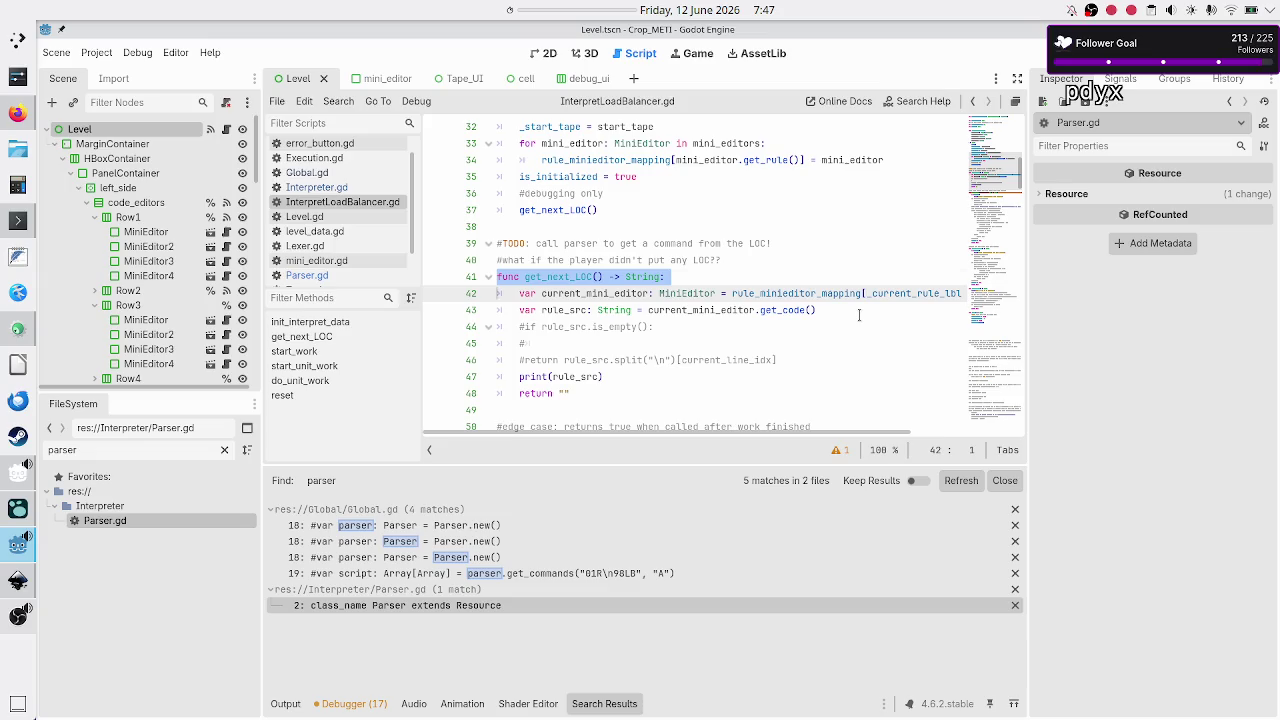
key("Up")
key("Up")
key("Up")
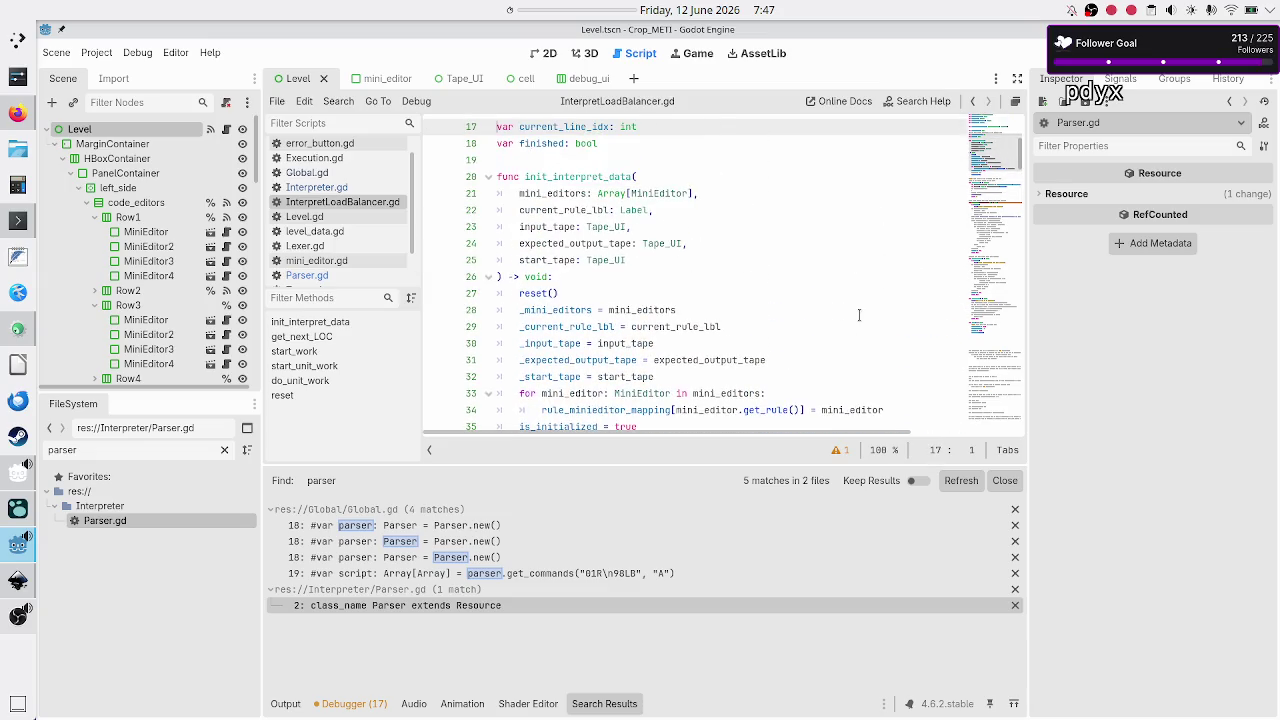
key("Down")
key("Down")
key("Down")
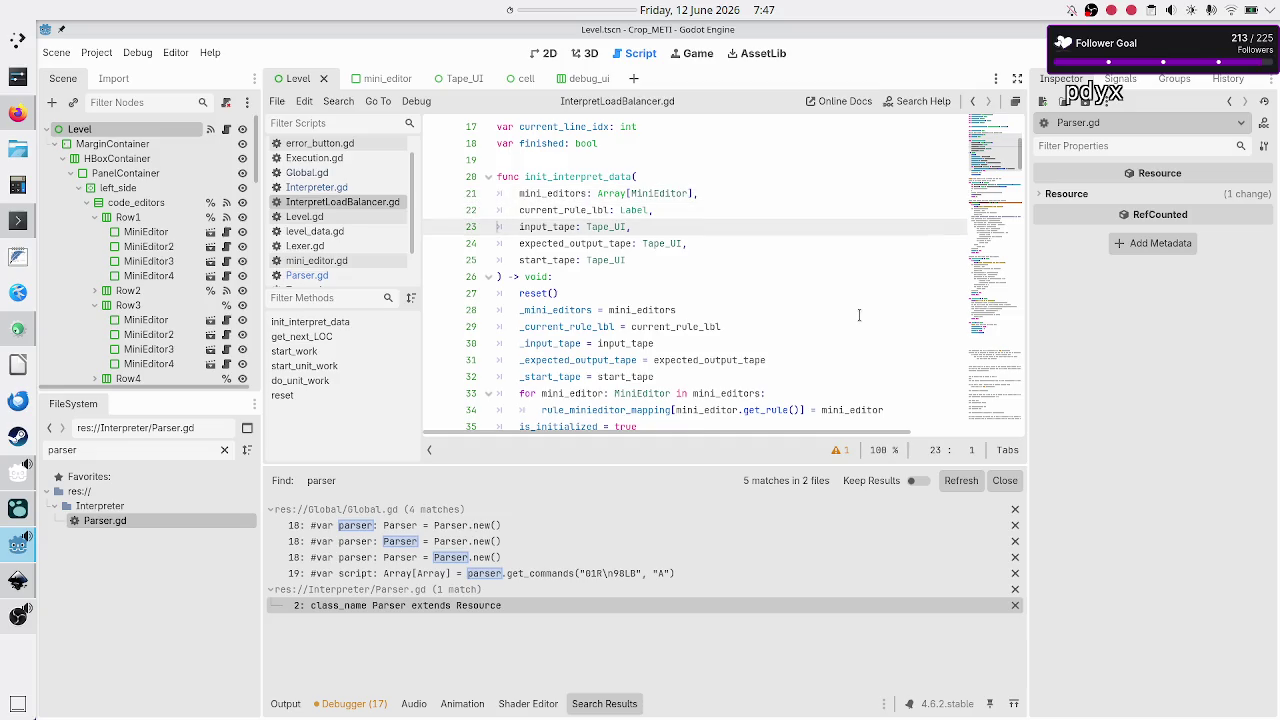
key("Up")
key("Up")
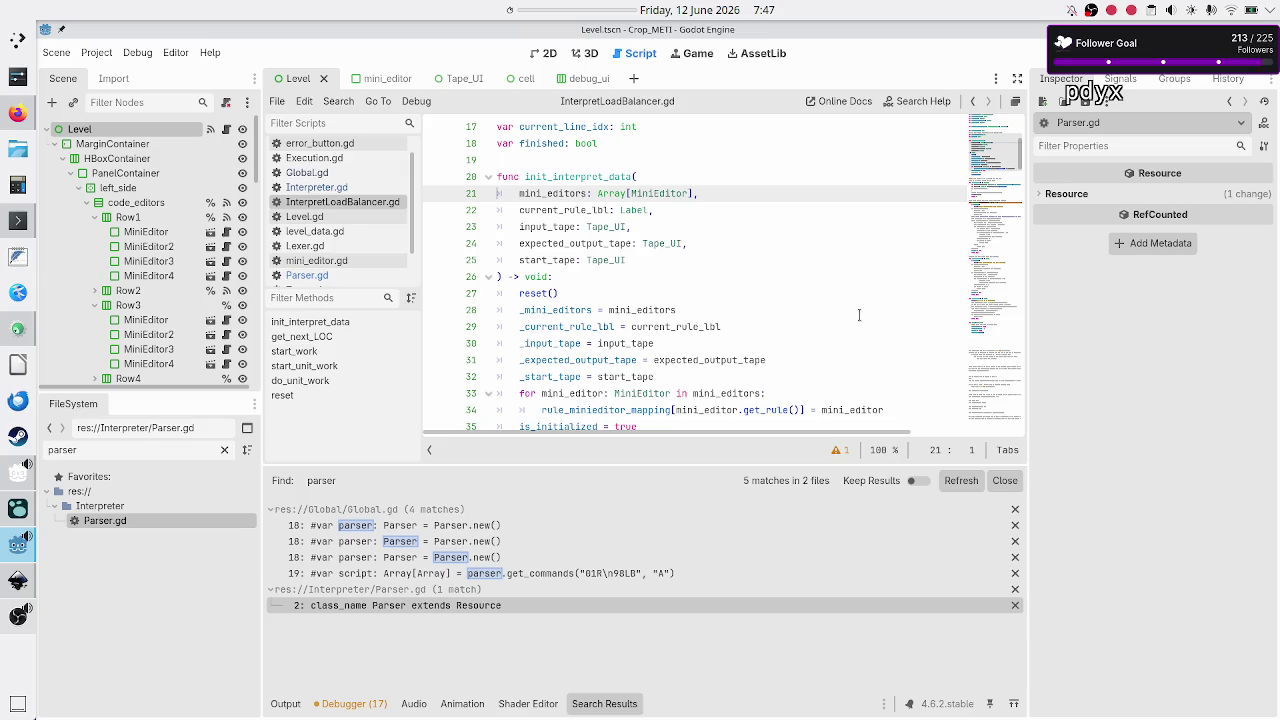
key("Down")
key("Down")
key("Down")
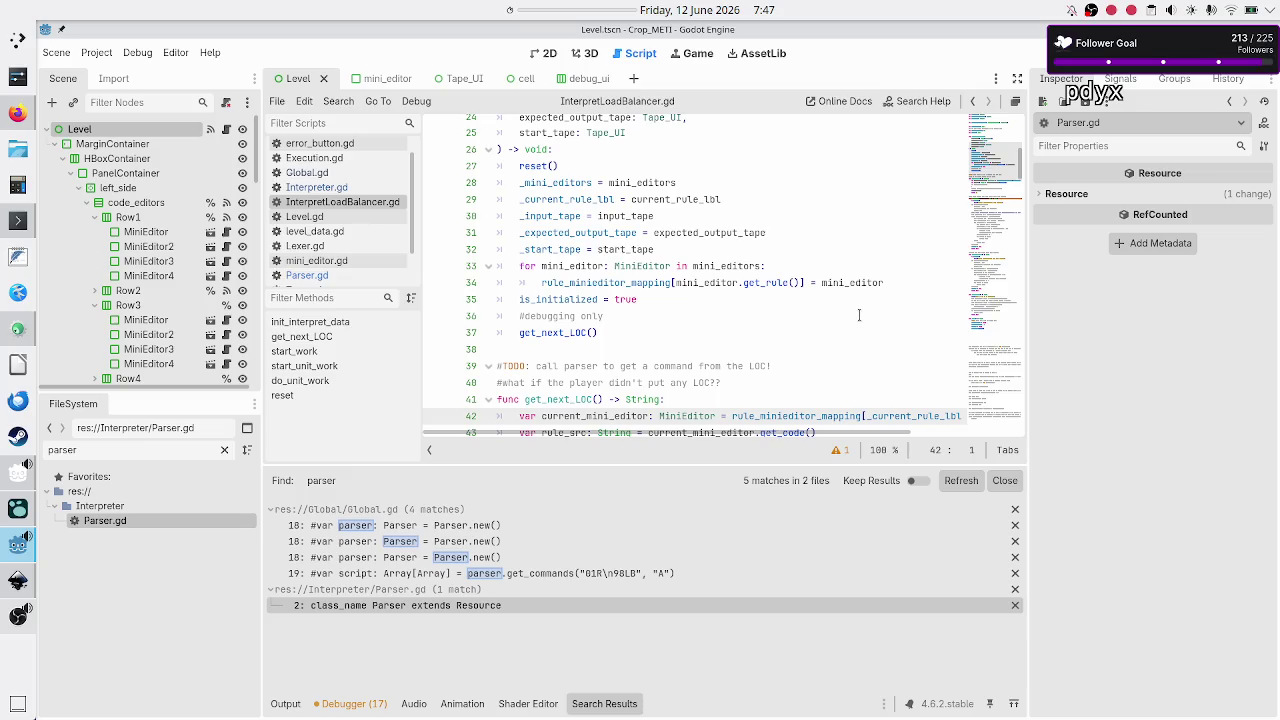
key("Down")
key("Down")
key("Down")
key("Down")
key("Down")
key("Down")
key("Down")
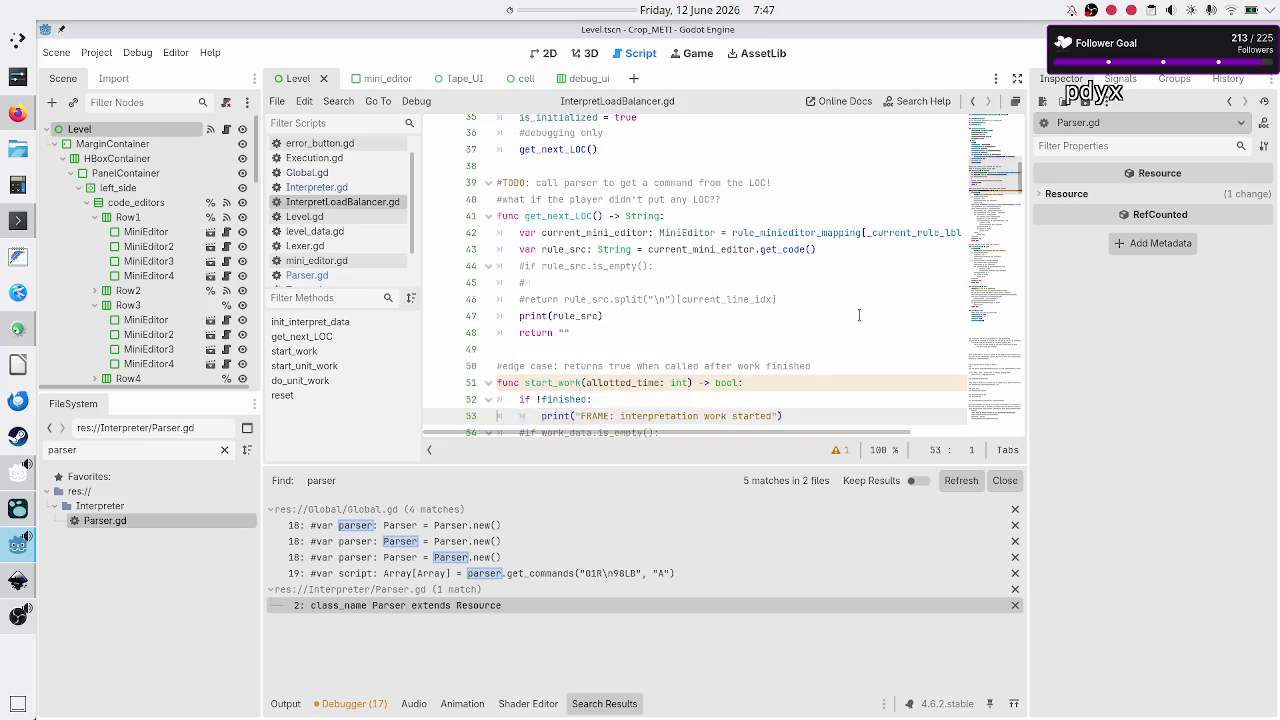
key("Up")
key("Up")
key("Up")
key("Up")
key("Up")
key("Up")
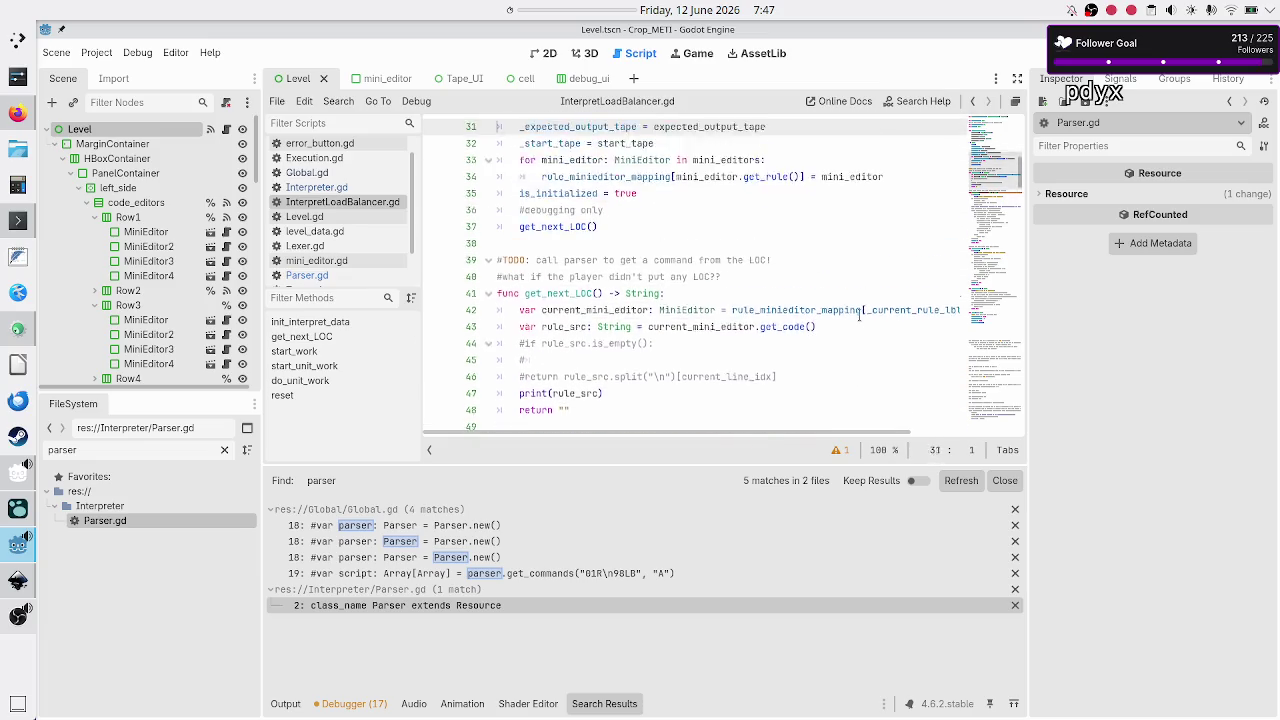
key("Up")
key("Up")
key("Up")
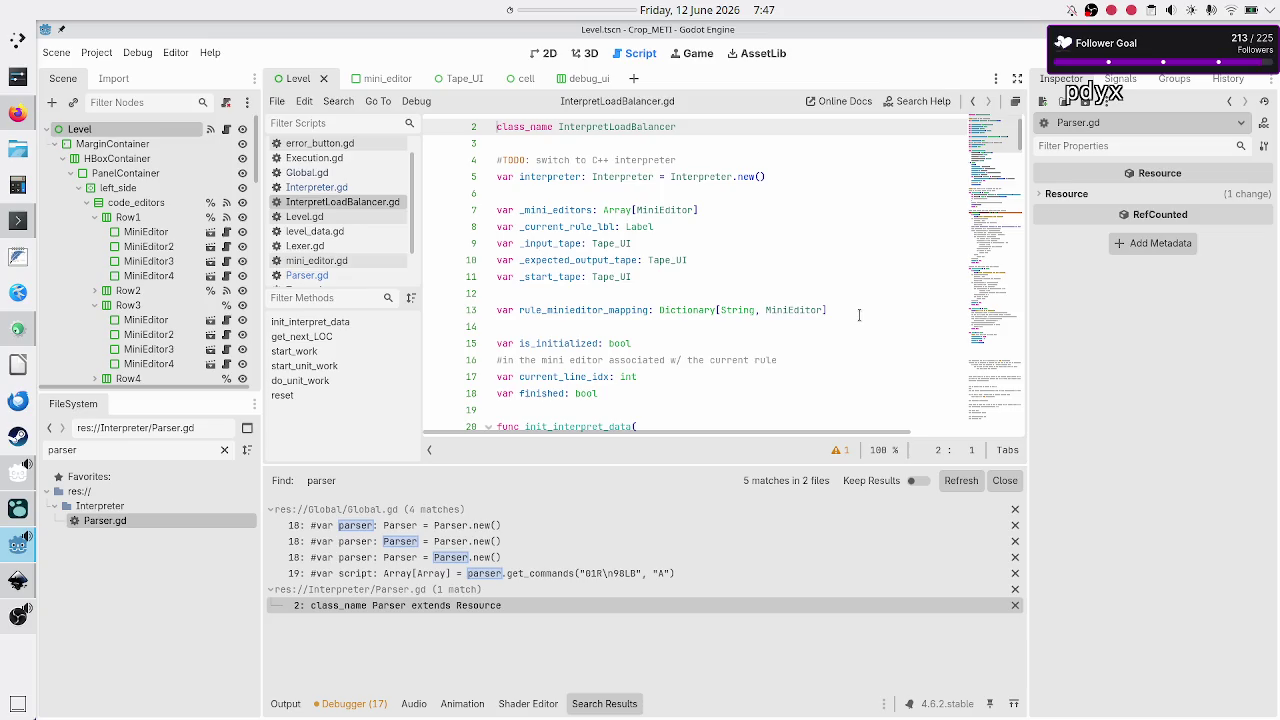
key("Down")
key("Down")
key("Down")
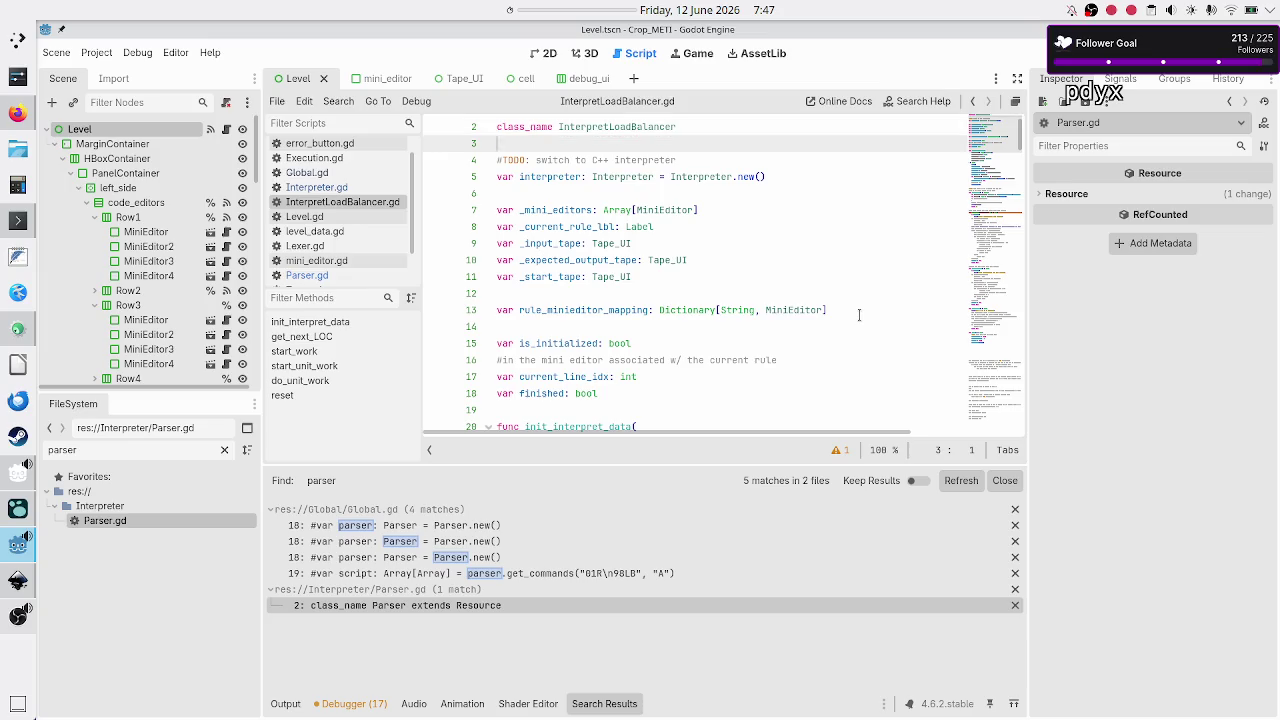
key("Down")
key("Down")
key("Down")
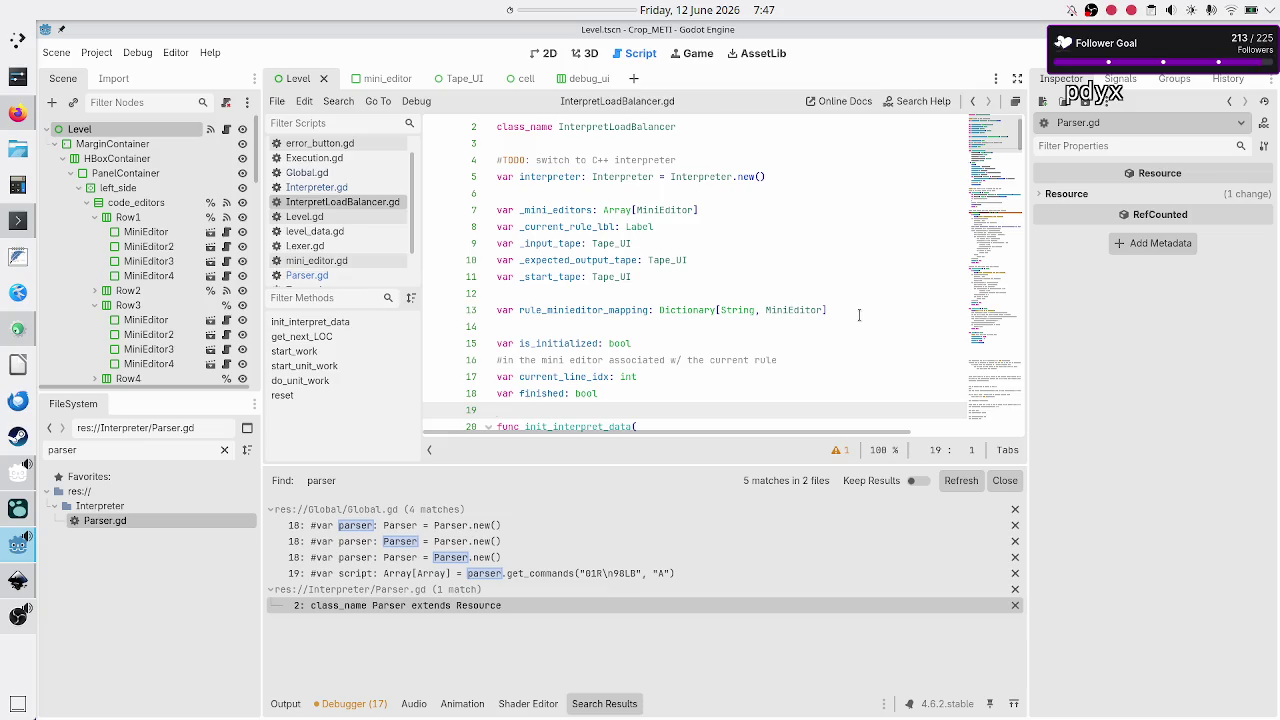
key("Up")
key("Up")
key("Up")
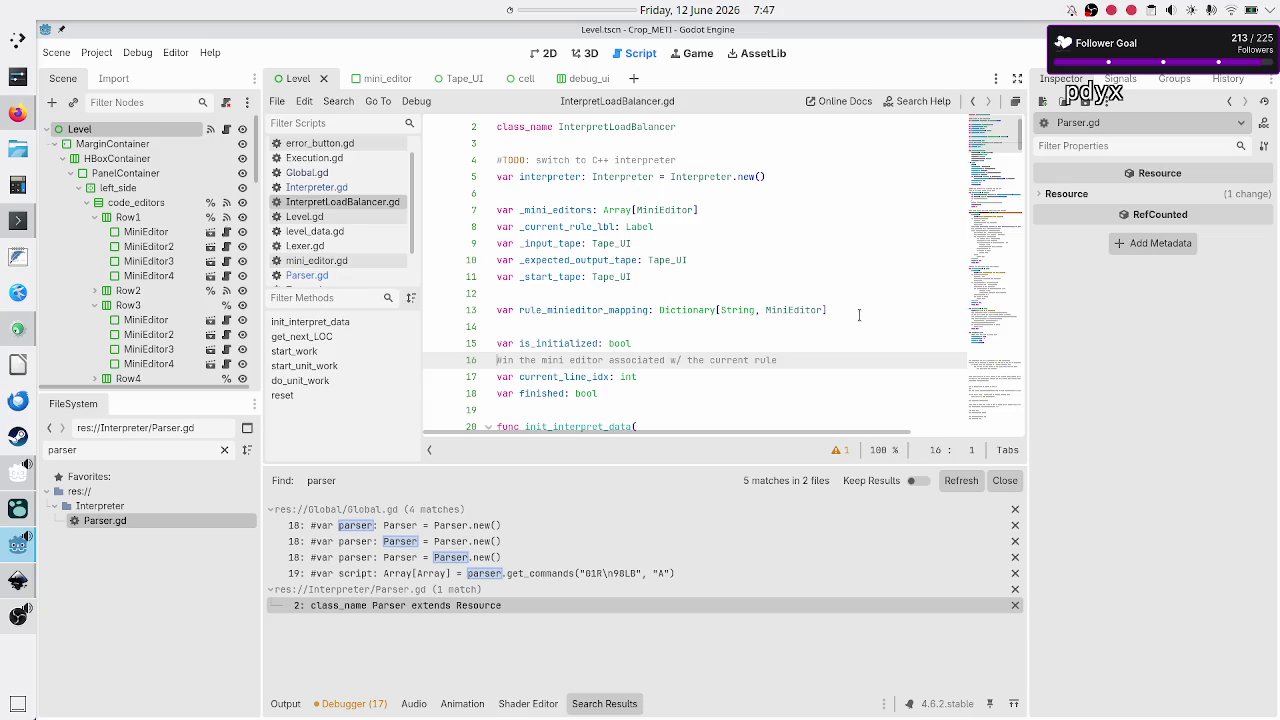
Declare 'var all_commands: Array[Array]' on a new line below the finished variable
key("Down")
key("Down")
key("Down")
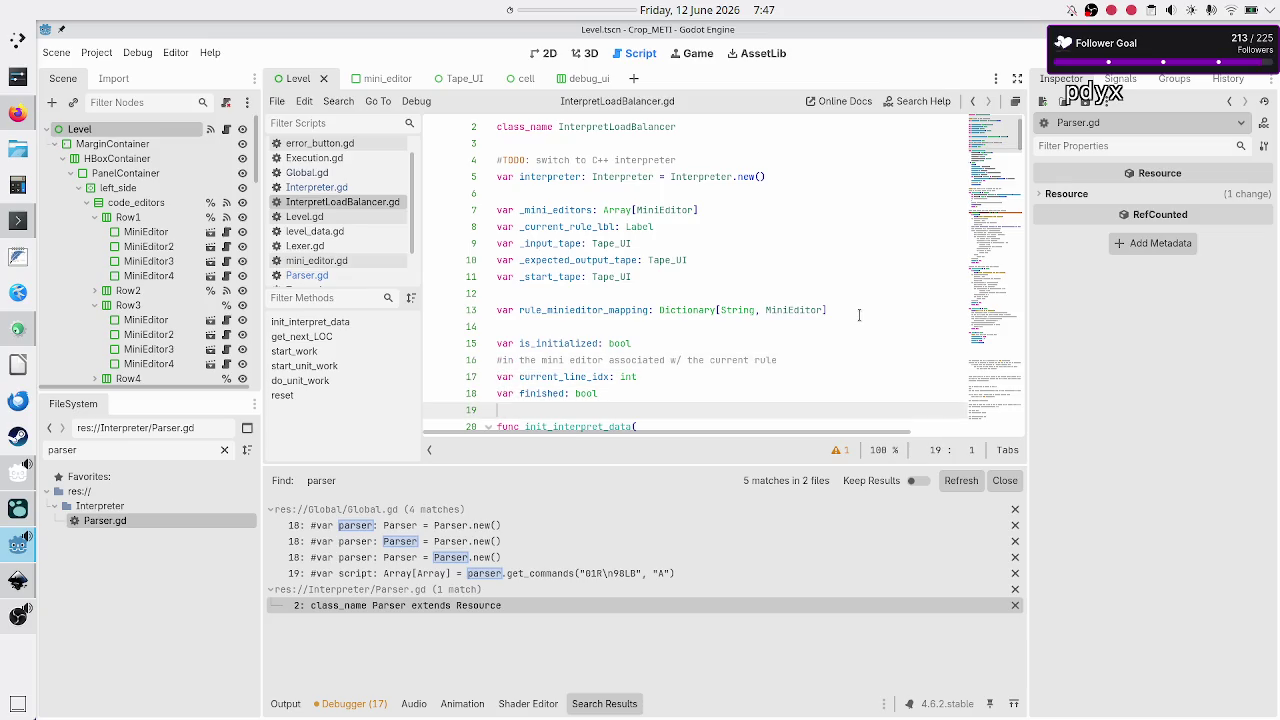
key("Return")
key("Return")
key("Up")
type("var c")
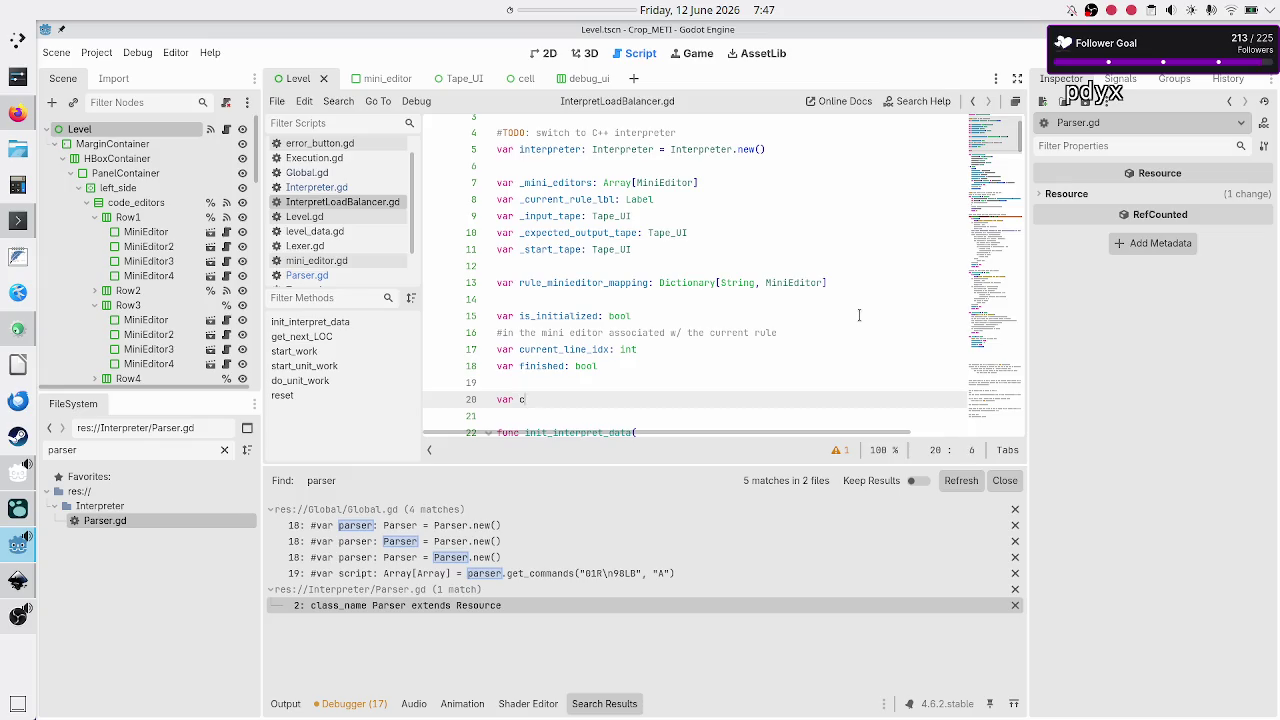
key("BackSpace")
type("all_commands: ")
type("Array")
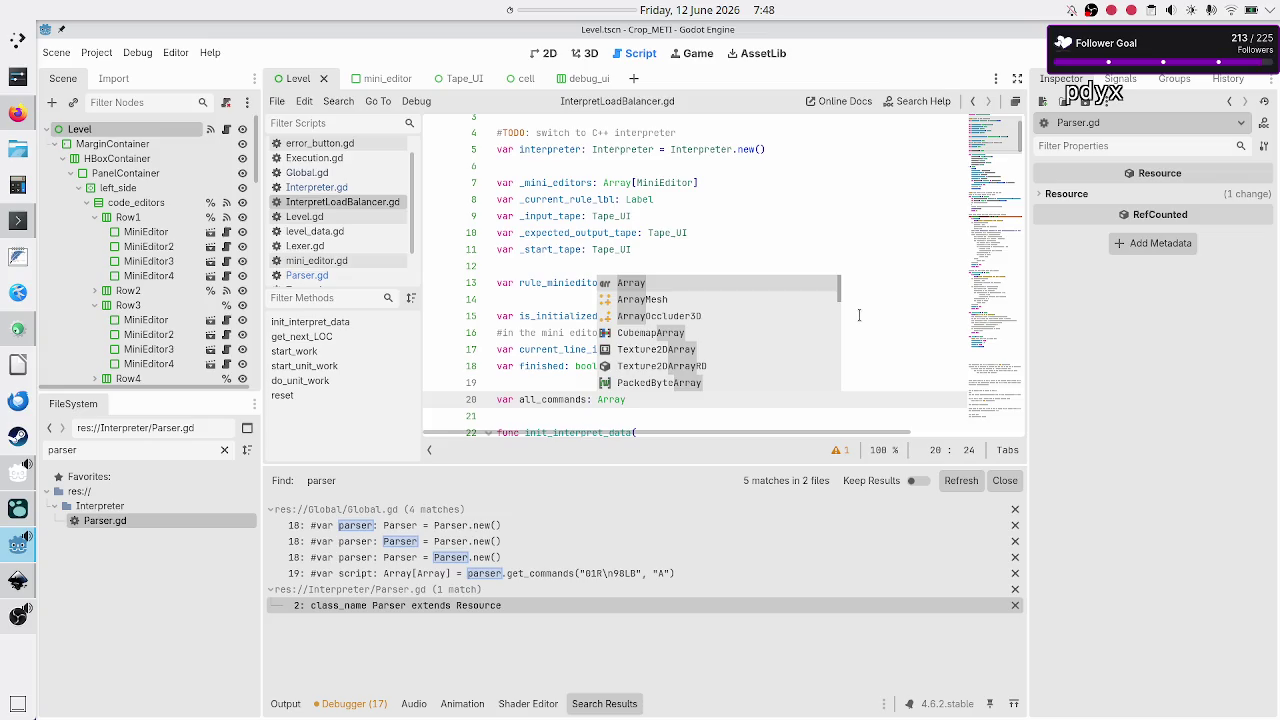
type("[")
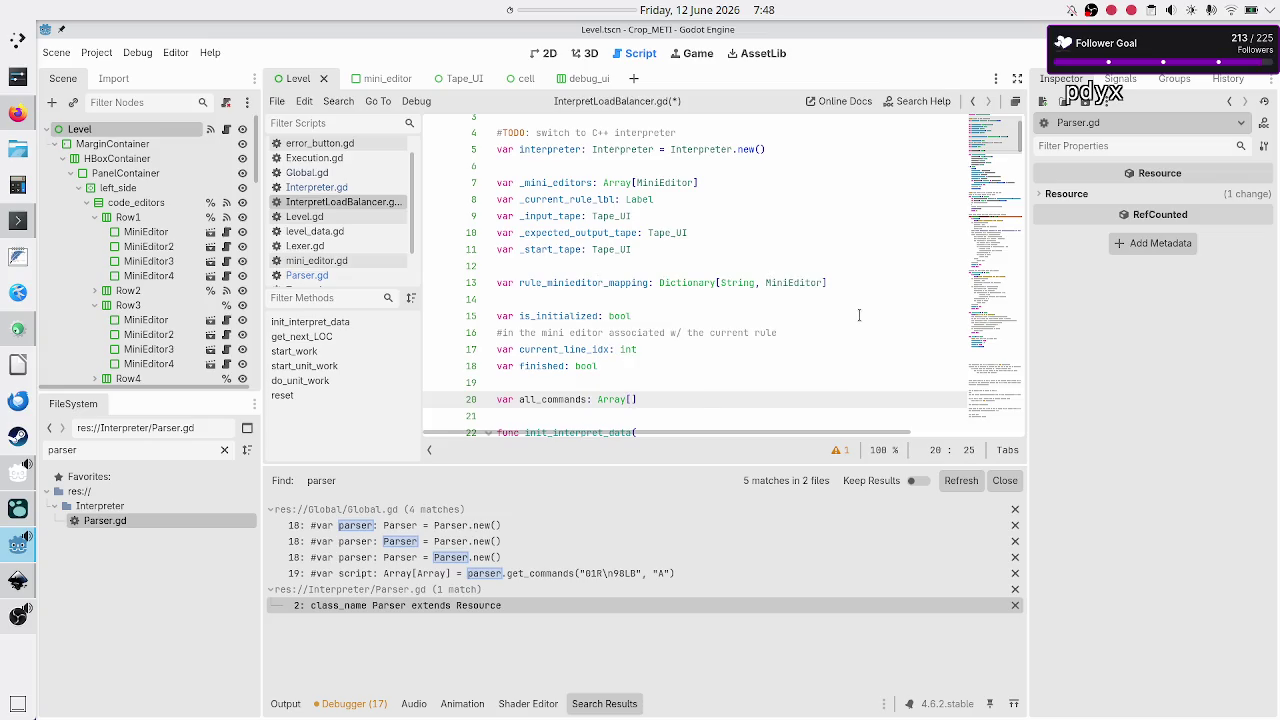
type("Array")
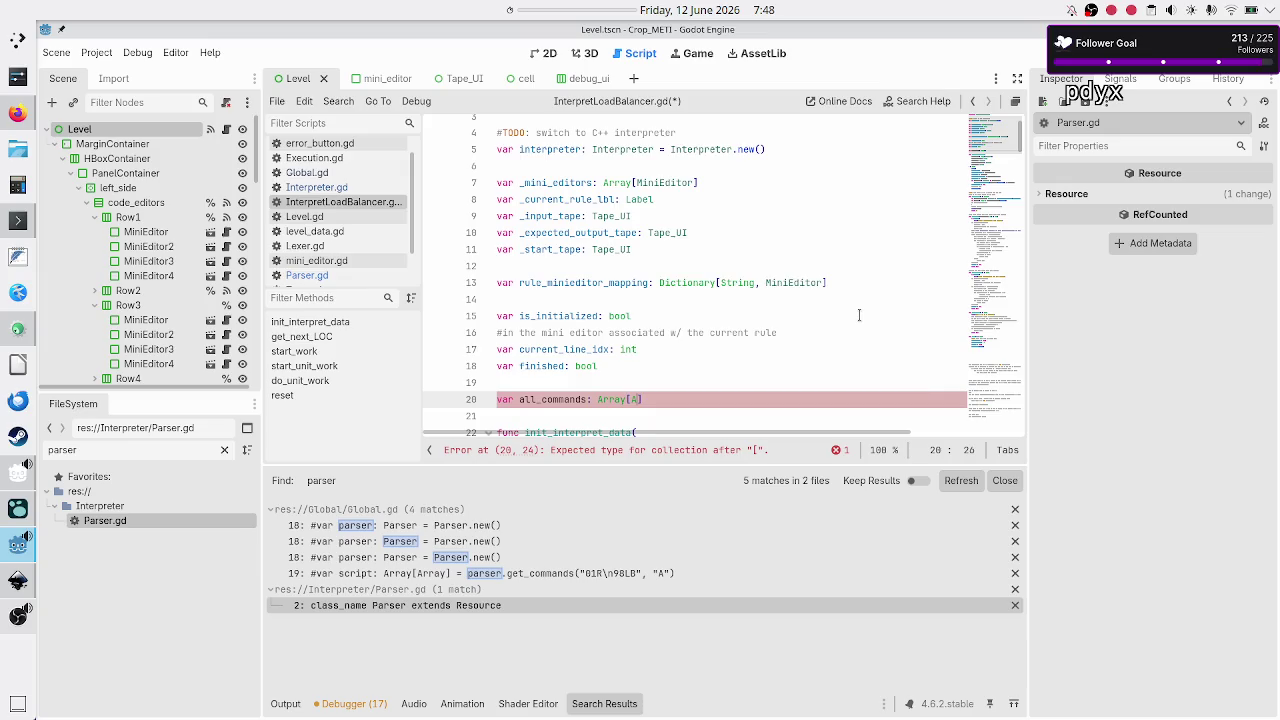
key("Escape")
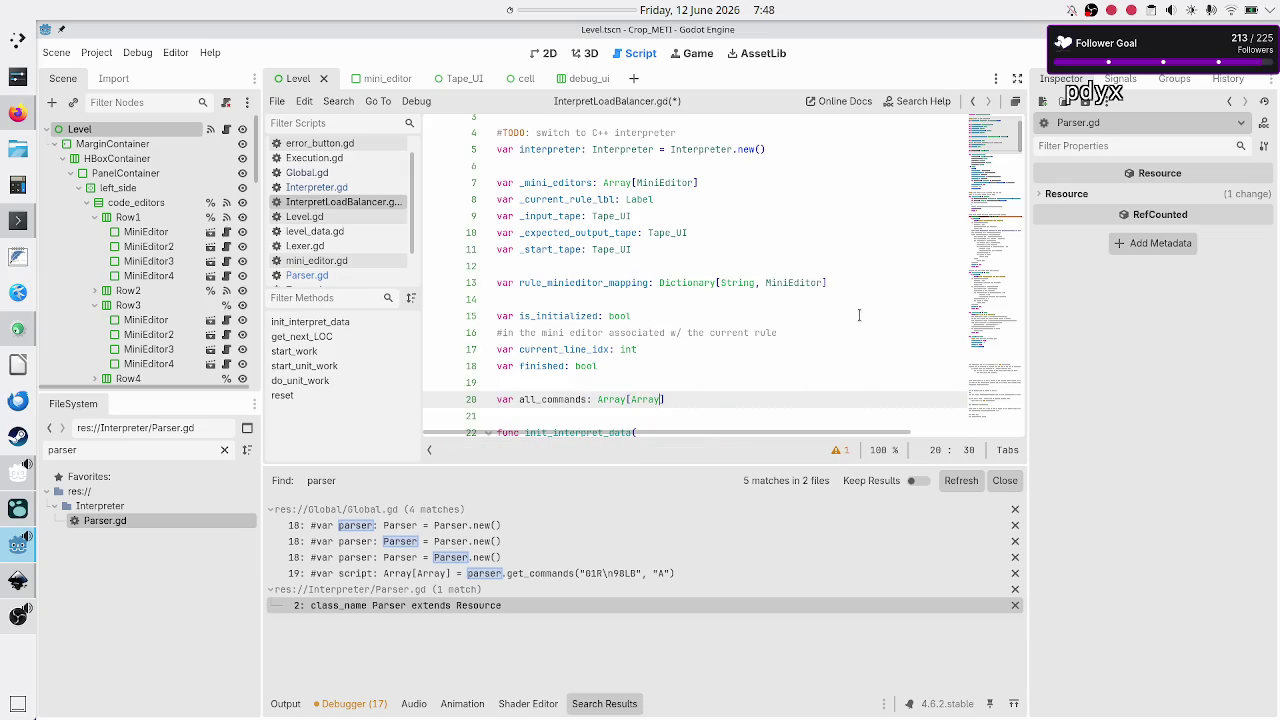
Compare the new declaration against the _mini_editors declaration by selecting that line
key("Down")
key("Left")
scroll(858, 315, "down", 1)
key("Up")
key("Up")
key("Home")
key("Up")
key("Up")
key("Up")
key("Down")
key("shift+Down")
key("shift+Left")
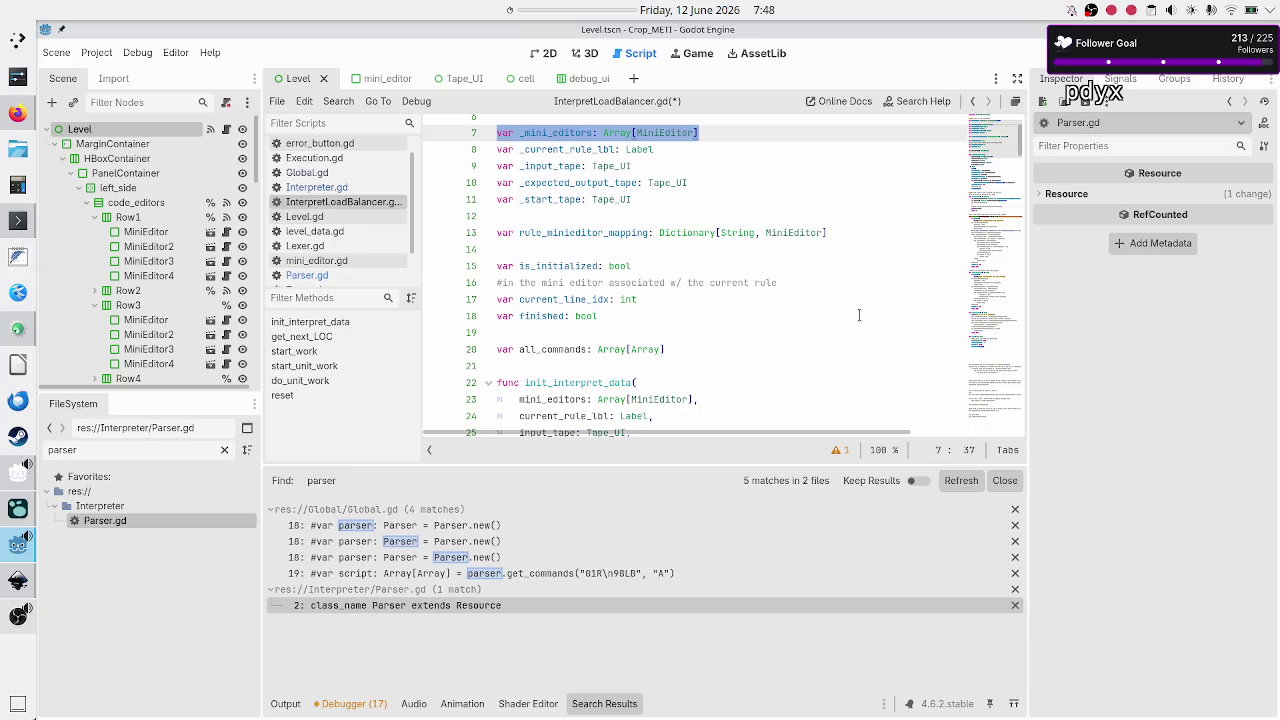
key("Down")
key("Down")
key("Down")
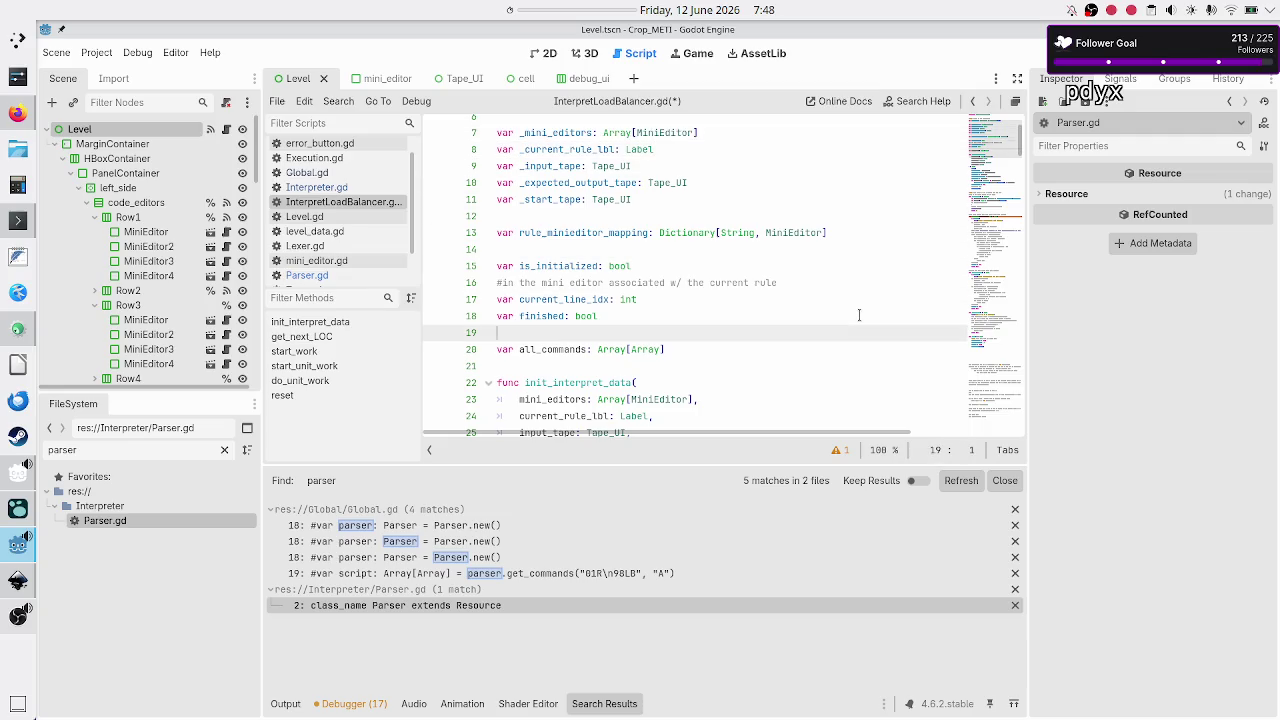
key("Up")
key("Up")
key("Up")
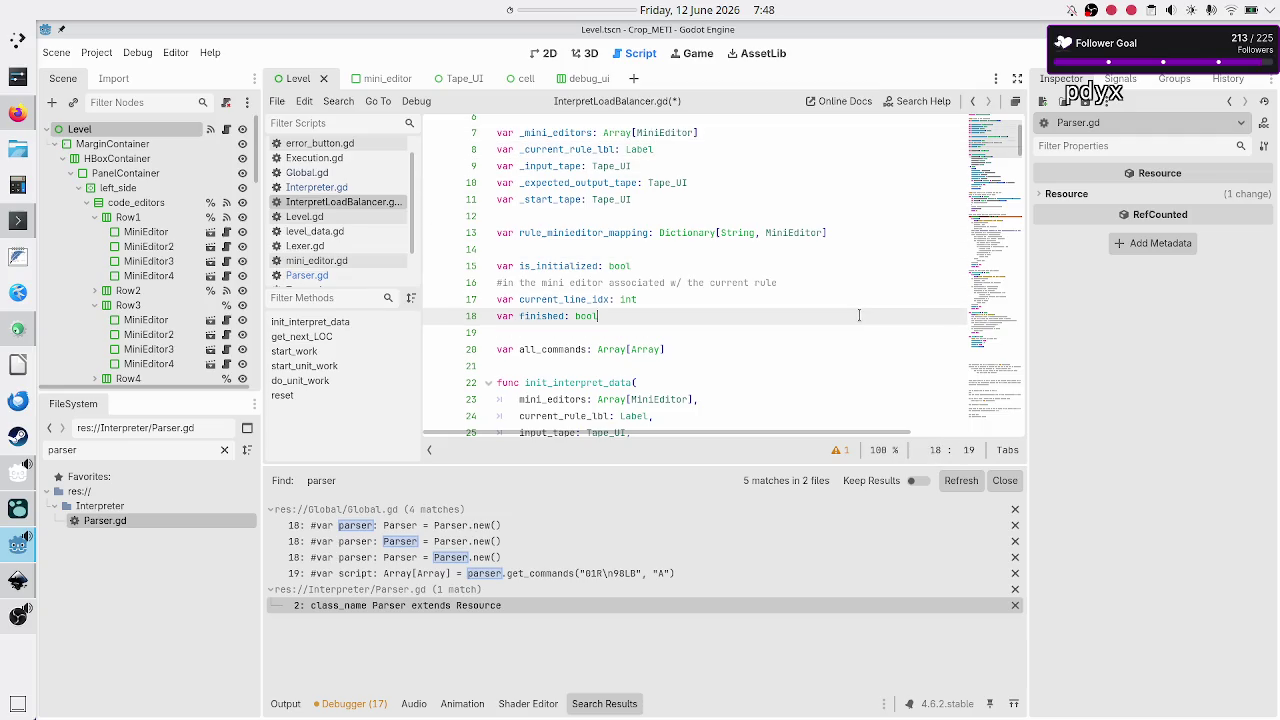
key("Down")
key("Down")
key("Down")
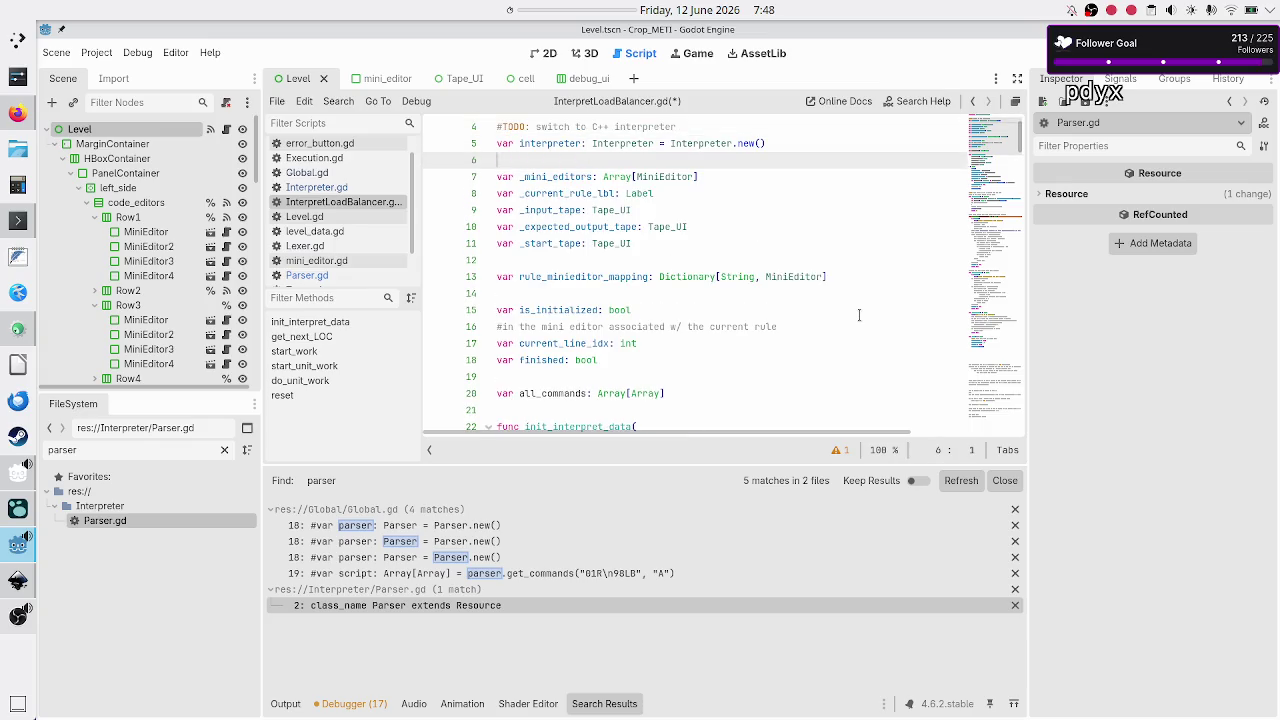
key("Home")
key("shift+End")
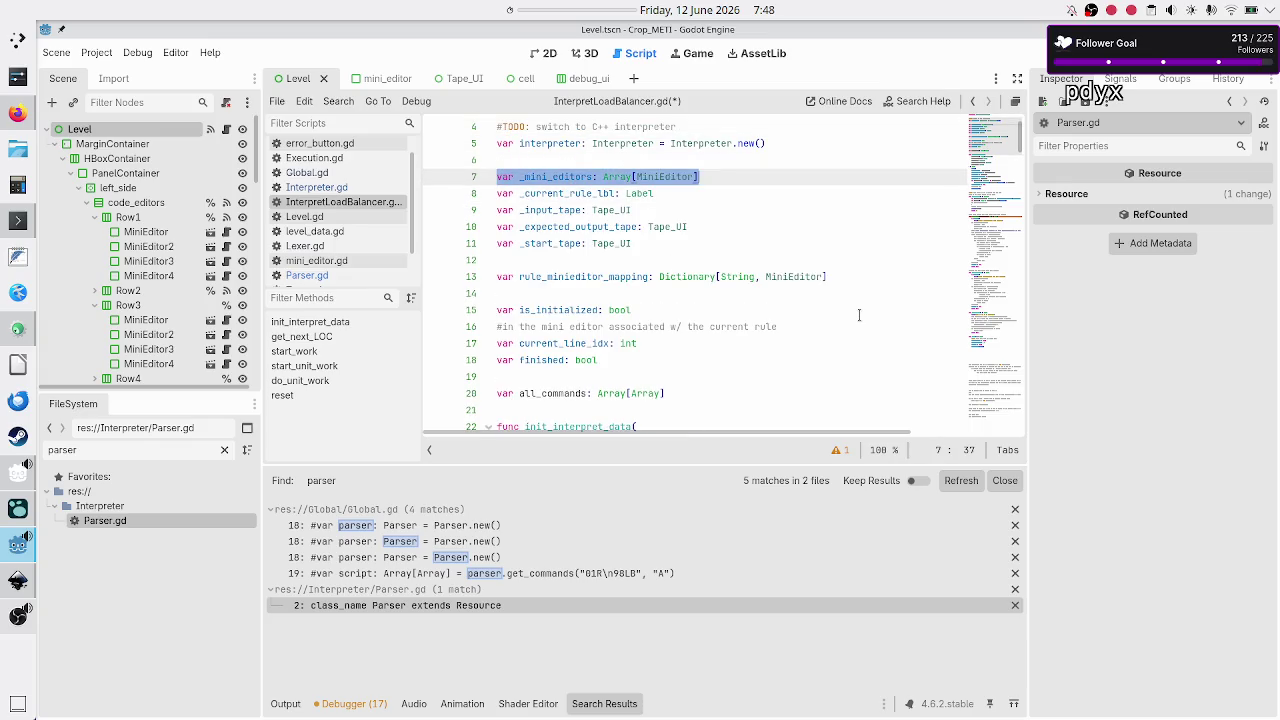
Check init_interpret_data and the all_commands name, leaving the cursor on the all_commands line
scroll(695, 303, "down", 4)
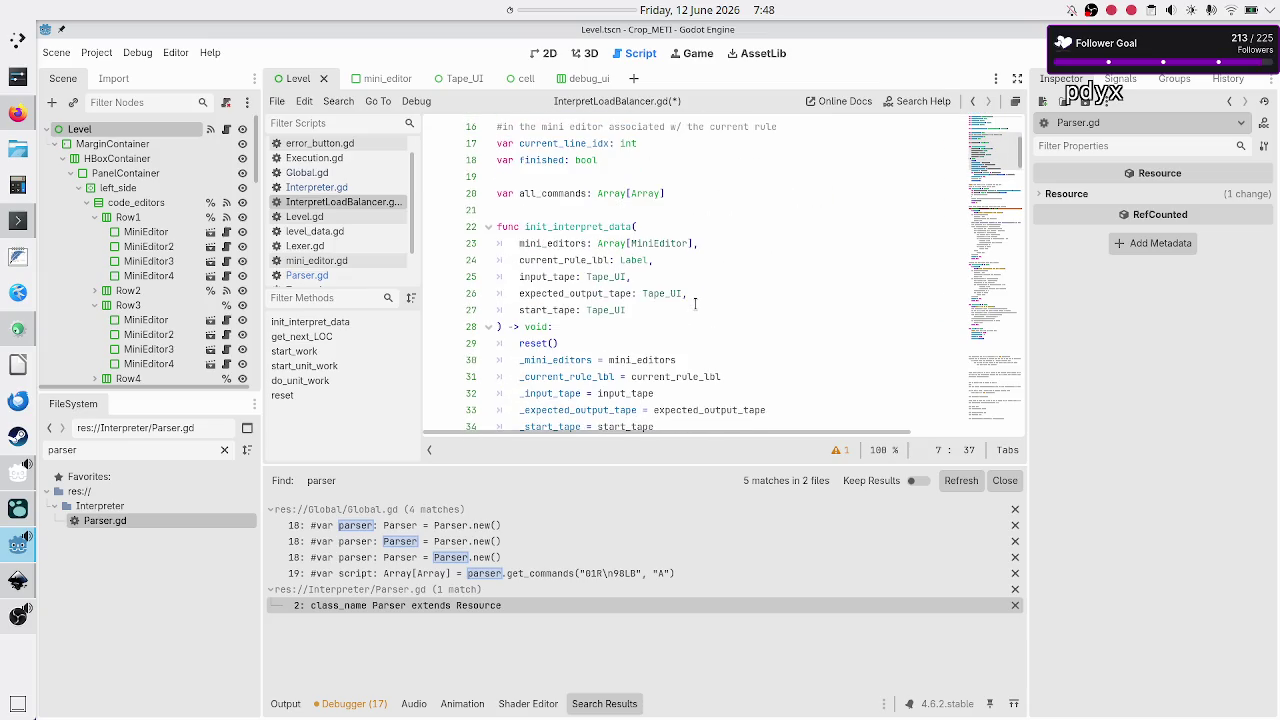
double_click(547, 226)
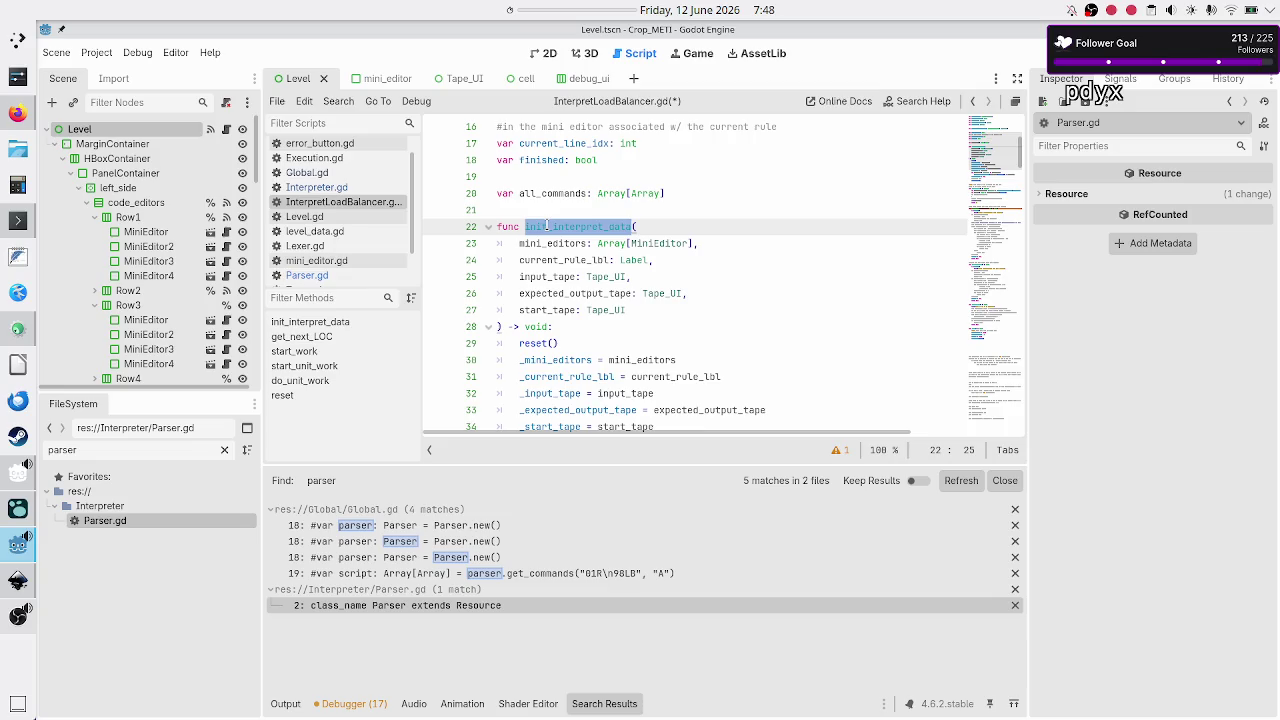
double_click(558, 193)
key("Up")
key("Down")
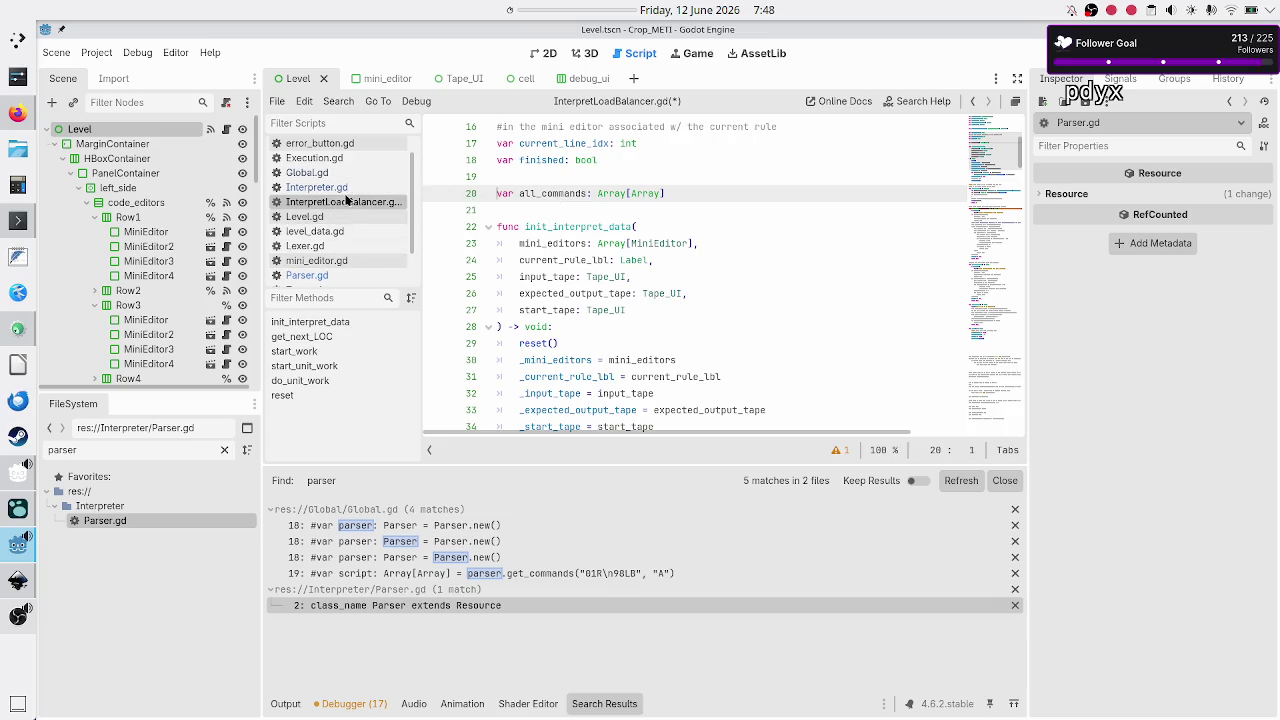
Switch to Execution.gd and place the cursor in _process's run_state match block
scroll(525, 176, "up", 5)
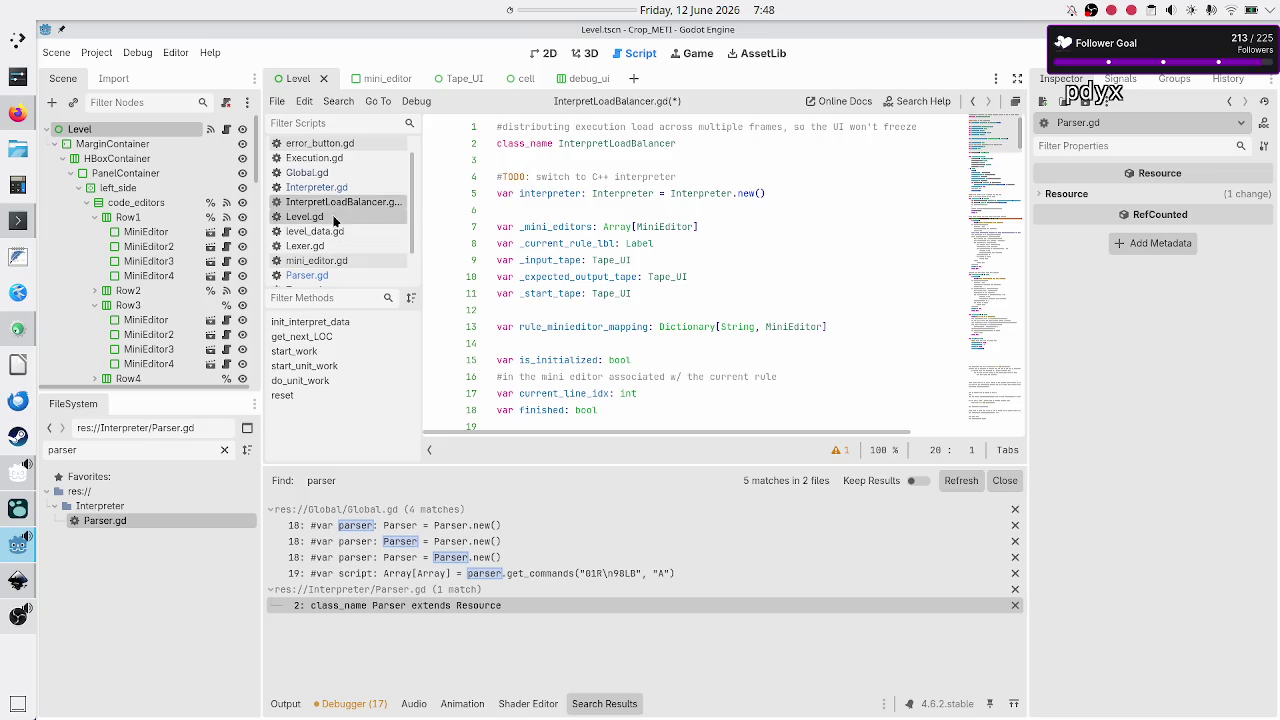
scroll(340, 225, "down", 3)
scroll(336, 175, "up", 4)
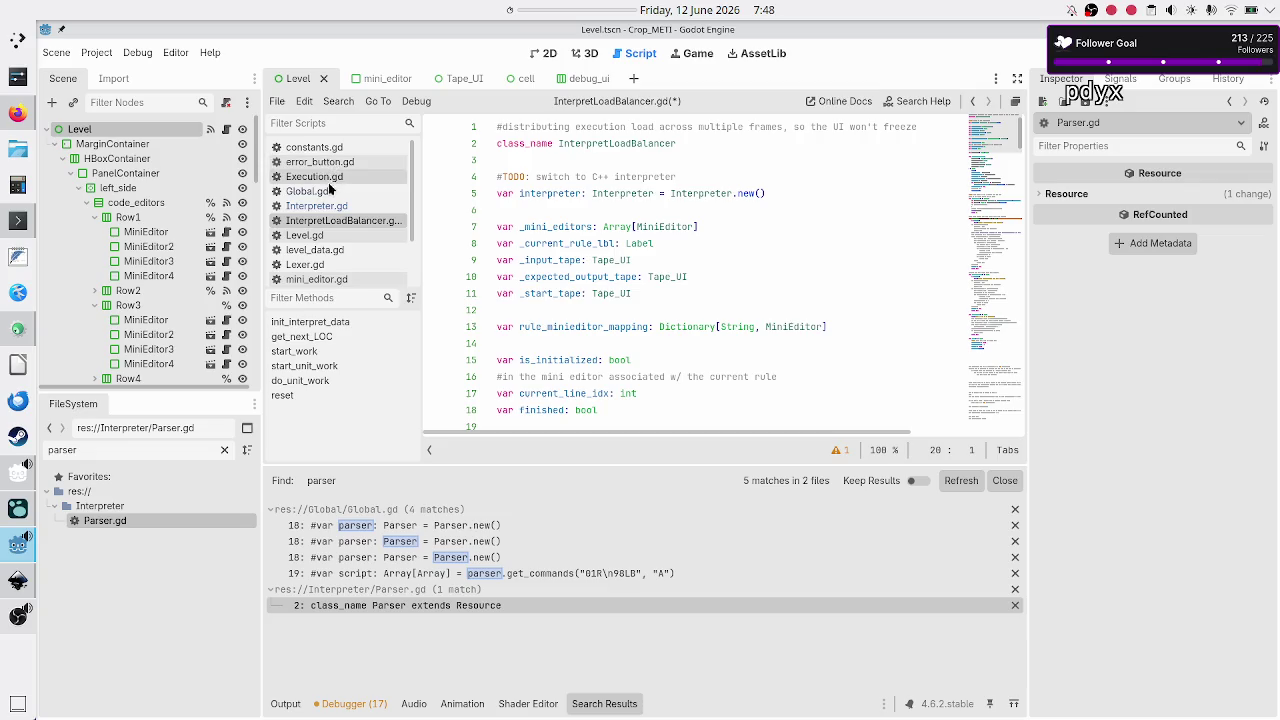
left_click(333, 176)
left_click(627, 194)
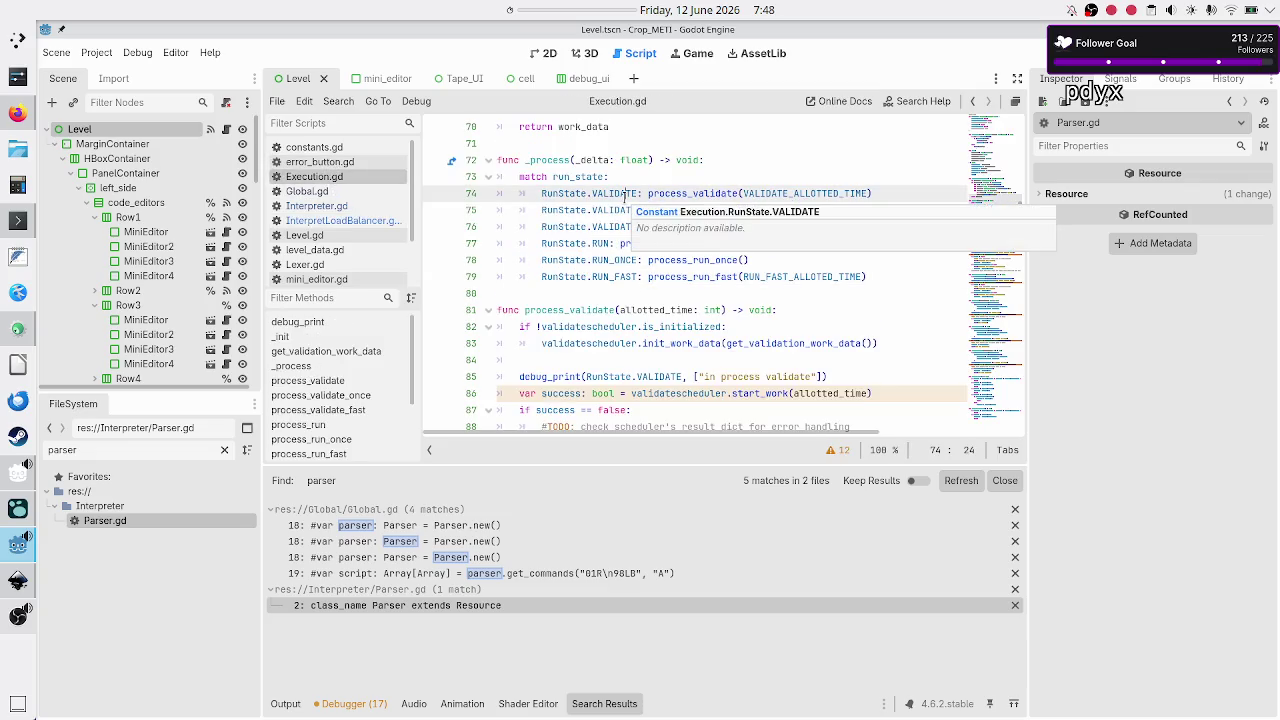
scroll(627, 197, "up", 6)
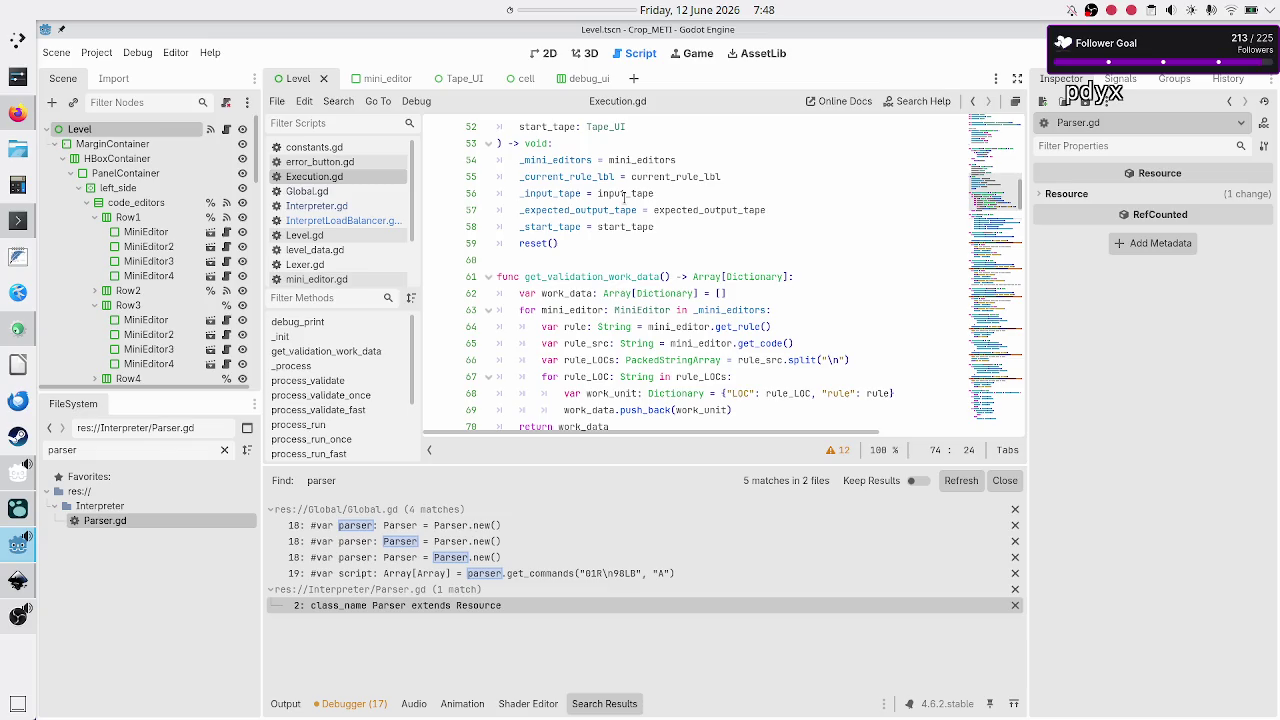
scroll(625, 196, "up", 4)
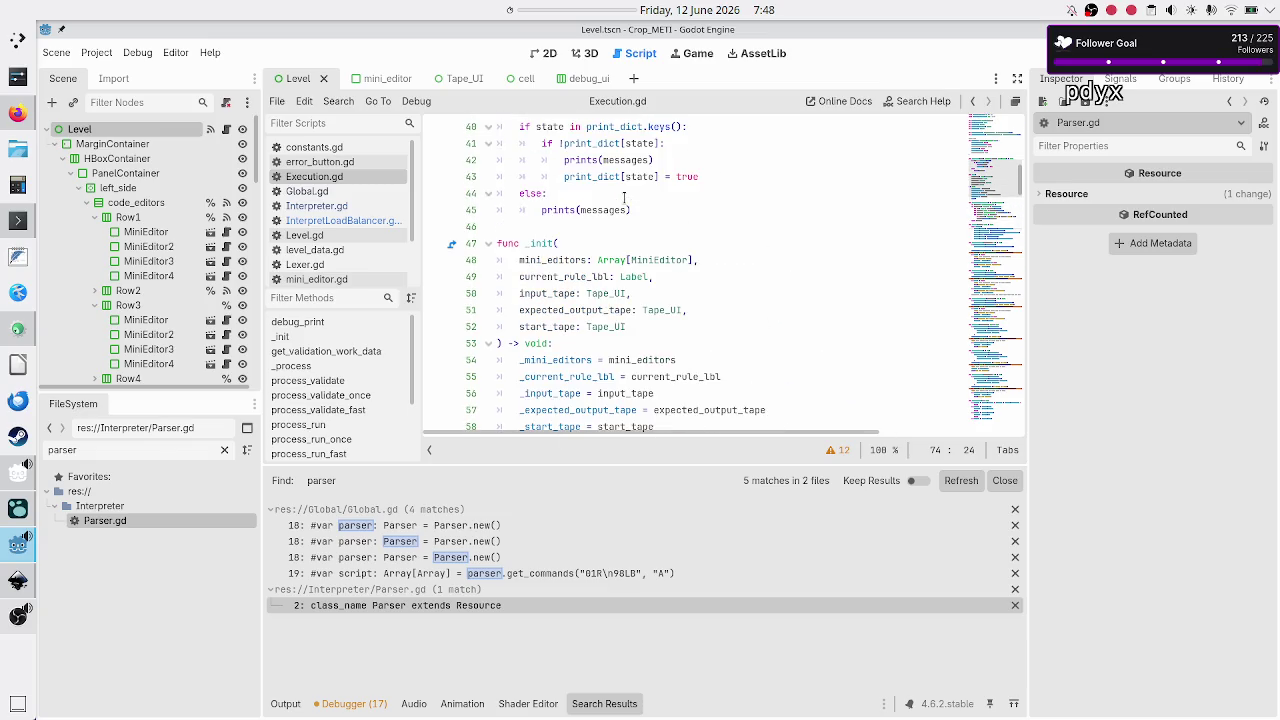
scroll(624, 197, "down", 5)
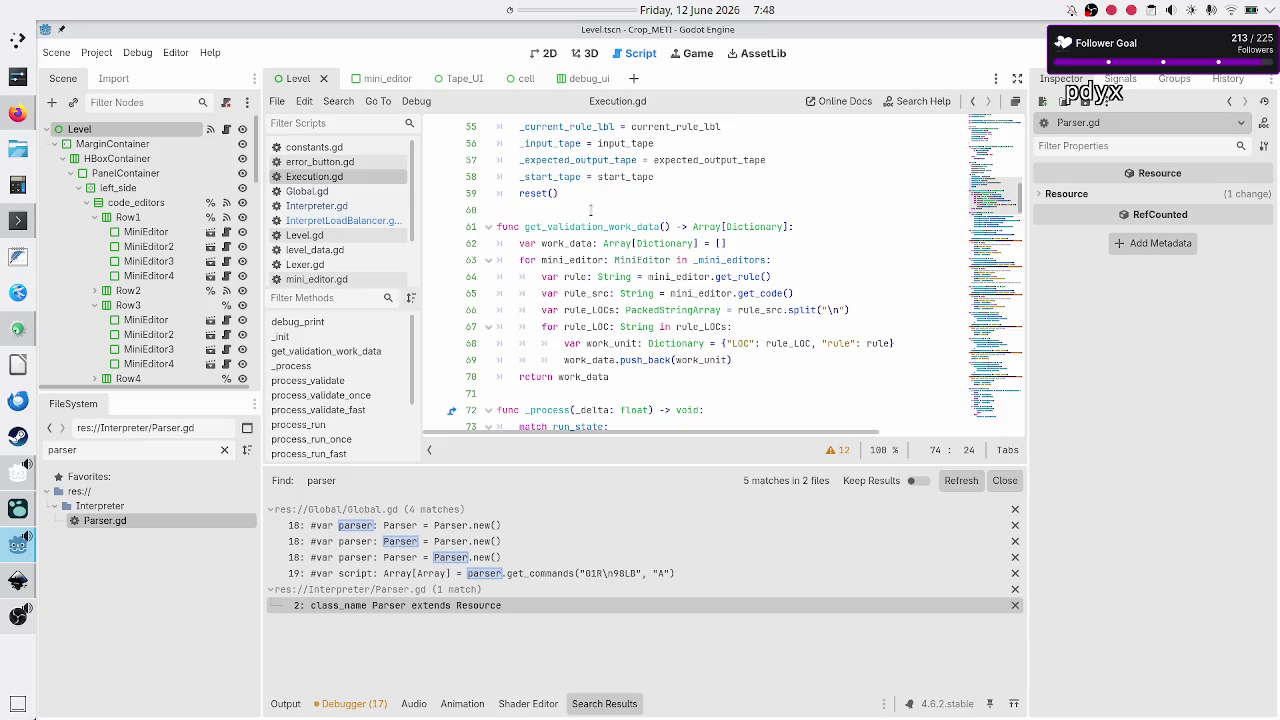
double_click(565, 227)
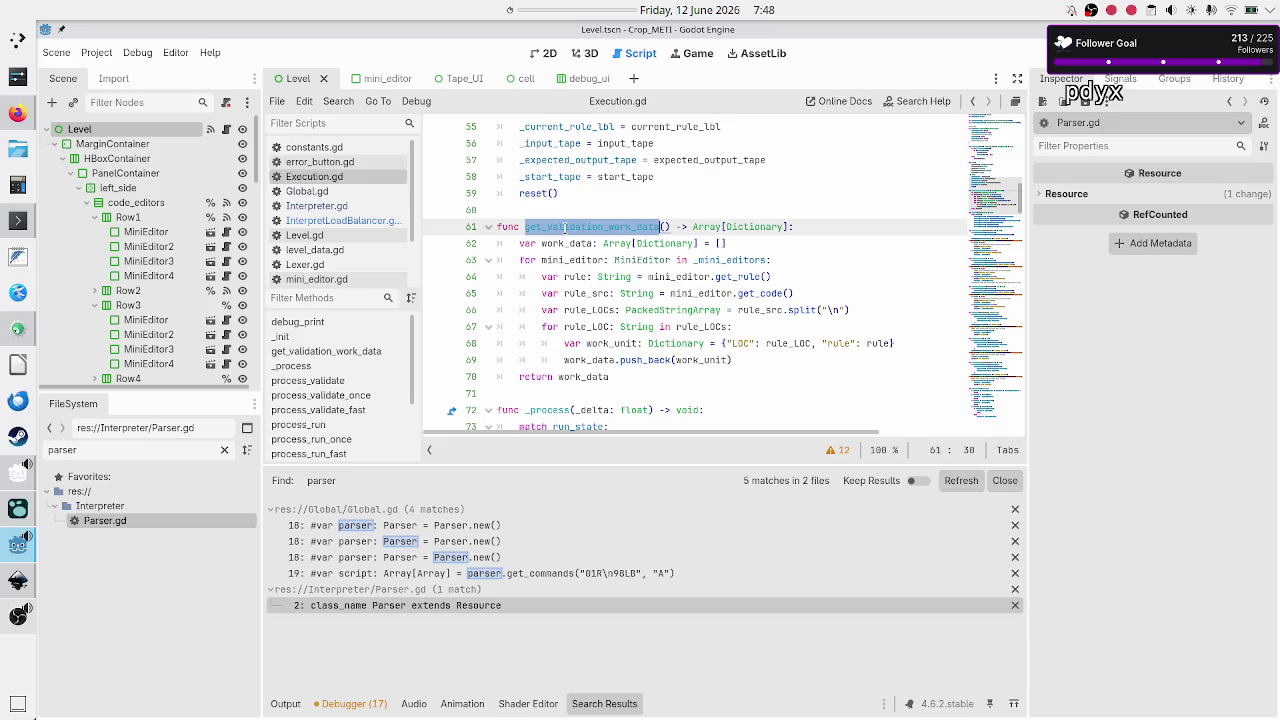
double_click(736, 259)
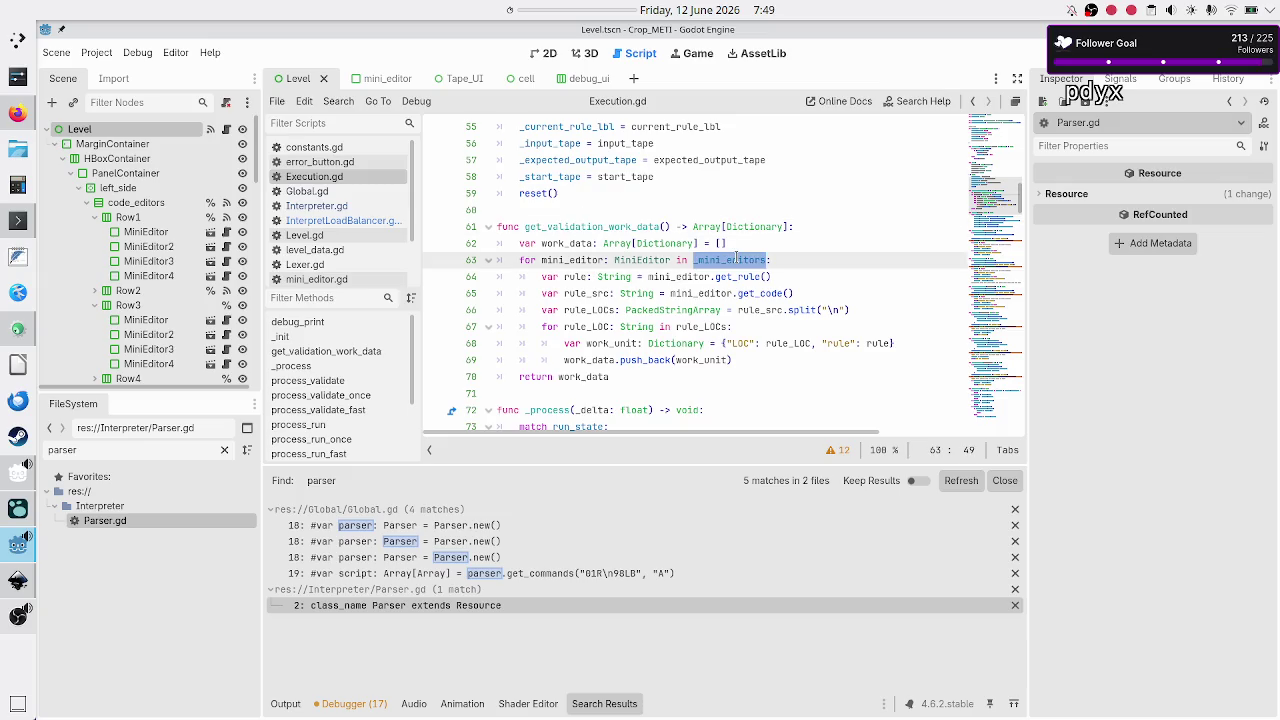
double_click(740, 276)
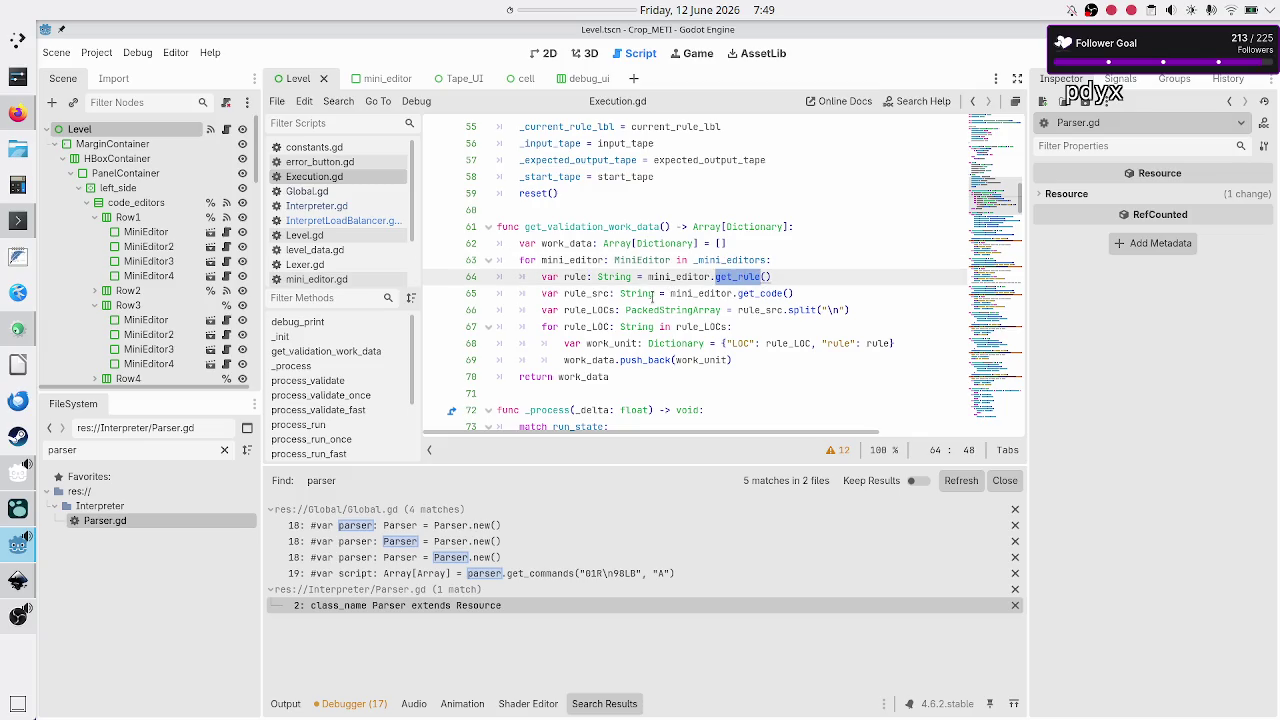
left_click(758, 293)
double_click(758, 293)
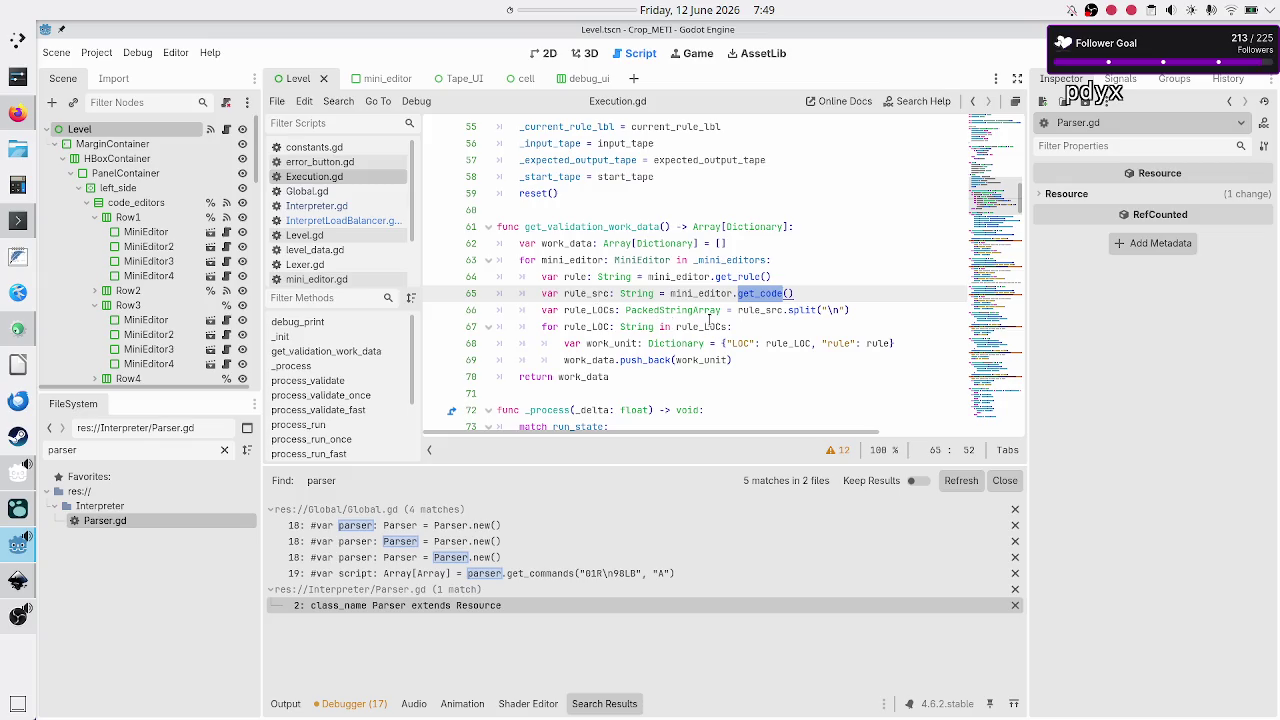
mouse_move(709, 322)
left_click(592, 226)
key("Down")
key("Down")
key("Down")
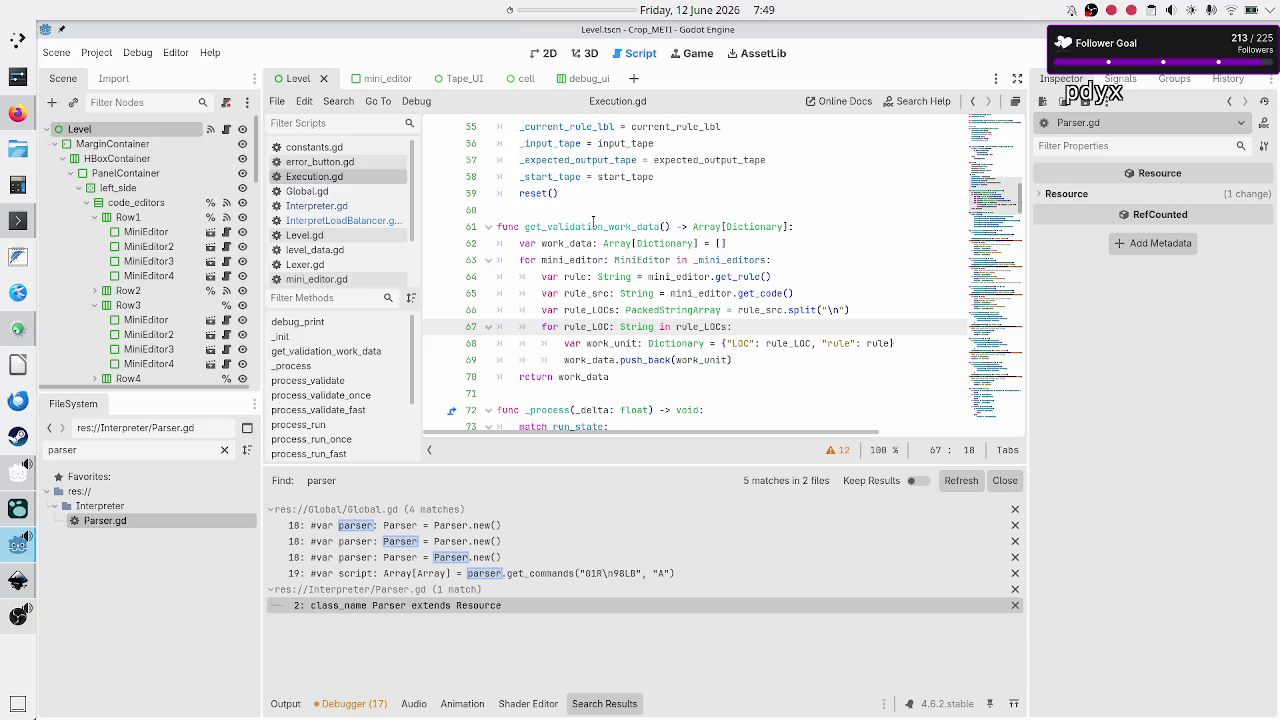
key("Down")
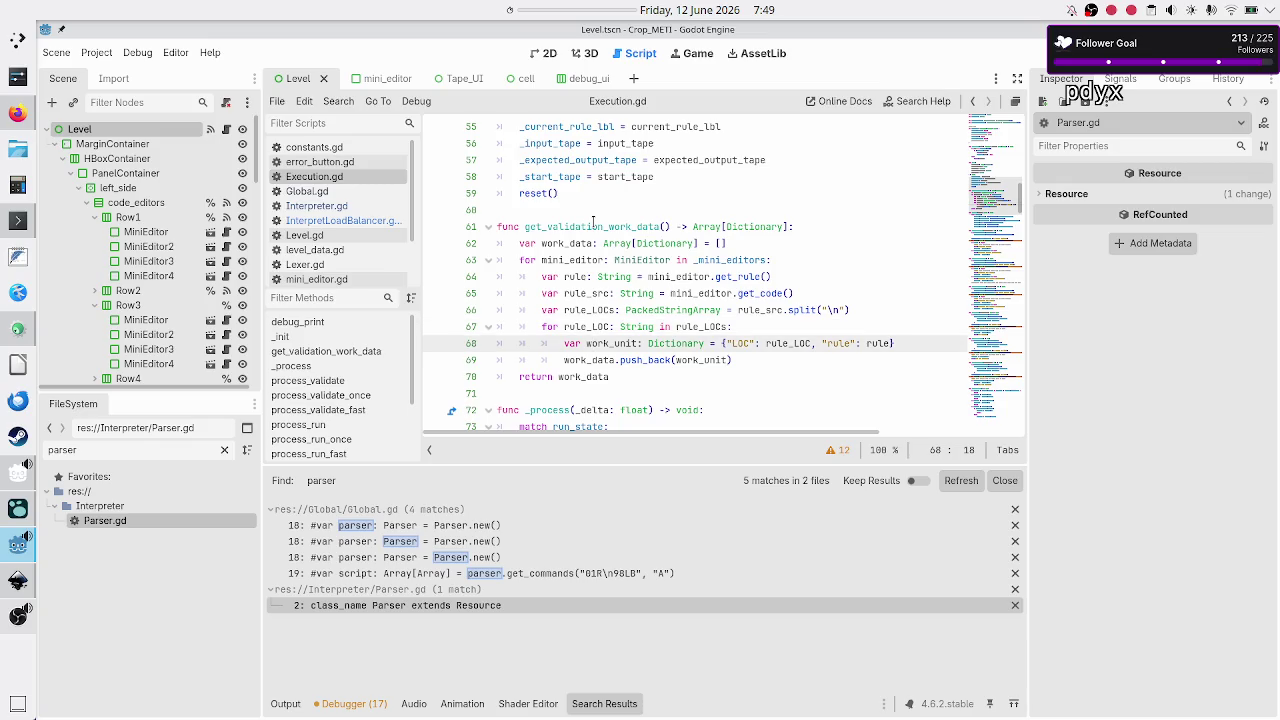
key("shift+Right")
key("shift+Right")
key("shift+Right")
key("Right")
key("Down")
key("Down")
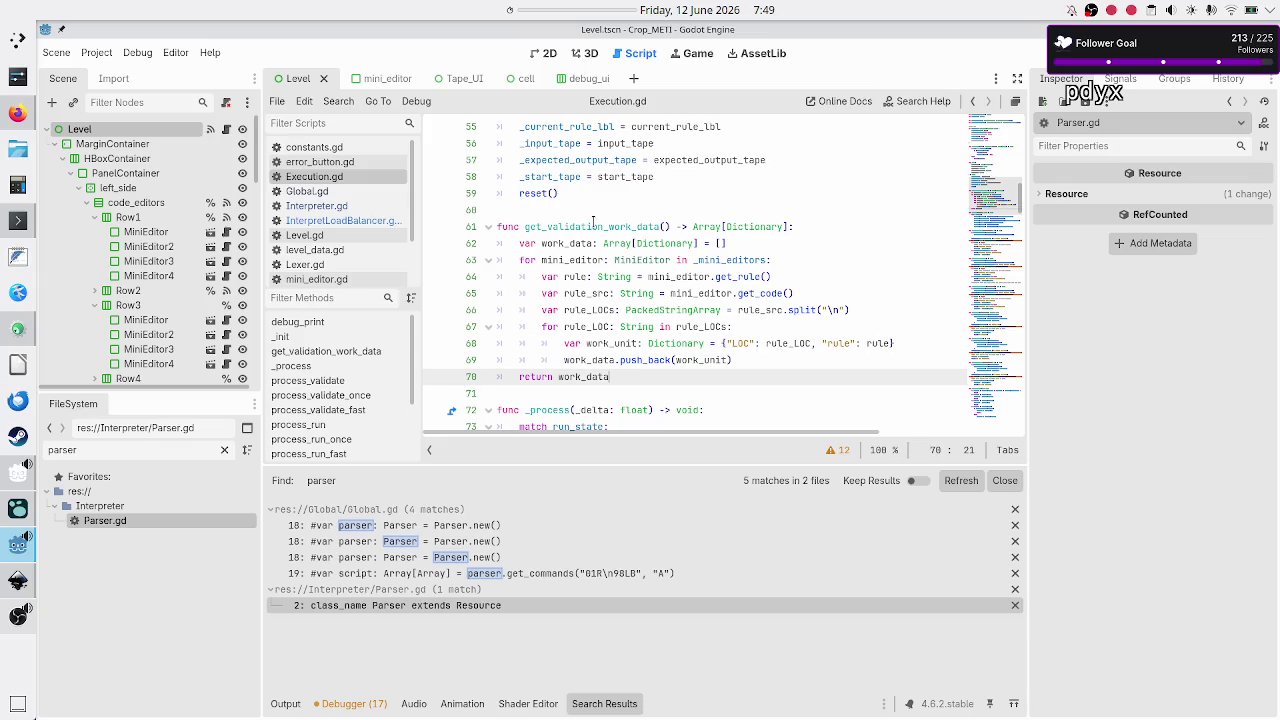
key("Down")
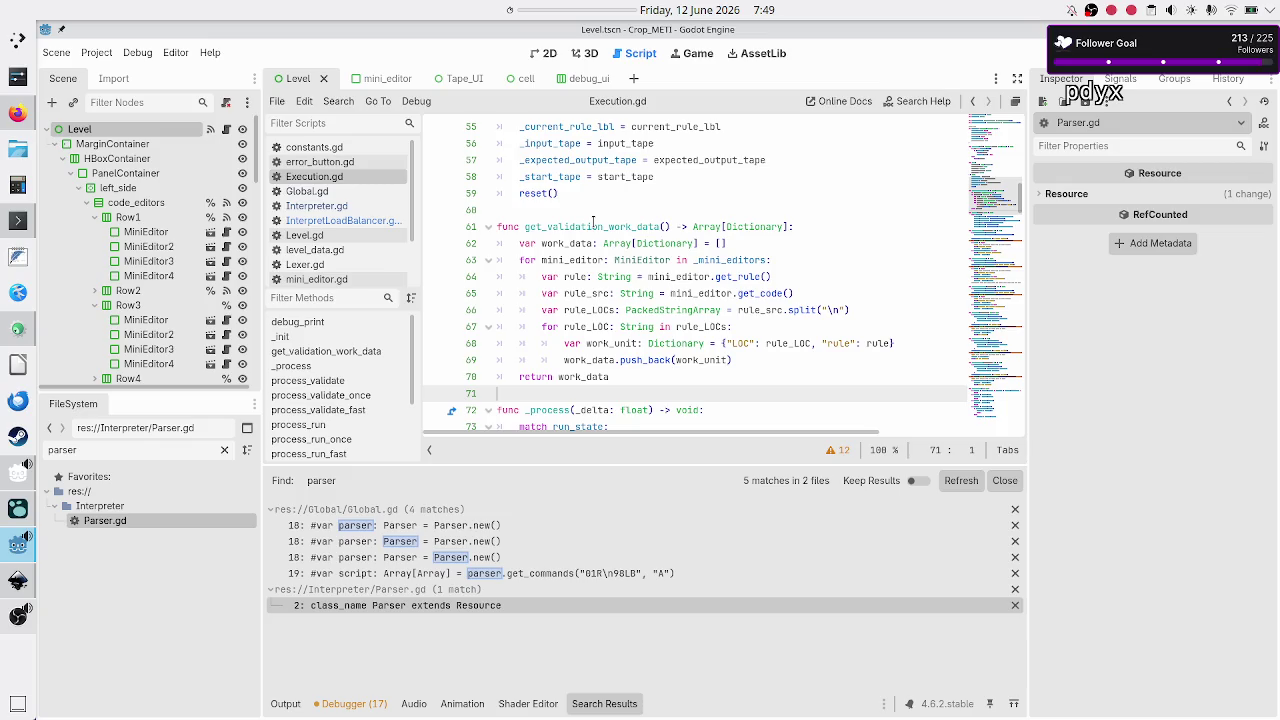
key("Down")
key("Down")
key("Down")
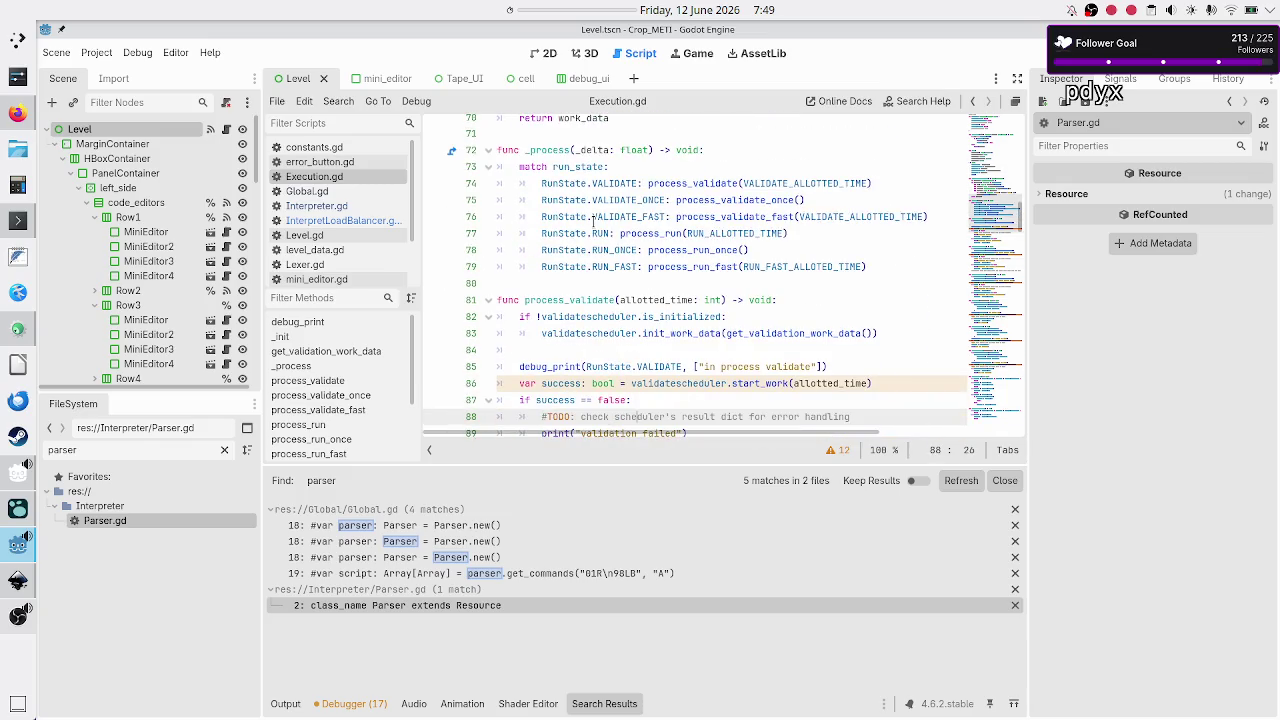
key("Down")
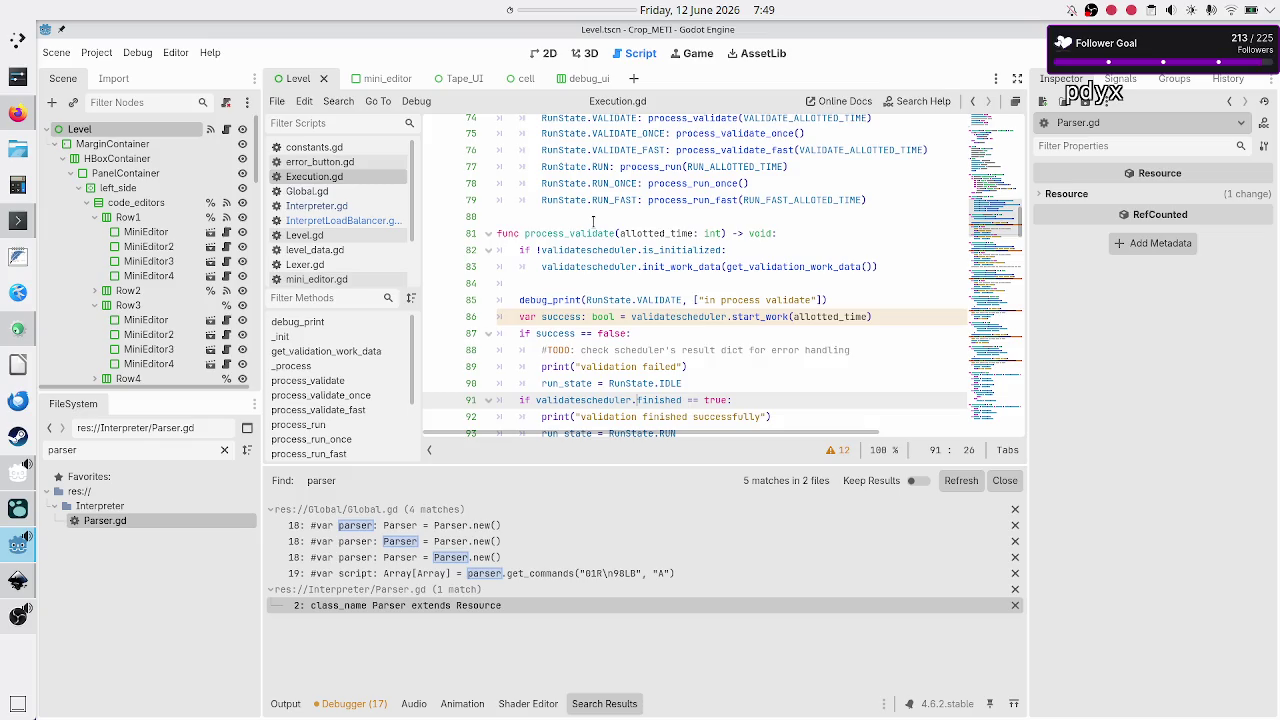
key("Down")
key("Down")
key("Down")
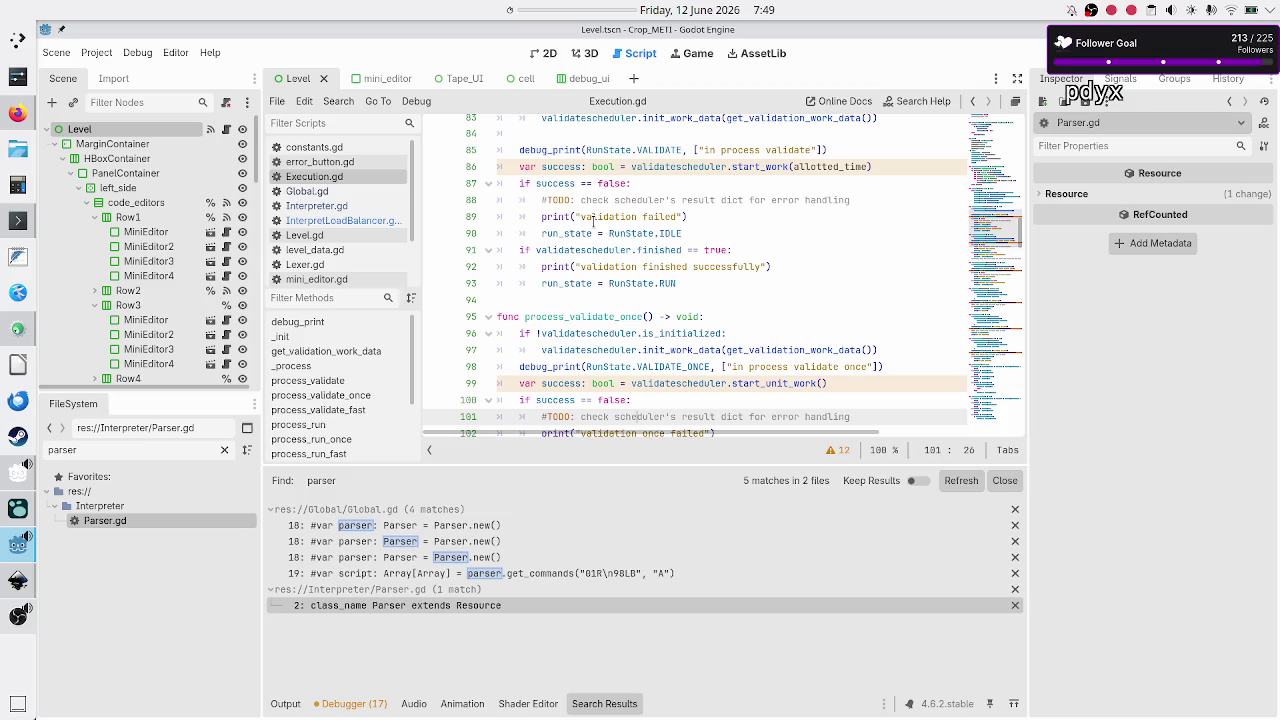
left_click(8, 257)
Write the note line 'syntax highlight calls lexer to get tokens to color then'
key("Return")
key("Return")
key("Return")
key("BackSpace")
key("BackSpace")
key("BackSpace")
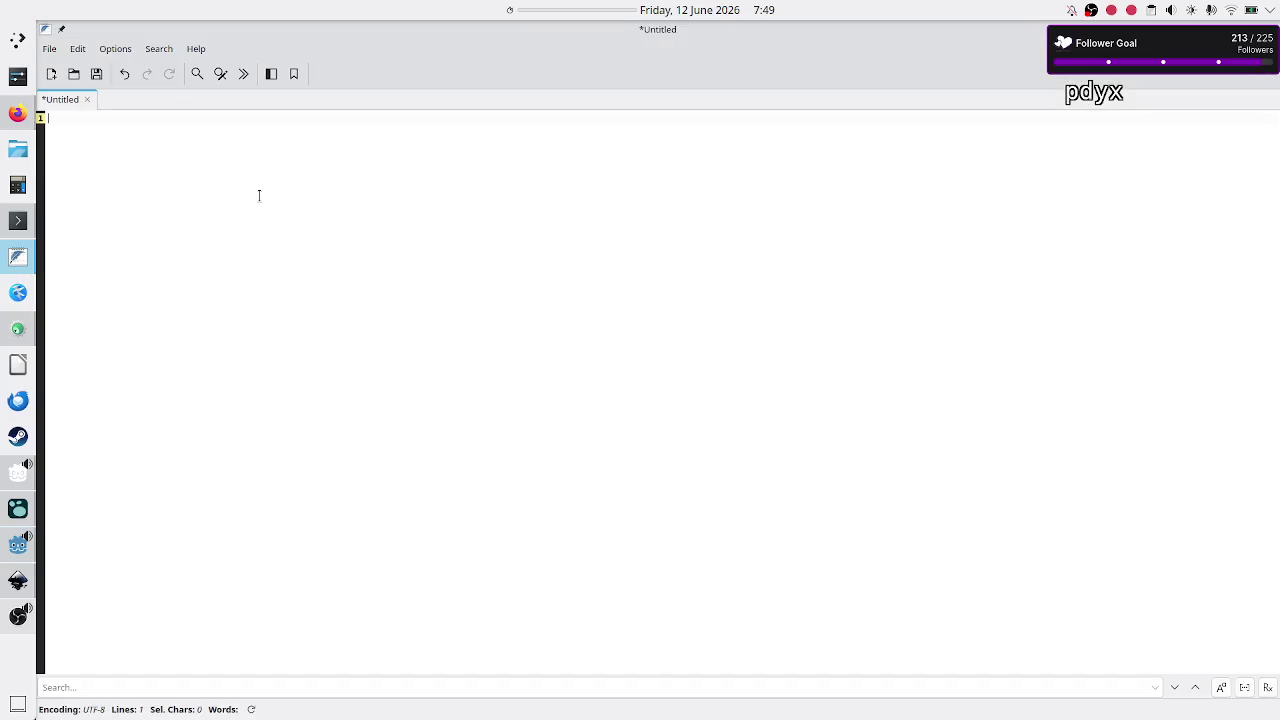
type("syntax hi")
type("ghlight calls lexer")
type(" to get ")
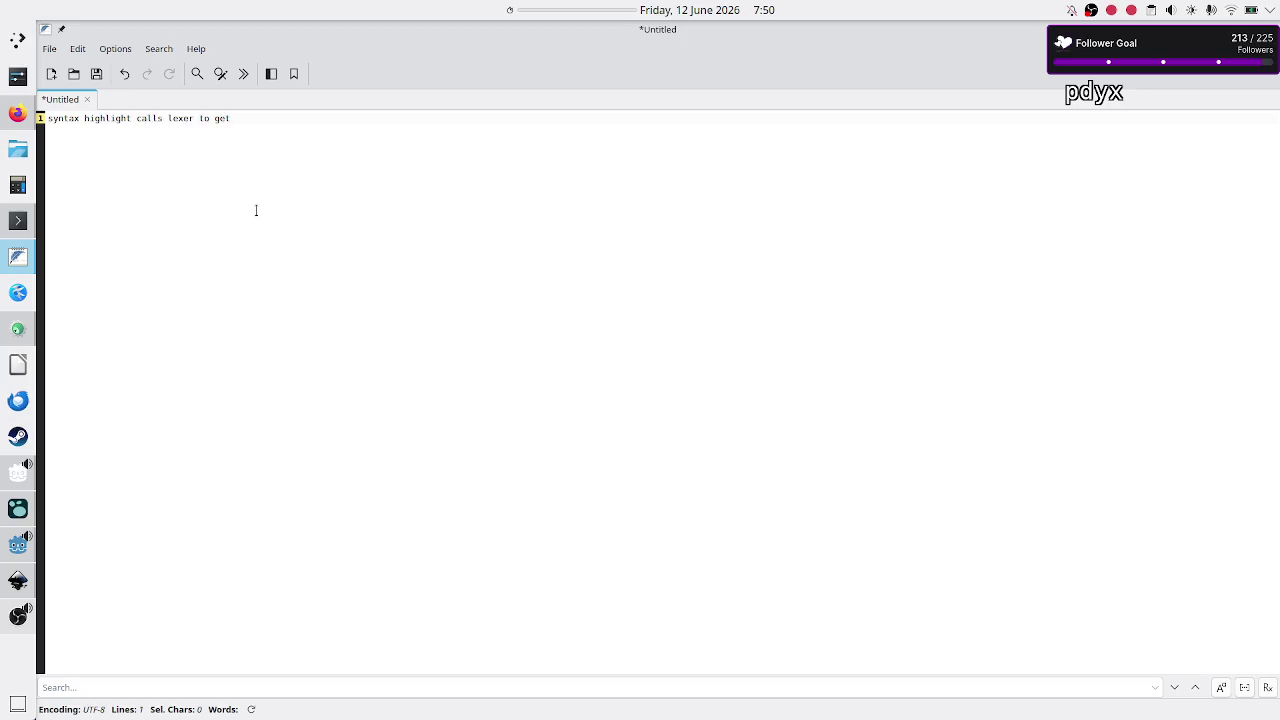
type("tokens to")
key("BackSpace")
type("olor them")
Add the line 'validation calls parser' and look over both note lines
key("Return")
type("alidatio")
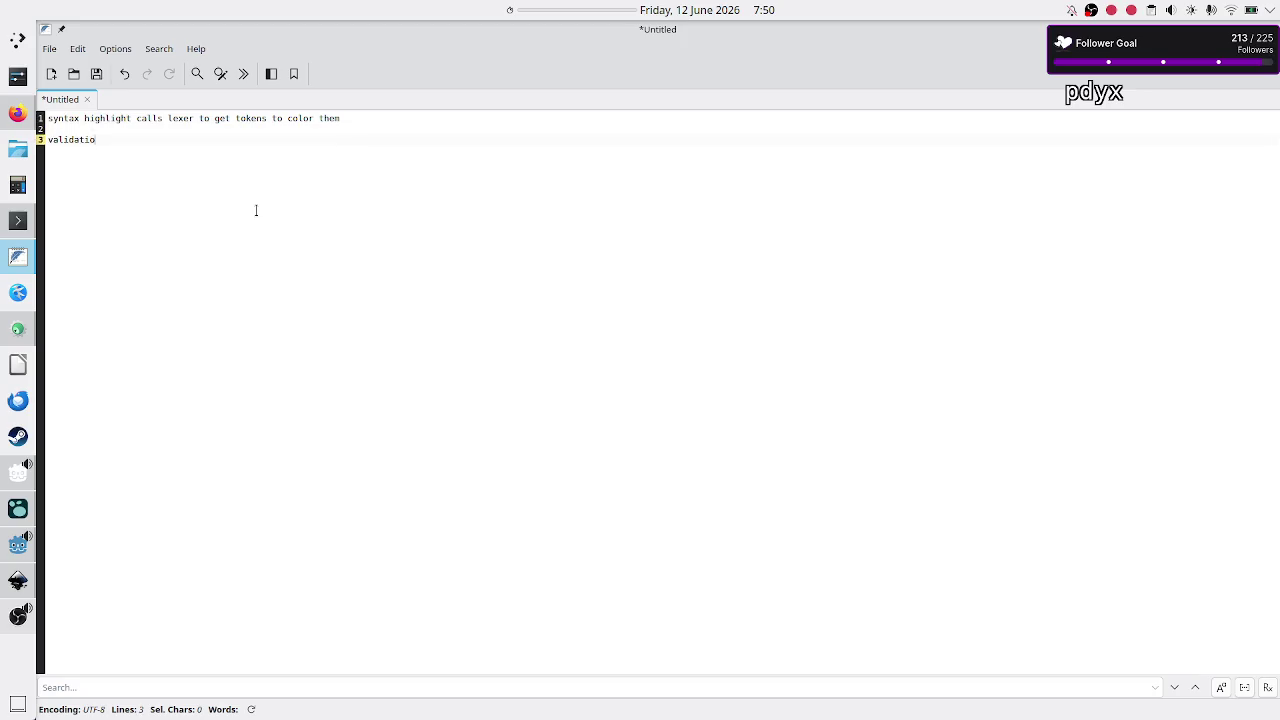
type("n calle")
type("parse")
key("Up")
key("Up")
key("shift+Right")
key("shift+Right")
key("shift+Right")
key("Down")
key("Down")
key("Home")
key("shift+End")
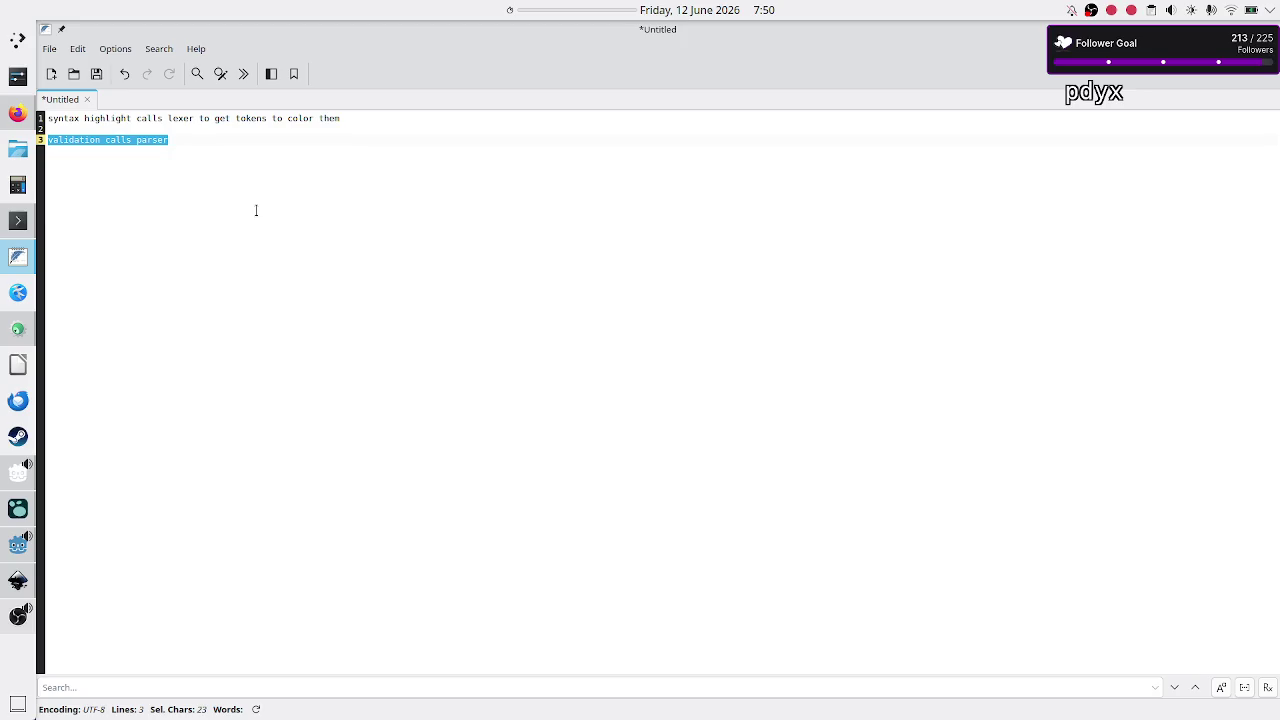
key("Right")
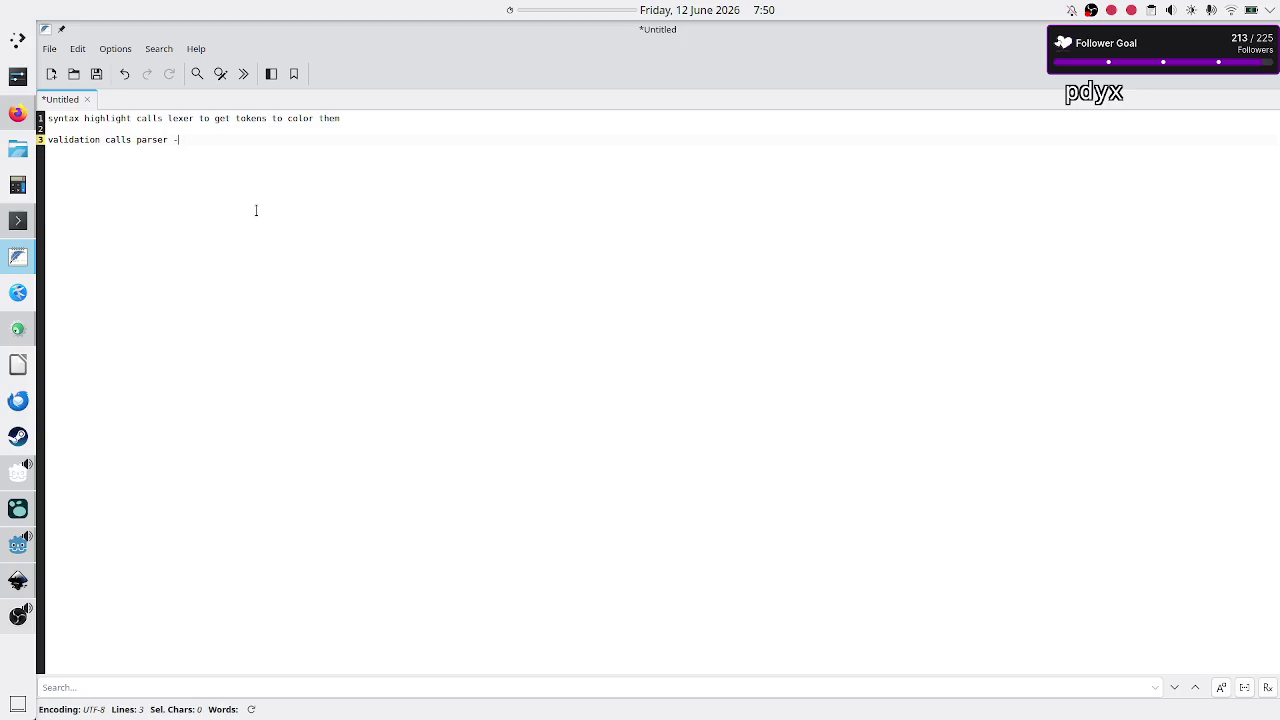
Add the note 'validated -> execution -> interpreter w/ one command at a time' in FeatherPad, then return to Godot
type("commands")
key("Return")
key("Return")
type("once all commands are kn")
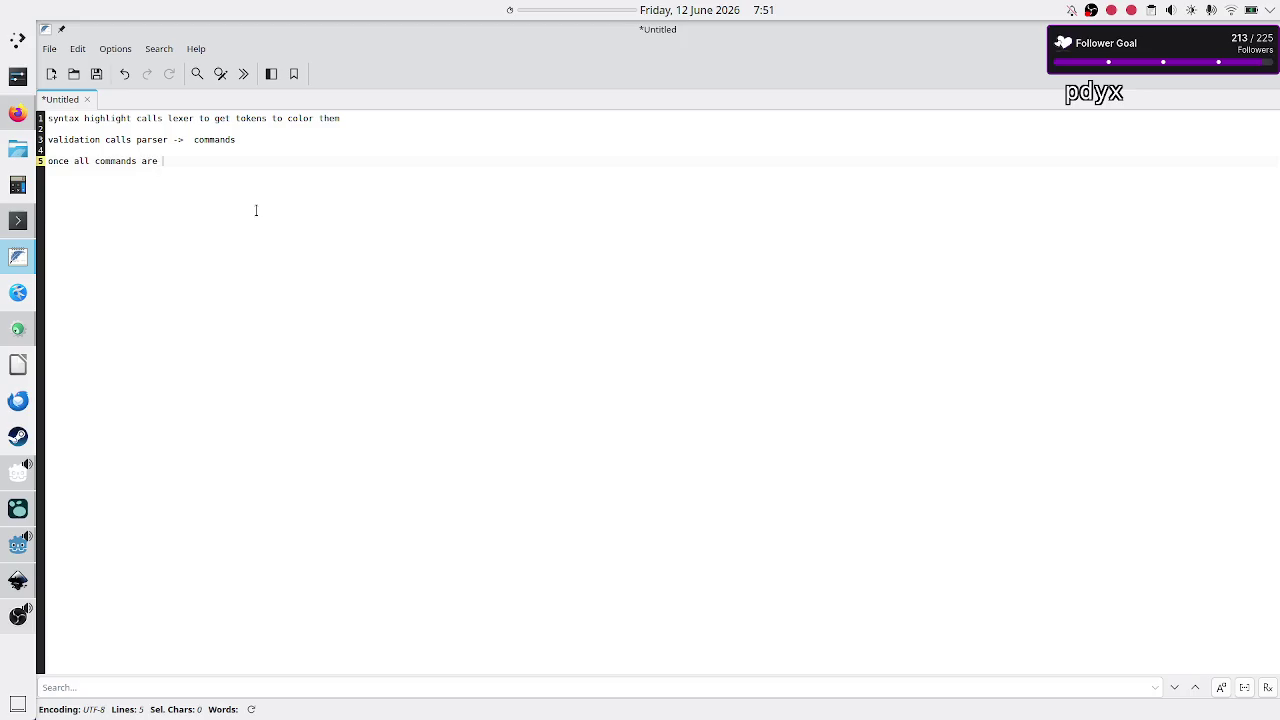
type("ows and")
key("BackSpace")
key("BackSpace")
key("BackSpace")
type("n and")
key("BackSpace")
key("BackSpace")
key("BackSpace")
type("/validated -> ")
type("execution")
type(" -> interpreter")
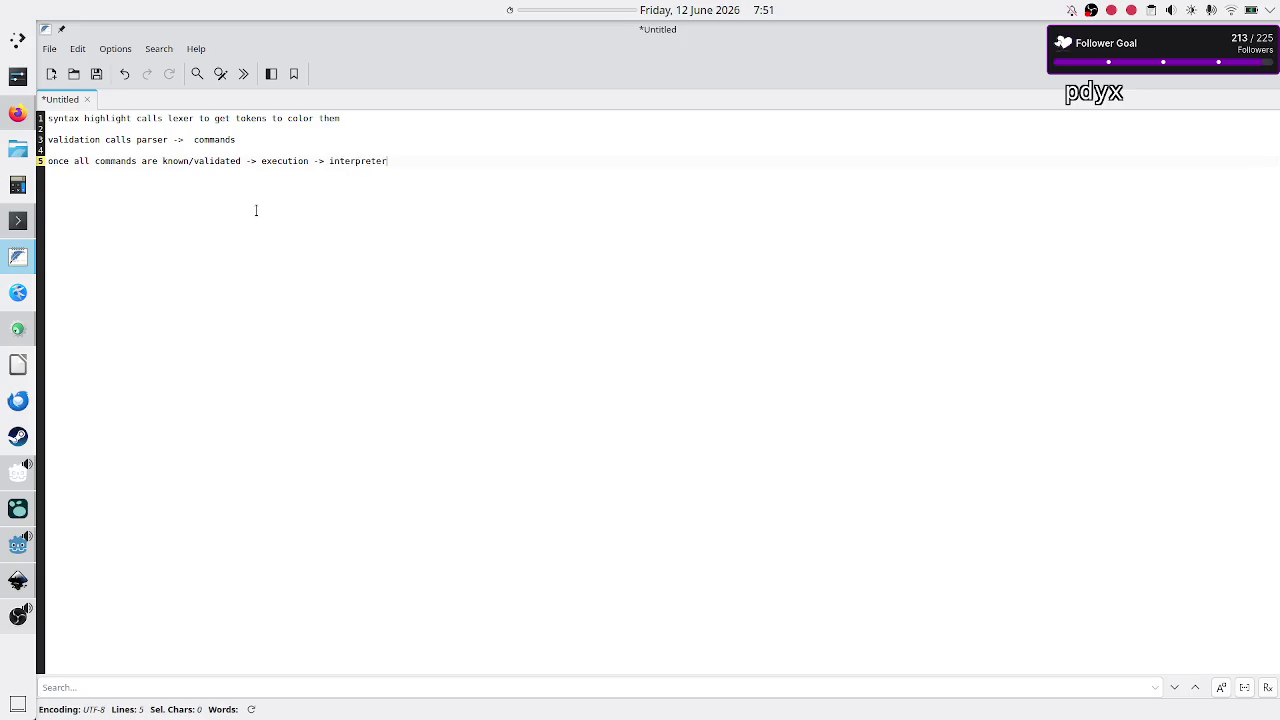
type(" w/ one command at a t")
type("ime")
key("alt+Tab")
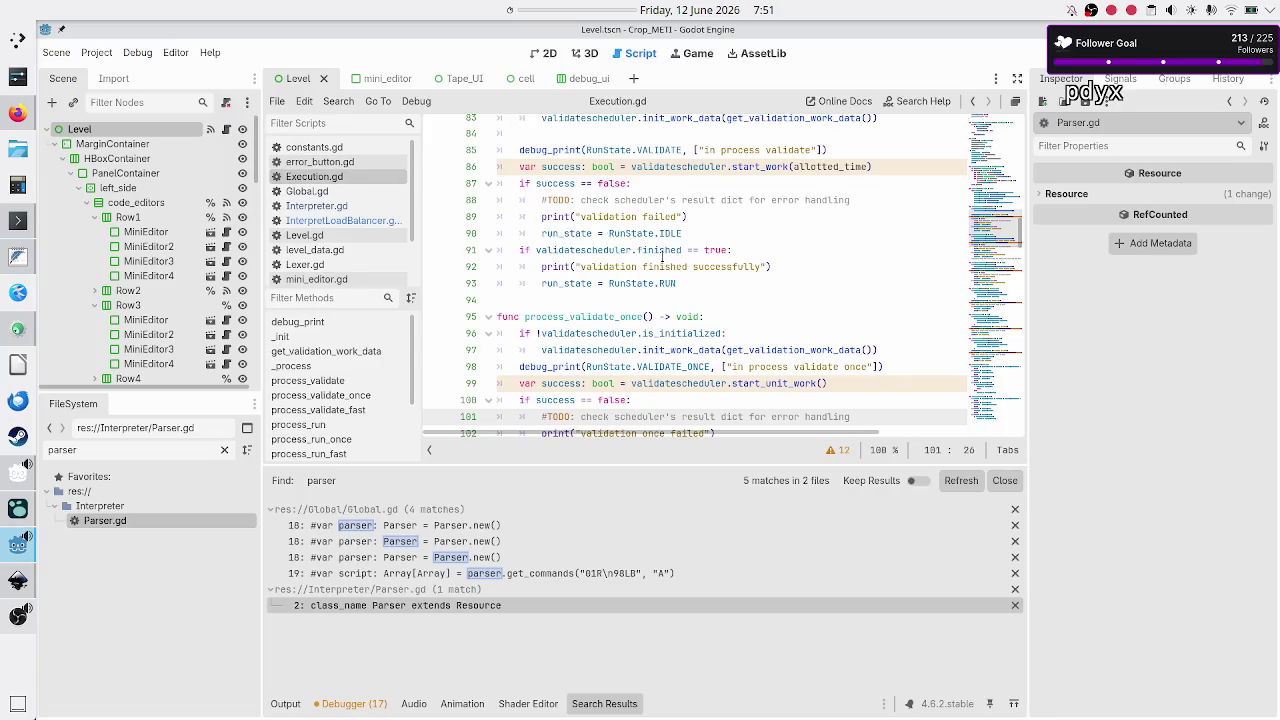
Inspect get_validation_work_data in Execution.gd, highlighting its name and the LOC key
scroll(662, 258, "up", 10)
scroll(662, 257, "down", 1)
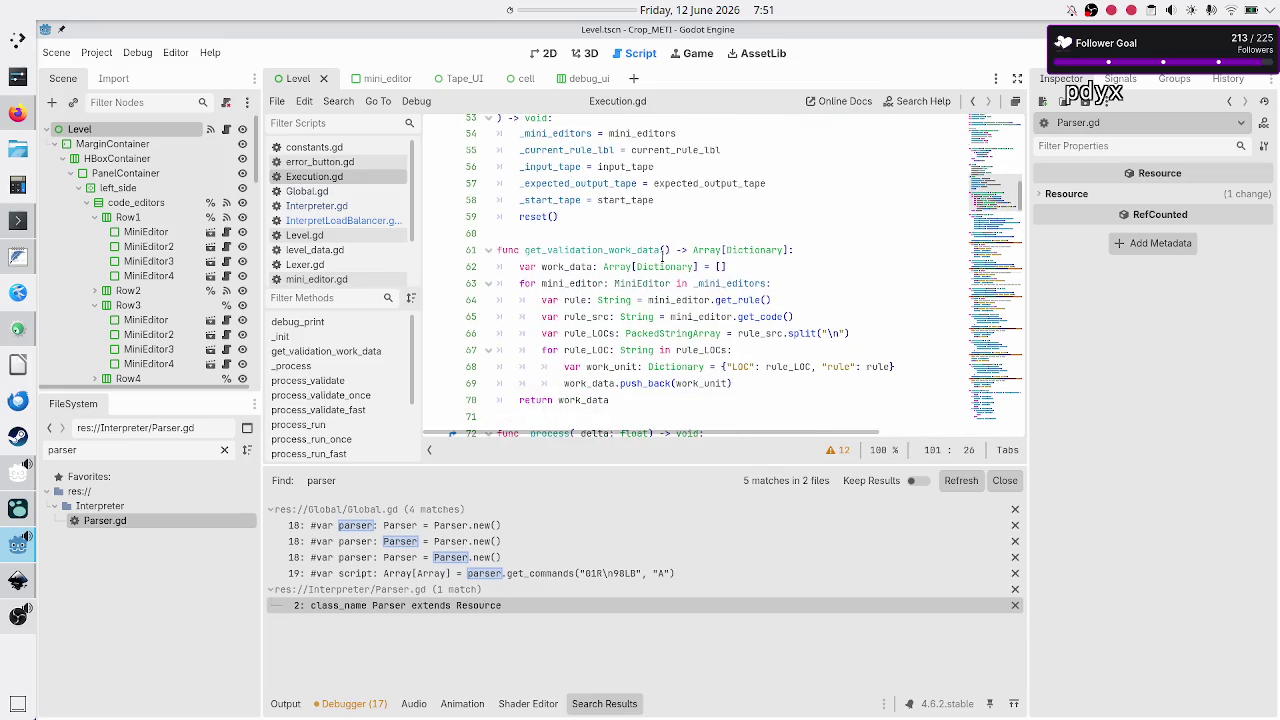
scroll(662, 257, "down", 2)
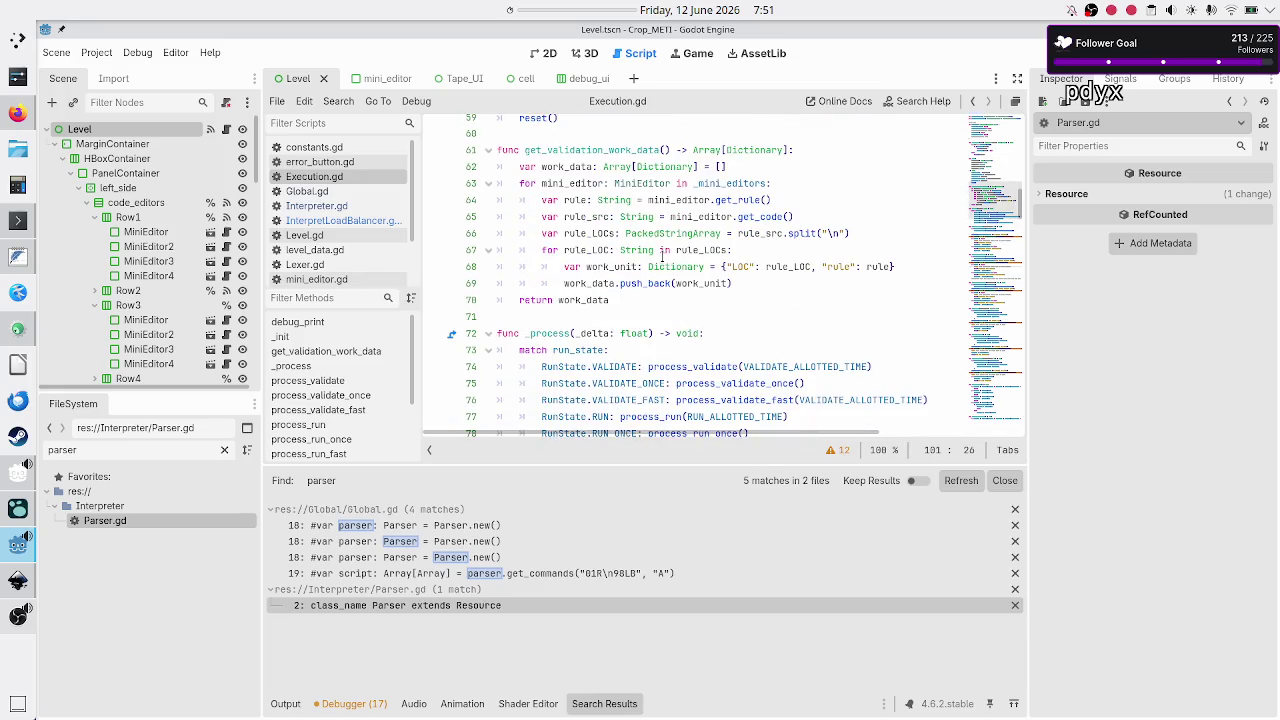
left_click(612, 138)
double_click(627, 149)
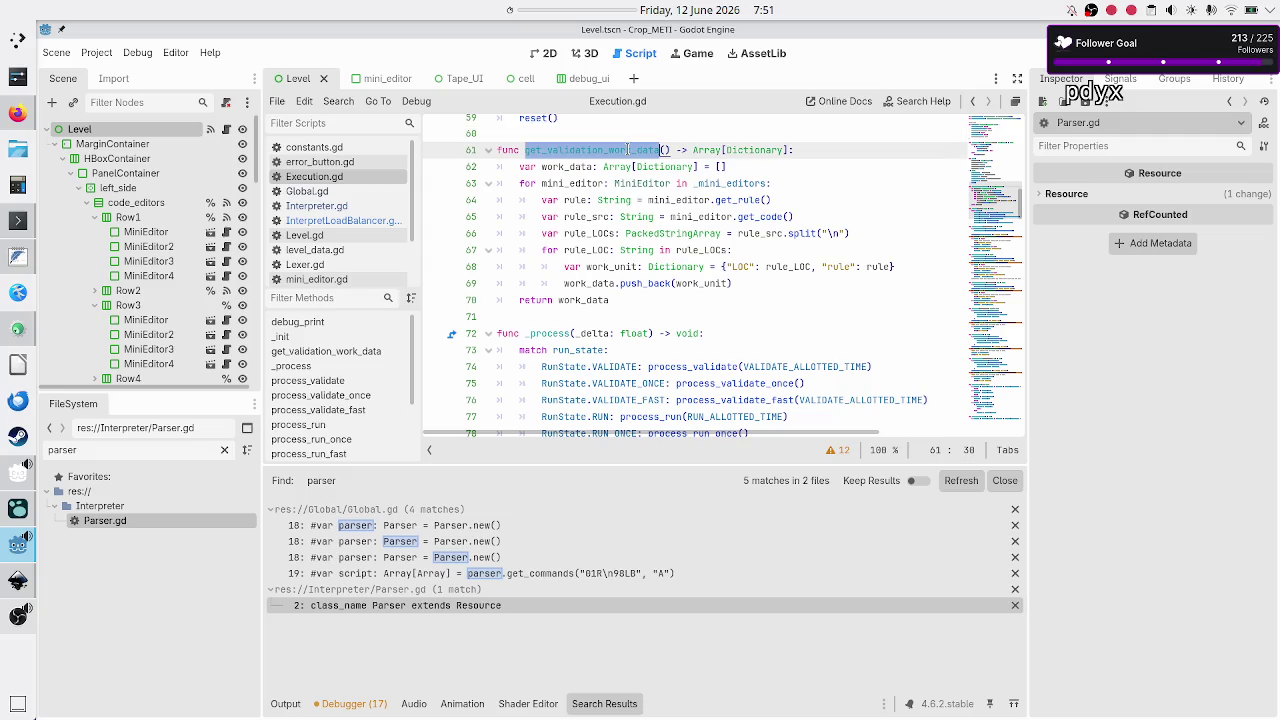
double_click(741, 267)
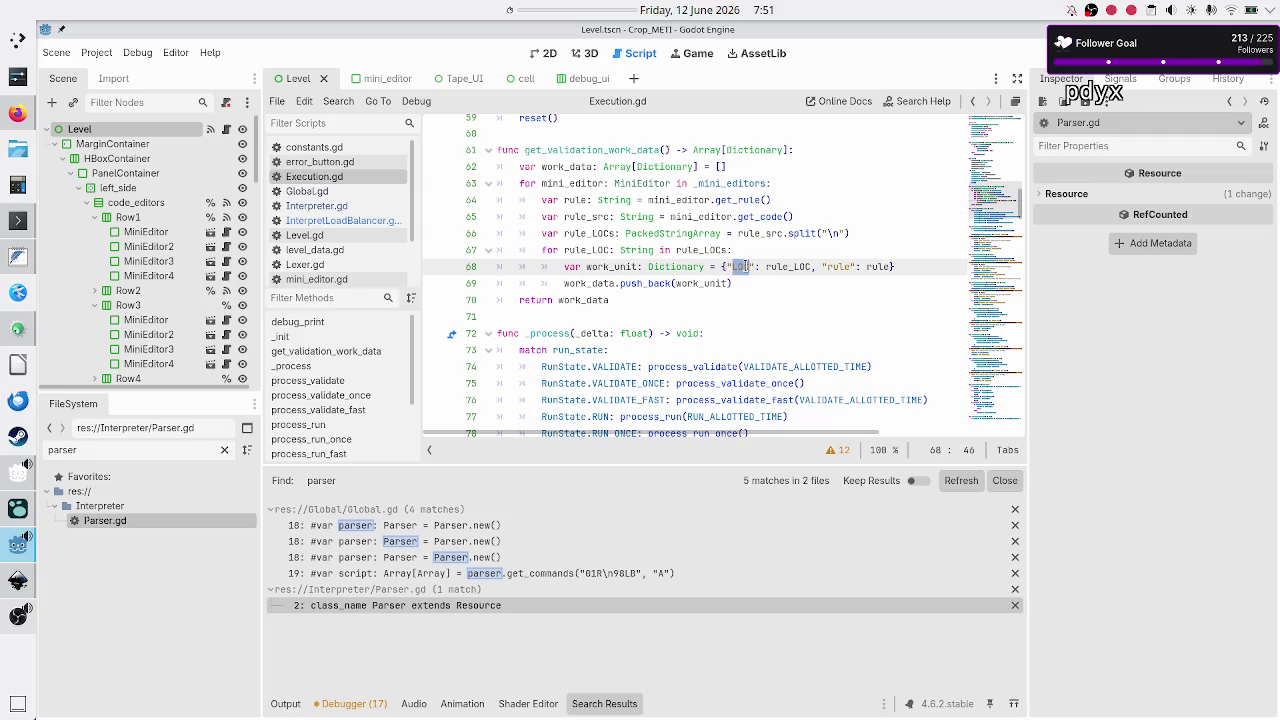
left_click(838, 267)
scroll(384, 218, "down", 2)
Open ValidateScheduler.gd and read do_unit_work's work_data indexing on lines 70–78
left_click(335, 275)
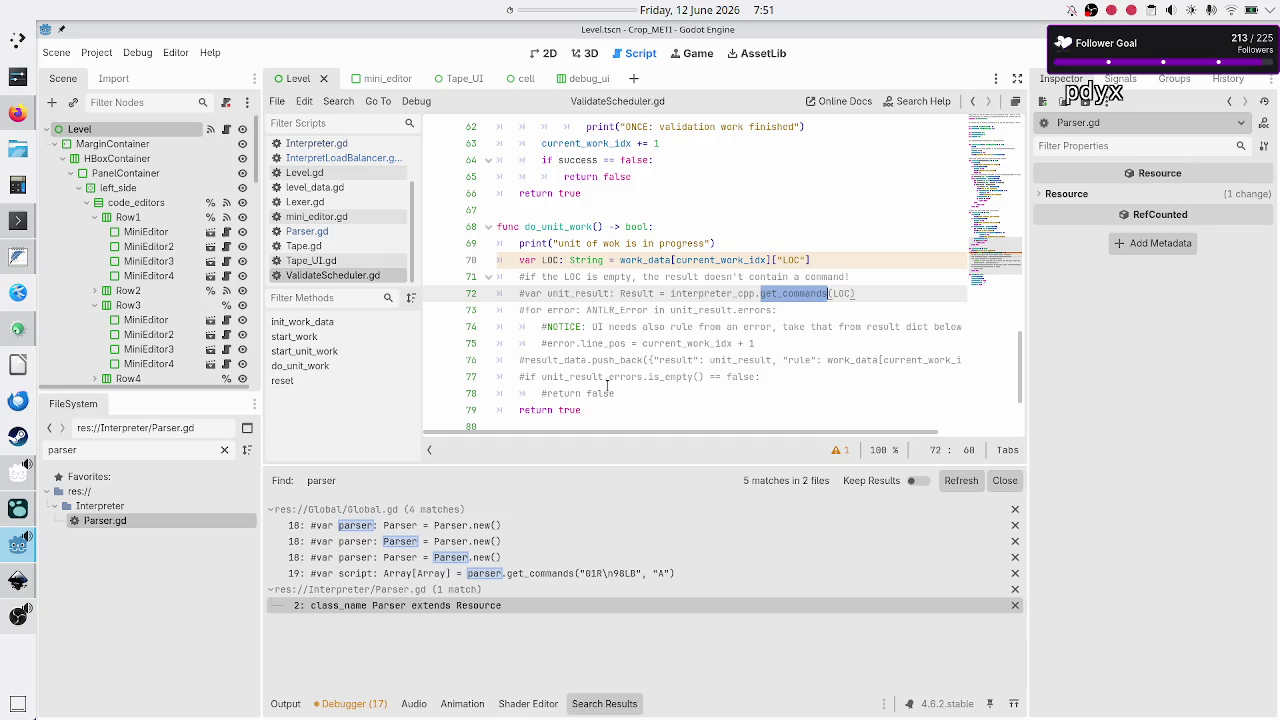
left_click(645, 392)
mouse_move(645, 392)
left_mouse_down()
mouse_move(507, 275)
mouse_move(516, 254)
left_mouse_up()
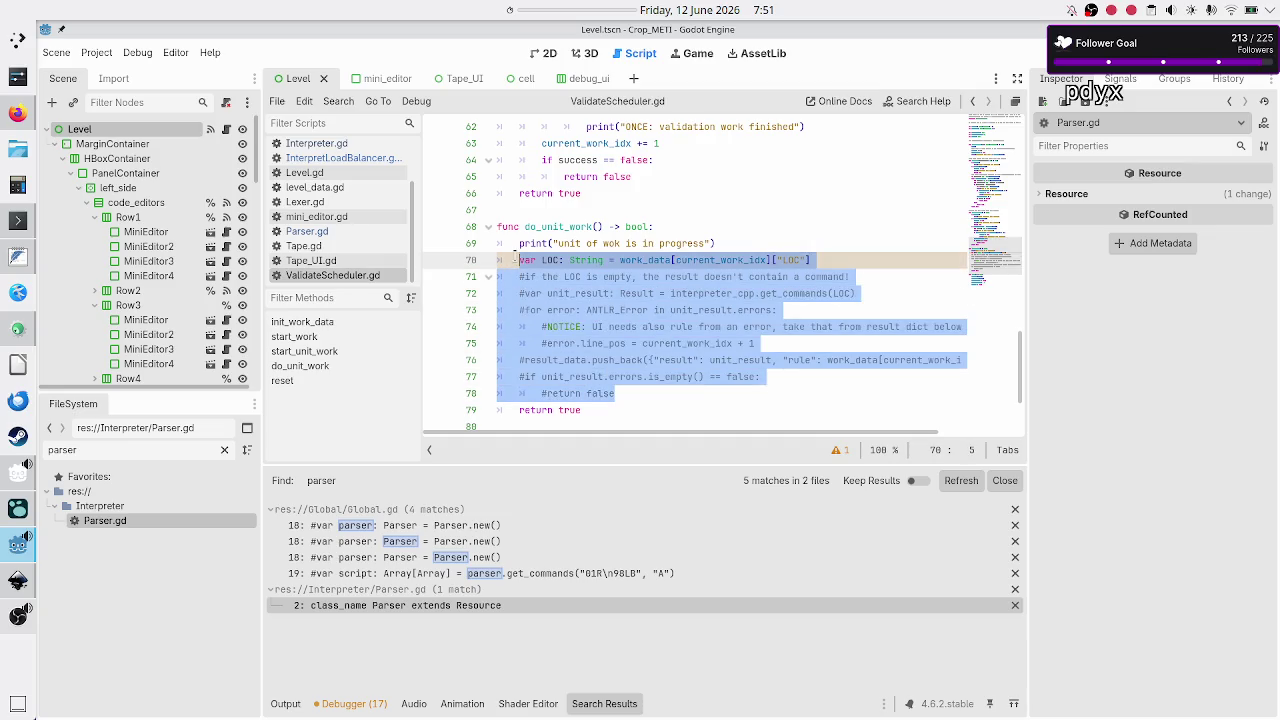
left_click(749, 235)
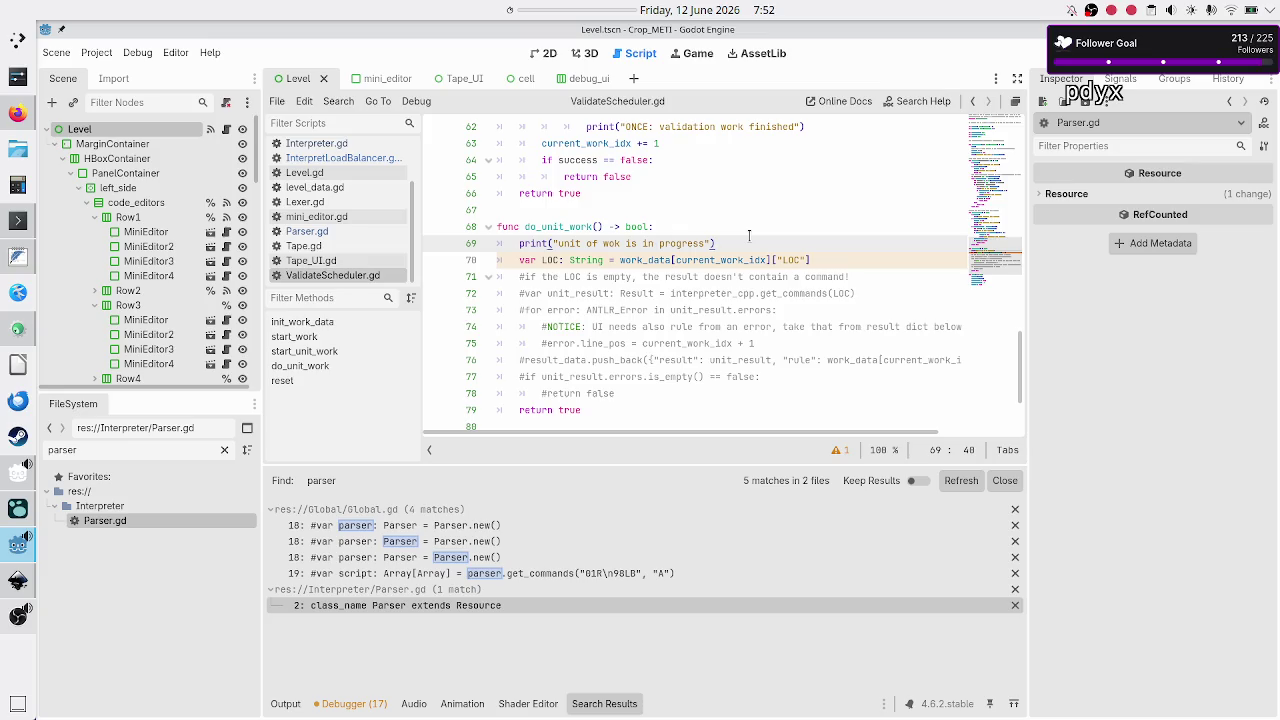
key("Right")
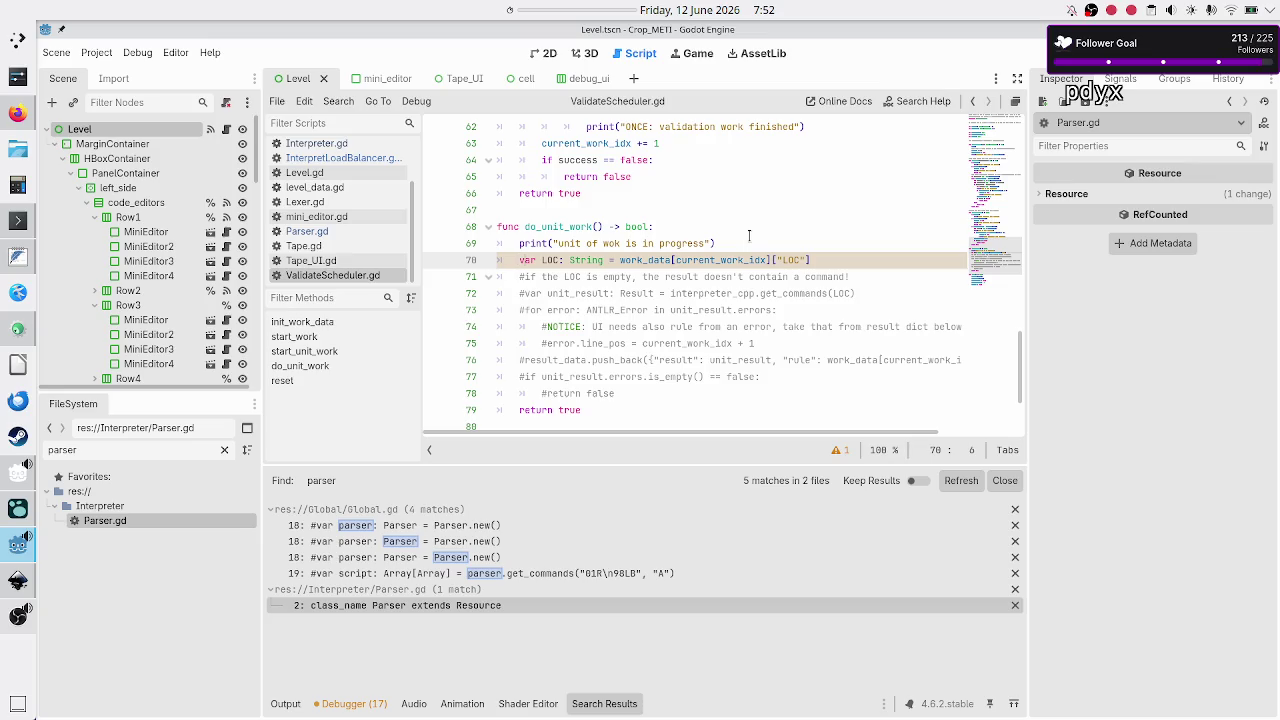
key("ctrl+Right")
key("ctrl+Right")
key("ctrl+Right")
key("Right")
Highlight every use of data in init_work_data, then go back to Execution.gd
scroll(600, 181, "up", 15)
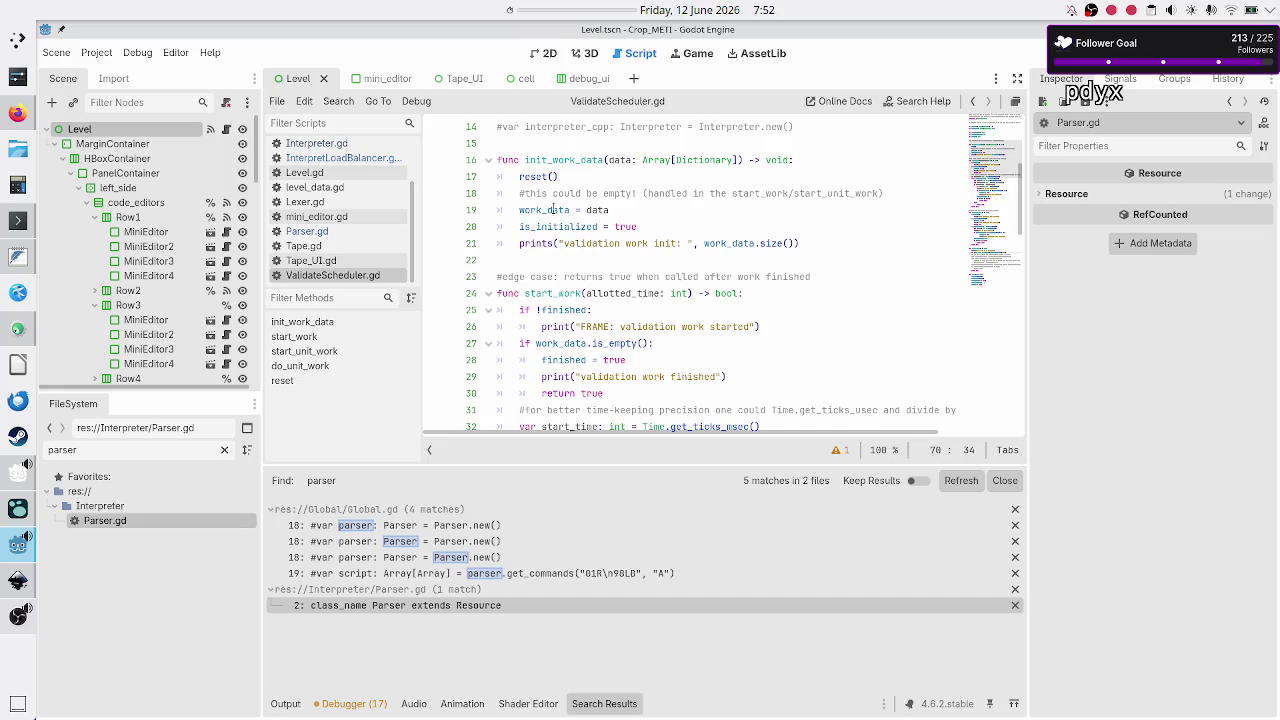
left_click(606, 210)
double_click(606, 210)
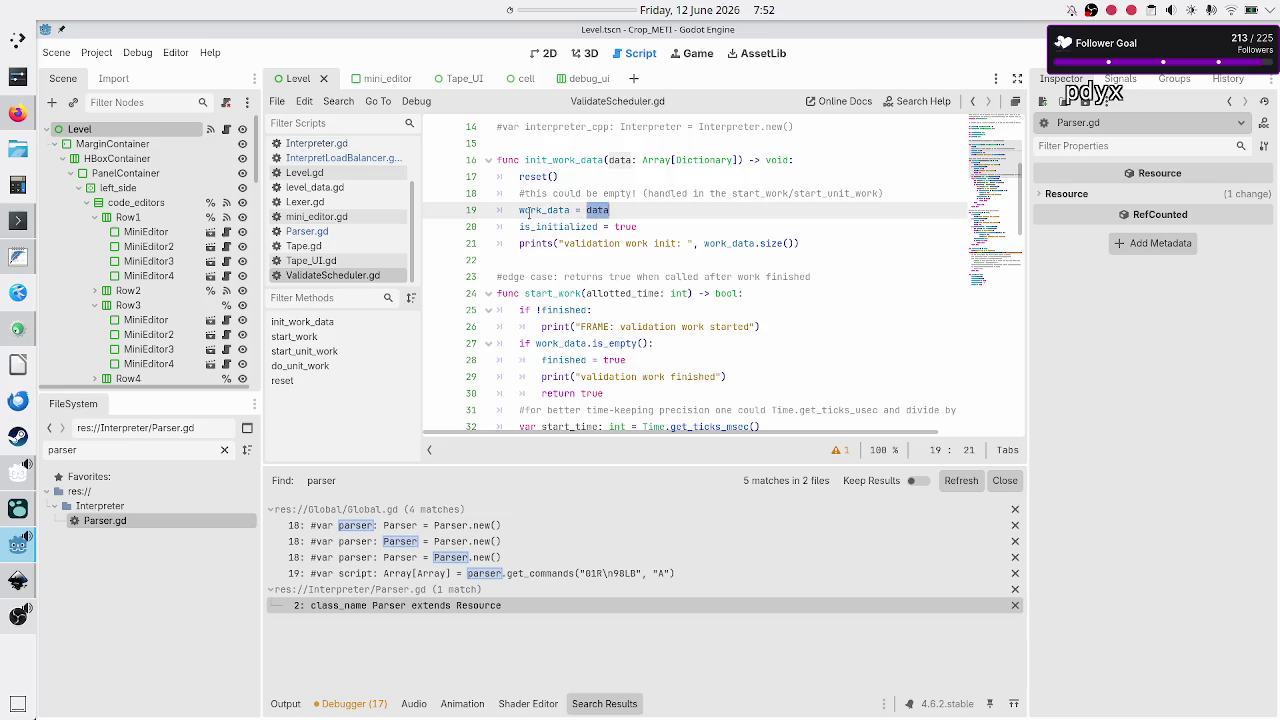
scroll(344, 162, "up", 3)
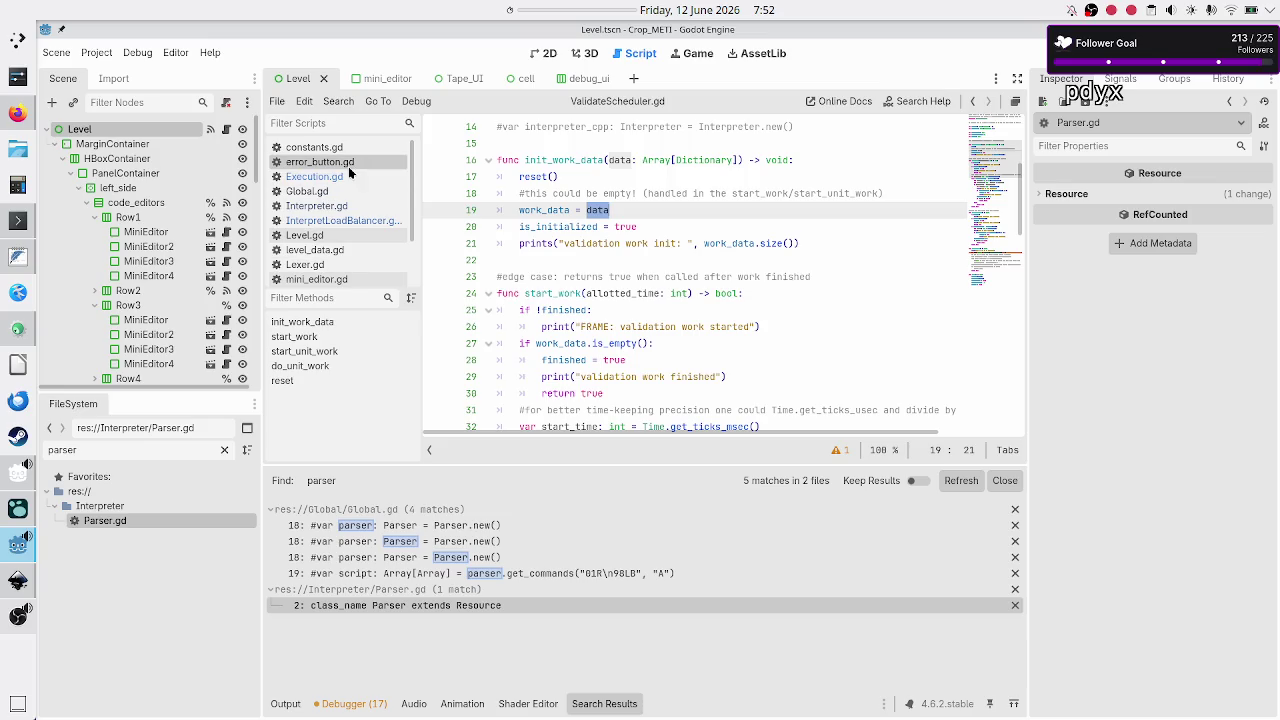
left_click(358, 163)
left_click(345, 176)
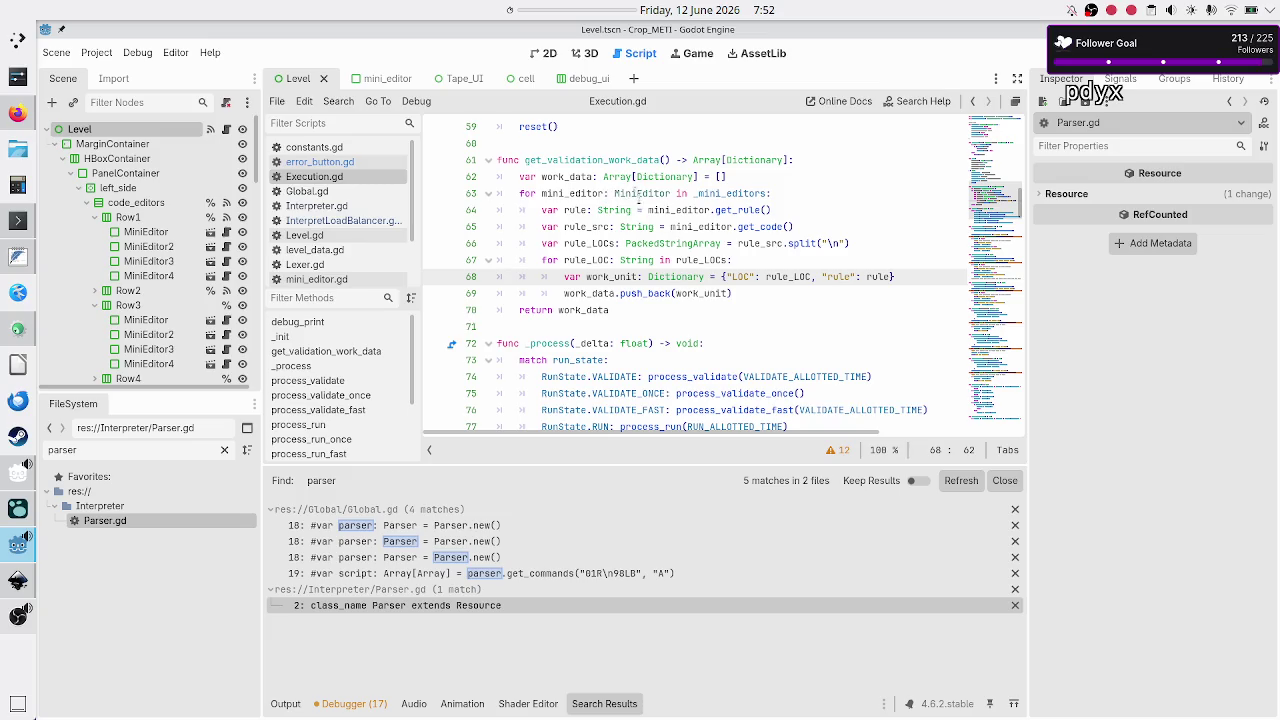
Highlight Array, MiniEditor, LOC and rule_LOC in get_validation_work_data, then open Parser.gd
double_click(617, 176)
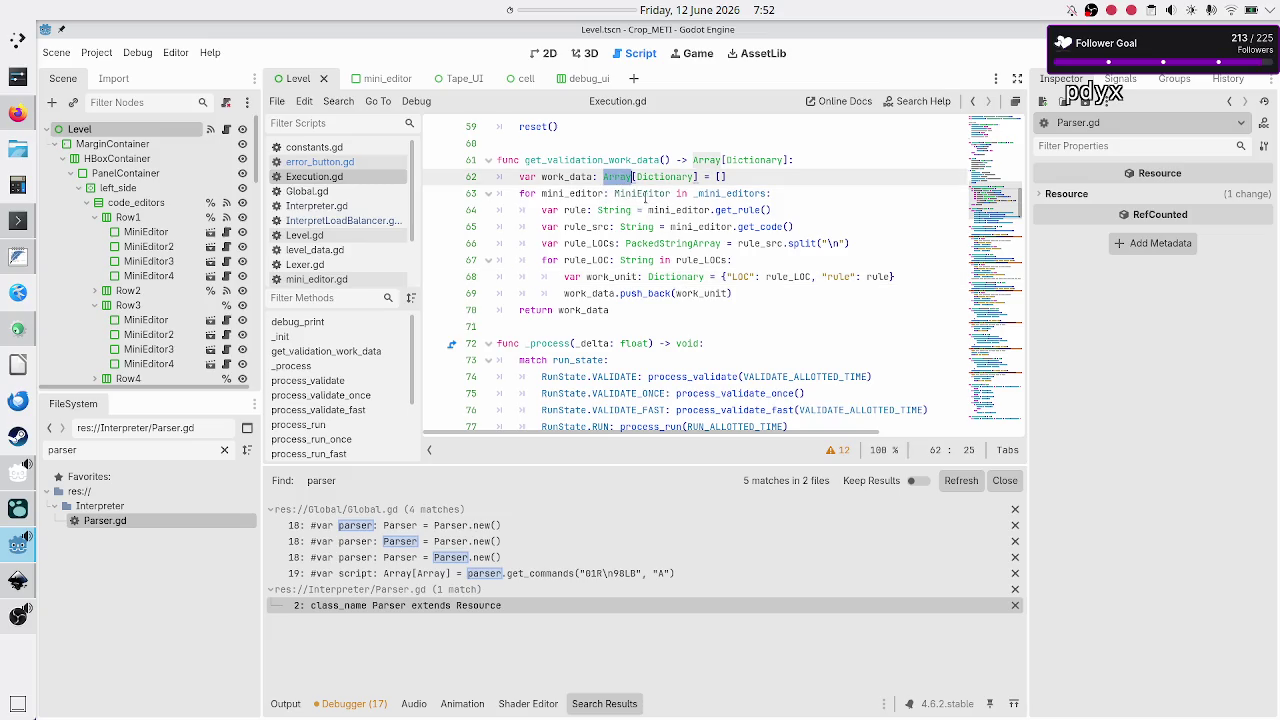
double_click(644, 194)
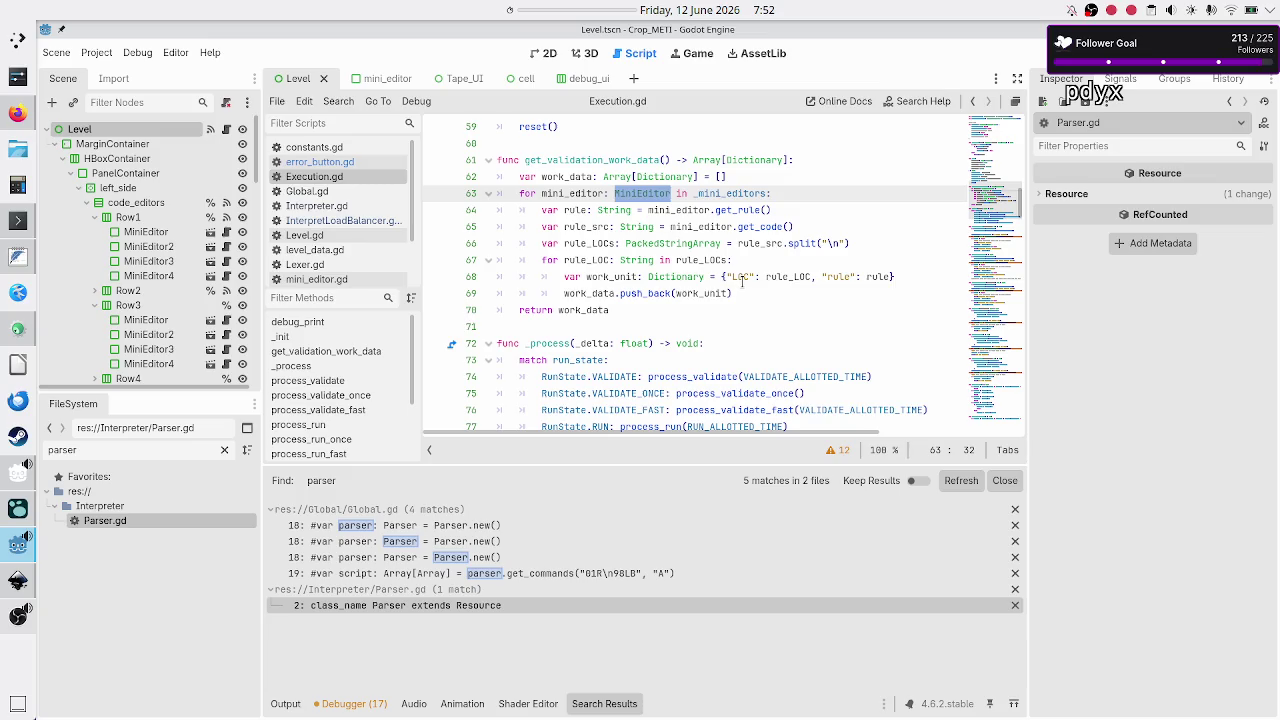
double_click(742, 278)
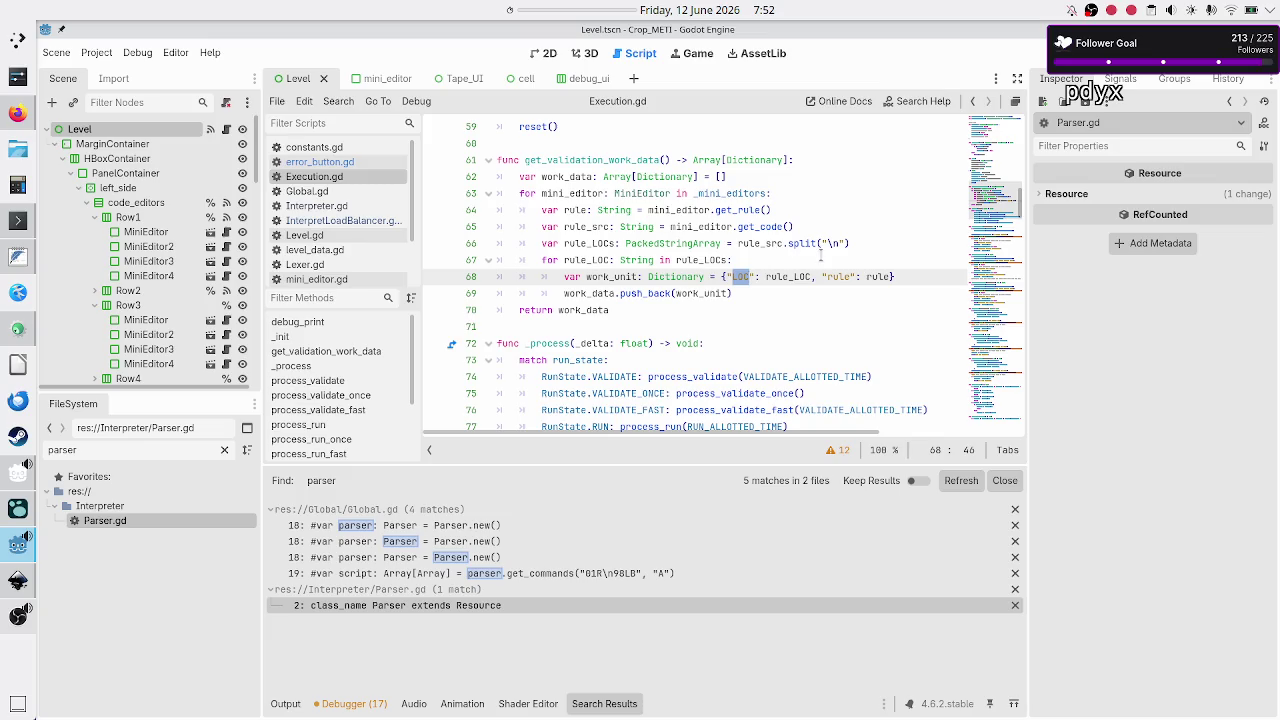
left_click(821, 257)
key("Right")
key("Up")
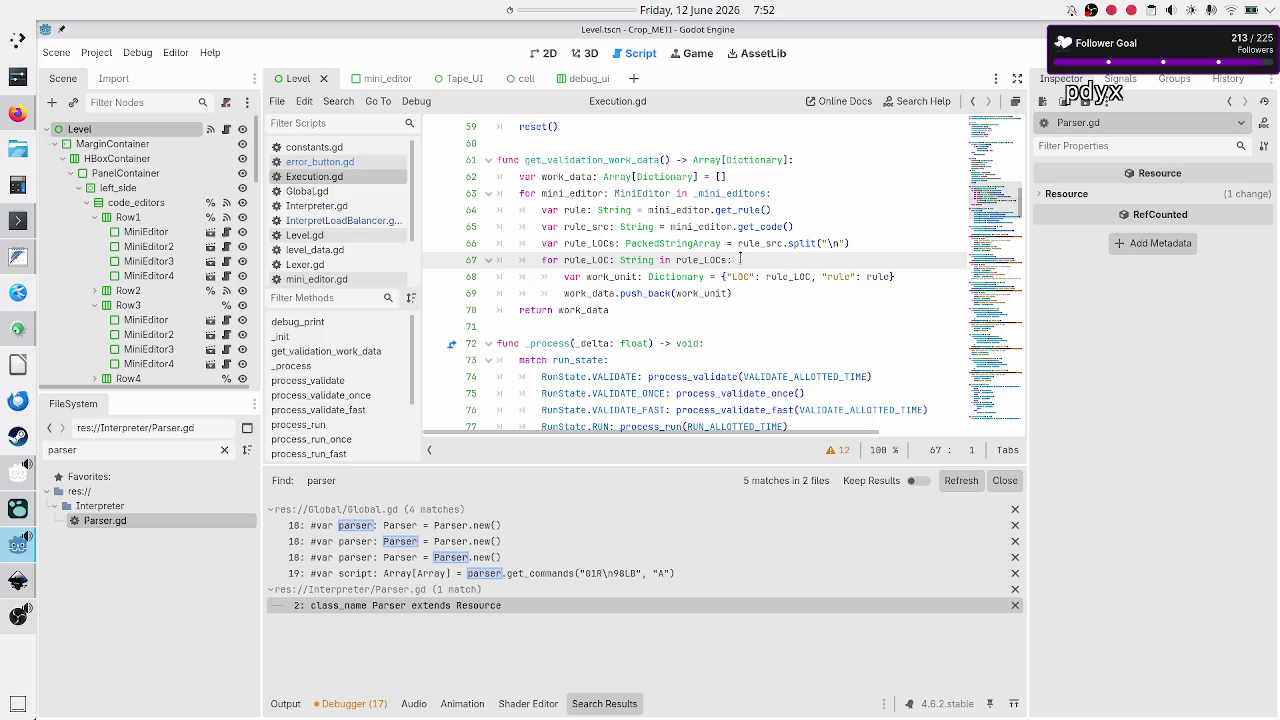
double_click(782, 274)
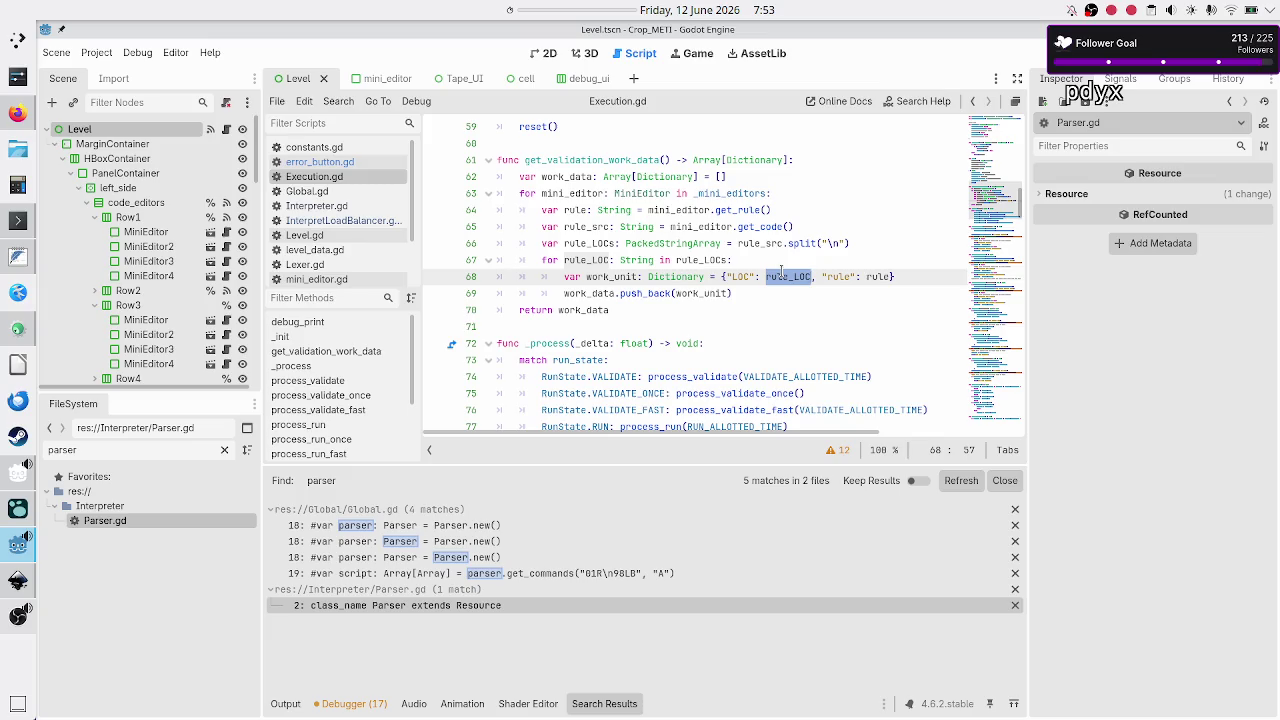
scroll(385, 221, "down", 2)
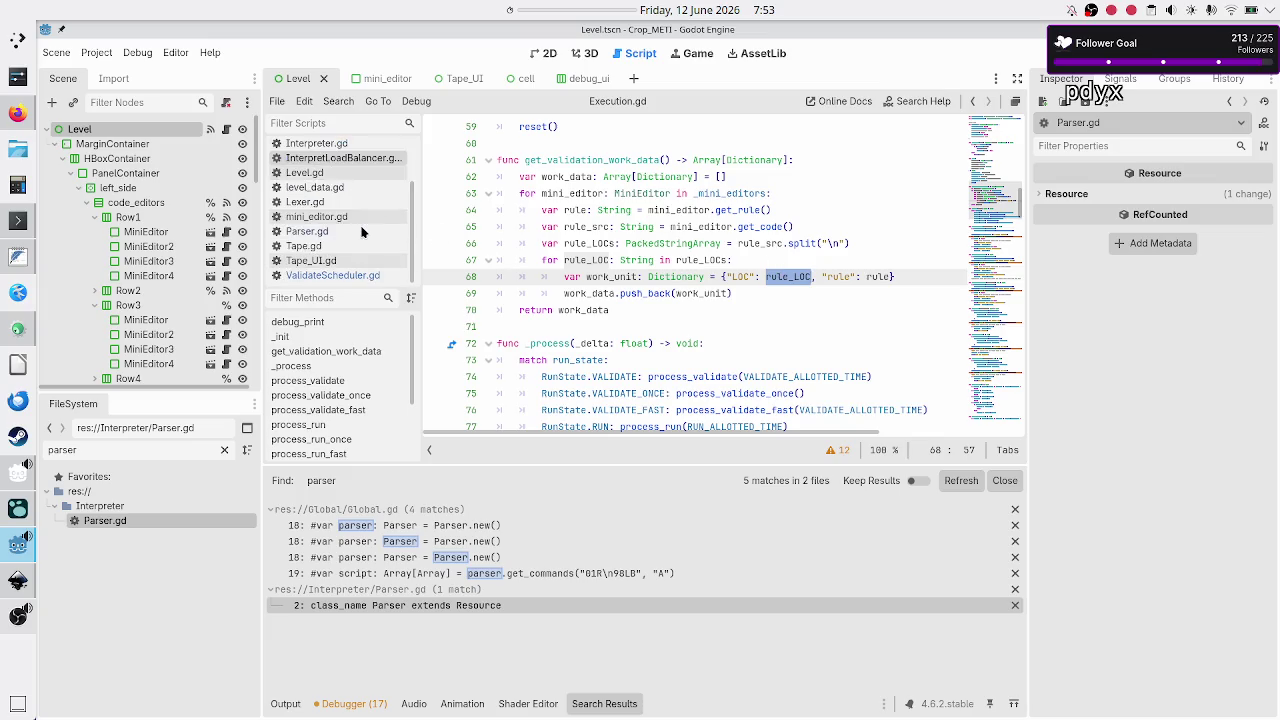
left_click(343, 237)
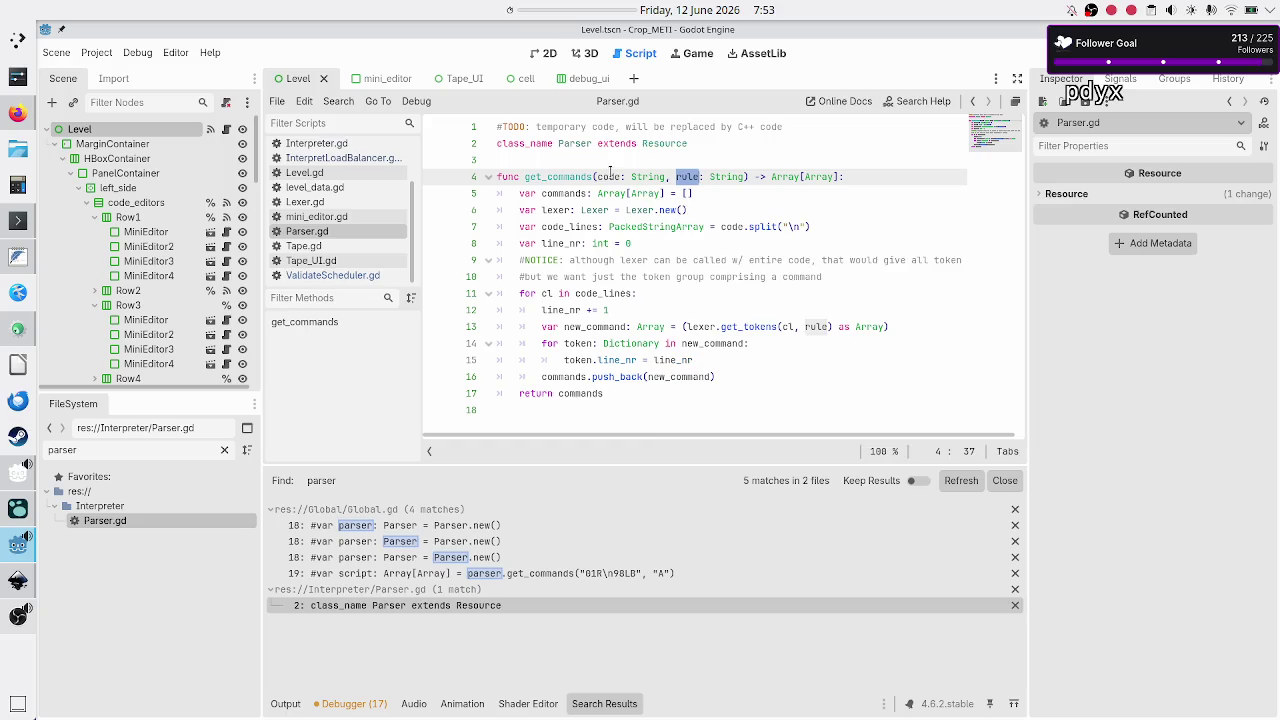
Review ValidateScheduler.gd's top comments on 'multiple LOC in one call', '1:1' and LOC/work units
scroll(323, 218, "down", 2)
scroll(323, 218, "up", 2)
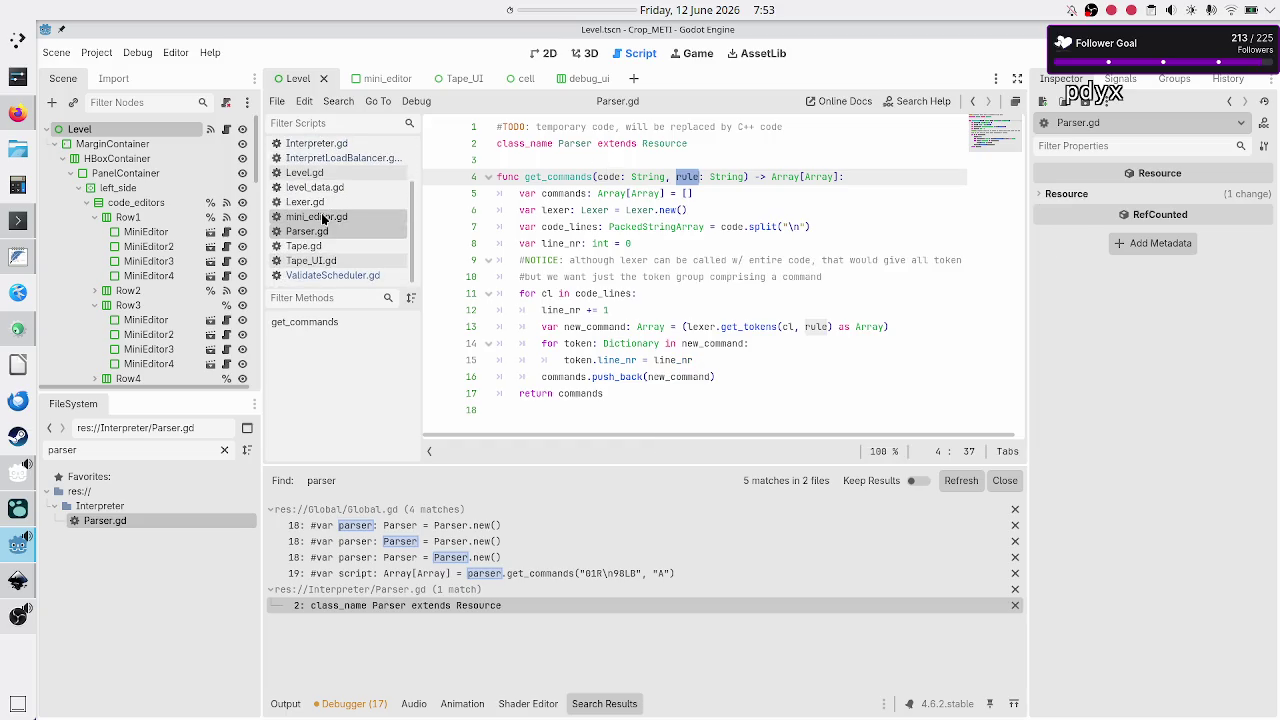
left_click(330, 276)
scroll(654, 221, "up", 3)
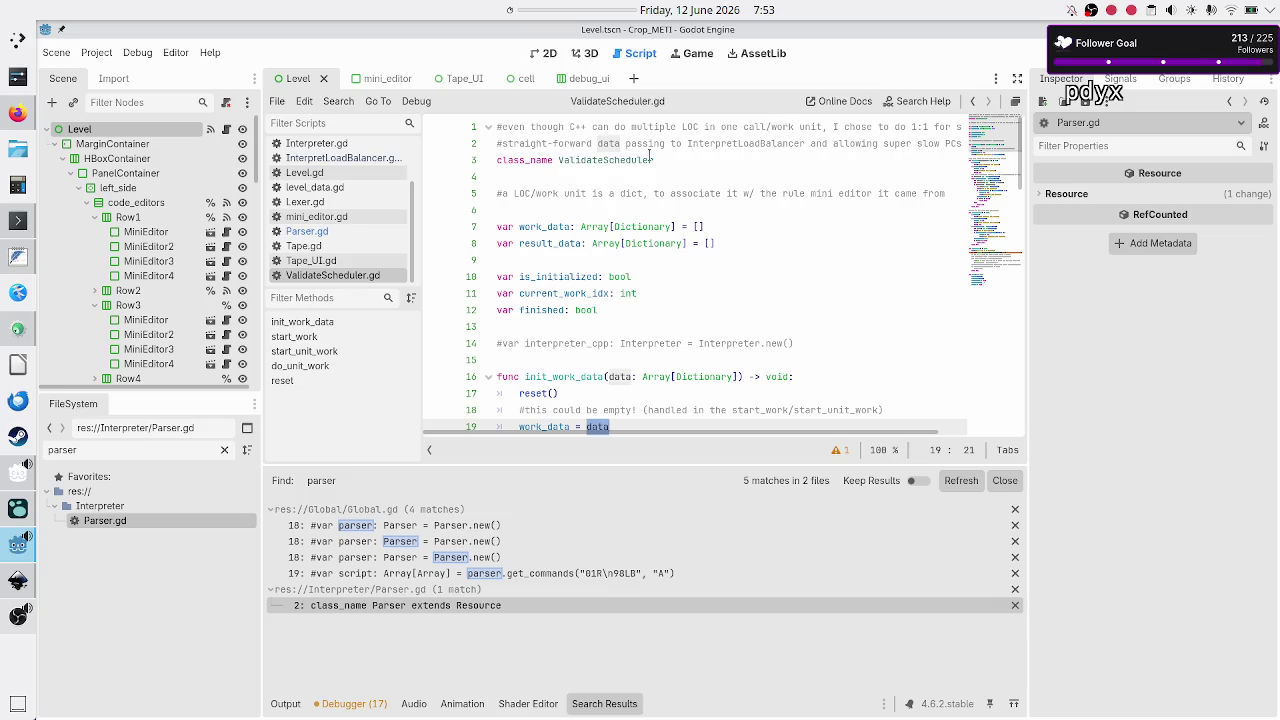
double_click(552, 127)
left_click_drag(659, 127, 767, 127)
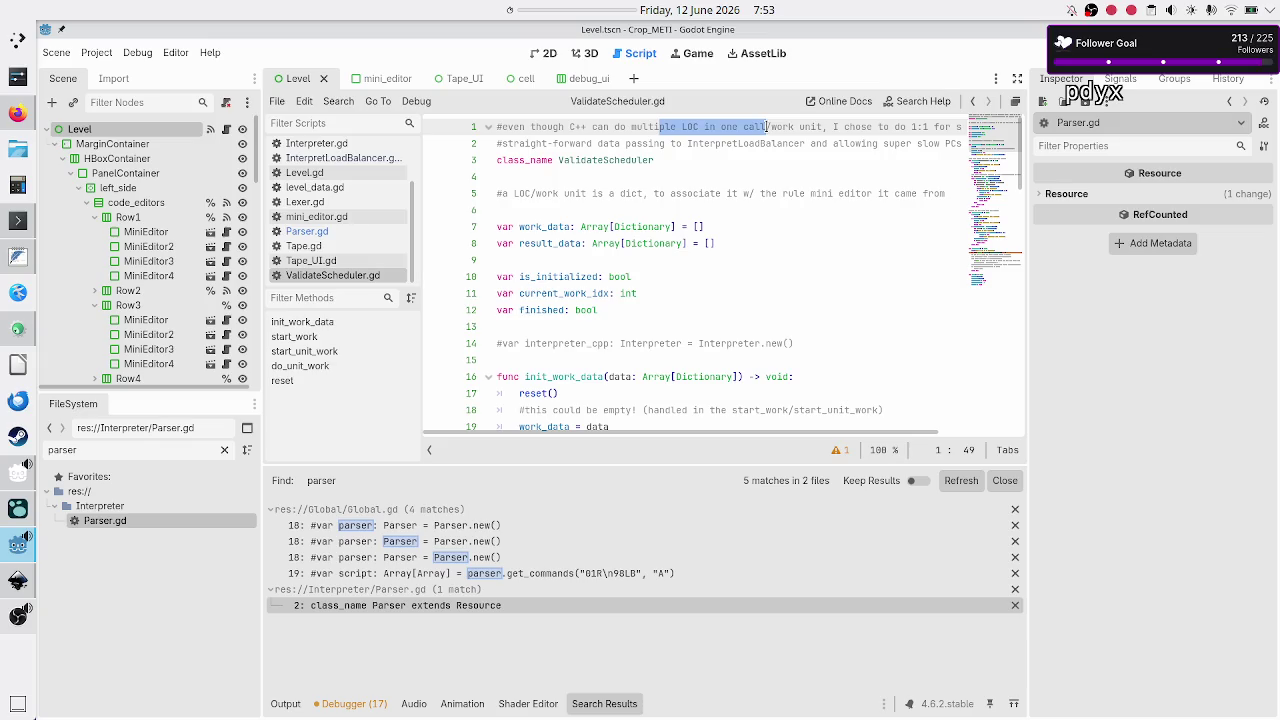
triple_click(767, 127)
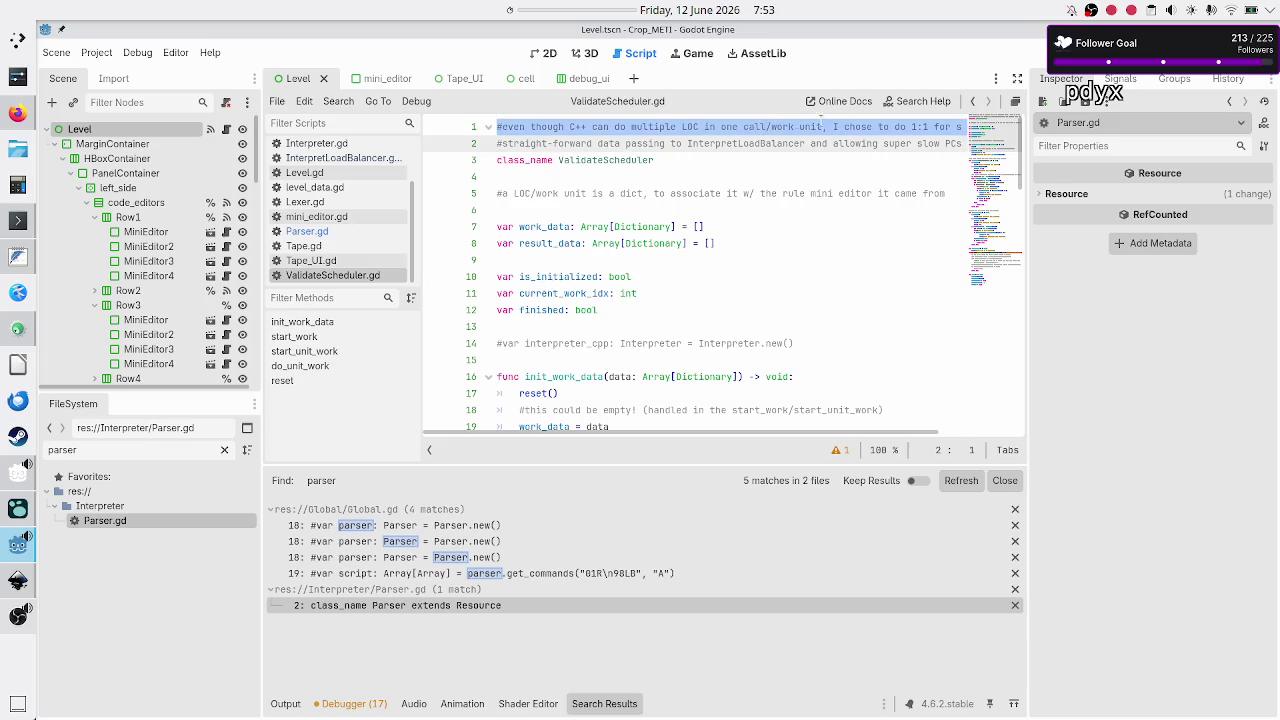
left_click(882, 127)
left_click_drag(910, 127, 928, 127)
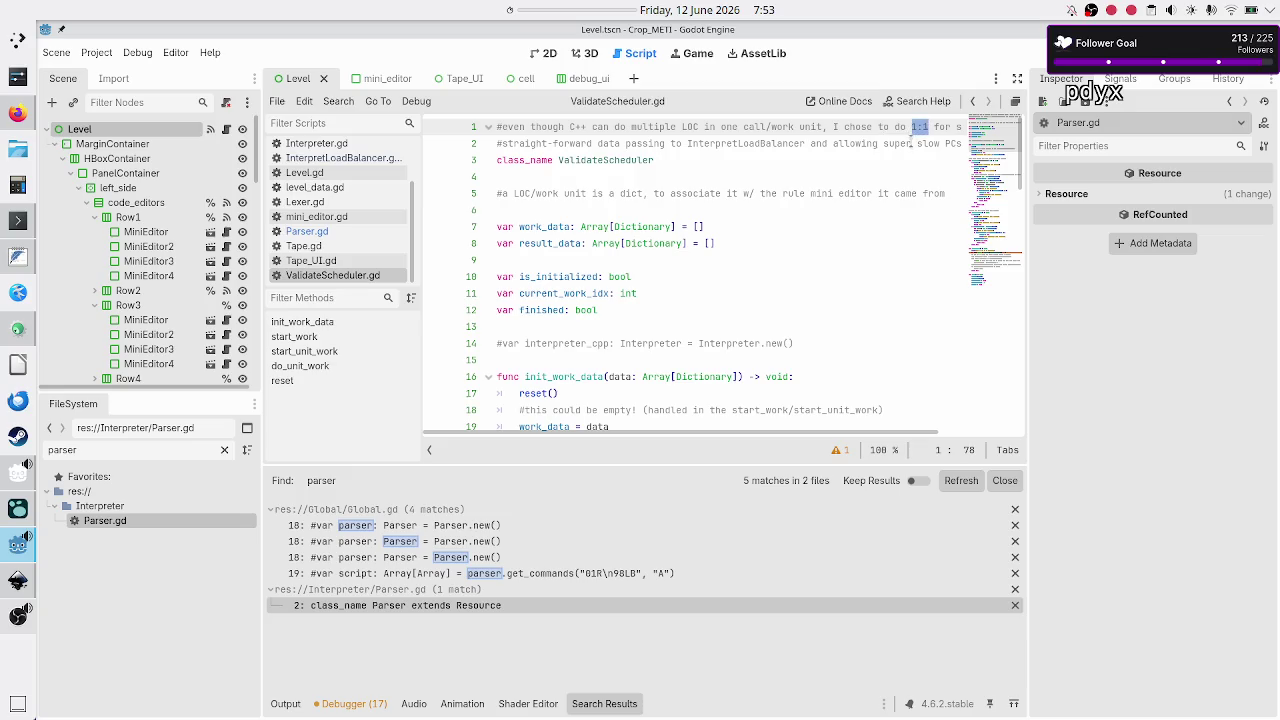
scroll(912, 127, "right", 2)
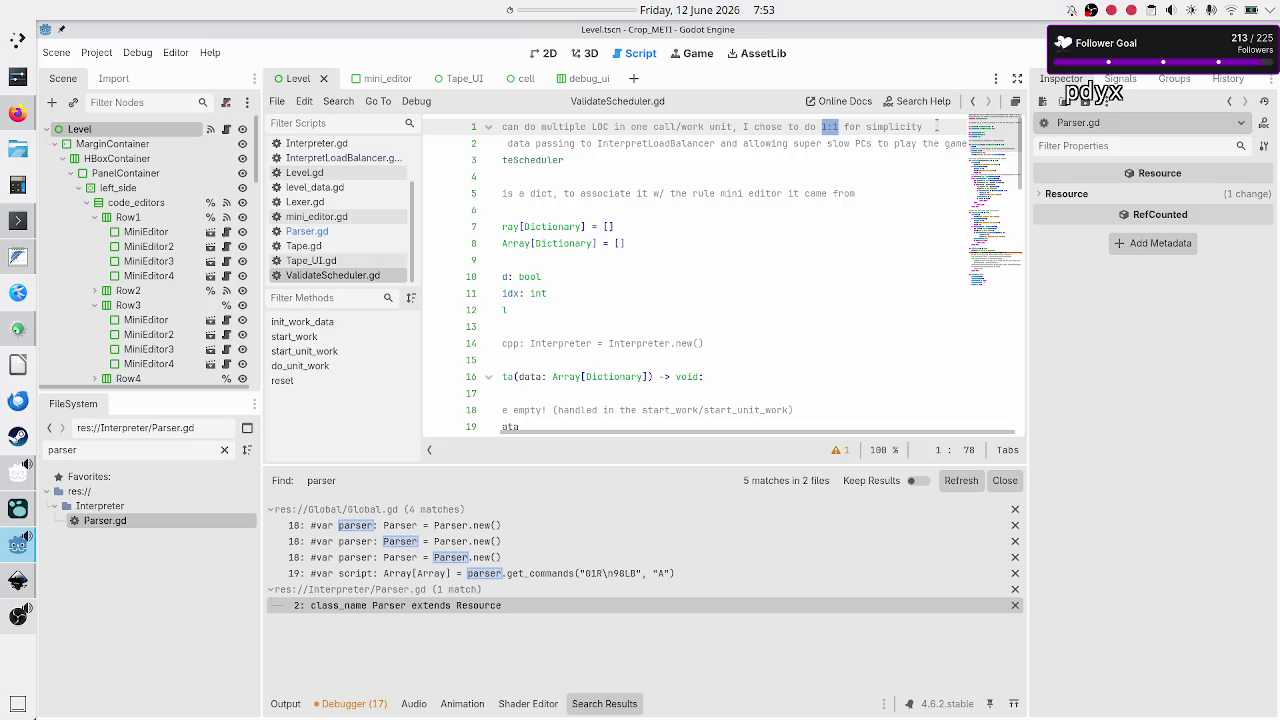
scroll(900, 130, "left", 2)
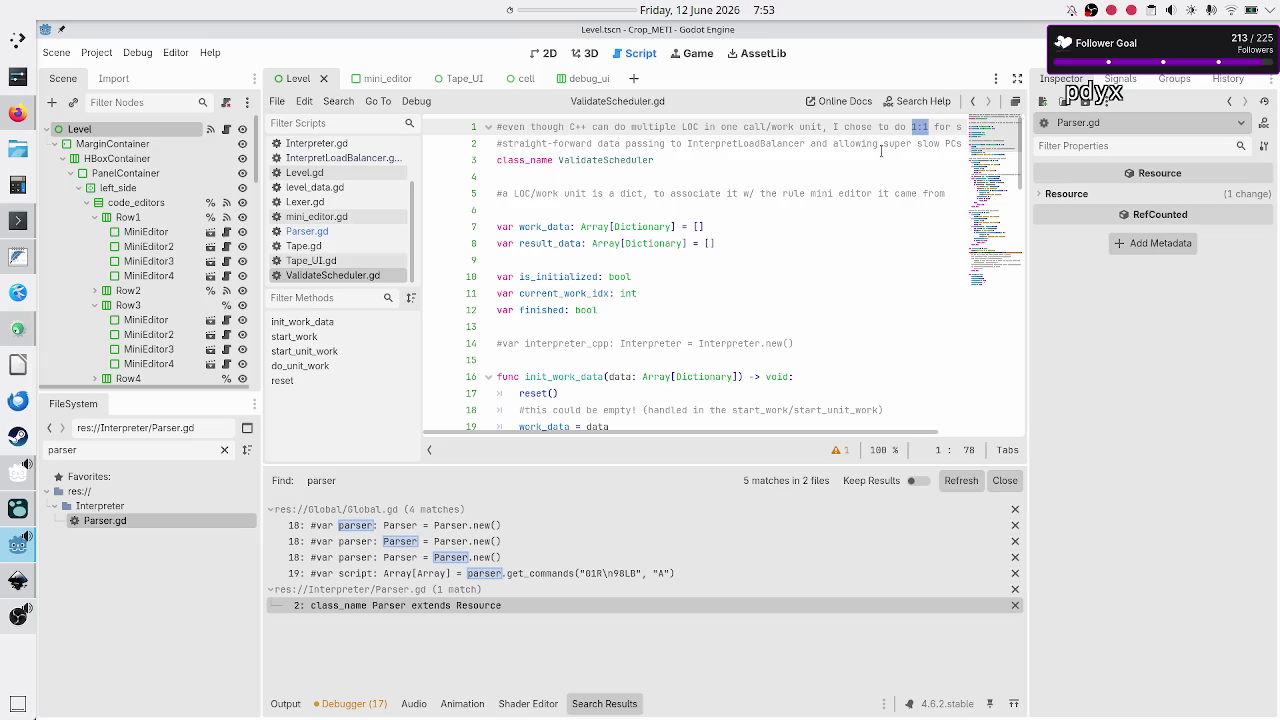
left_click_drag(514, 193, 642, 193)
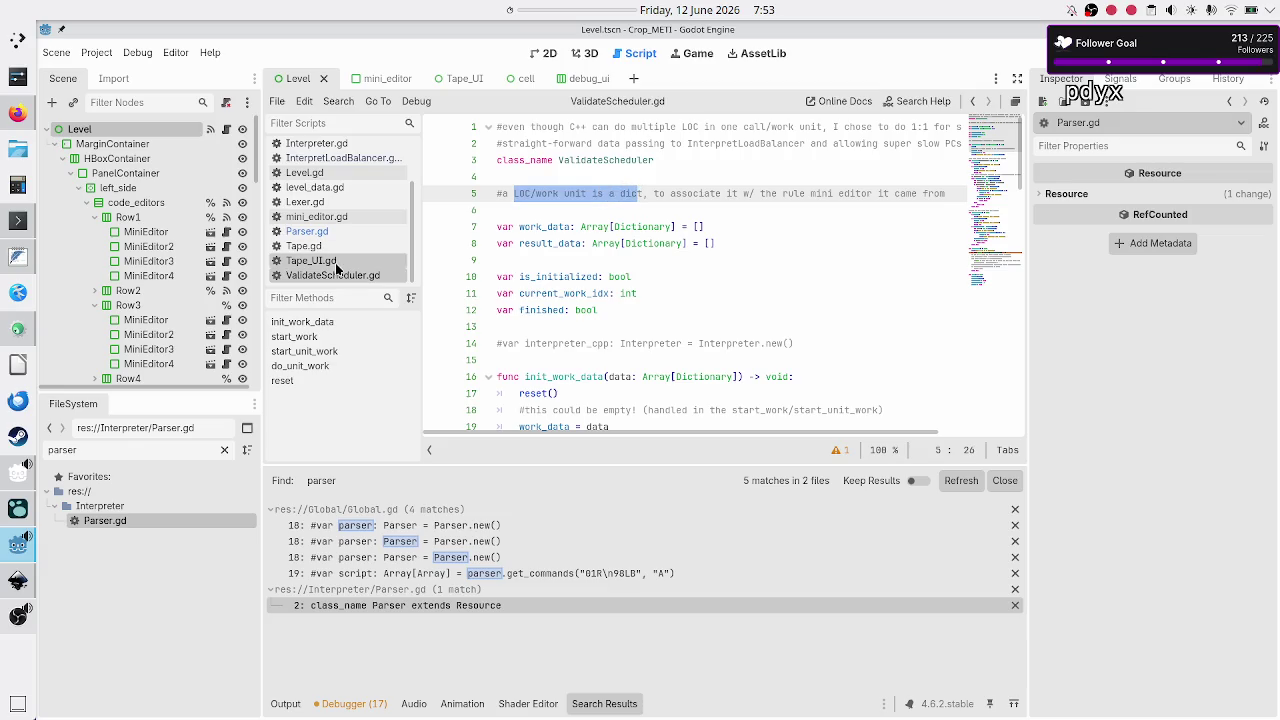
Highlight the code parameter of get_commands in Parser.gd, then switch to the notes
left_click(327, 234)
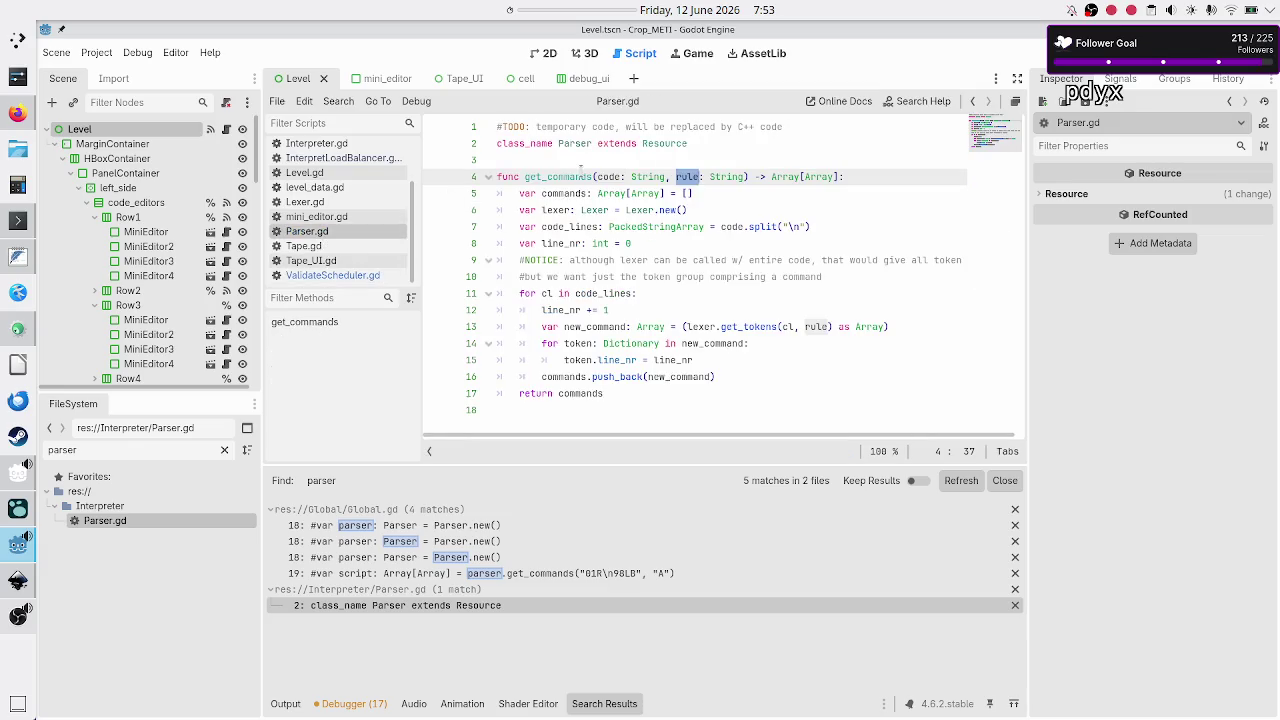
double_click(609, 177)
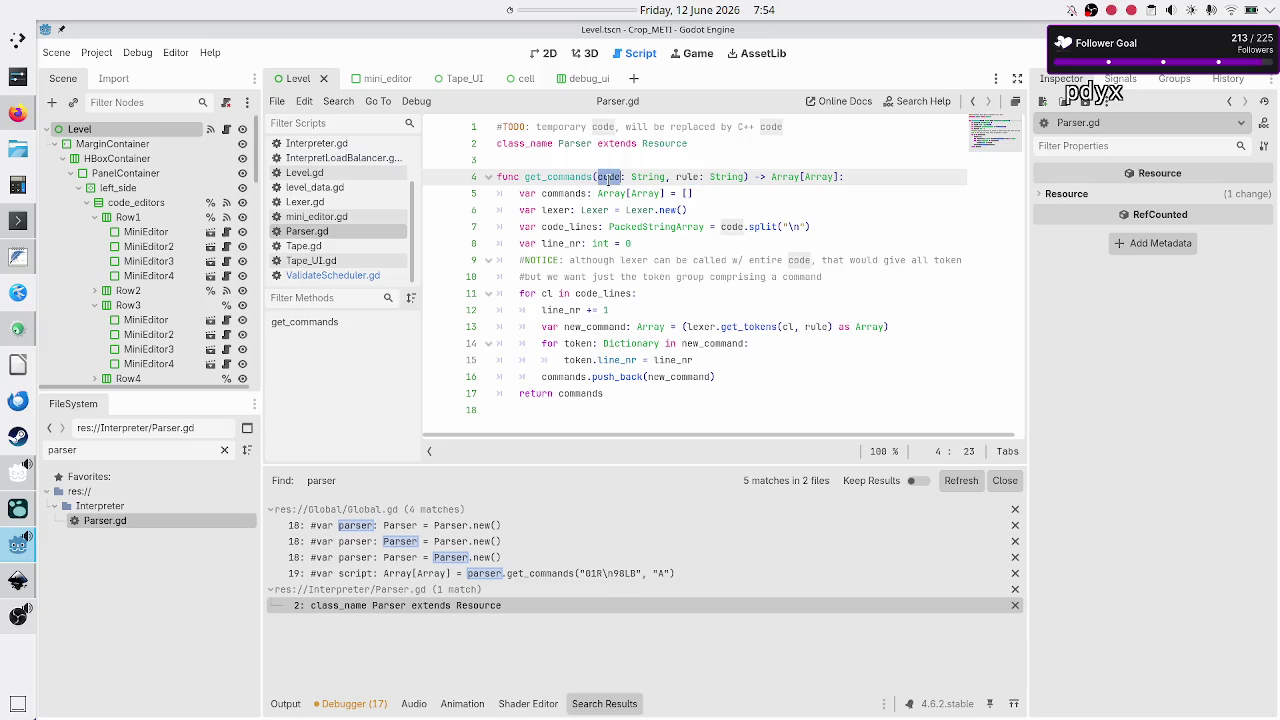
key("alt+Tab")
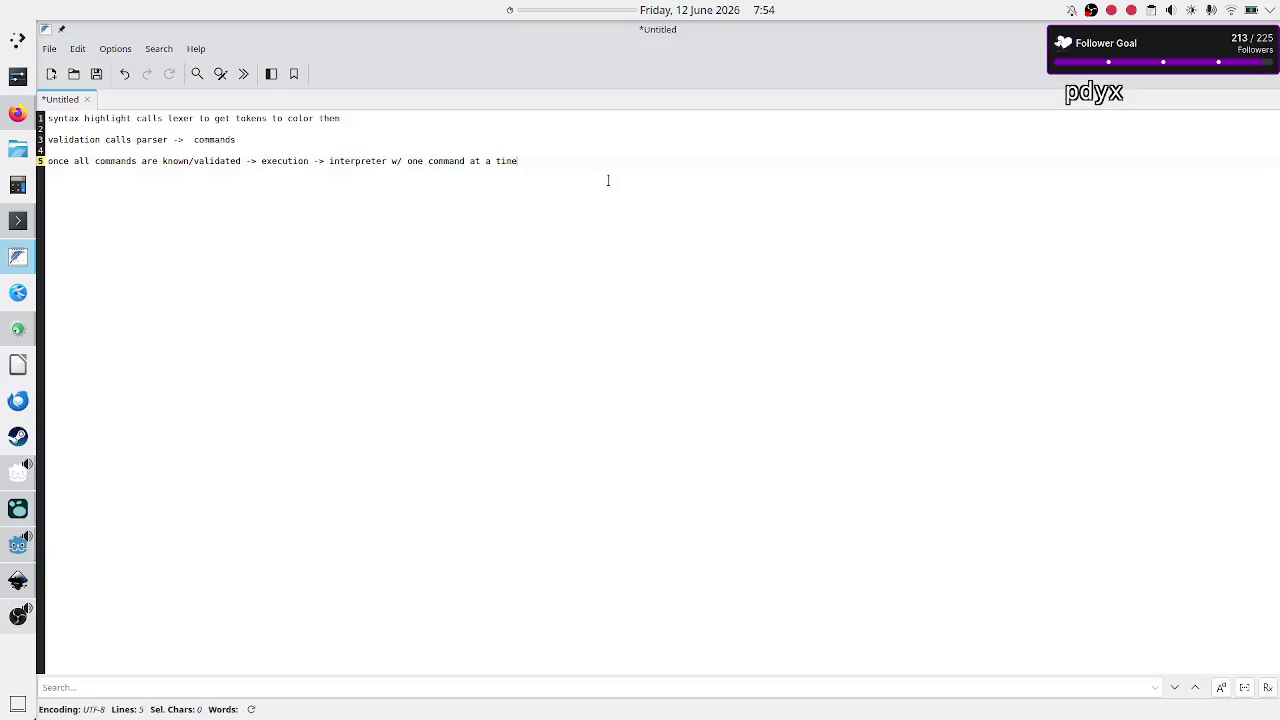
Glance at the Inkscape UI mockup and pipeline notes, then return to Godot's Parser.gd
left_click(20, 588)
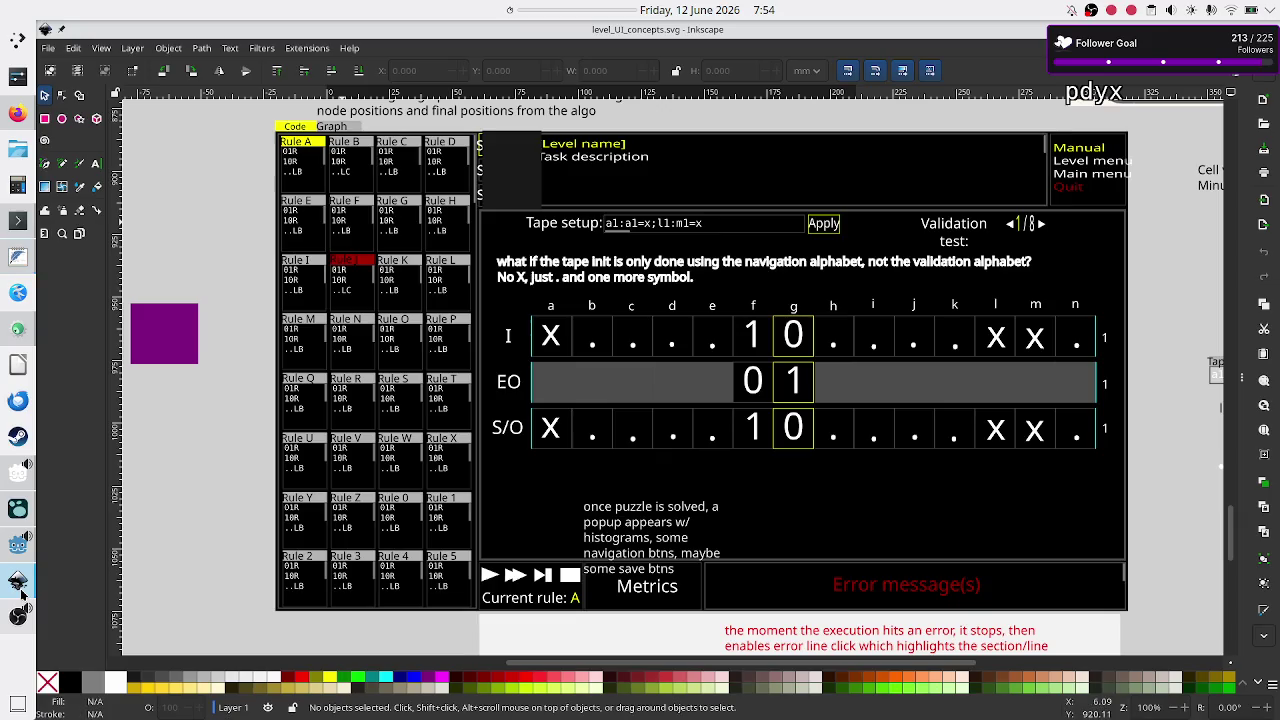
key("alt+Tab")
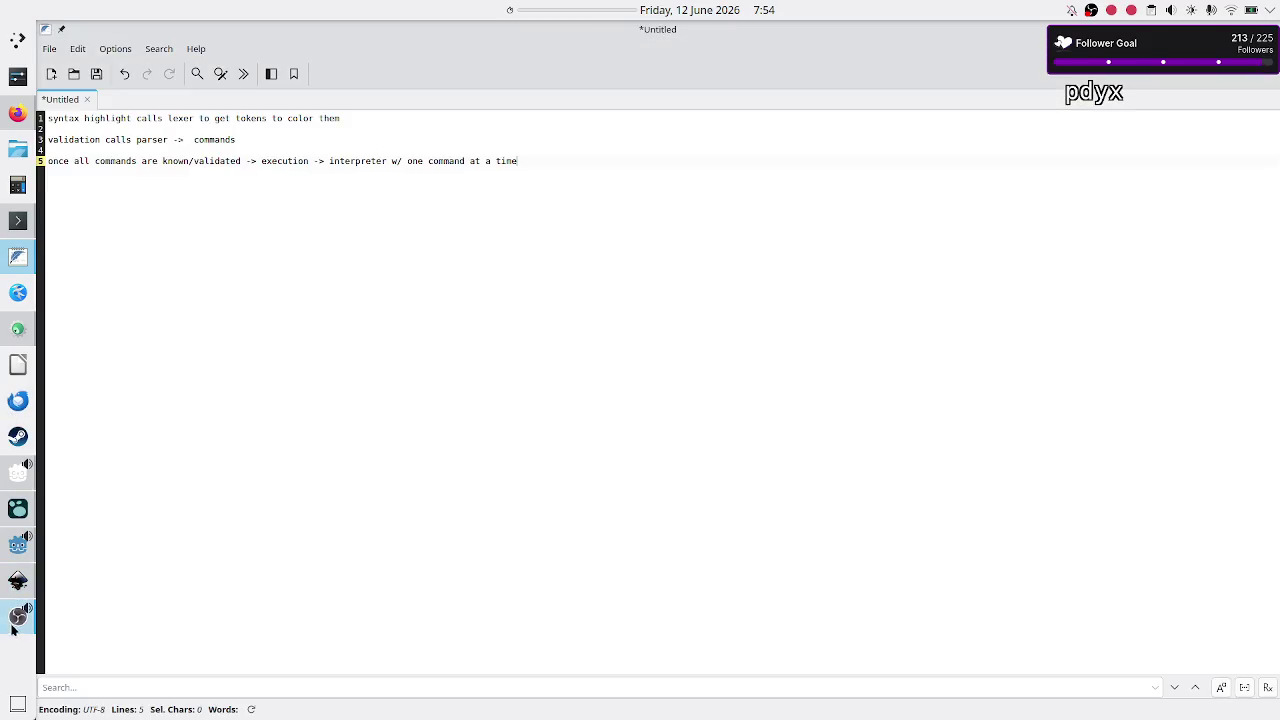
left_click(13, 550)
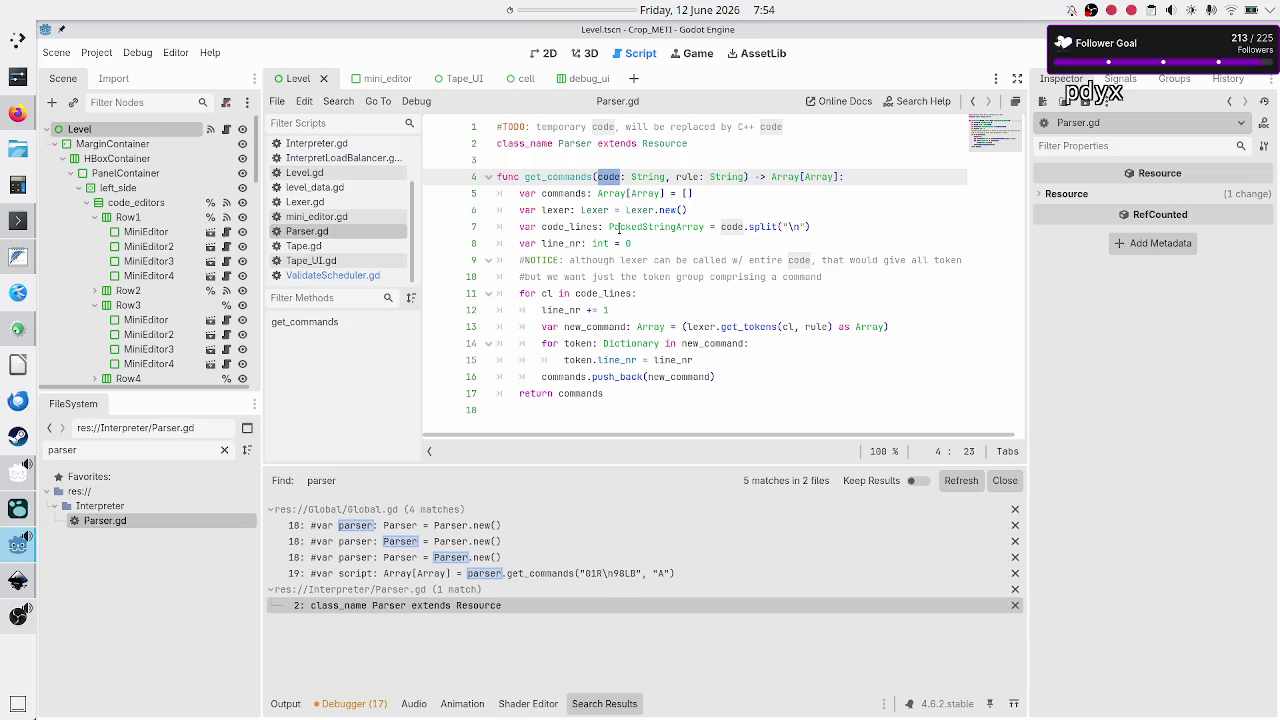
left_click_drag(558, 193, 665, 193)
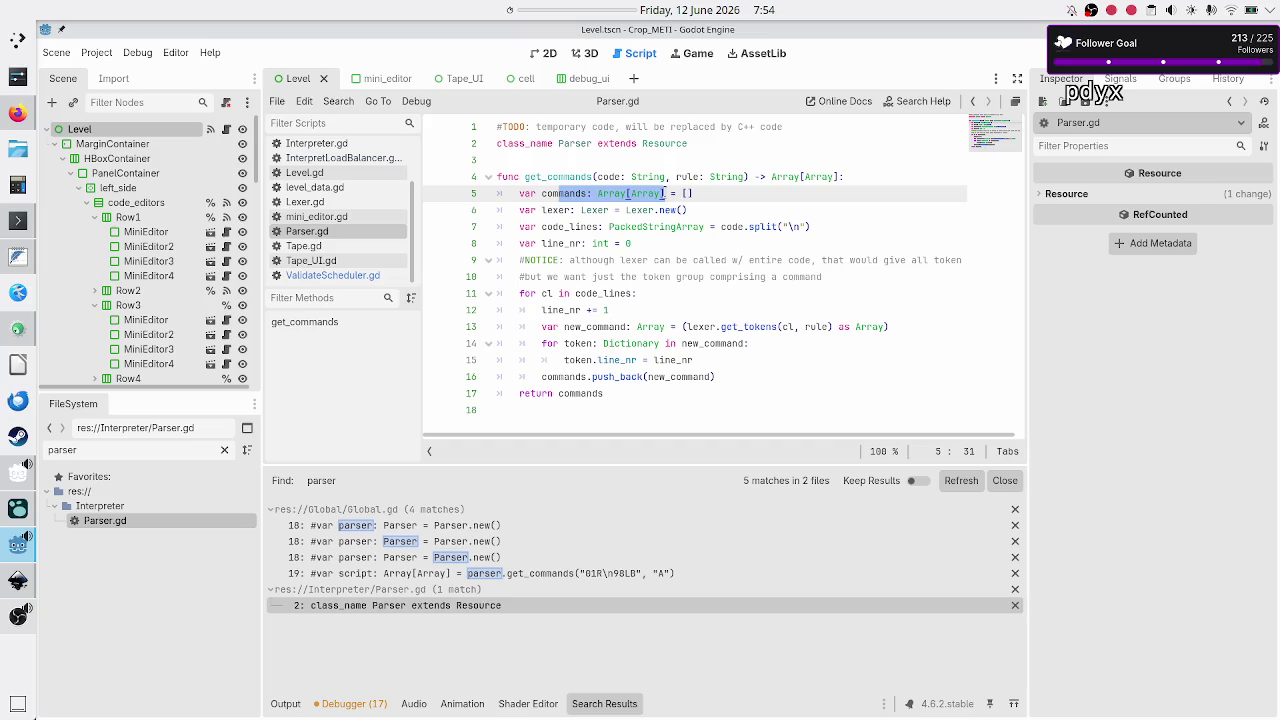
double_click(610, 177)
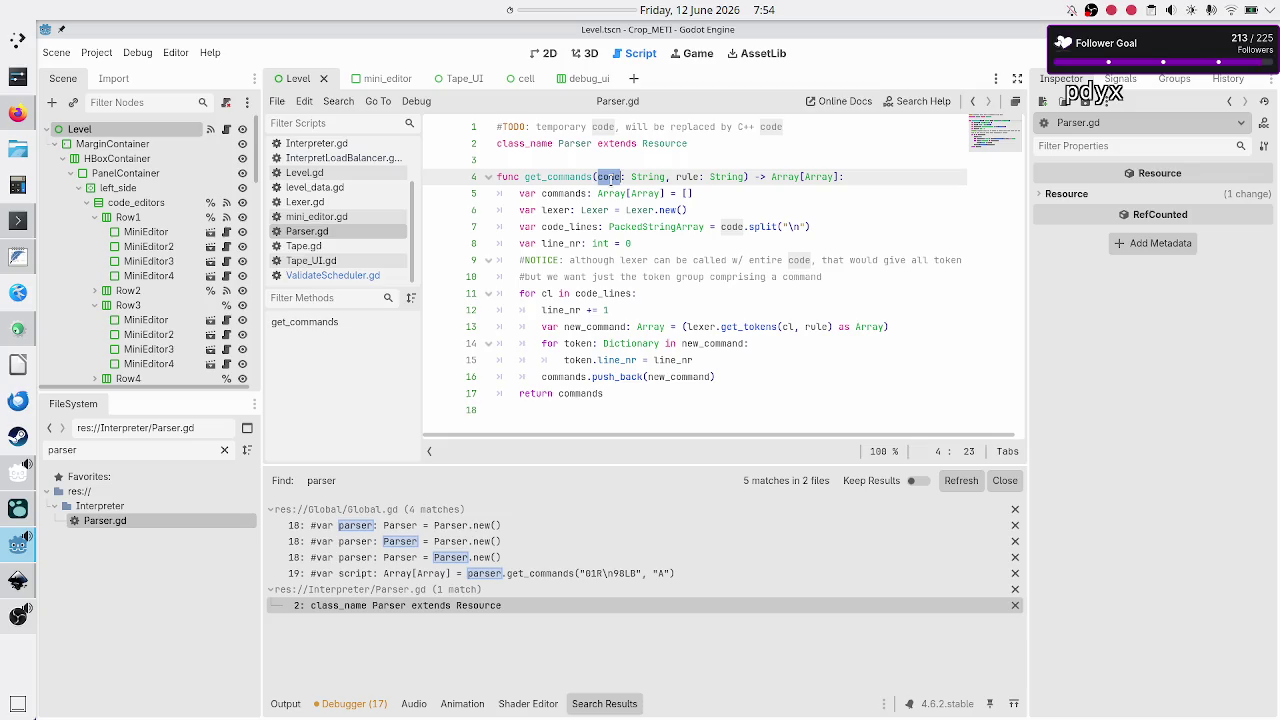
double_click(692, 177)
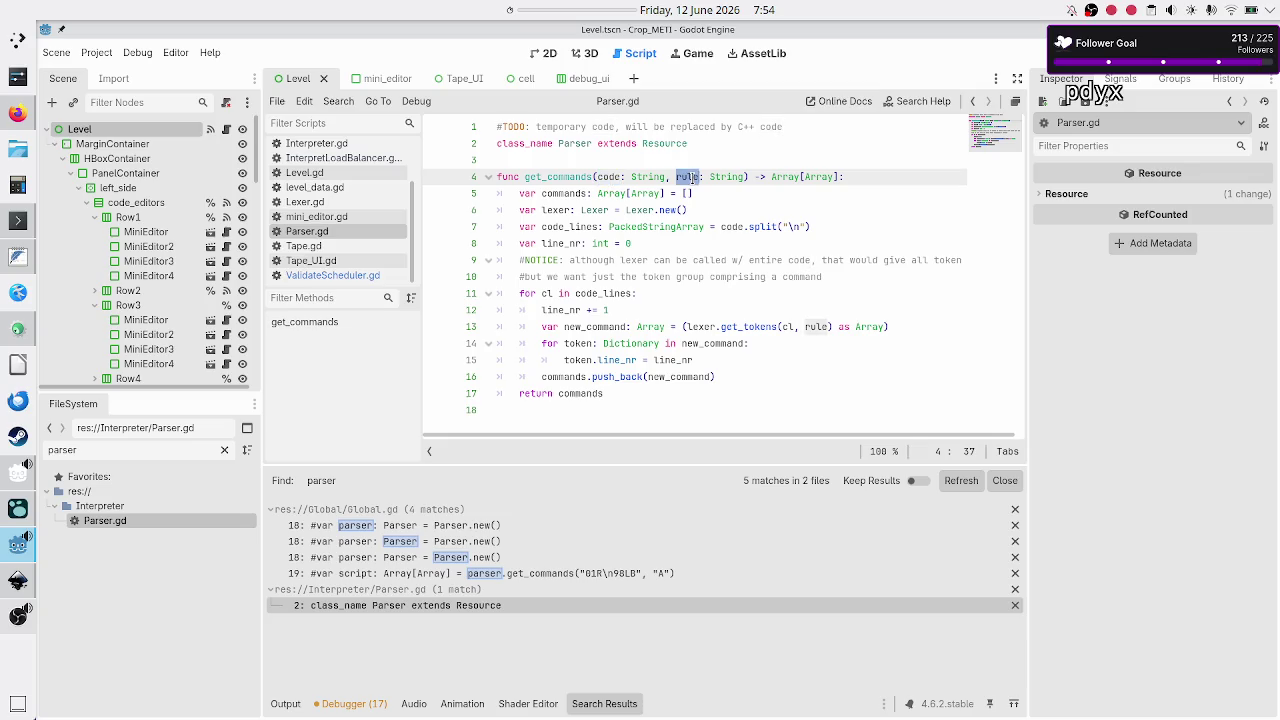
double_click(575, 193)
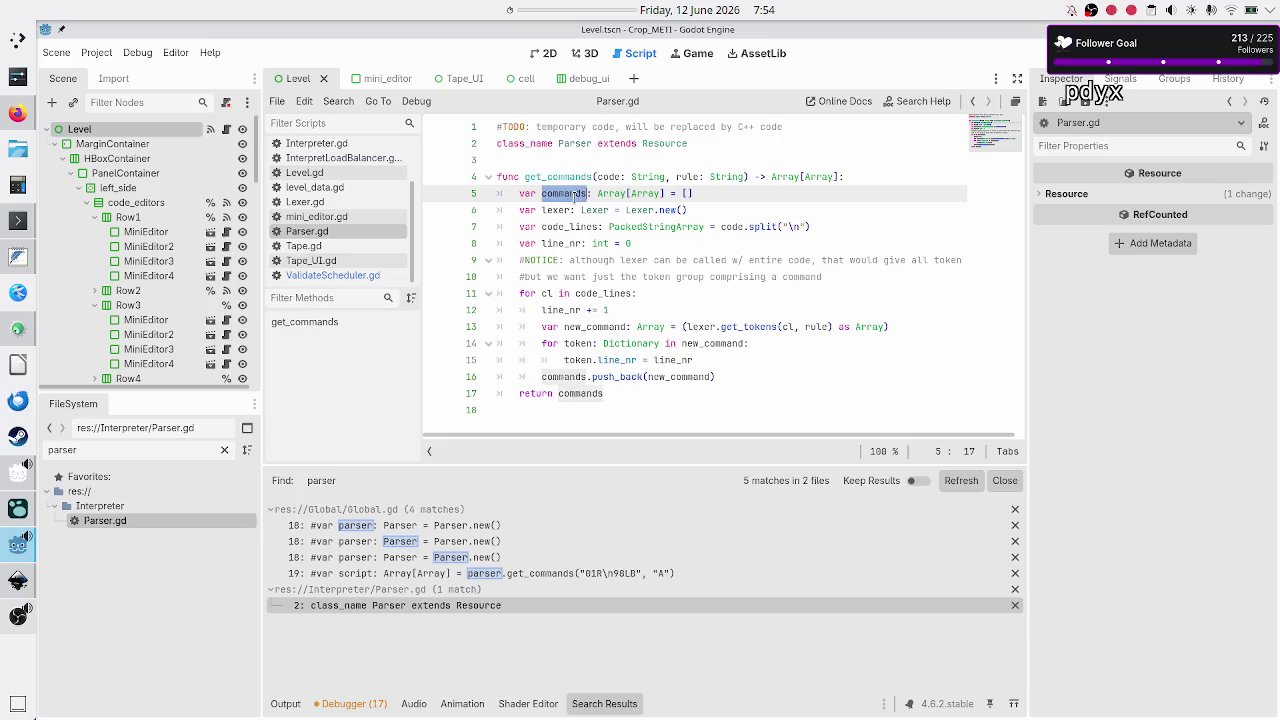
left_click(611, 193)
double_click(611, 193)
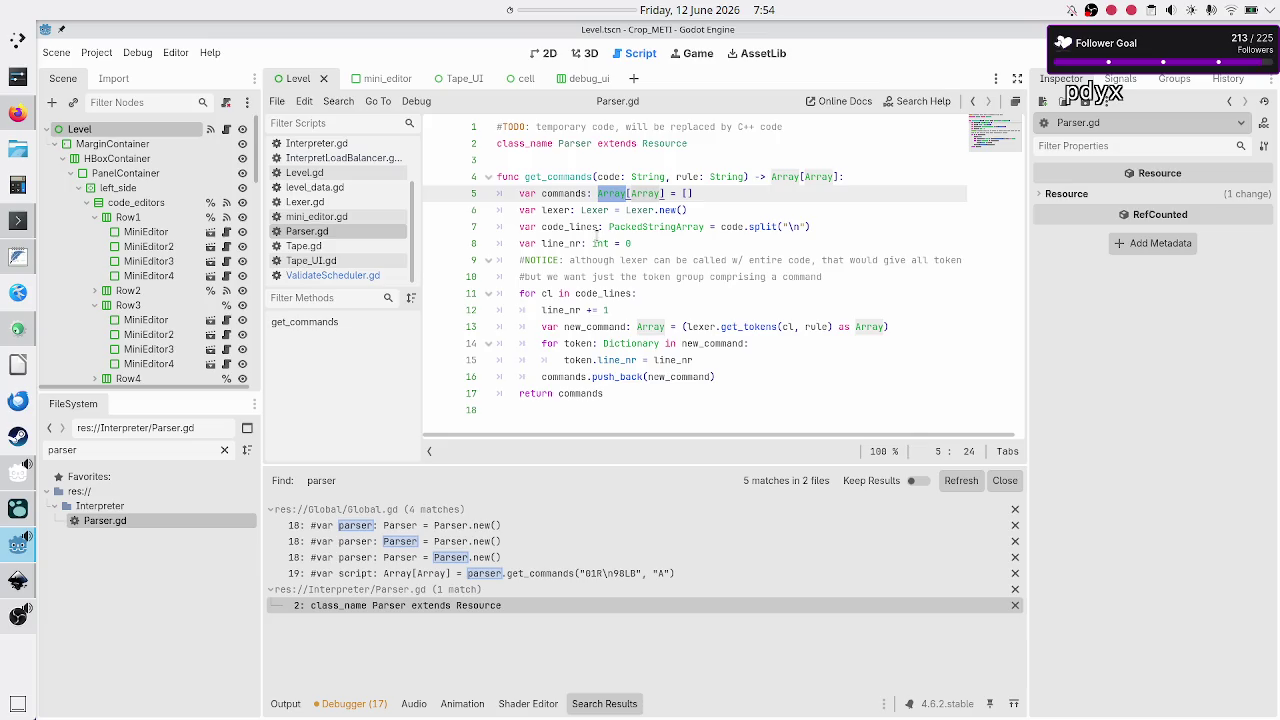
left_click_drag(651, 293, 519, 296)
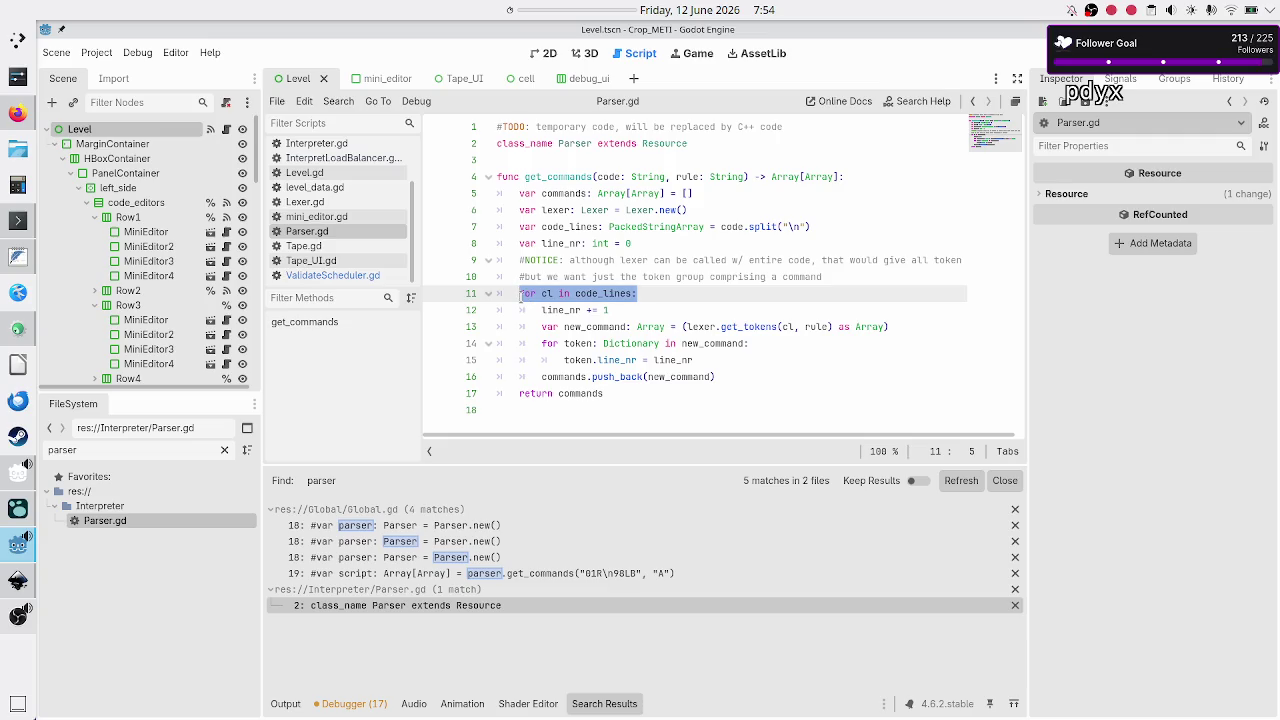
left_click(340, 279)
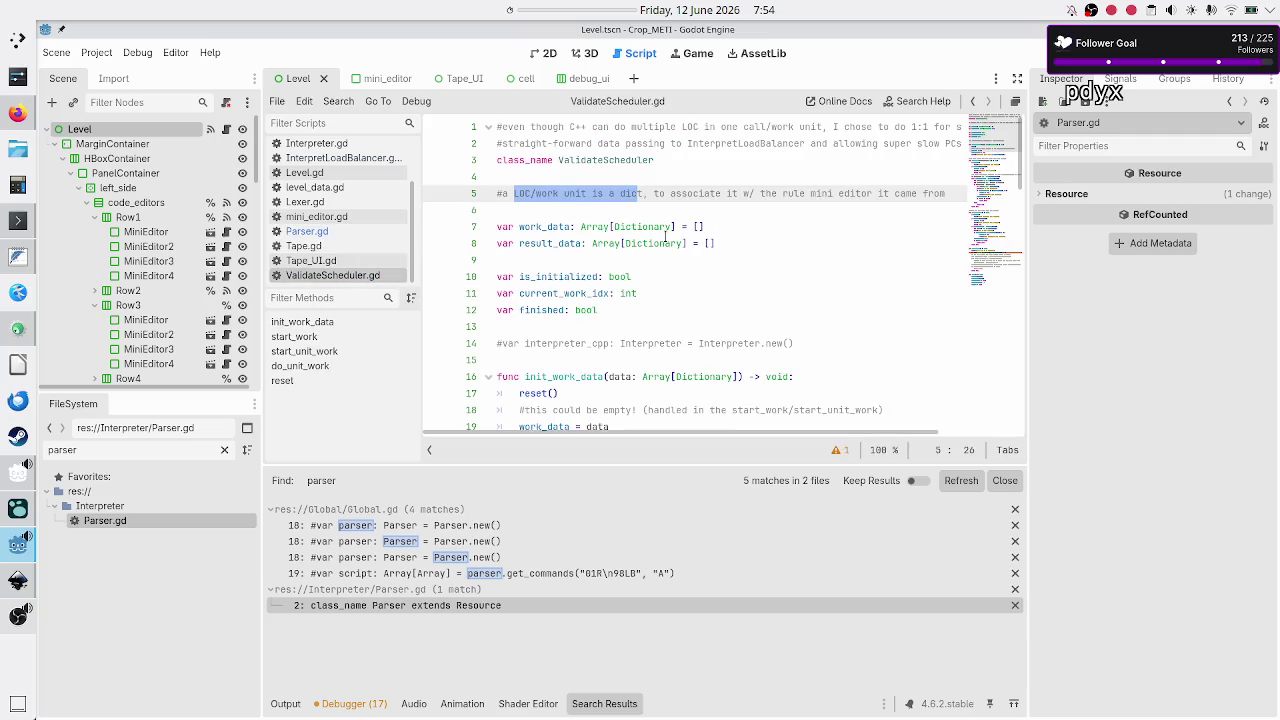
mouse_move(665, 238)
left_click(815, 196)
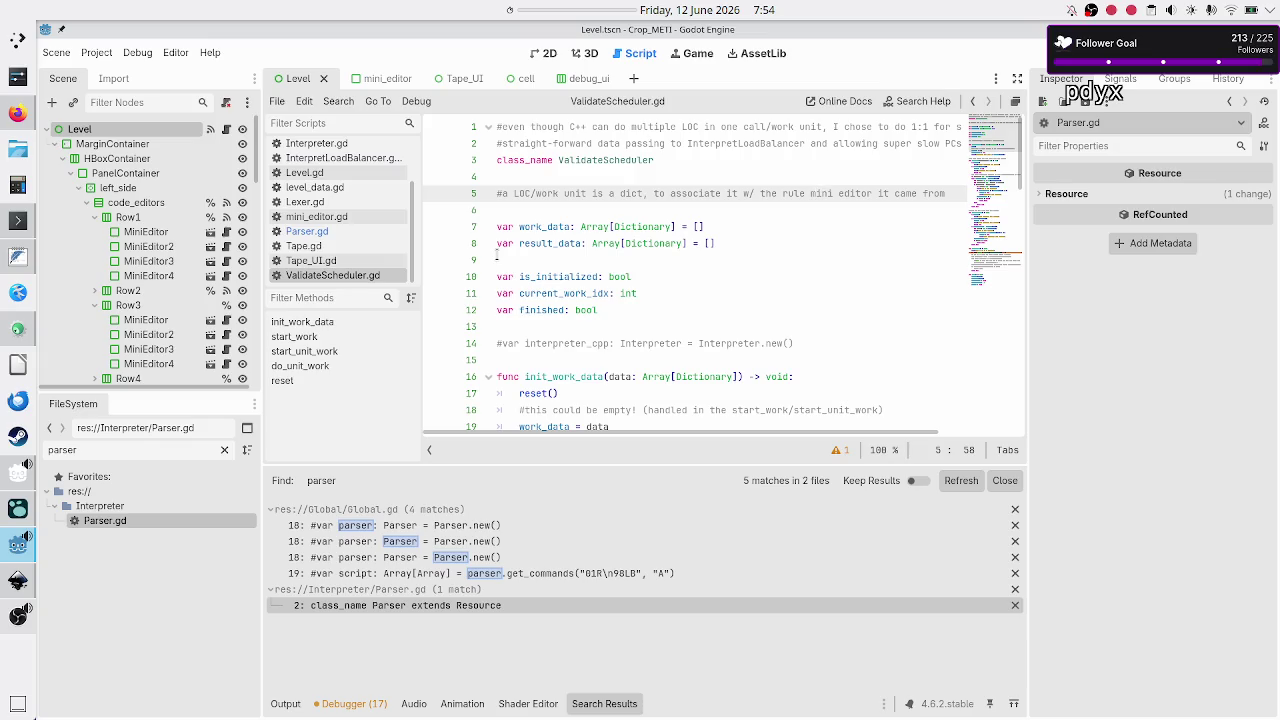
left_click(334, 231)
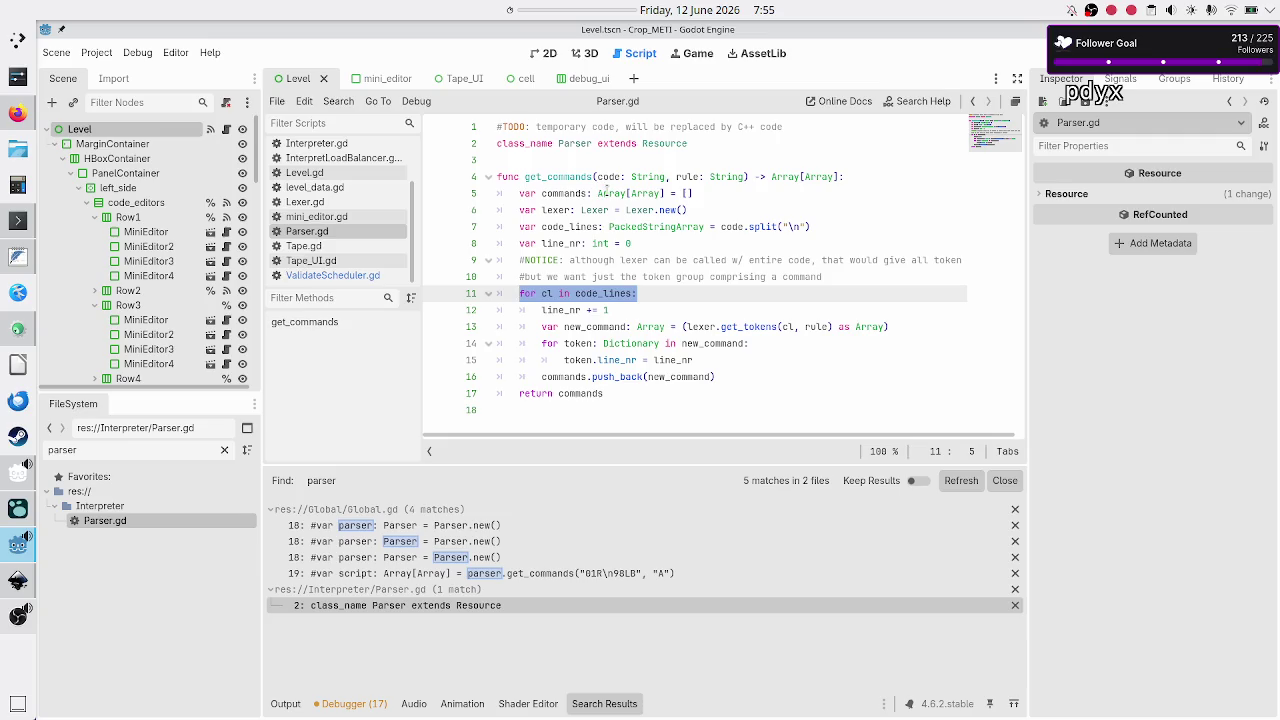
double_click(606, 193)
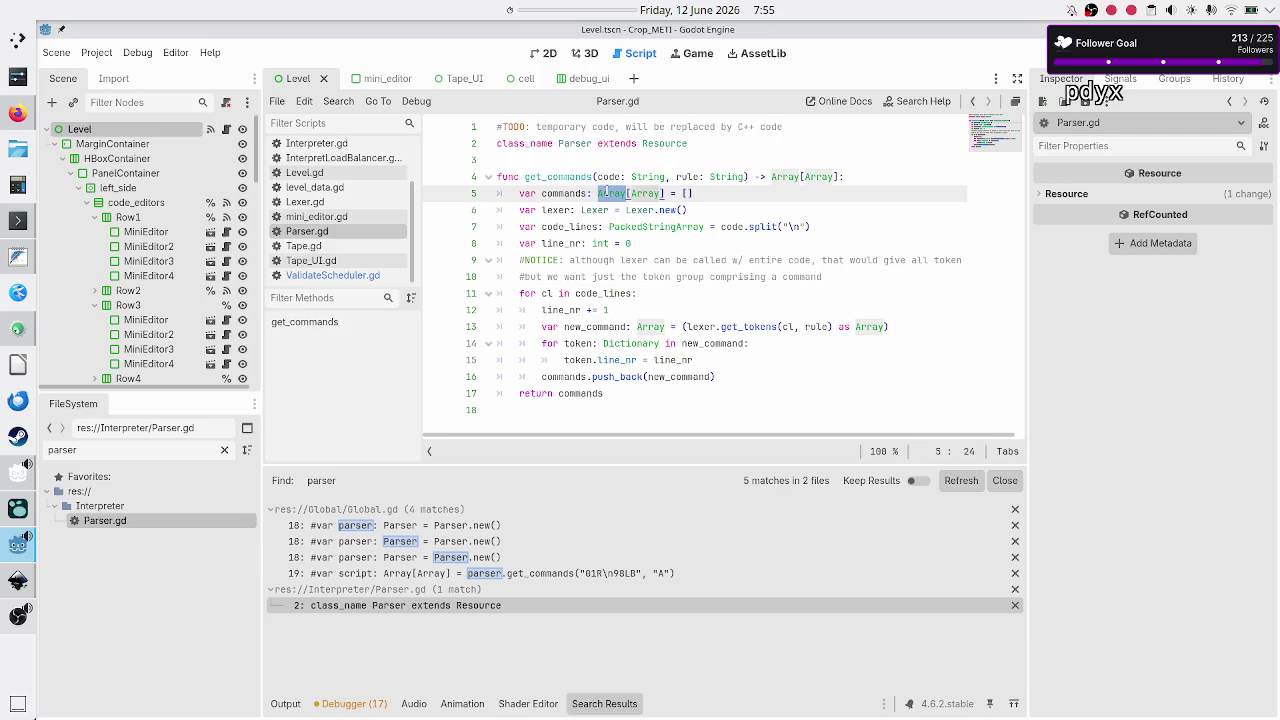
double_click(636, 177)
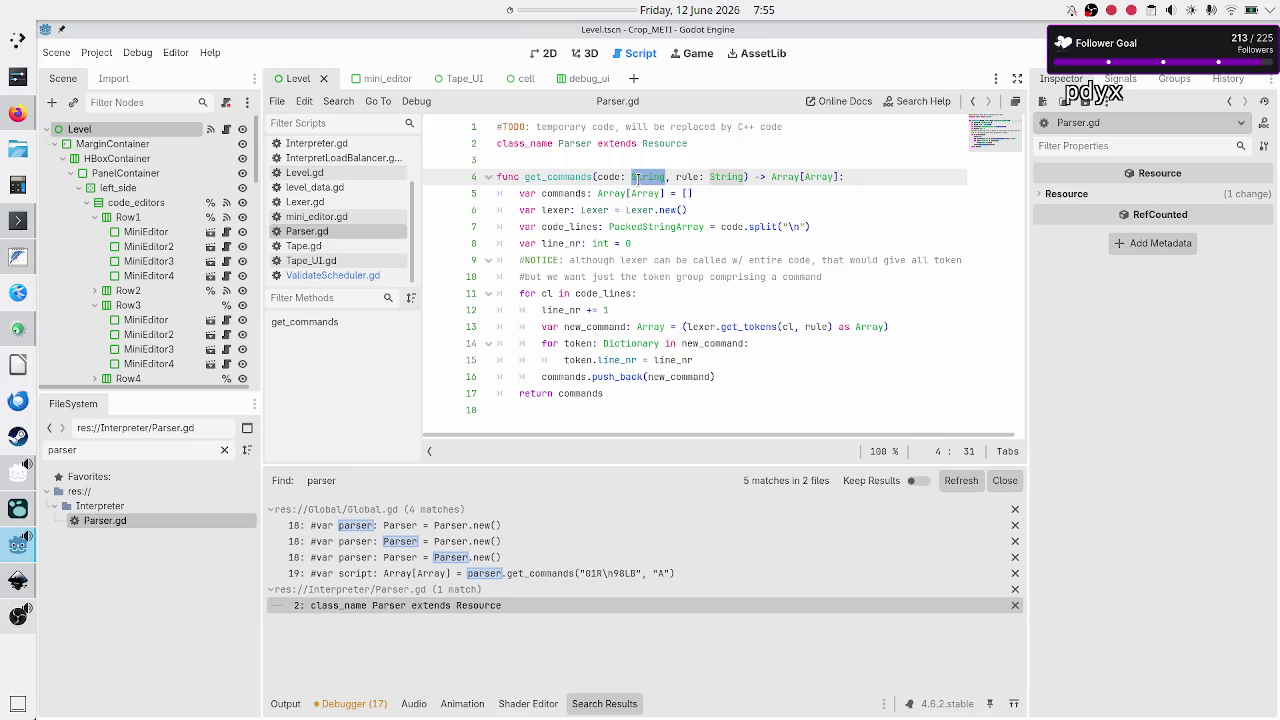
key("Up")
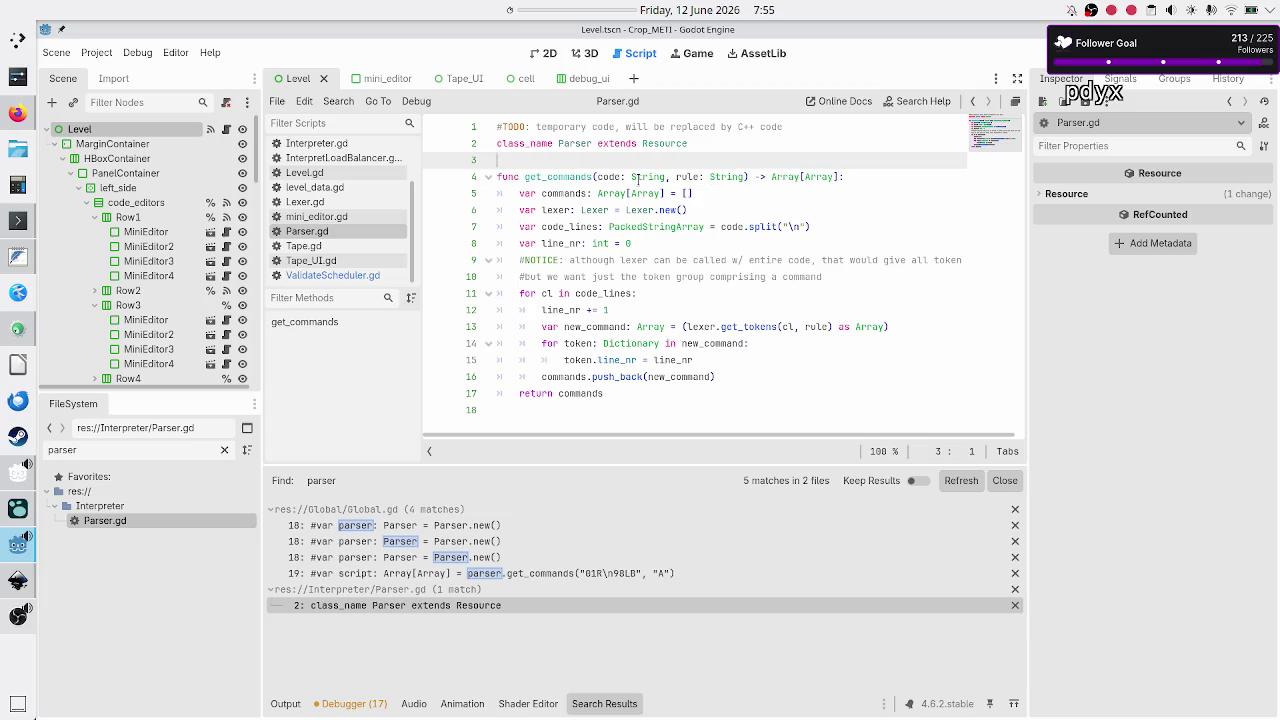
Insert '#NOTICE: validation only pends 1 LOC, but this is made to handle more!' above get_commands
key("Return")
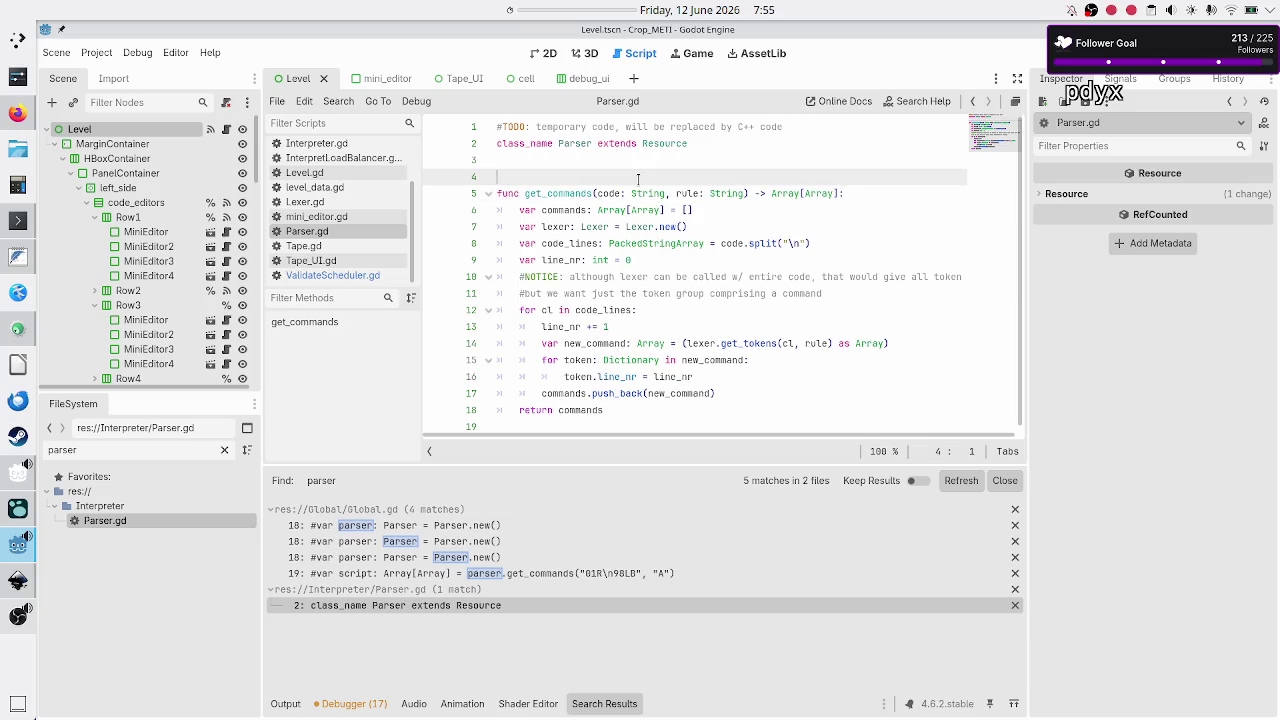
type("#NOTICE: ")
type("val")
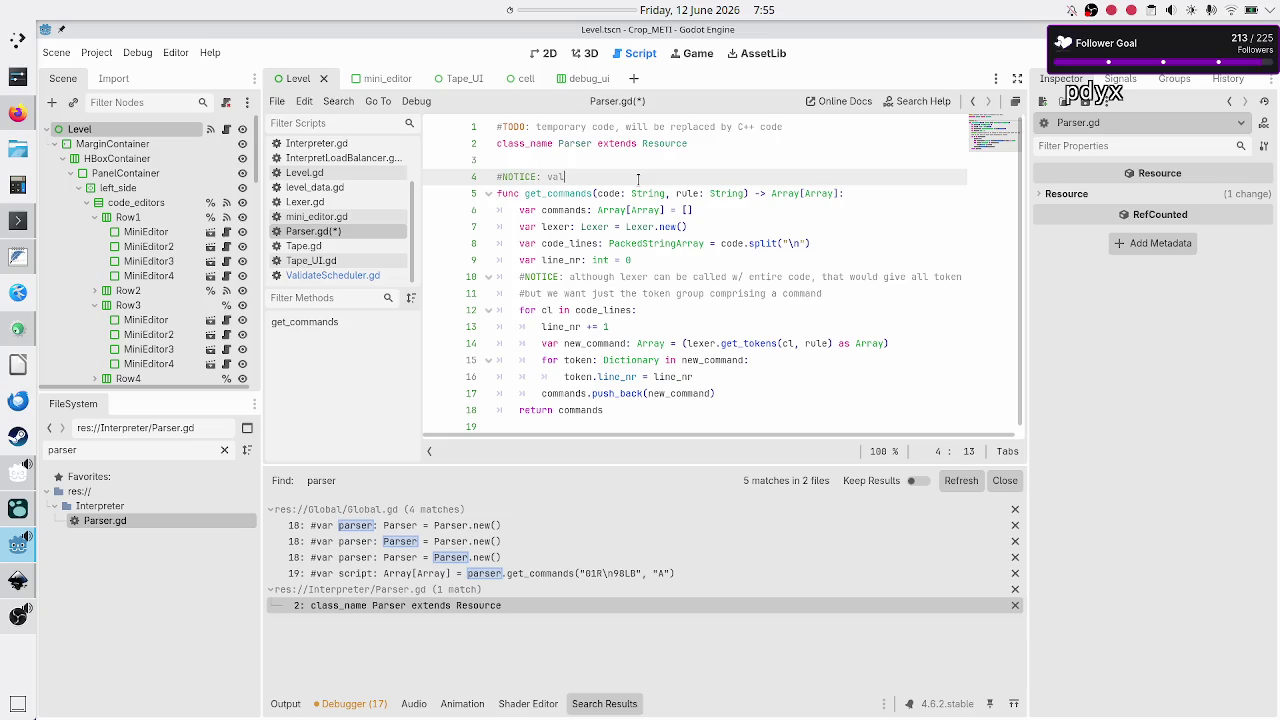
type("idation only pends 1 LOC, ")
type("but ")
type("this is made ")
type("to handle ")
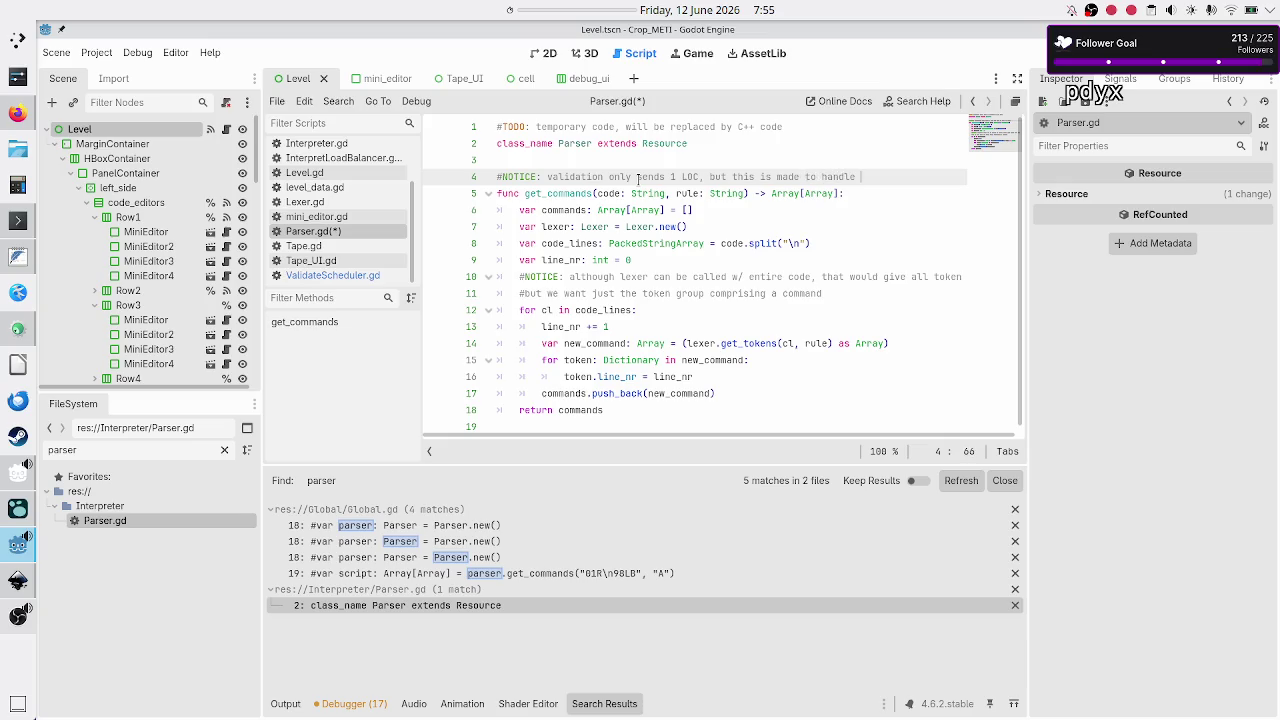
type("more!")
left_click(16, 331)
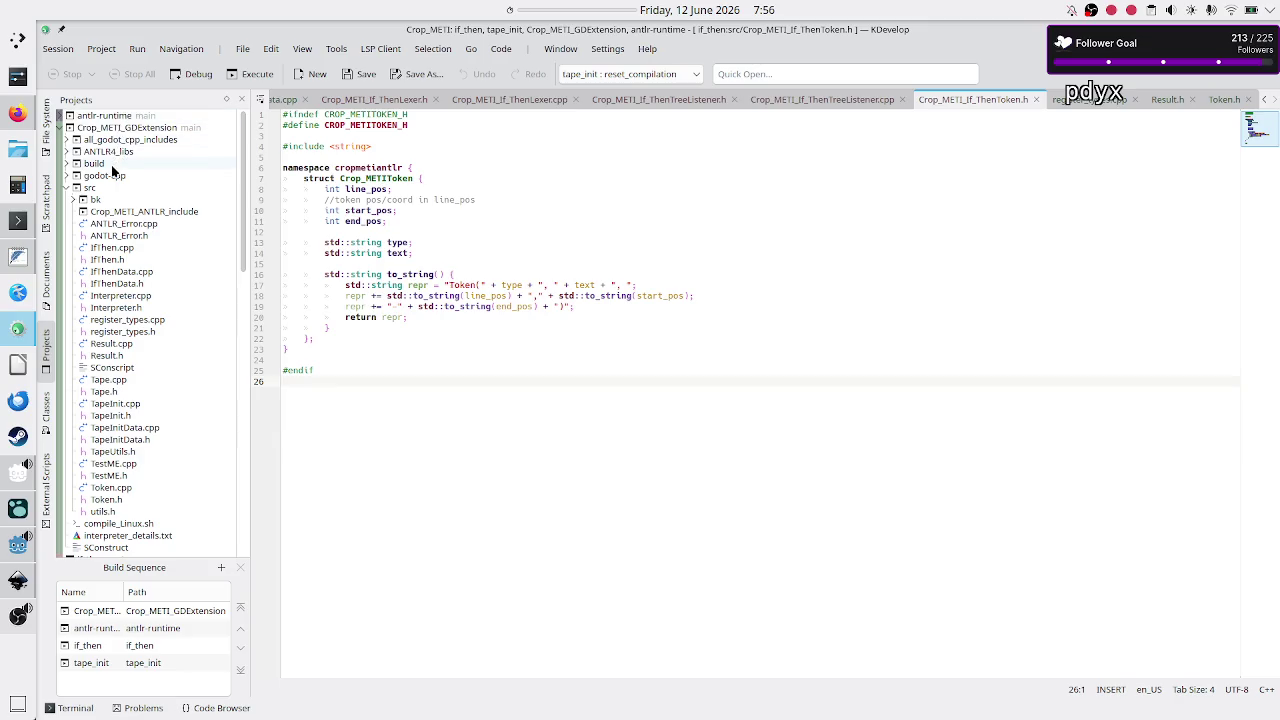
Open Crop_METI_If_Then_ANTLR.cpp from if_then/src in KDevelop's Projects tree
scroll(163, 252, "down", 9)
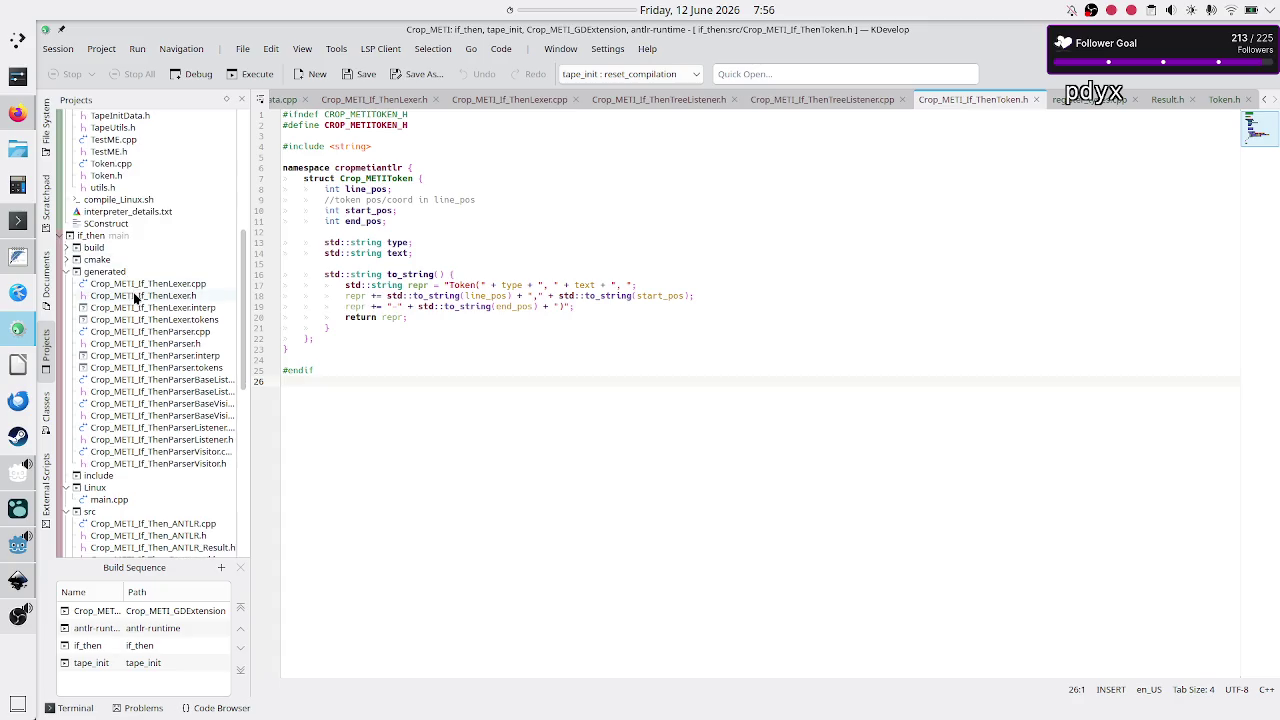
mouse_move(135, 298)
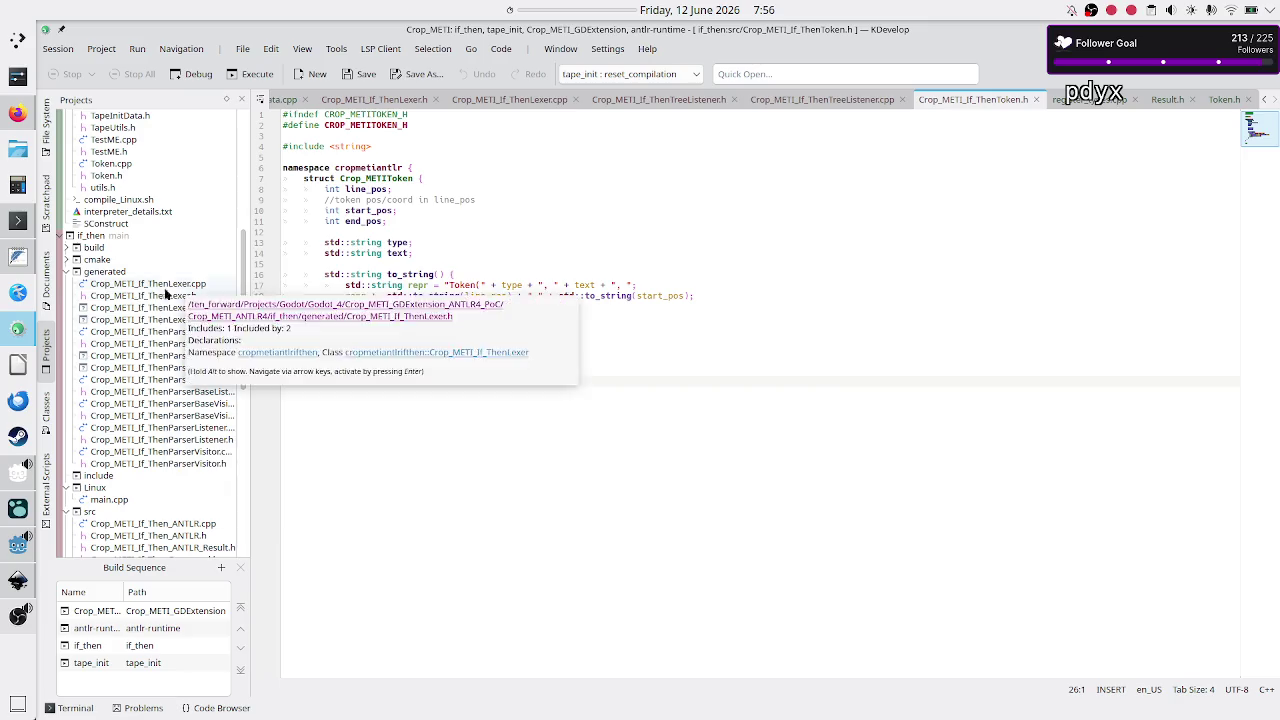
mouse_move(141, 440)
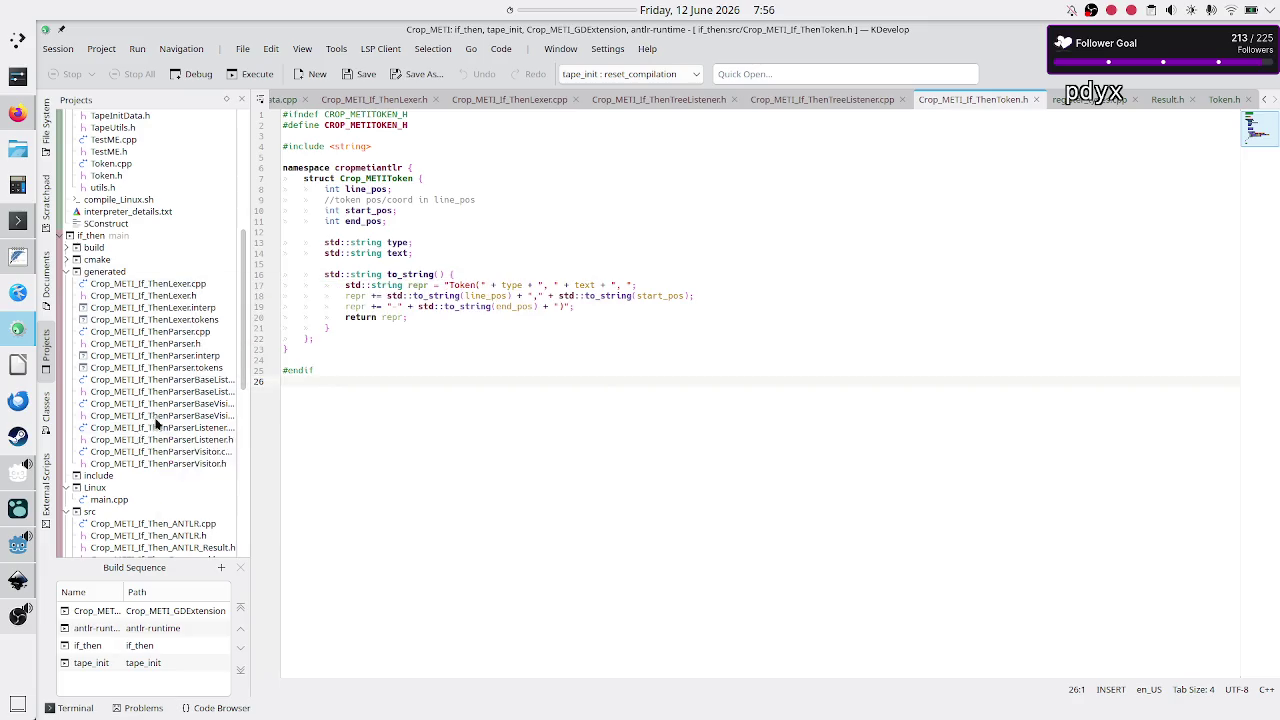
scroll(160, 425, "down", 6)
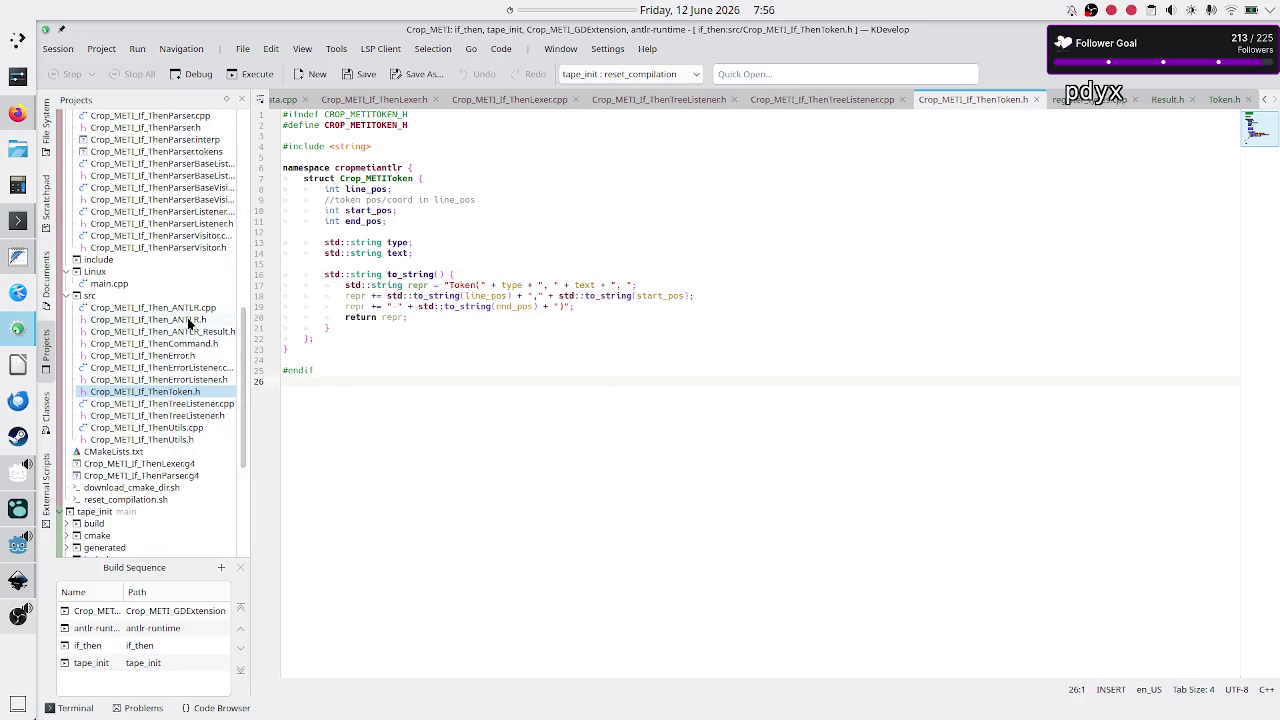
left_click(190, 308)
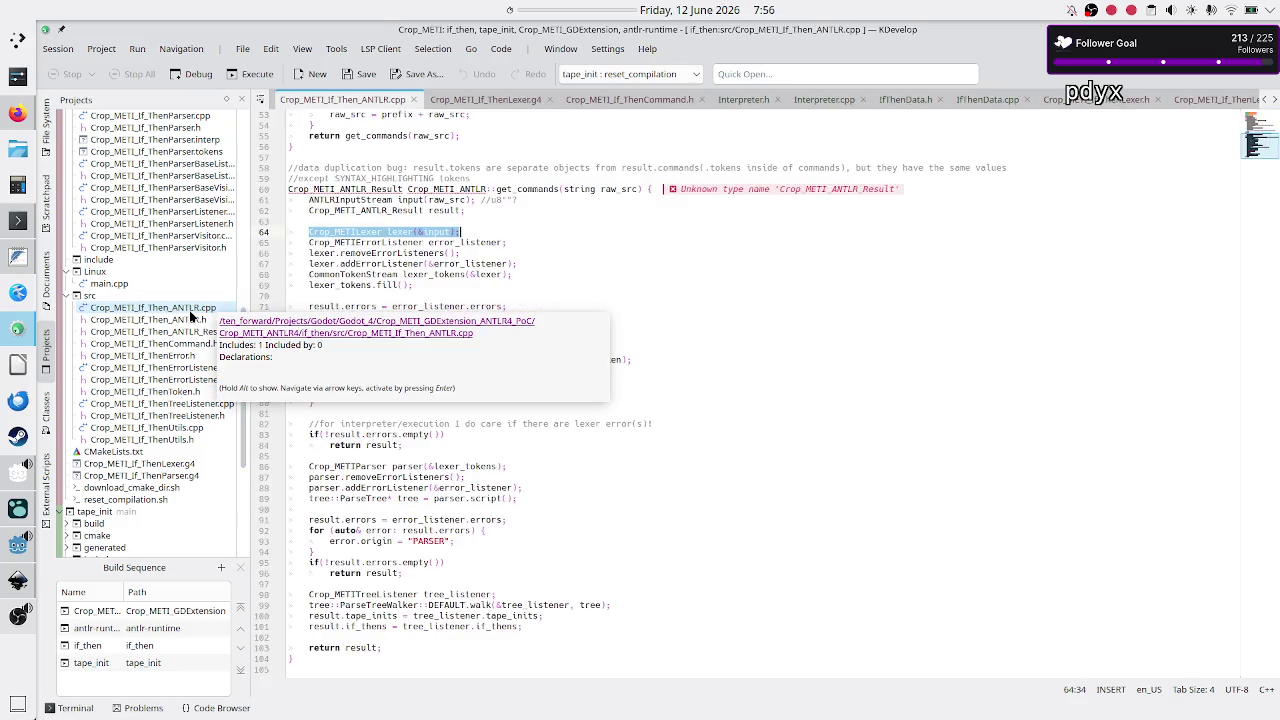
Select get_commands on line 60 and highlight every use of the parser variable
key("Escape")
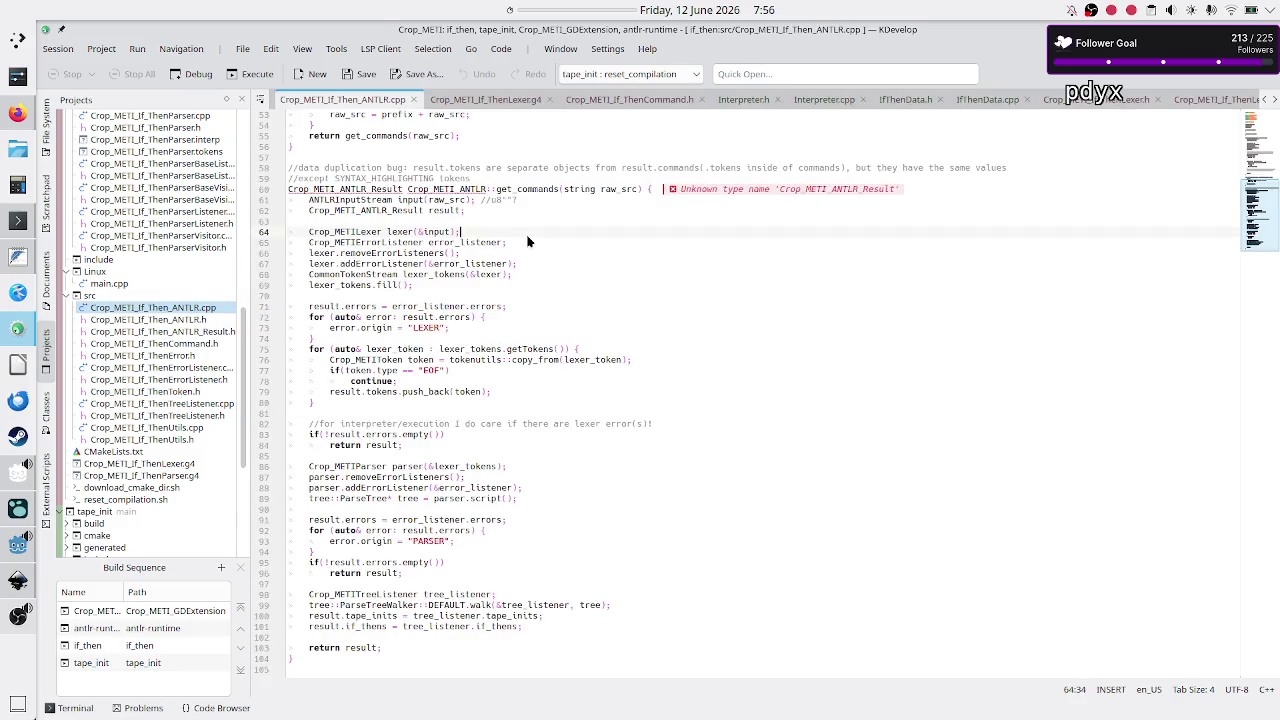
double_click(543, 189)
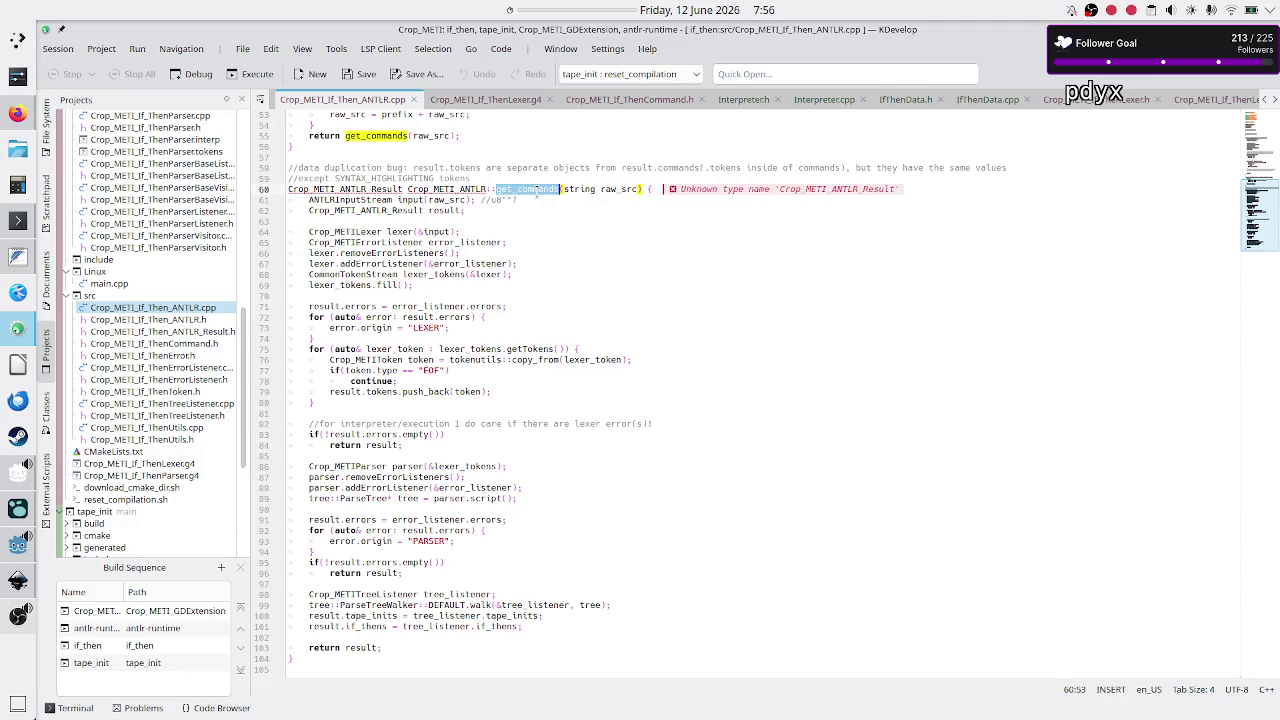
scroll(561, 253, "up", 2)
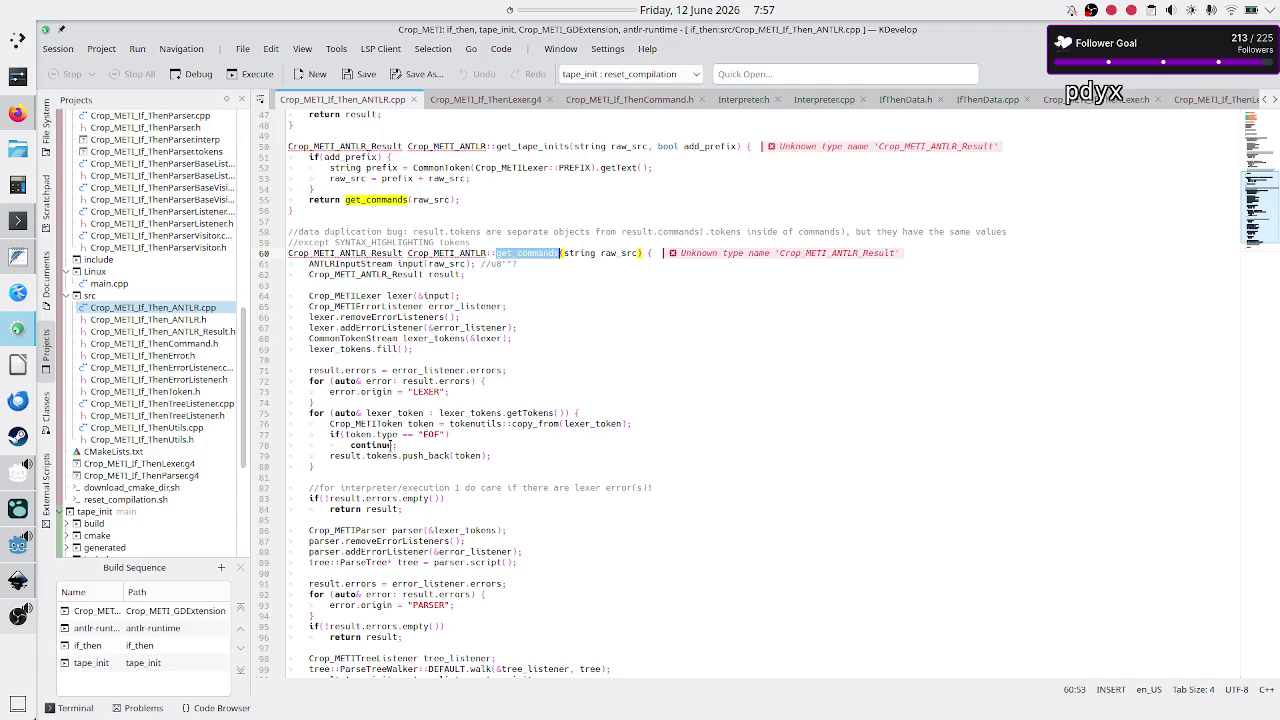
double_click(405, 531)
Highlight ParseTreeWalker, if_thens, tape_inits and tree_listener usages, then bring up Inkscape
scroll(378, 564, "down", 2)
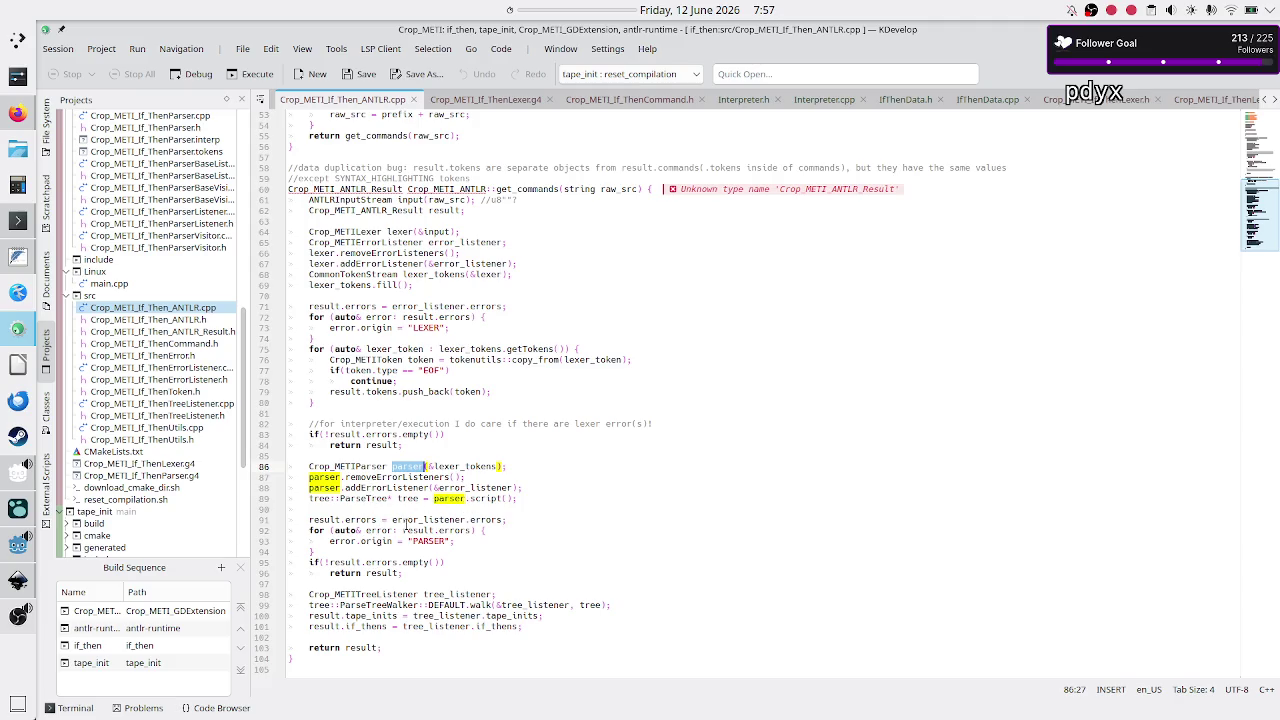
double_click(417, 605)
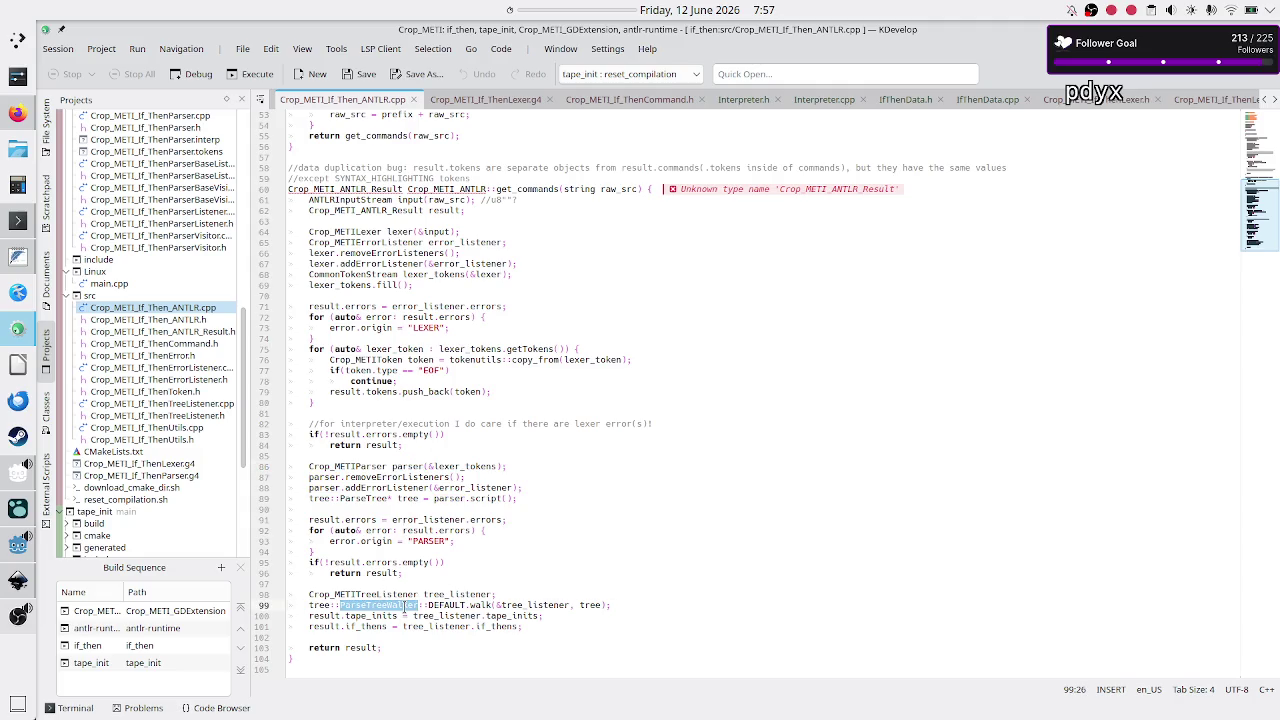
double_click(384, 626)
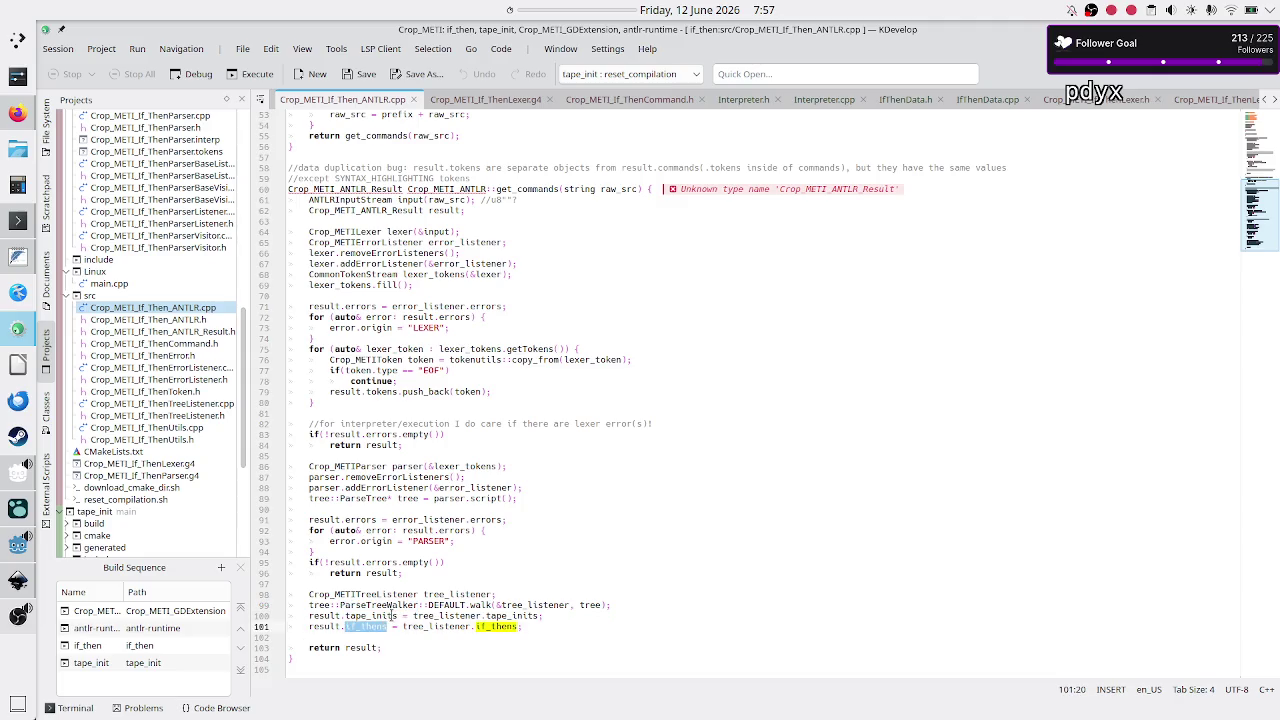
double_click(397, 616)
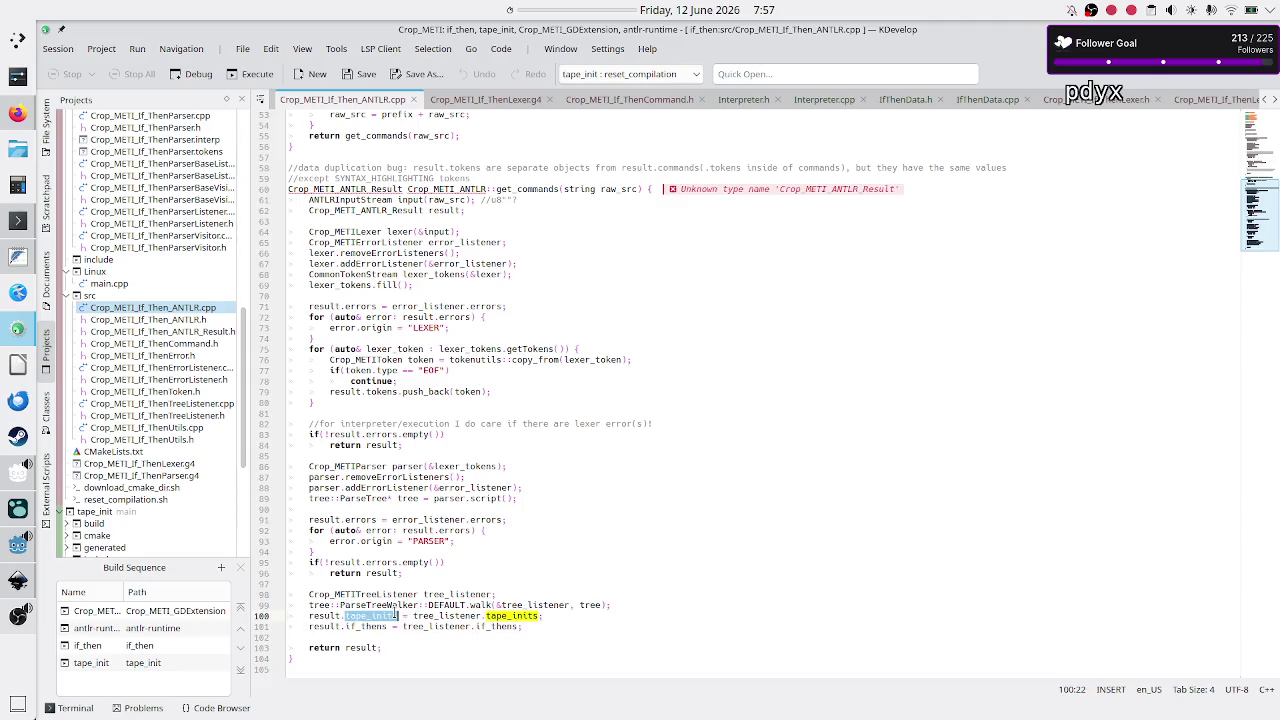
double_click(470, 616)
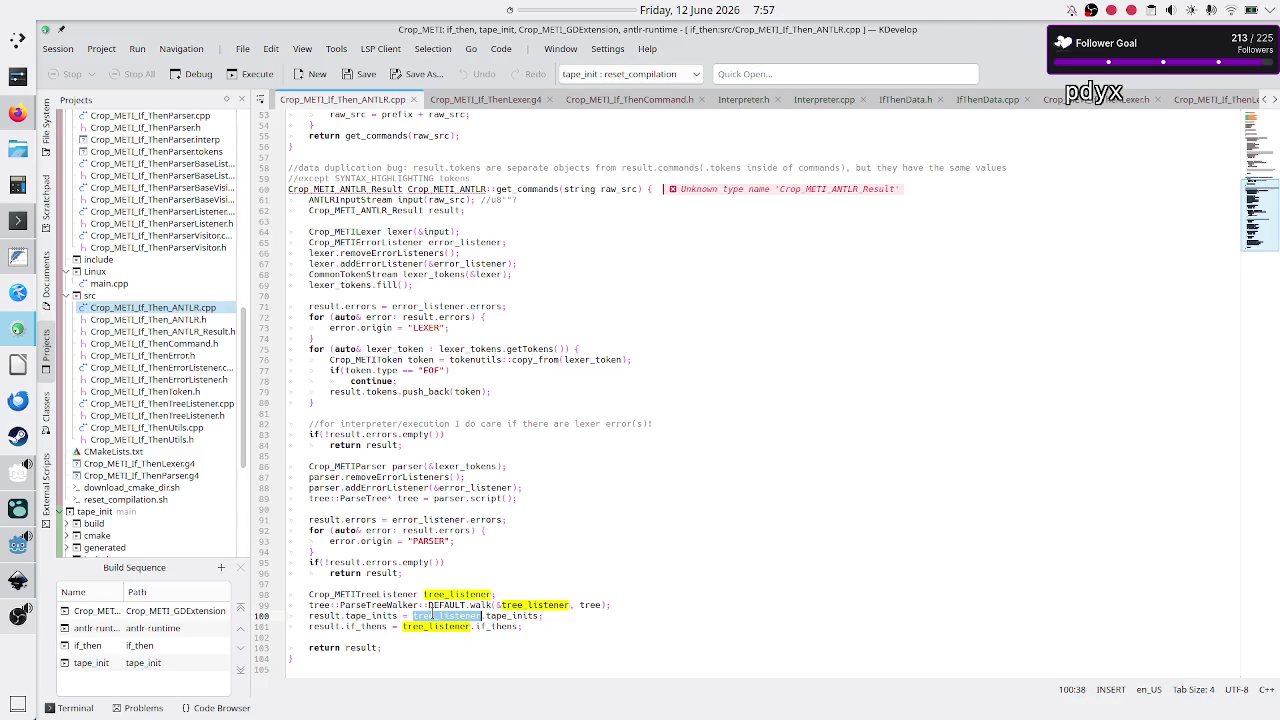
left_click(18, 582)
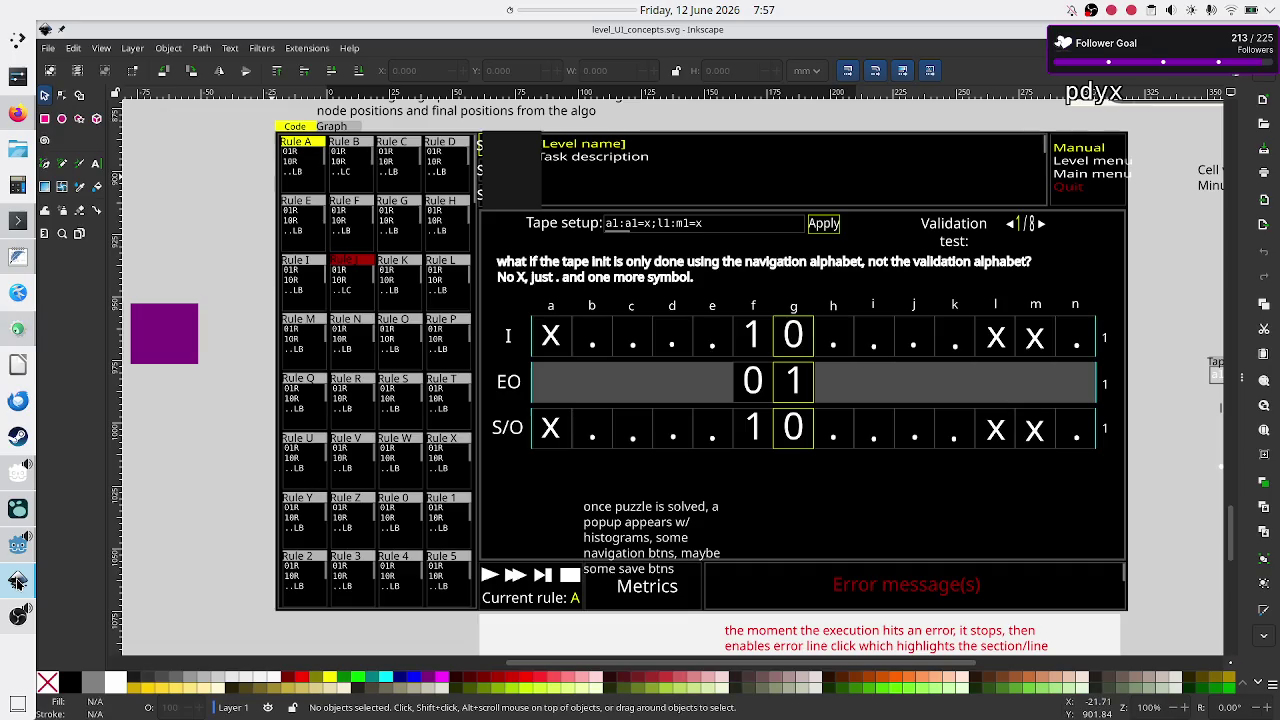
Scroll up to the save-slot mock-up in level_UI_concepts.svg, then return to KDevelop
scroll(380, 470, "up", 15)
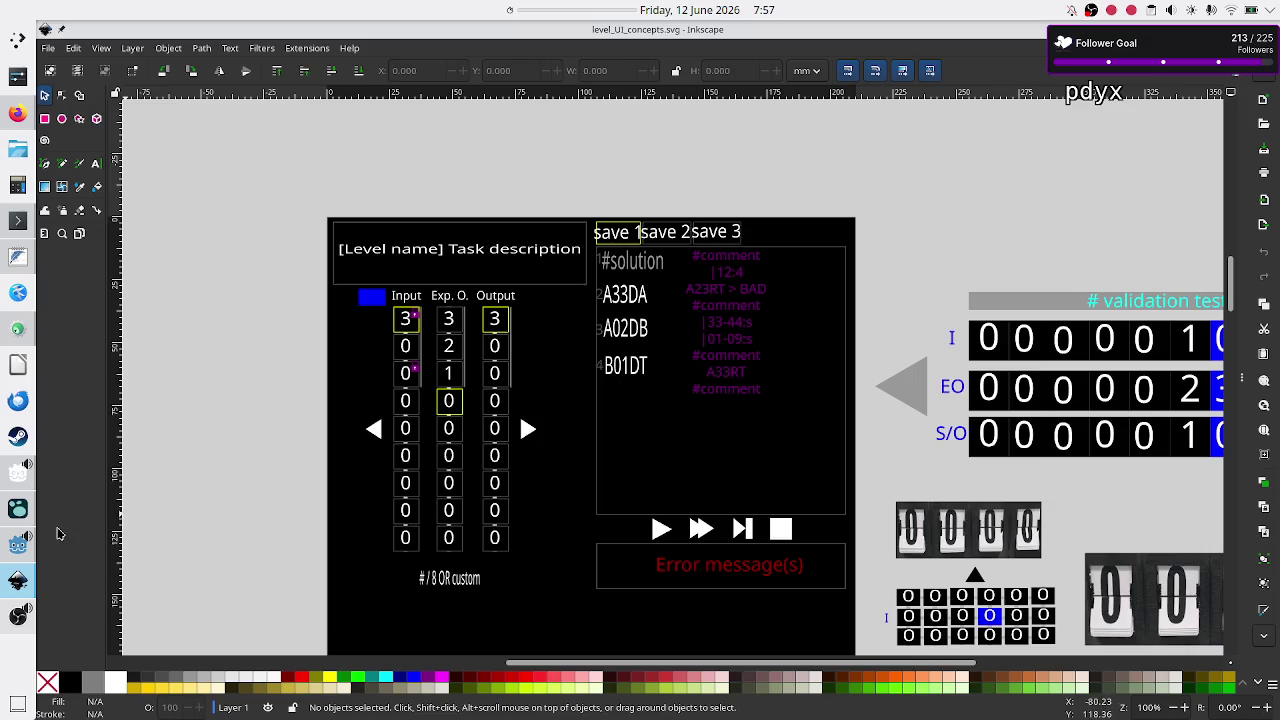
left_click(5, 335)
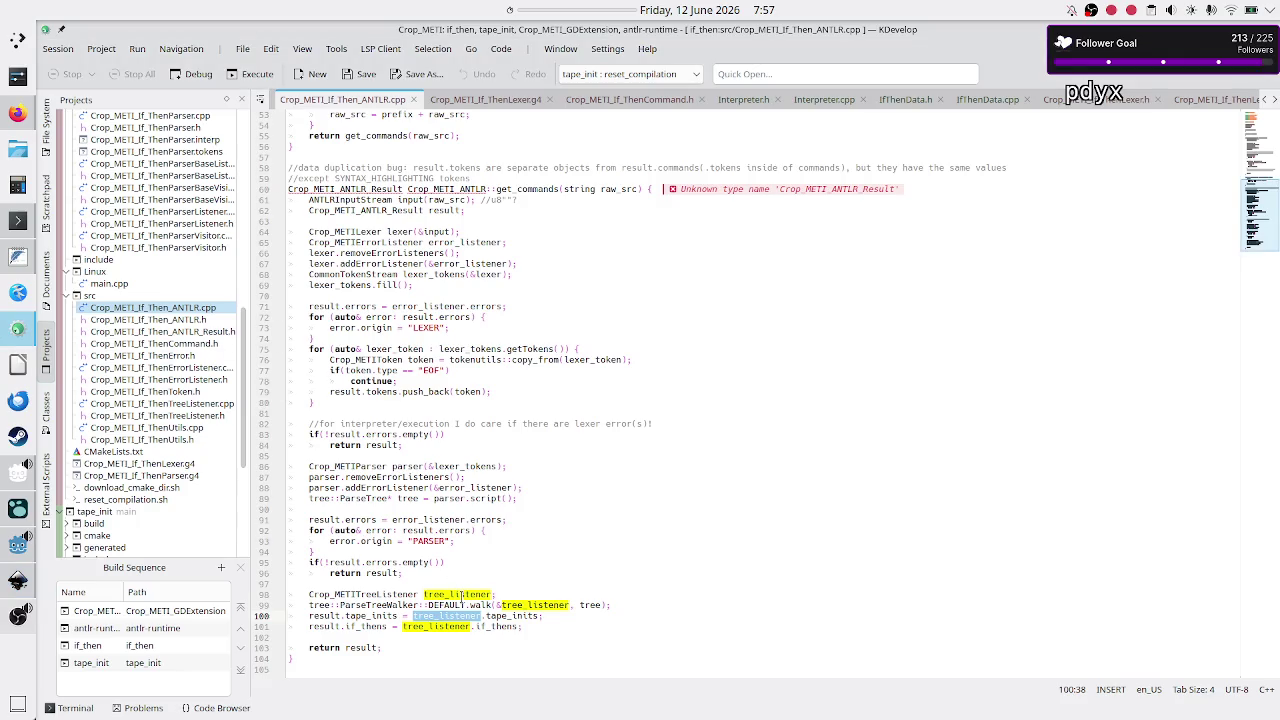
Read get_tape_inits and the end of get_commands around lines 97–98, then switch to Inkscape
left_click(498, 594)
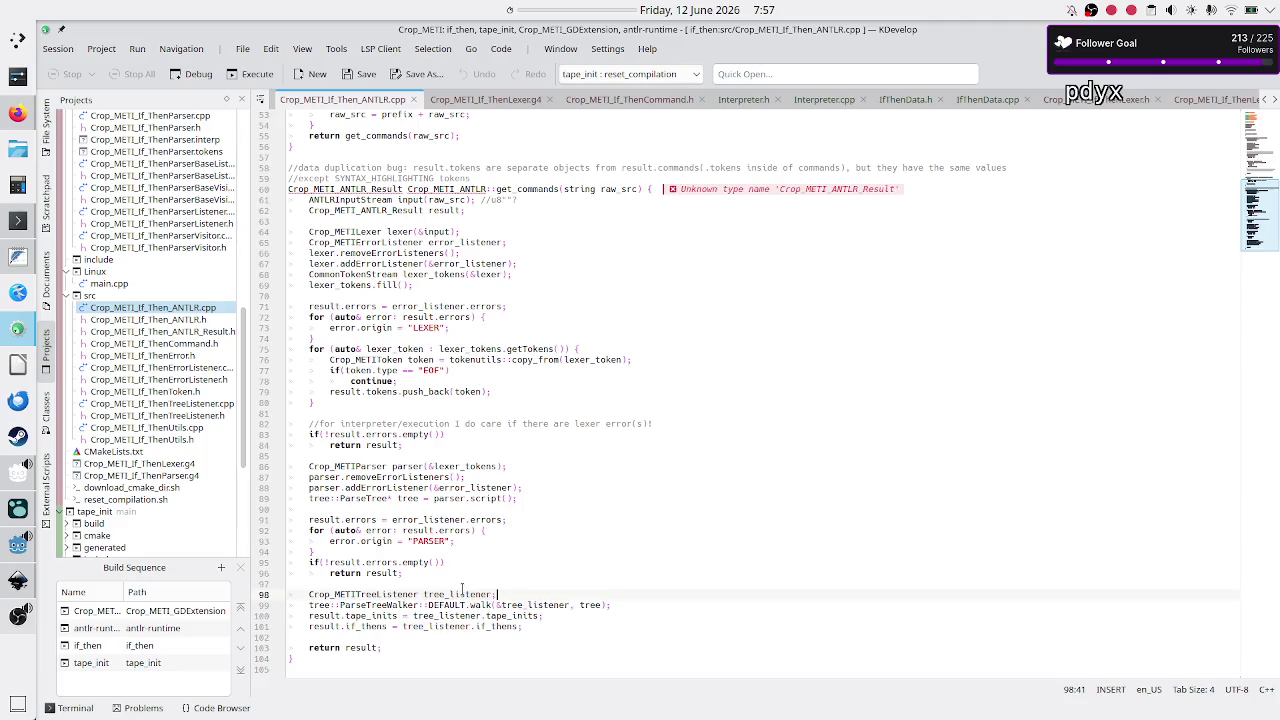
left_click(454, 582)
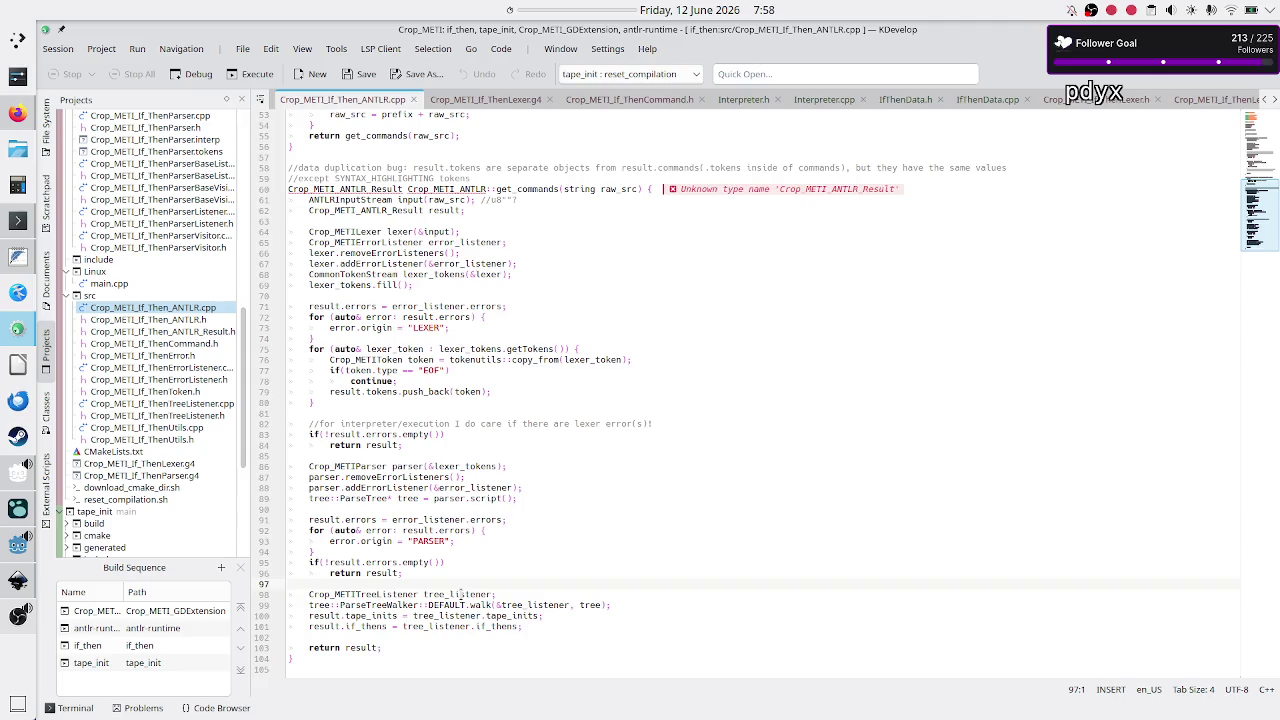
scroll(519, 498, "up", 10)
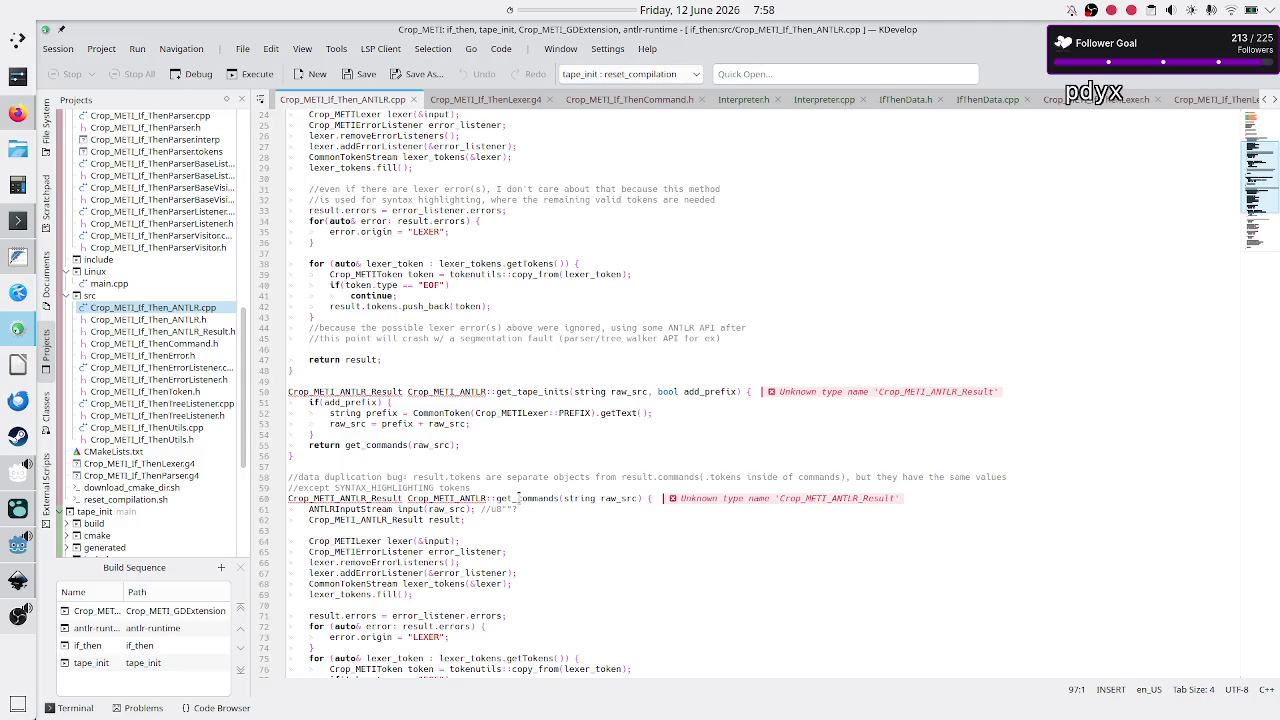
scroll(519, 498, "down", 1)
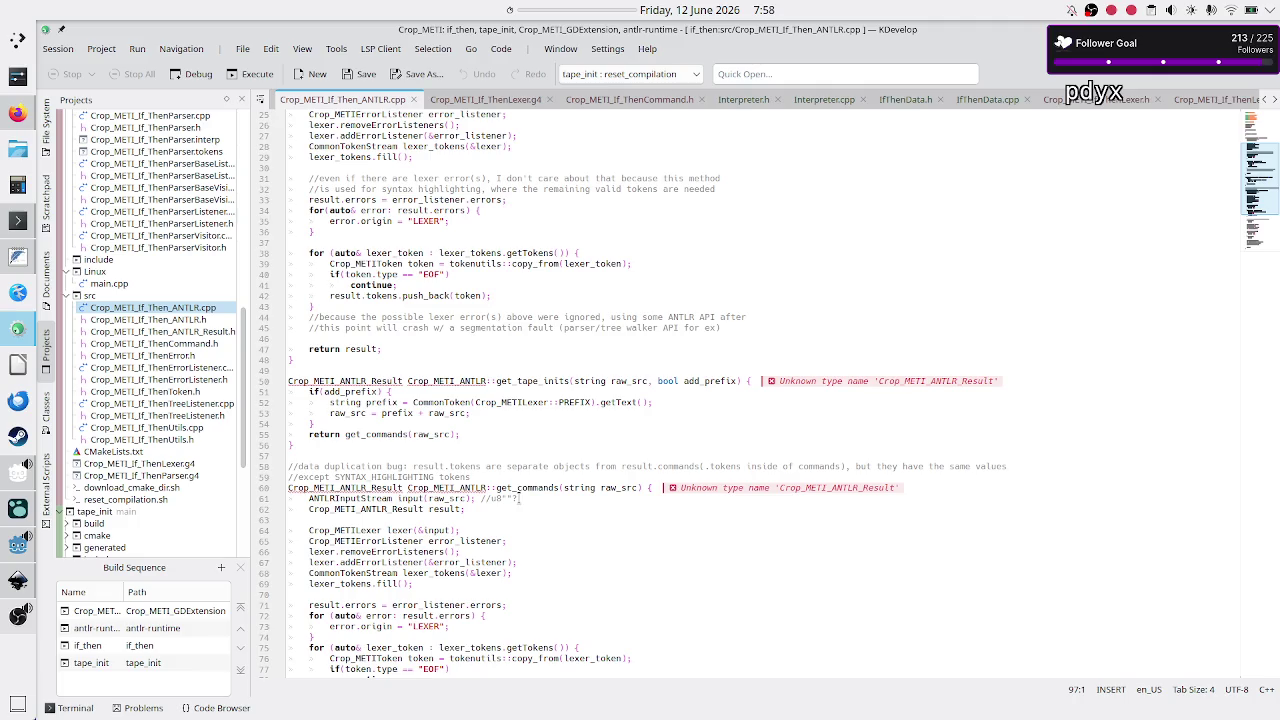
scroll(519, 498, "down", 10)
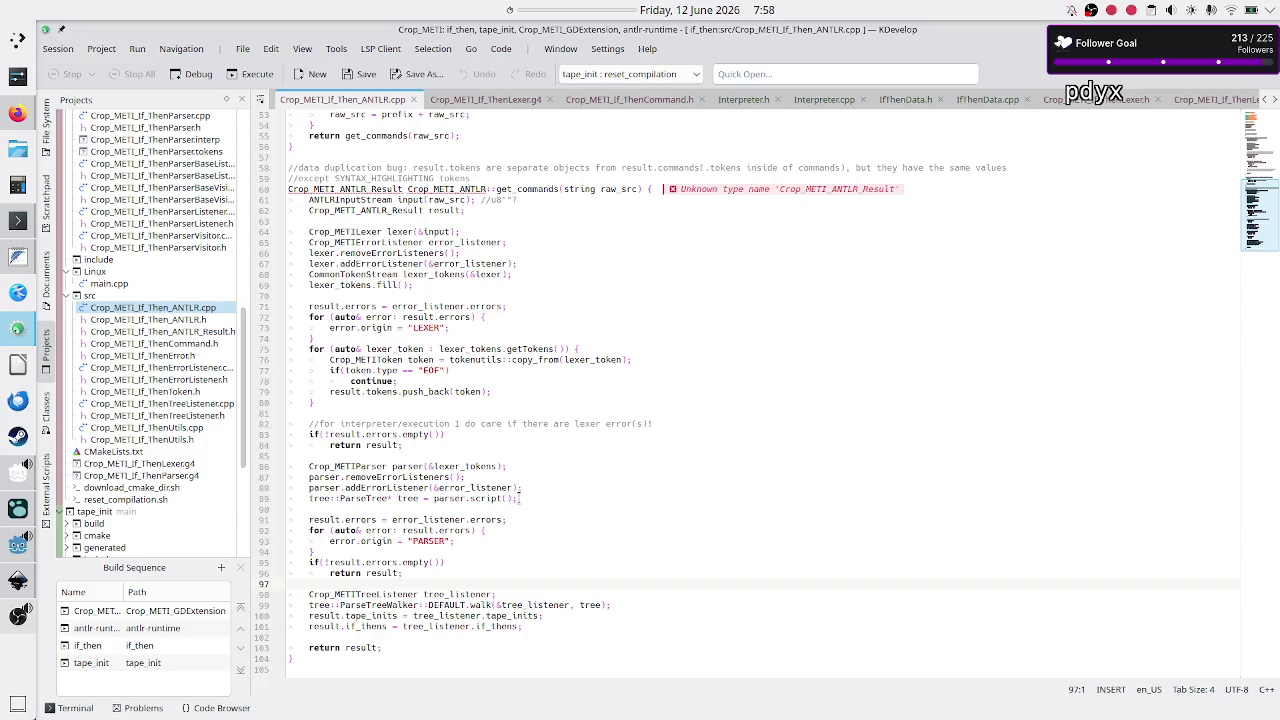
key("alt+Tab")
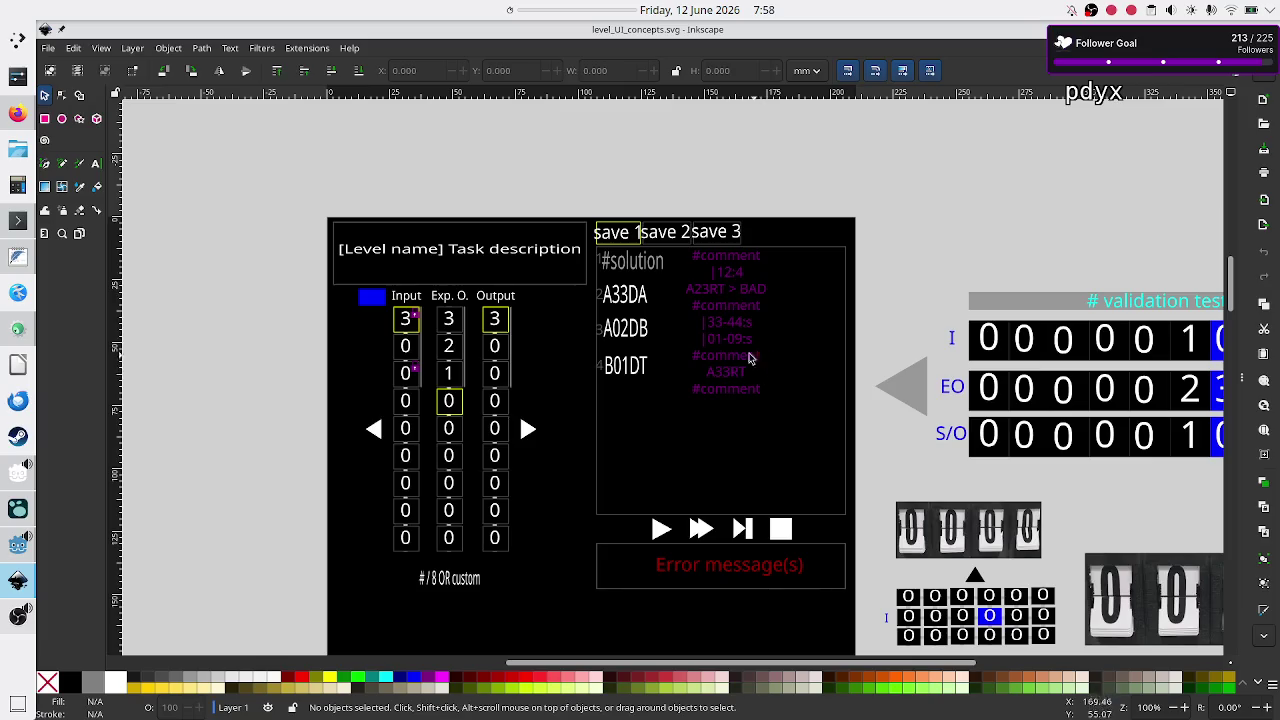
Look over Inkscape's tape and rules mock-up, then return to KDevelop
scroll(521, 451, "down", 20)
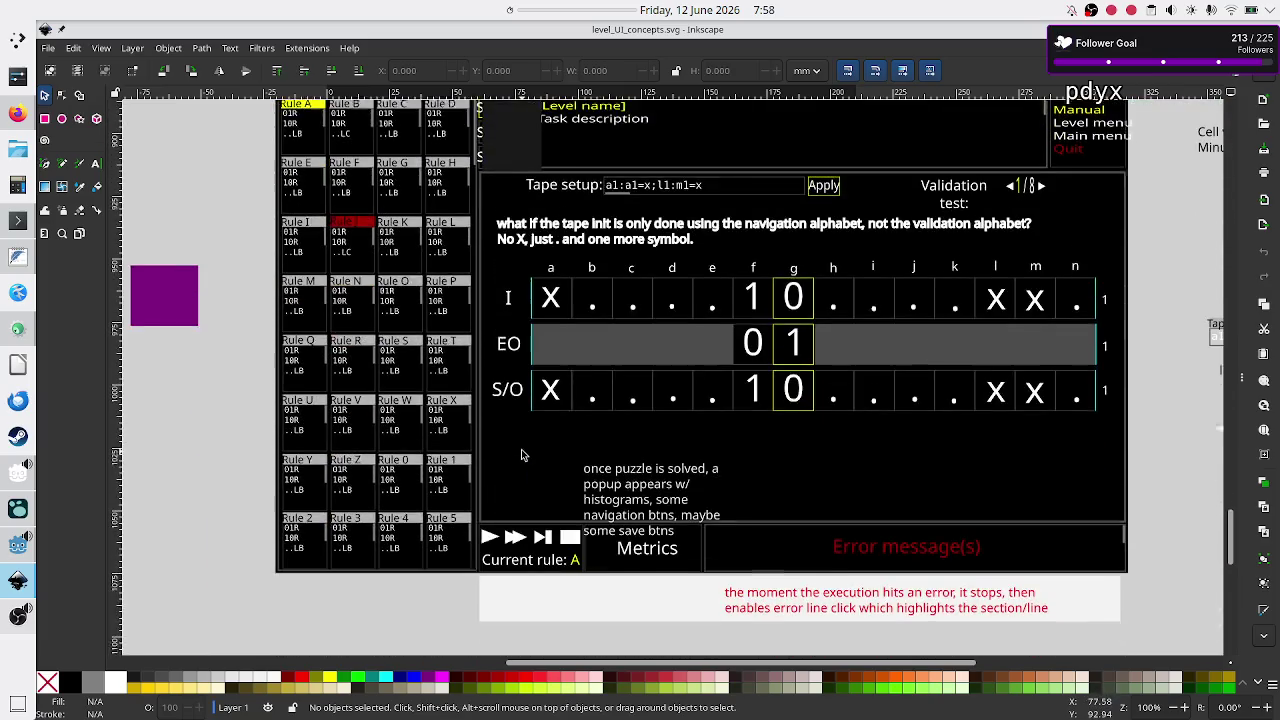
scroll(521, 455, "up", 2)
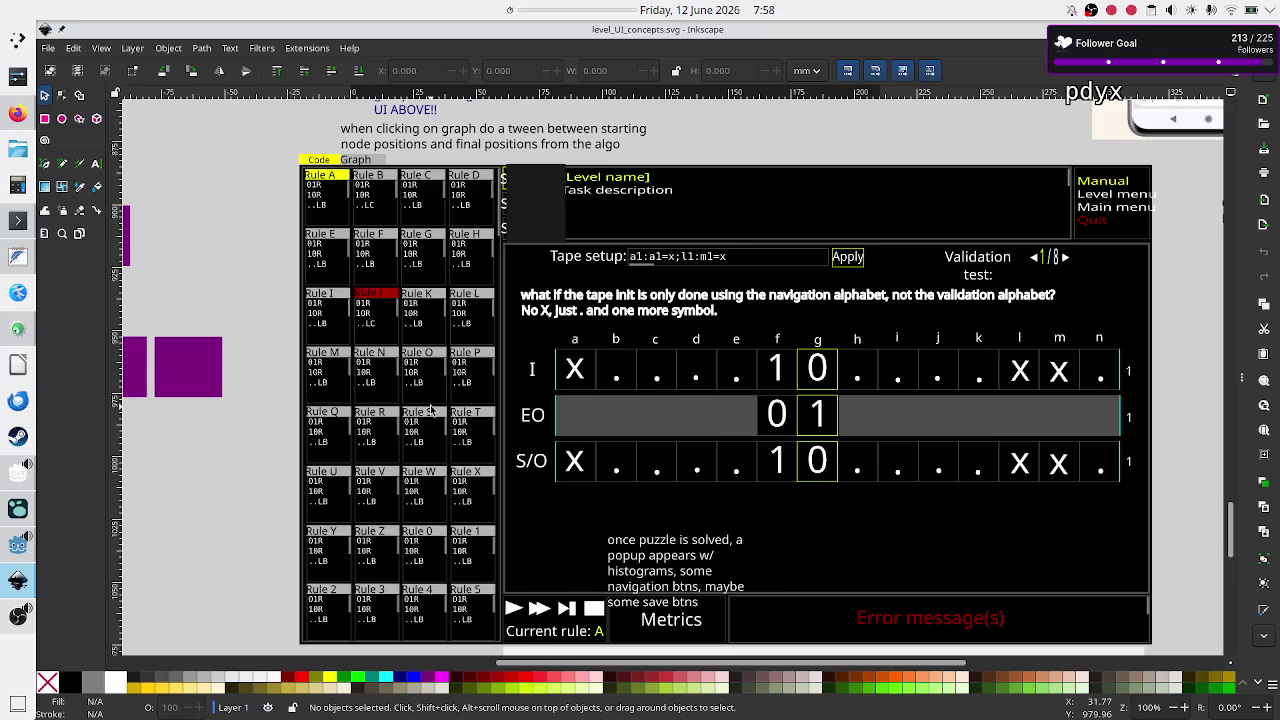
key("alt+Tab")
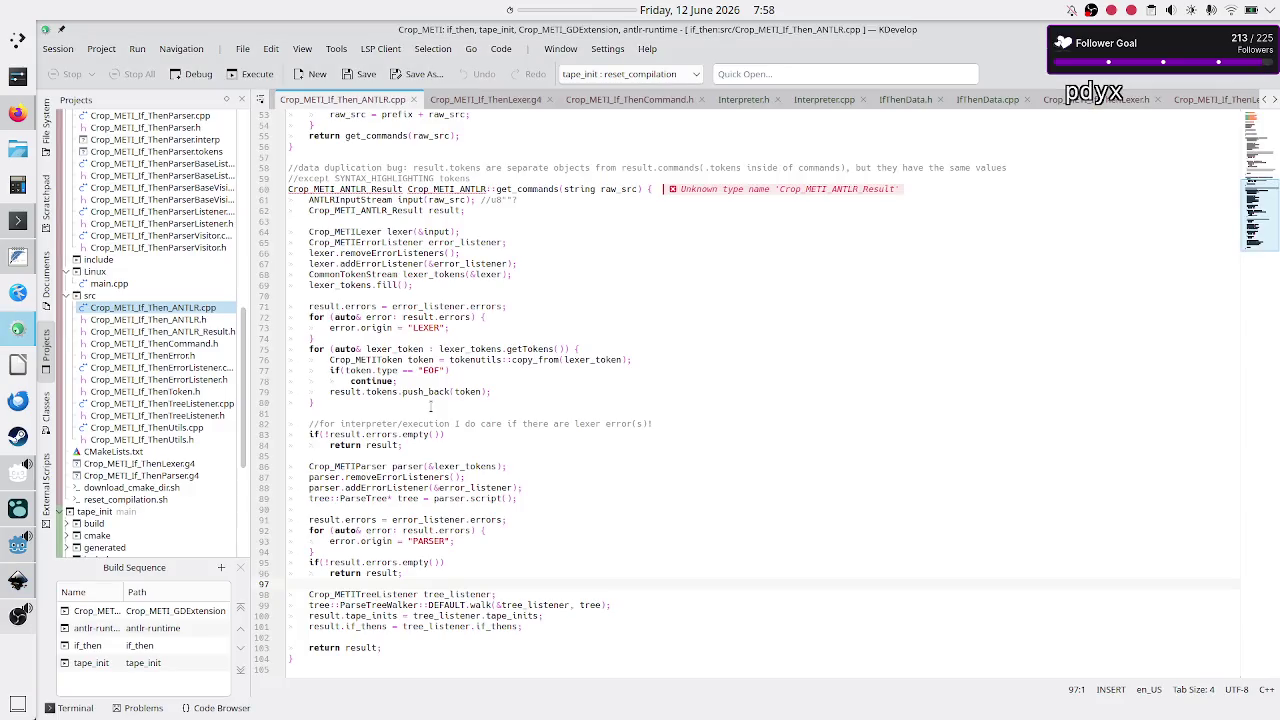
Inspect get_commands and its raw_src parameter on line 60, then switch to the Inkscape mock-up
left_click(525, 391)
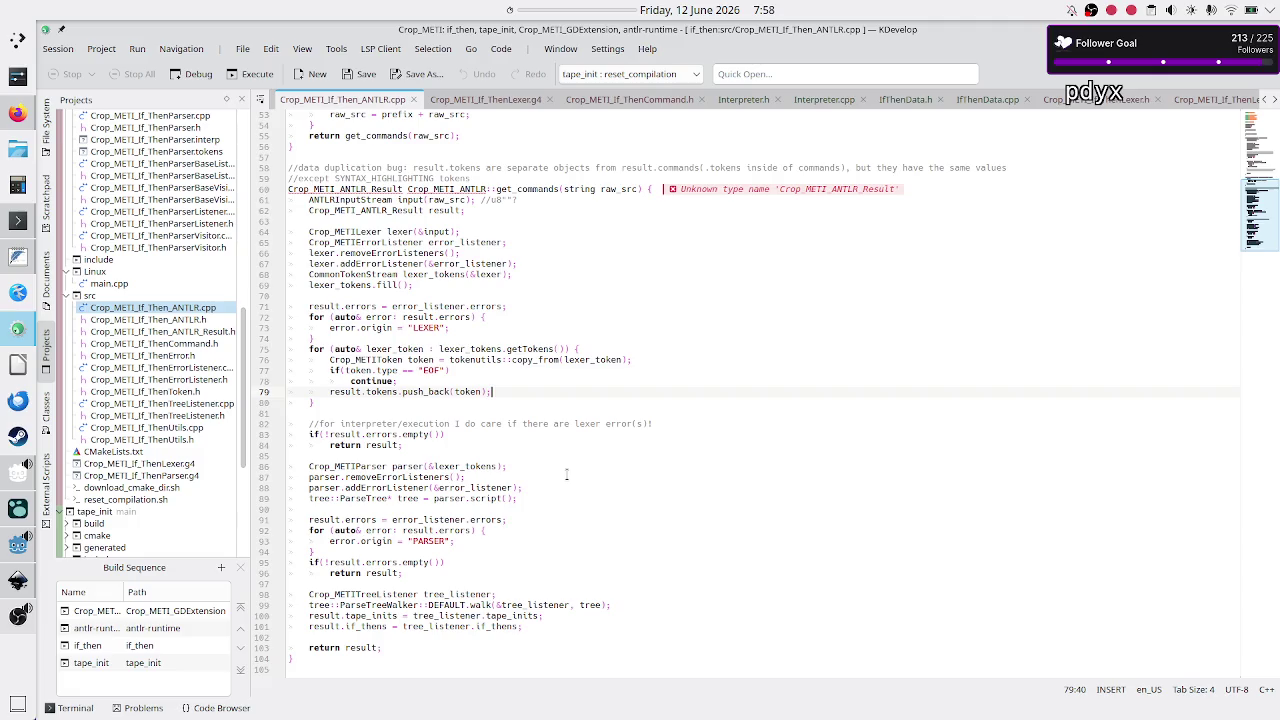
scroll(566, 474, "up", 4)
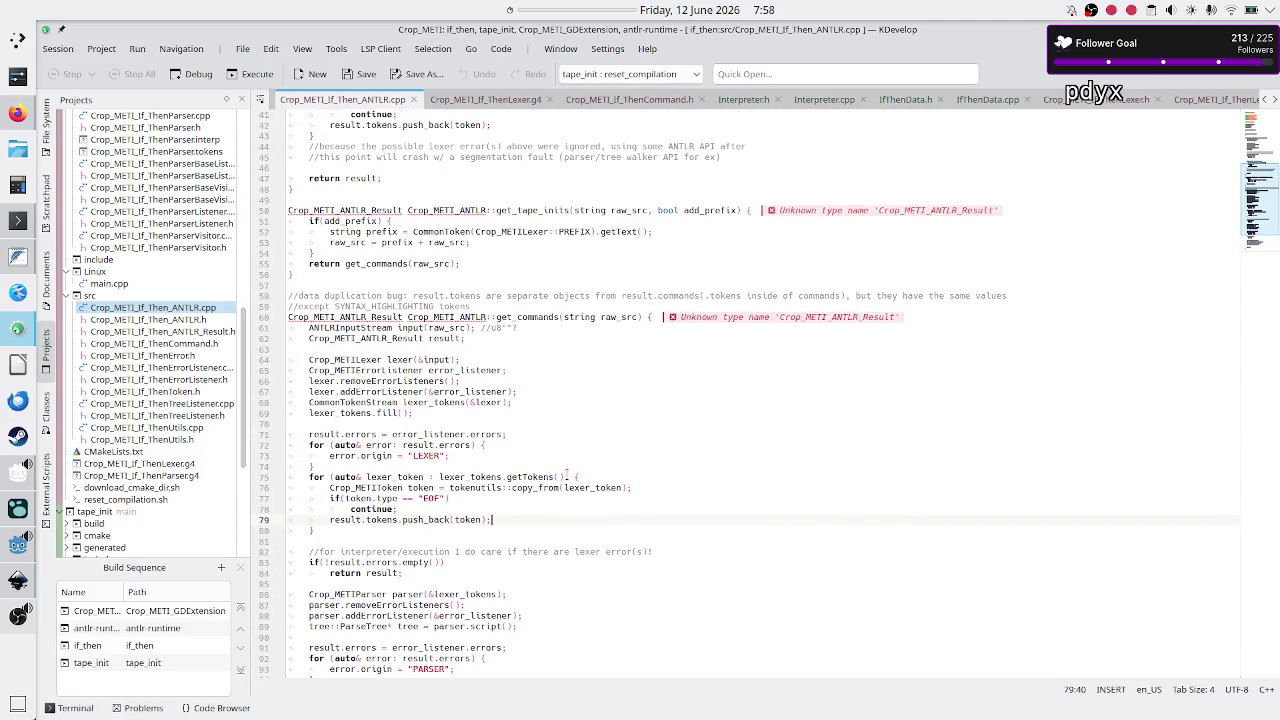
double_click(538, 317)
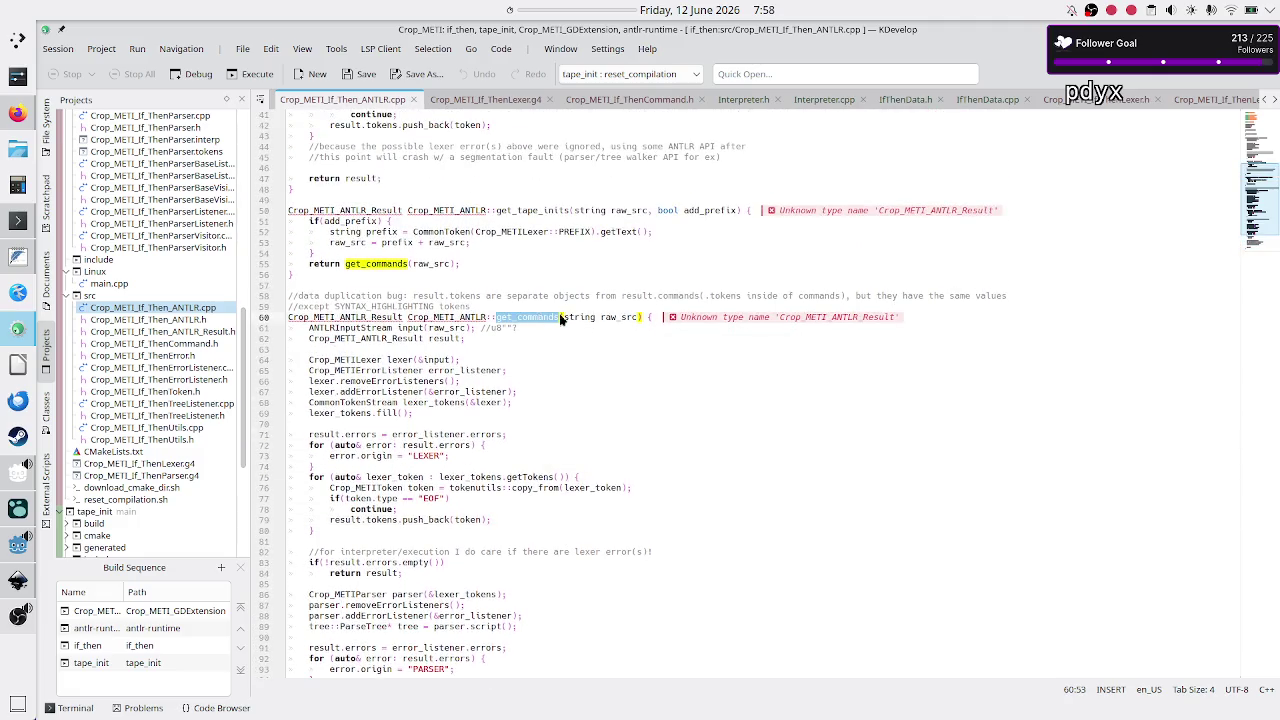
double_click(615, 317)
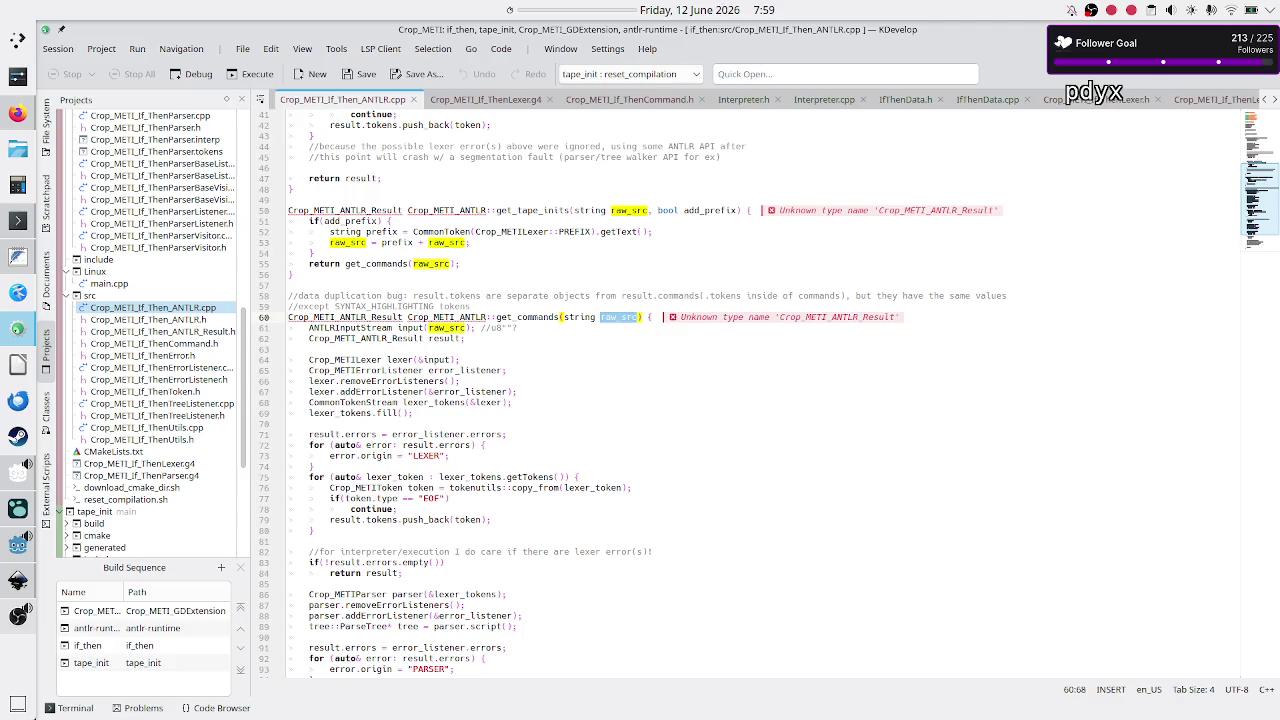
key("alt+Tab")
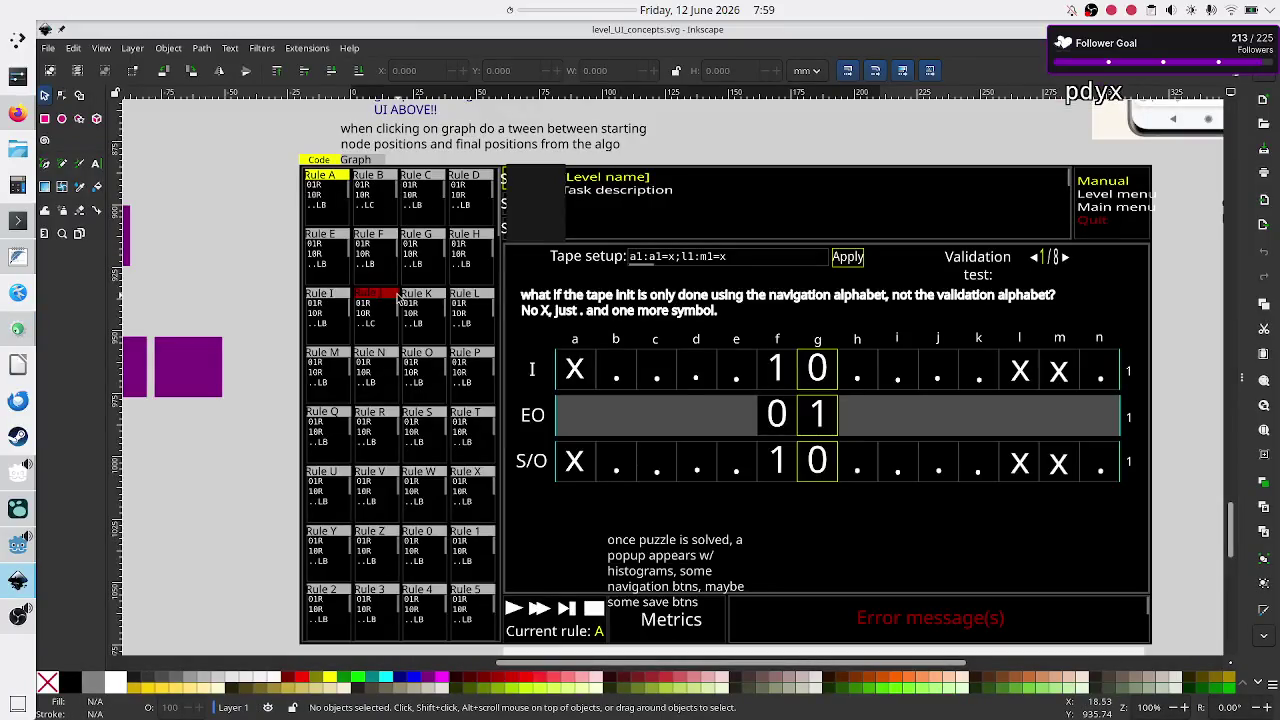
Browse the level UI mock-ups and design notes in Inkscape, then return to KDevelop
scroll(397, 297, "up", 20)
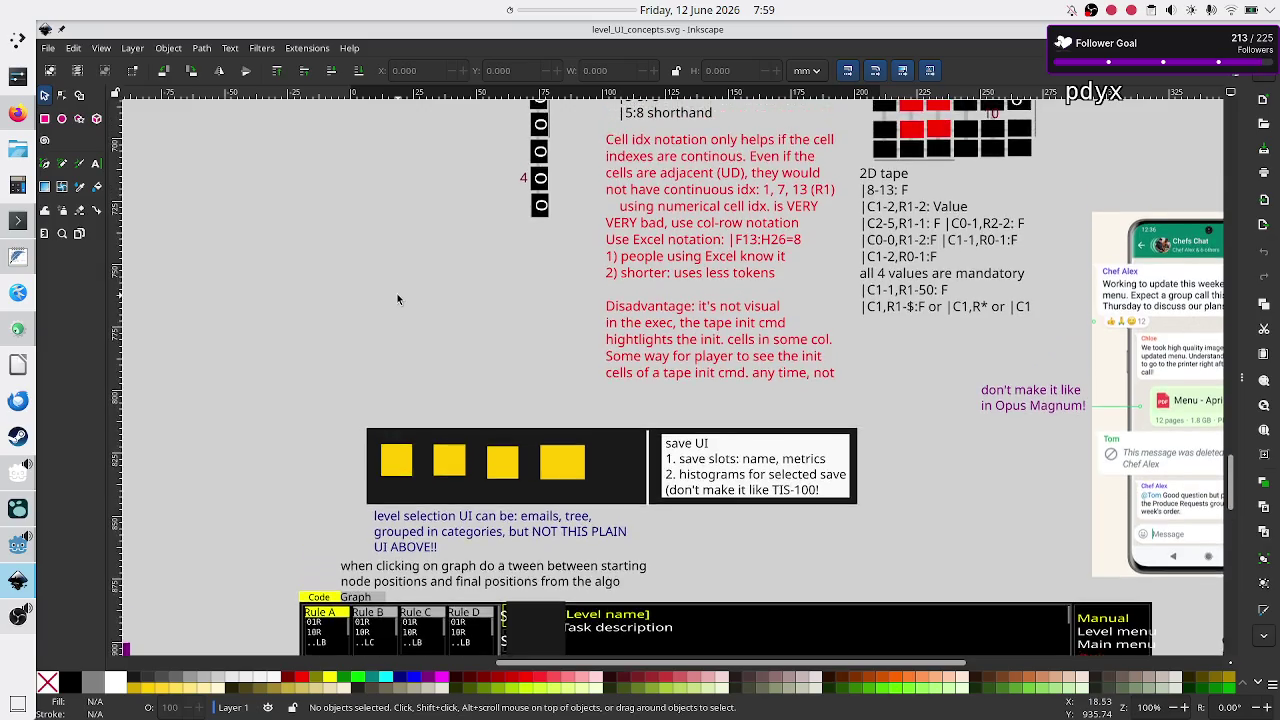
scroll(396, 298, "up", 8)
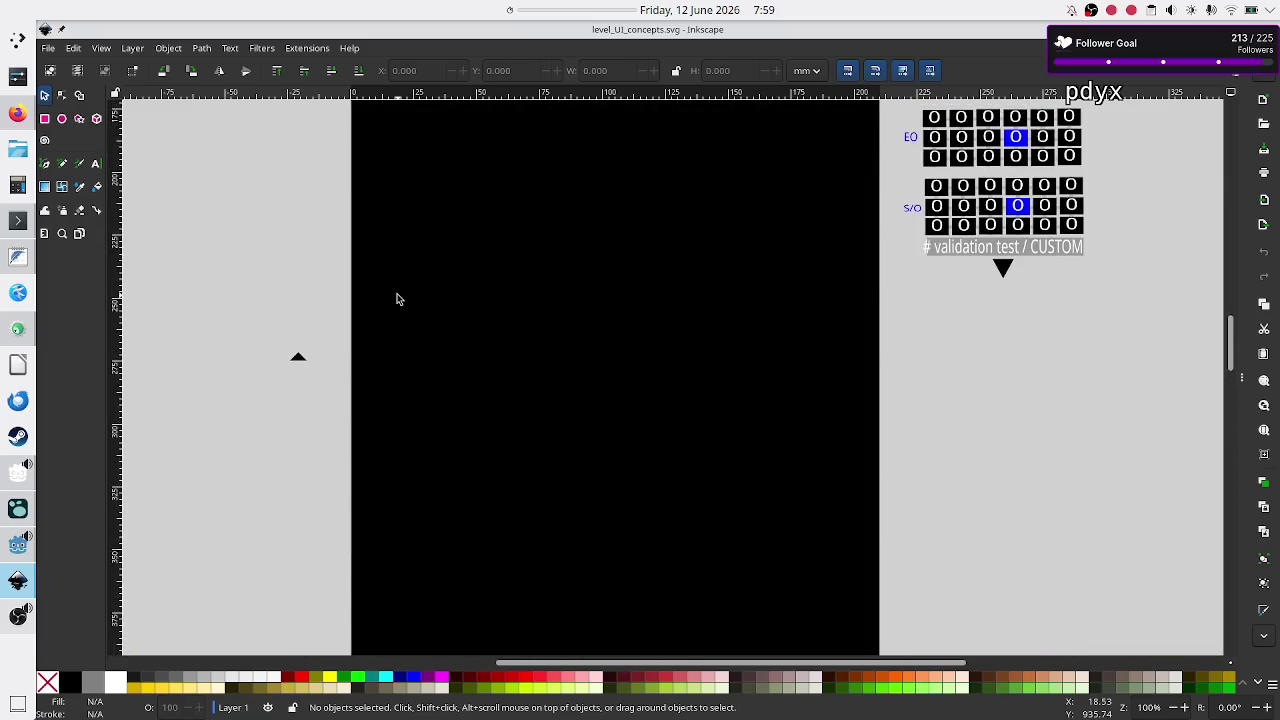
scroll(396, 298, "right", 2)
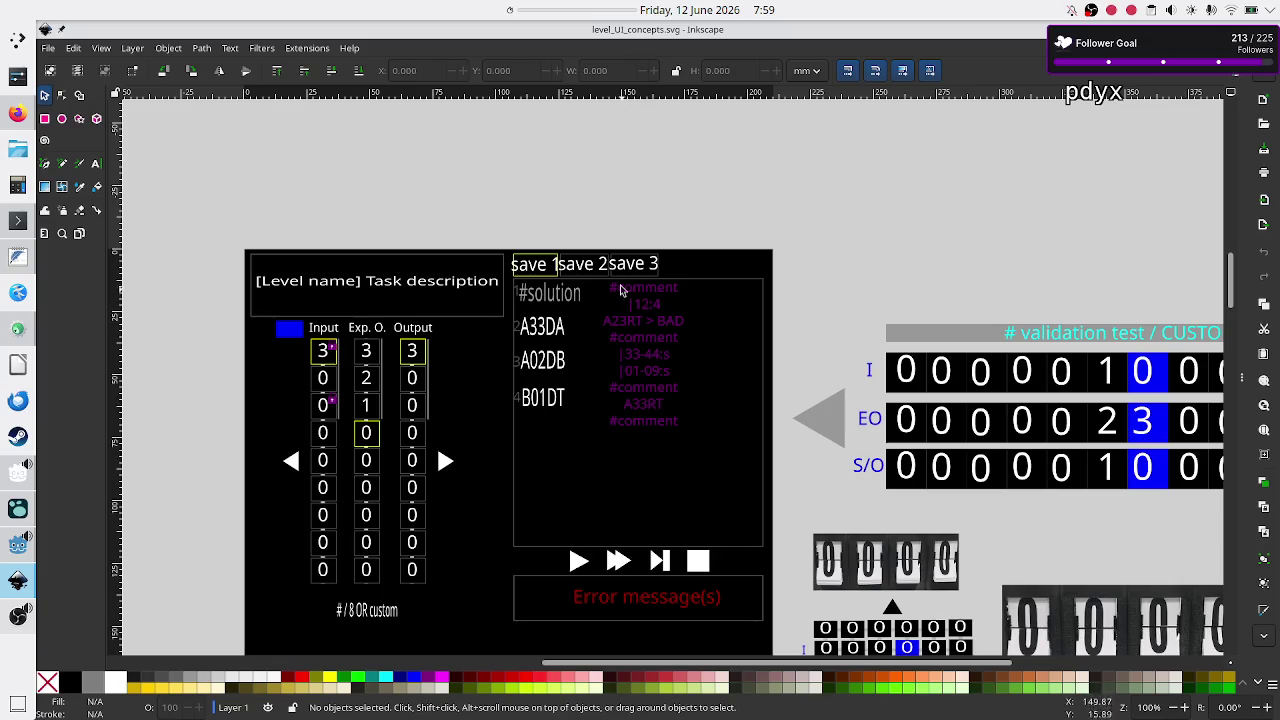
scroll(410, 349, "down", 15)
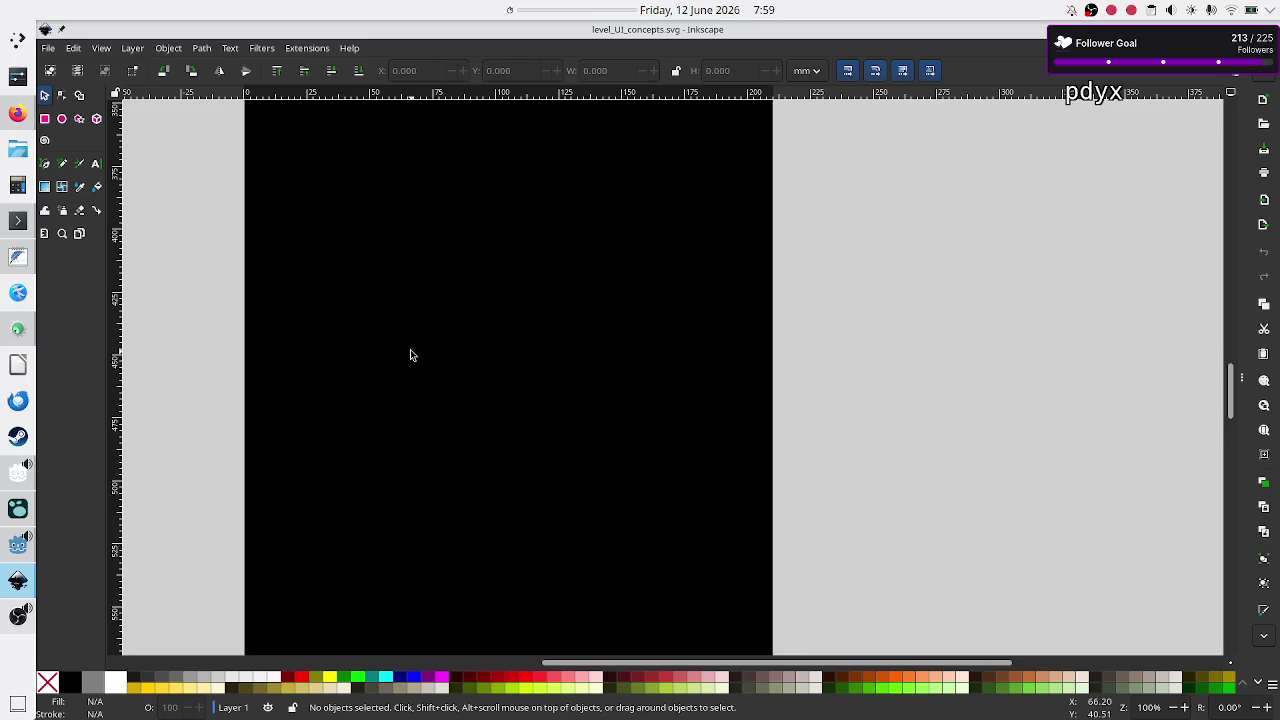
scroll(410, 349, "down", 2)
scroll(350, 310, "up", 3)
scroll(290, 278, "down", 1)
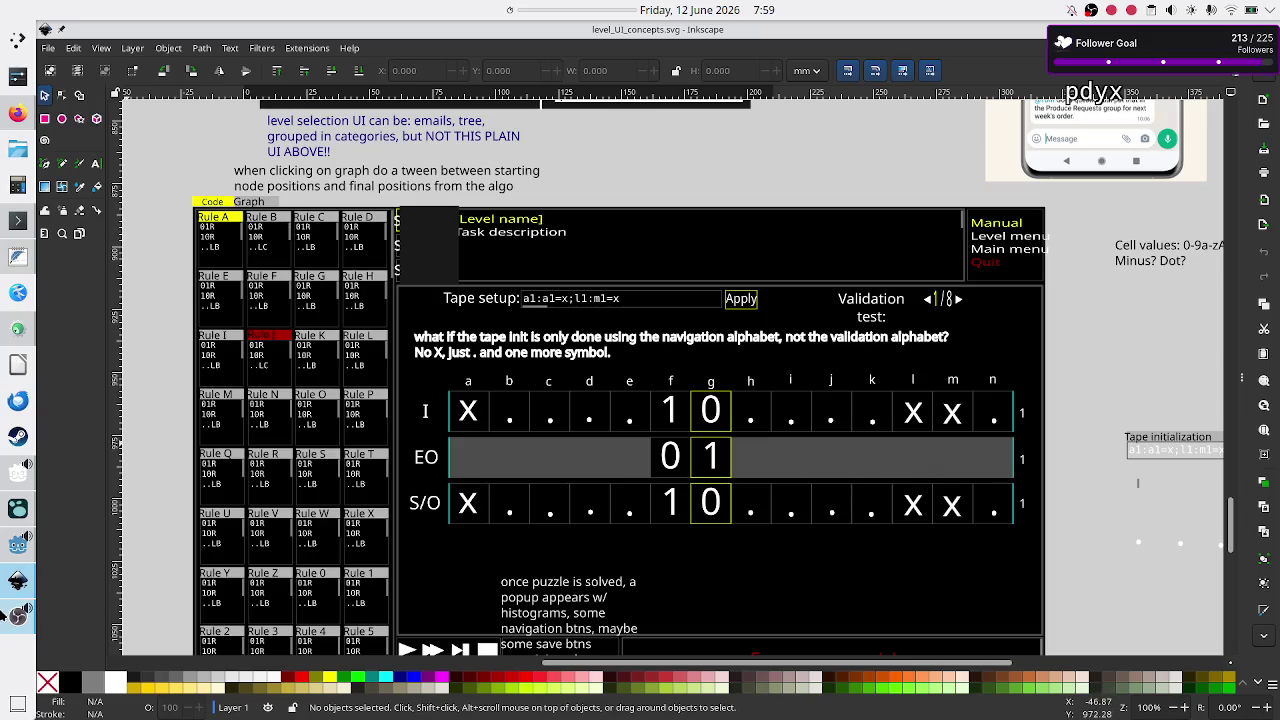
mouse_move(4, 578)
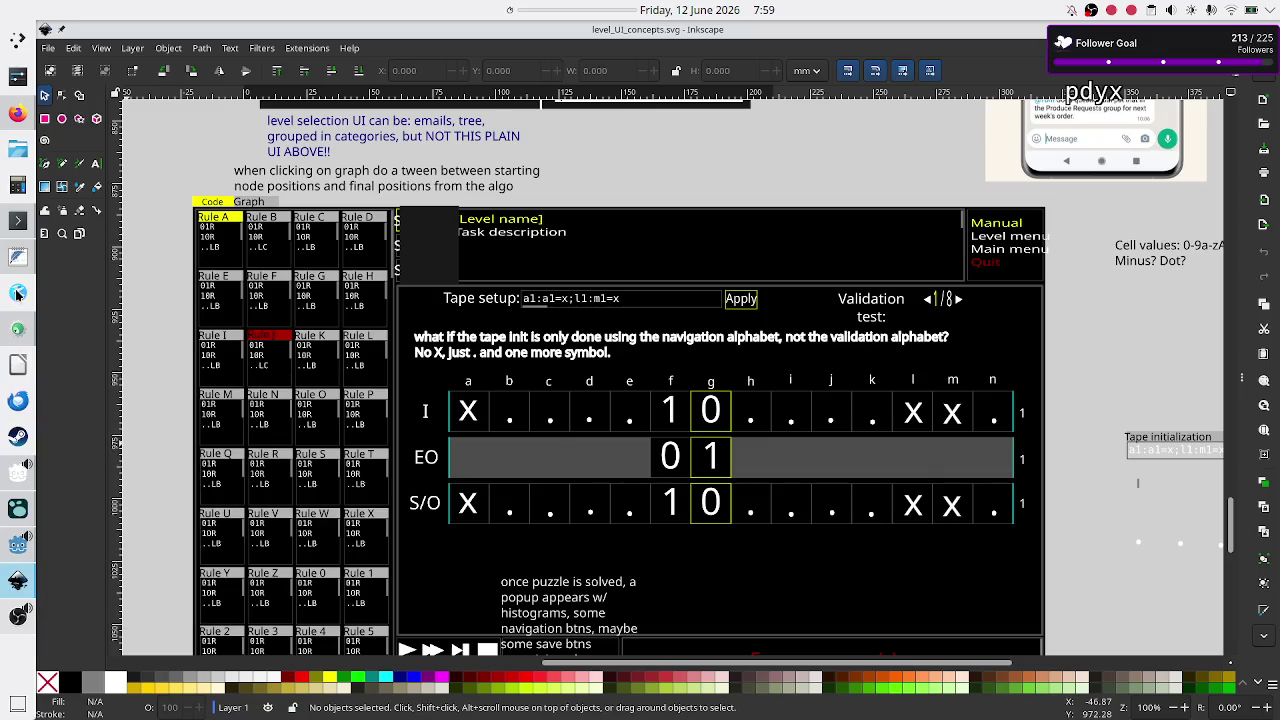
left_click(18, 331)
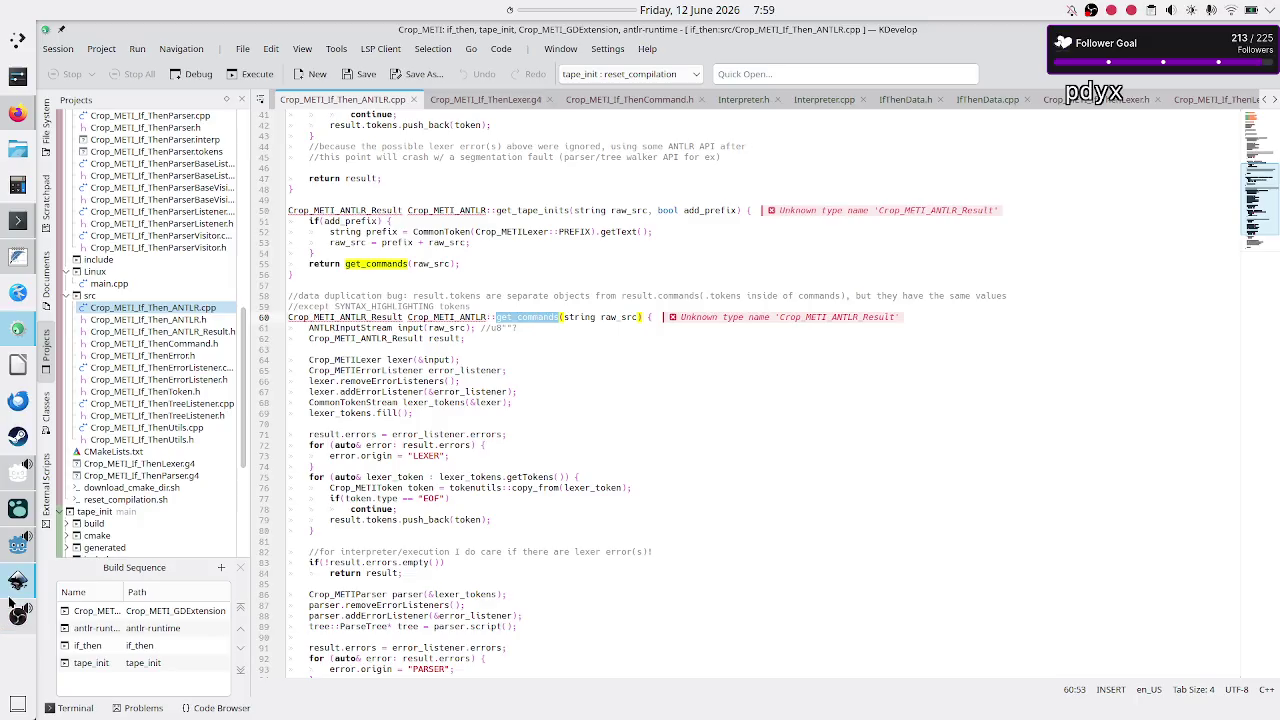
Select the get_commands definition on line 60, then bring up level_UI_concepts.svg in Inkscape
left_click(541, 324)
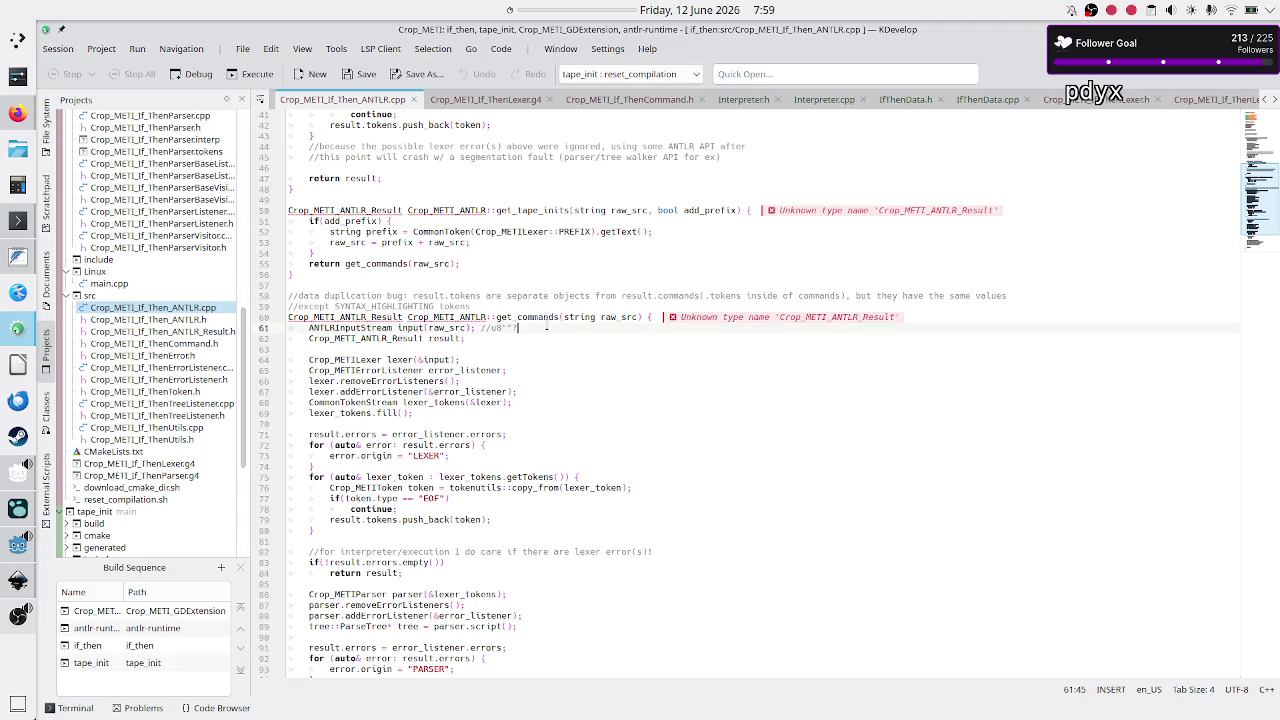
double_click(541, 319)
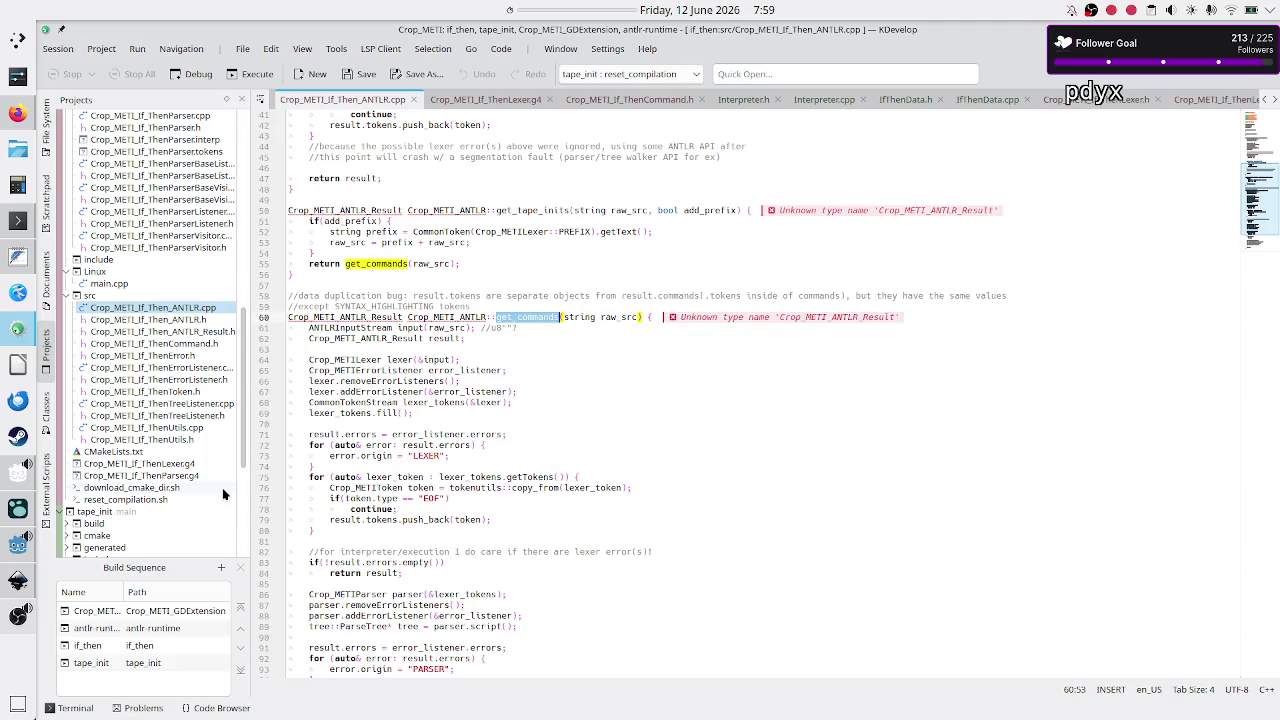
left_click(18, 580)
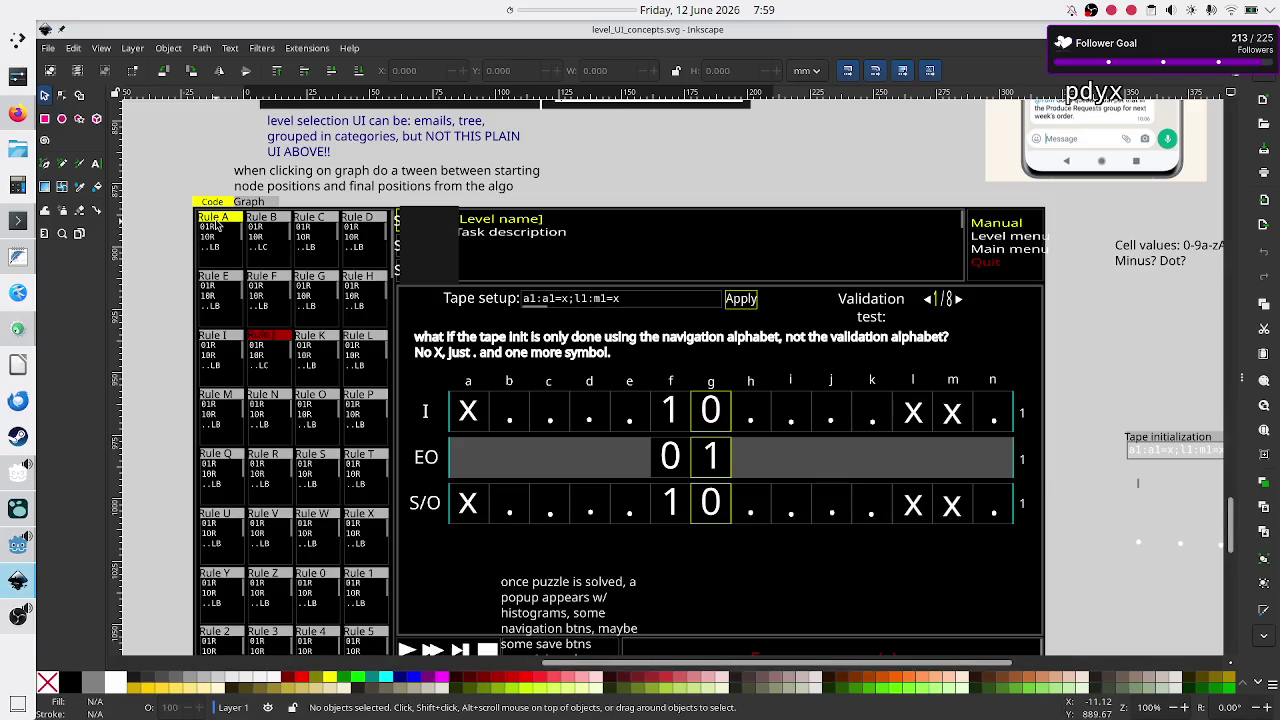
mouse_move(13, 565)
left_click(18, 329)
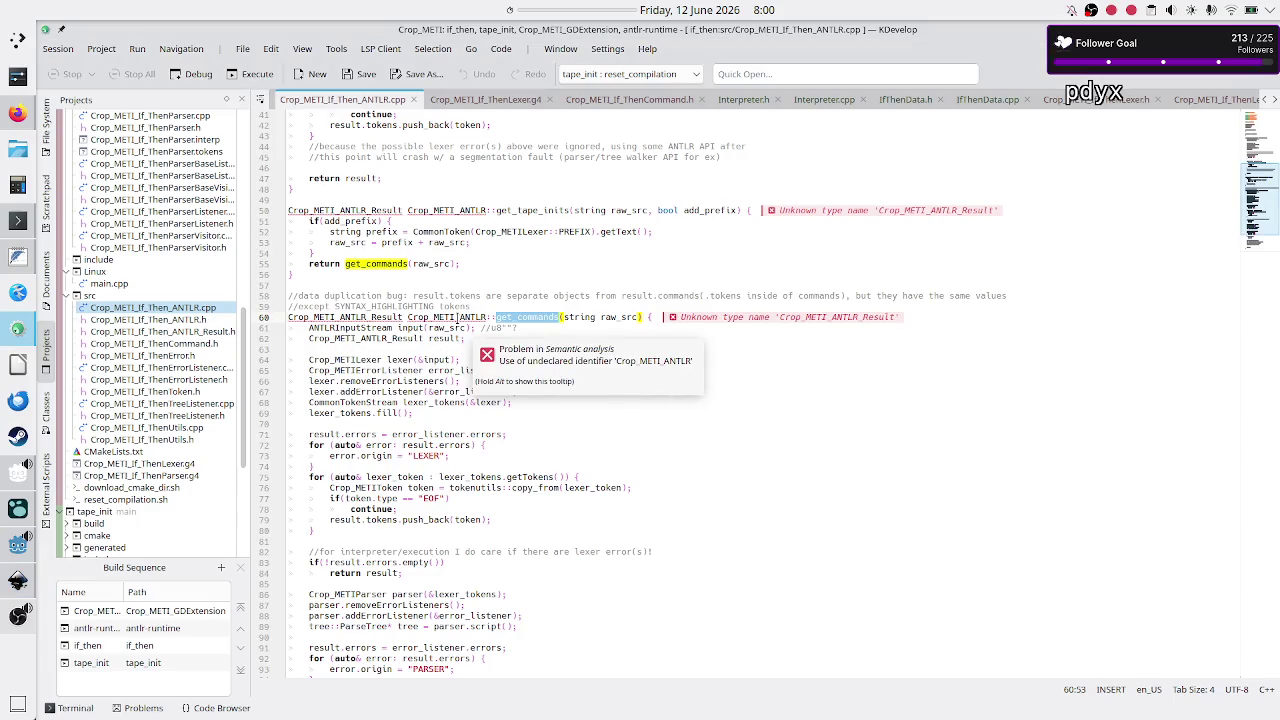
left_click(458, 317)
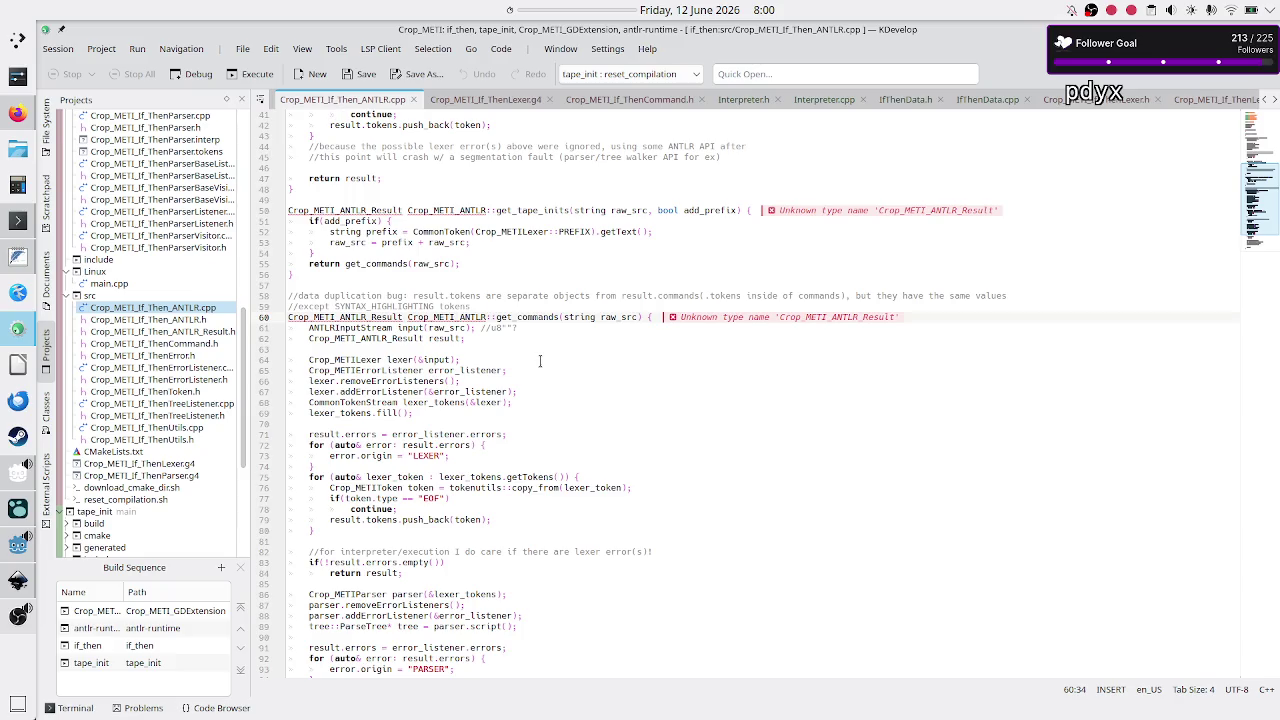
key("alt+Tab")
scroll(557, 286, "up", 5)
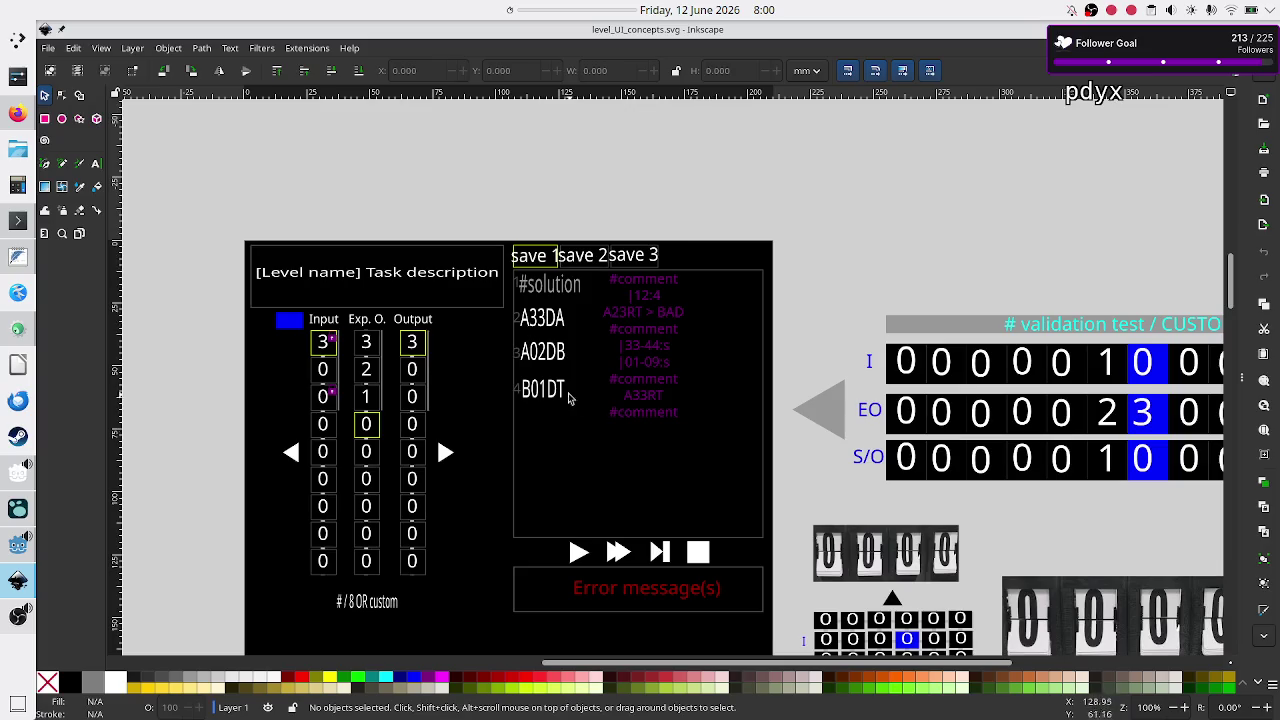
scroll(464, 457, "down", 10)
scroll(464, 457, "down", 5)
scroll(464, 450, "up", 8)
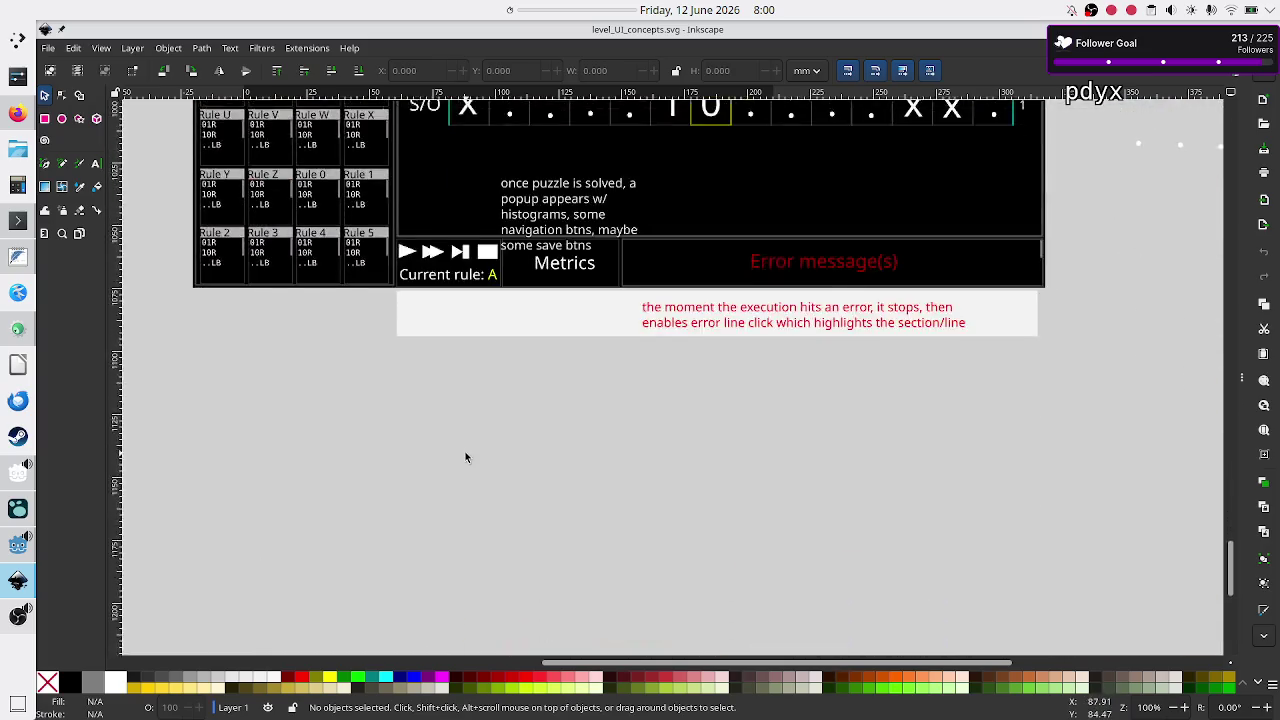
scroll(467, 455, "up", 1)
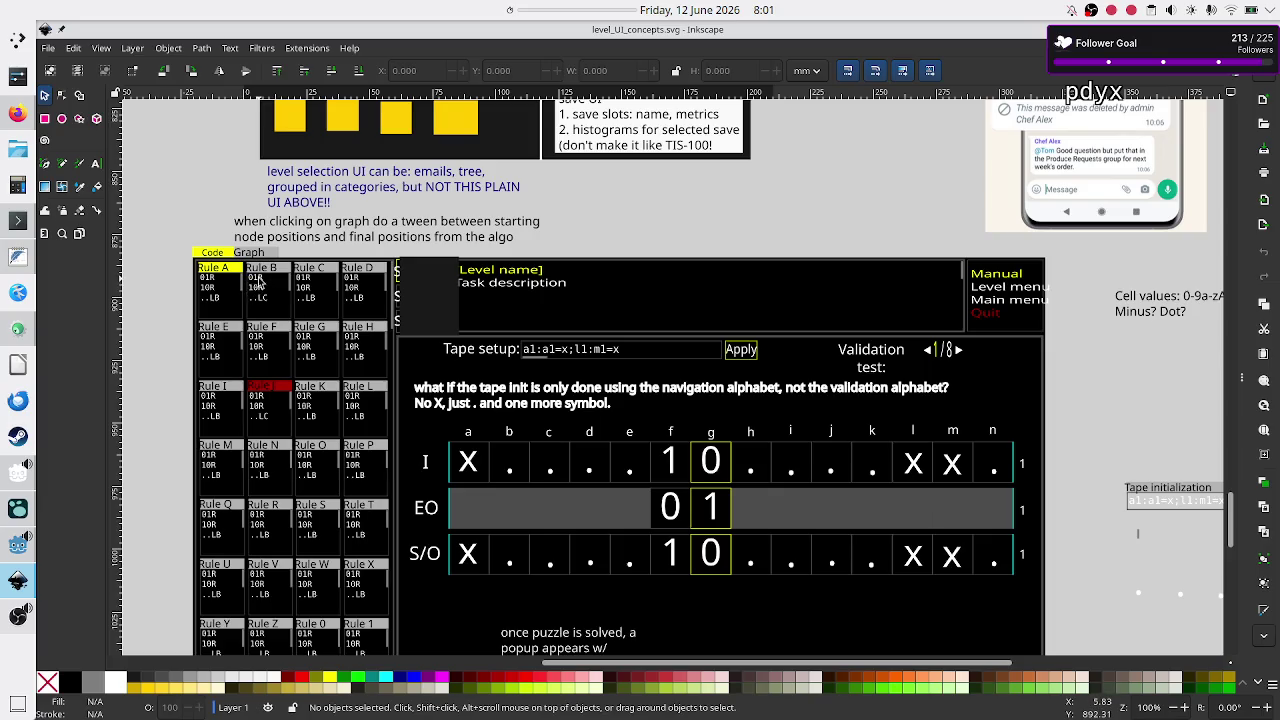
key("alt+Tab")
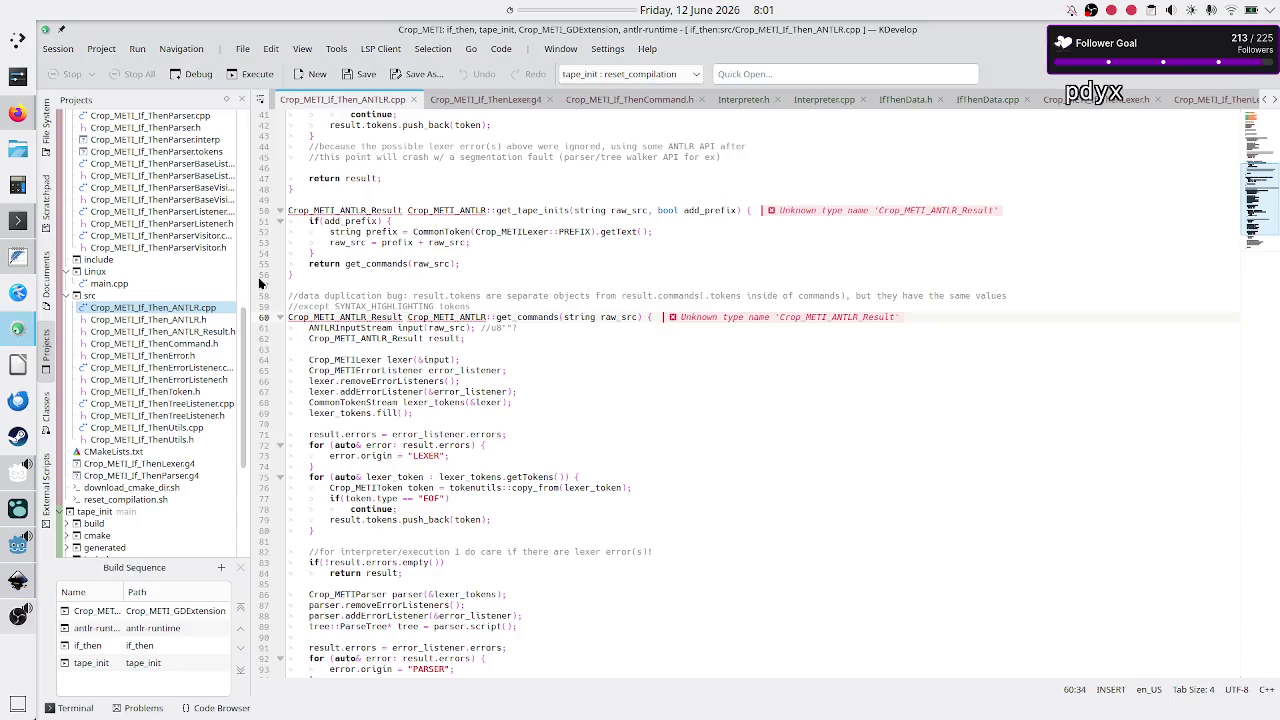
key("alt+Tab")
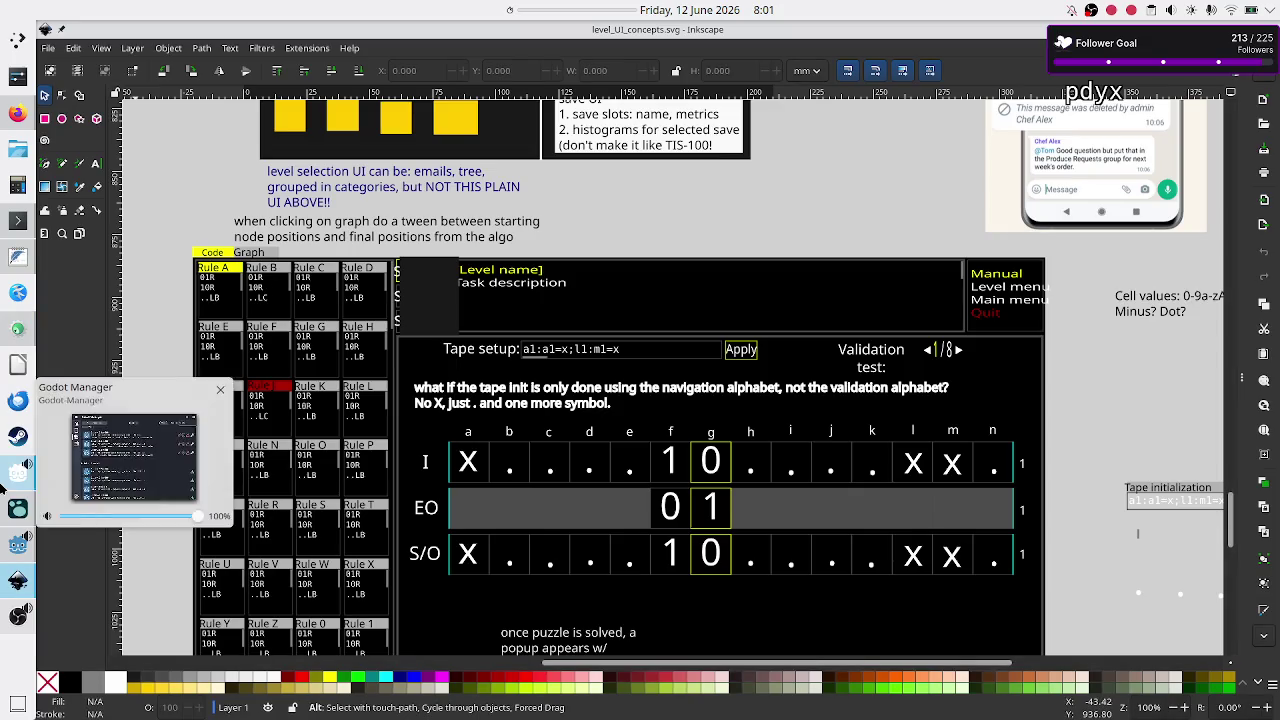
mouse_move(17, 580)
left_click(17, 545)
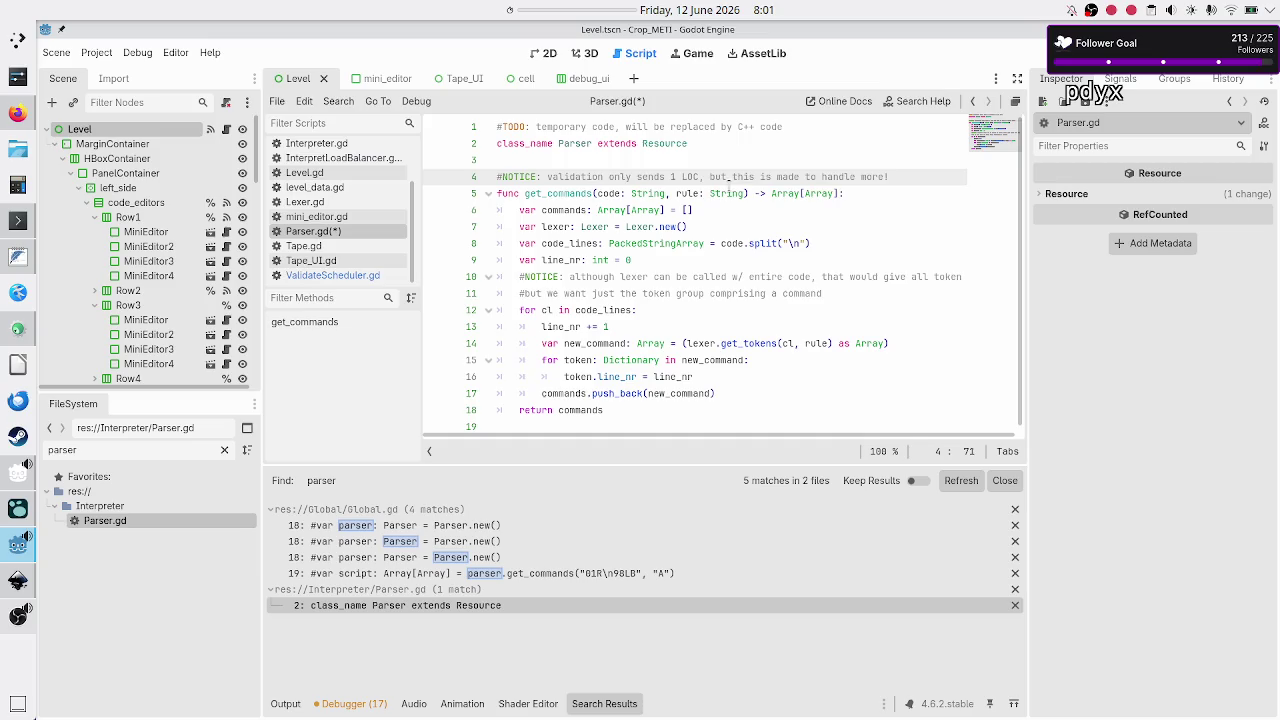
Delete ', rule: String' from the line 5 get_commands signature, leaving only code: String
double_click(728, 193)
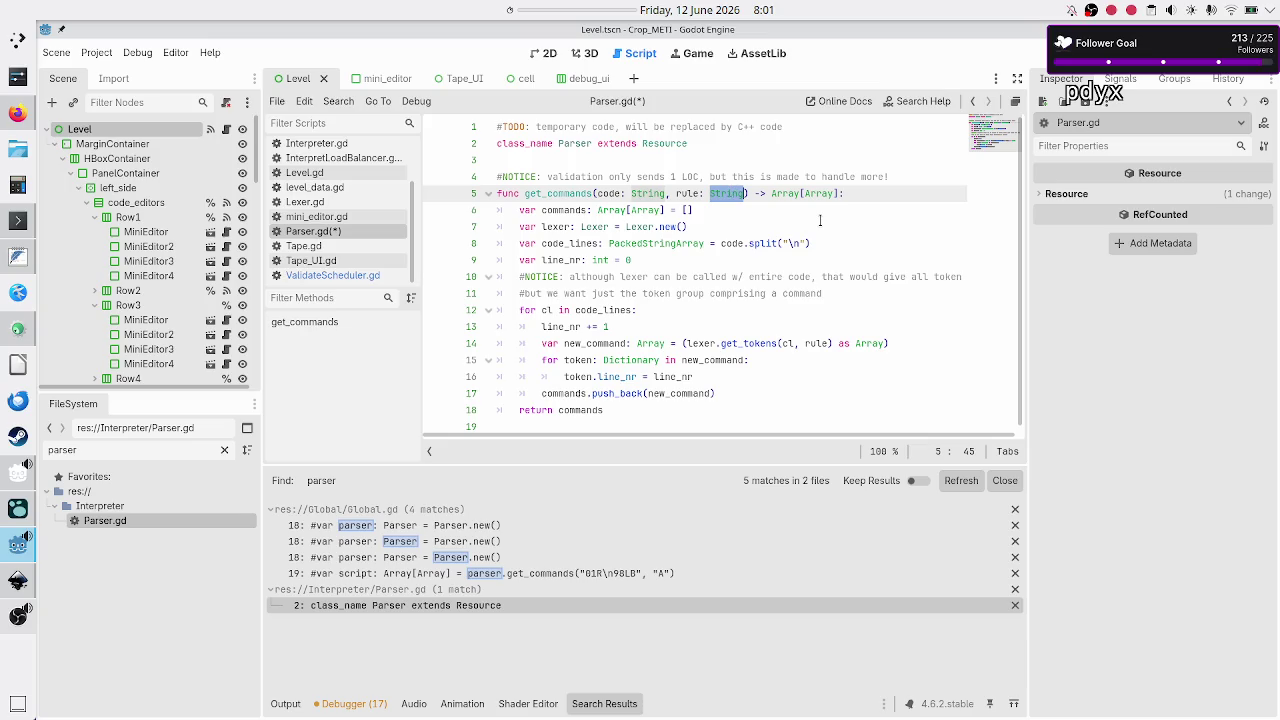
key("BackSpace")
key("BackSpace")
key("BackSpace")
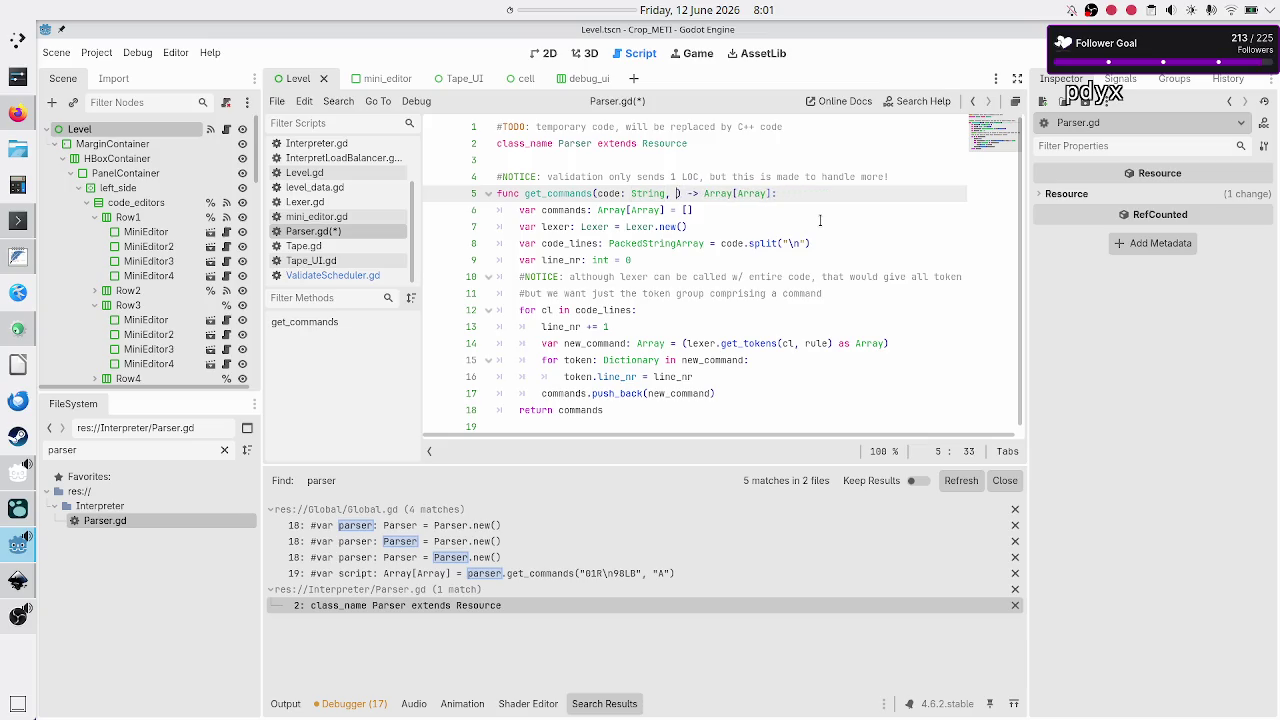
key("BackSpace")
key("Home")
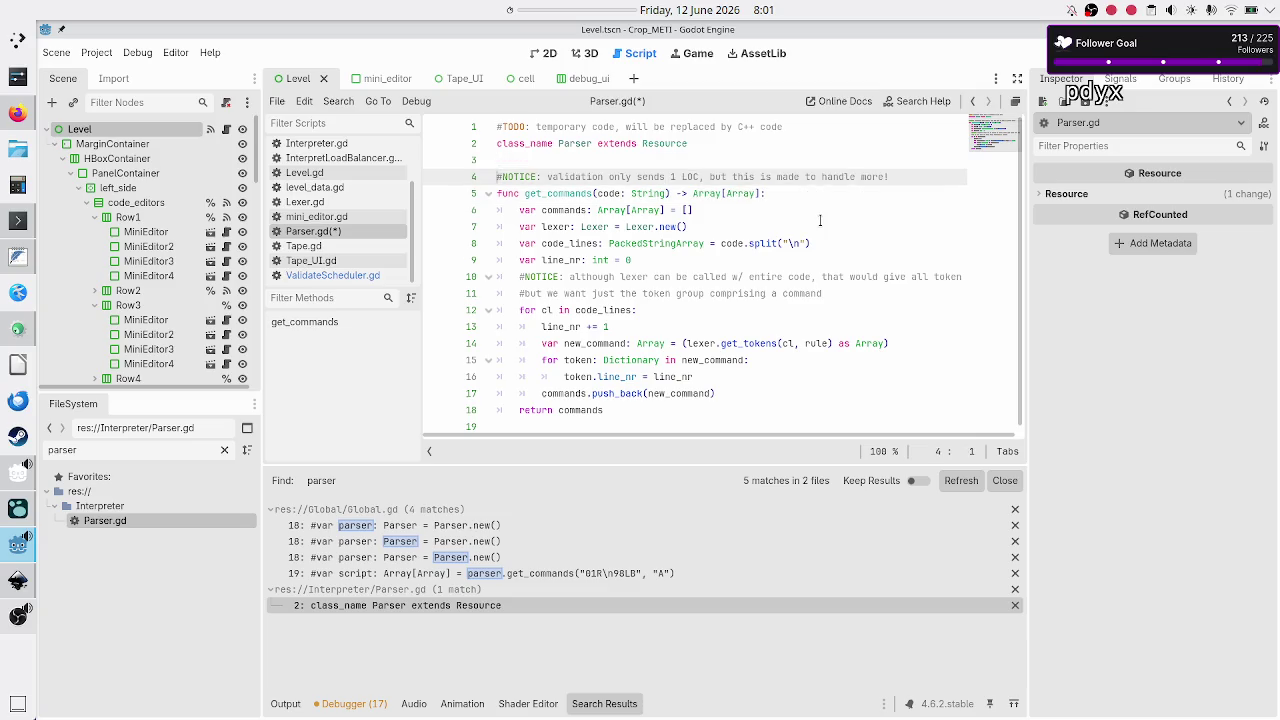
key("shift+End")
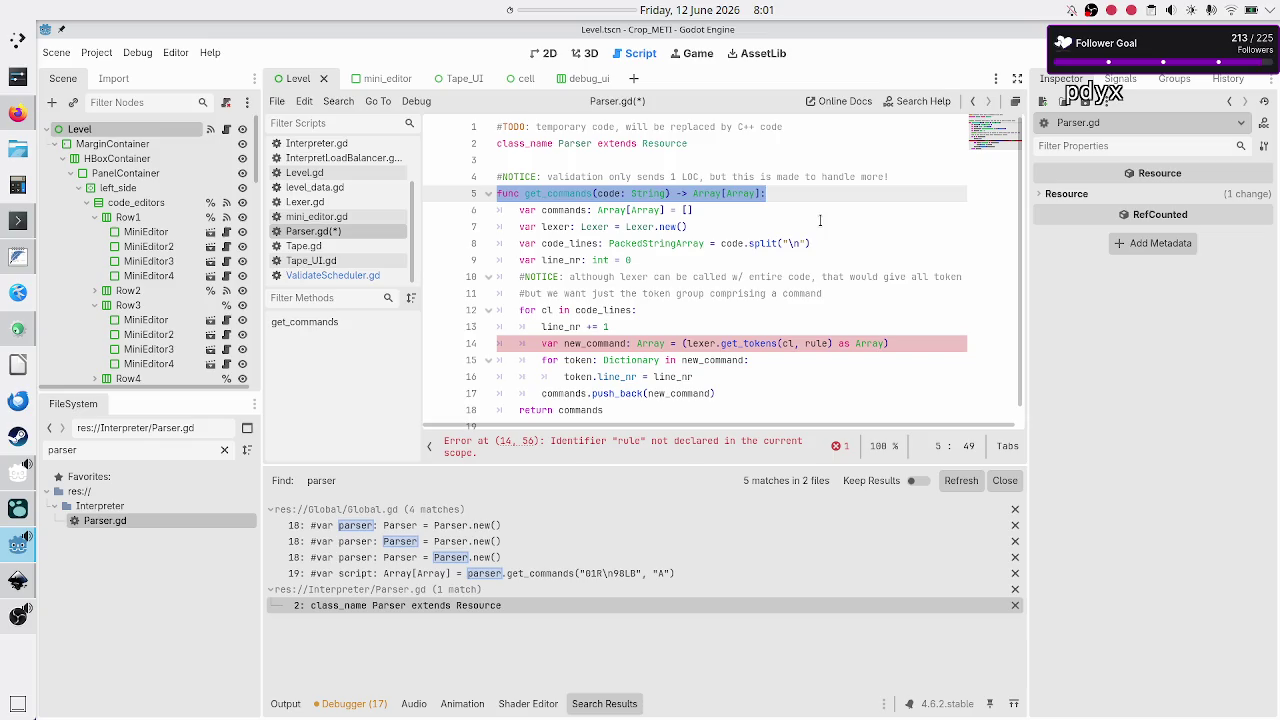
double_click(647, 193)
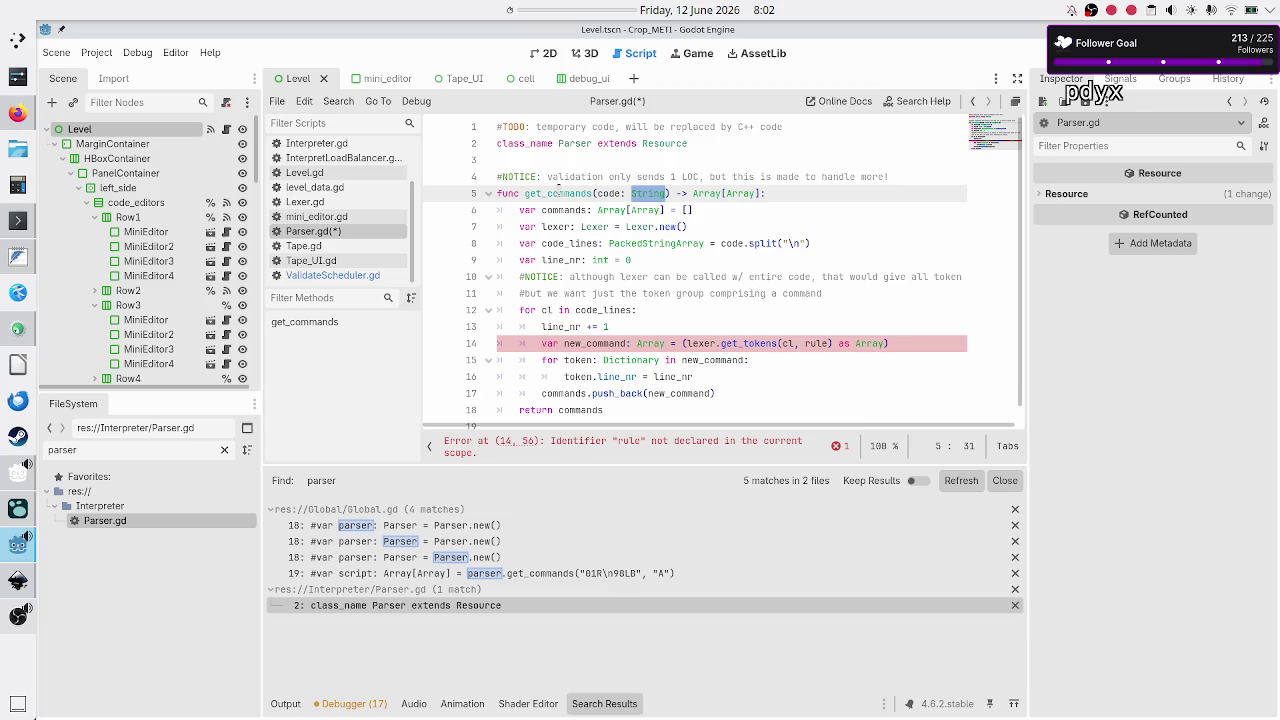
Remove rule from the line 14 get_tokens(cl, rule) call and save Parser.gd
double_click(558, 190)
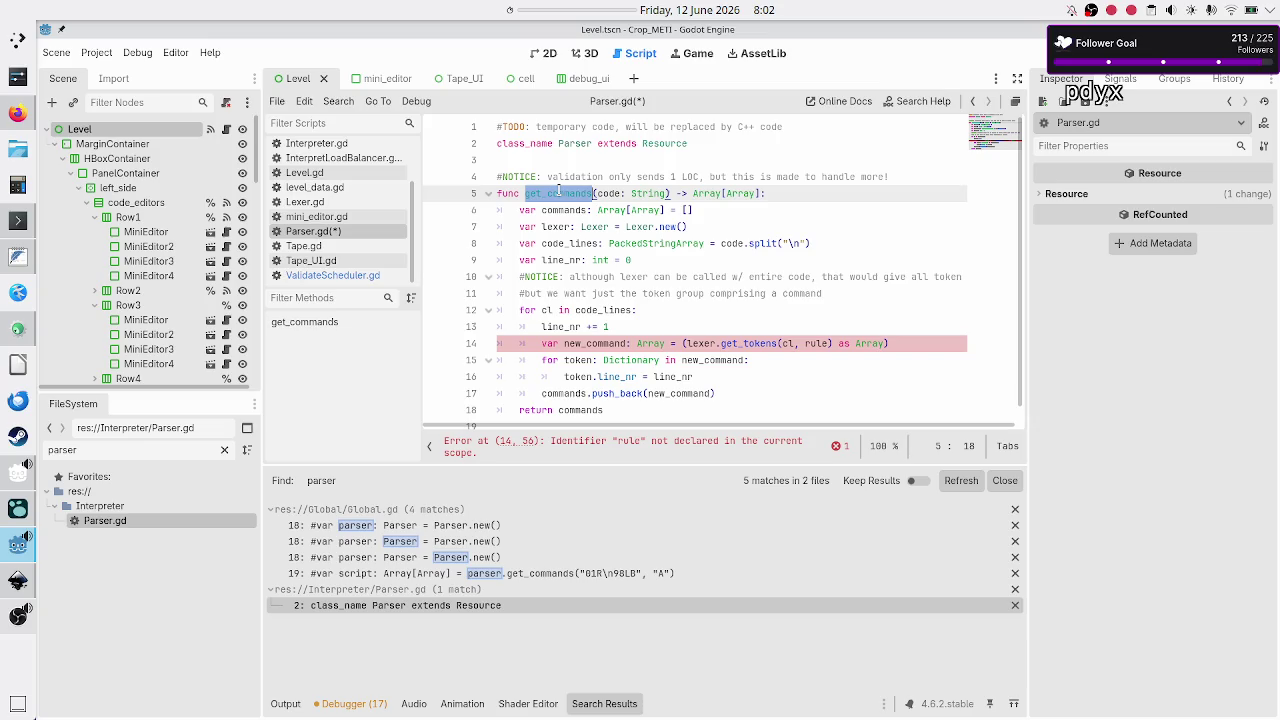
key("Down")
key("Down")
key("Down")
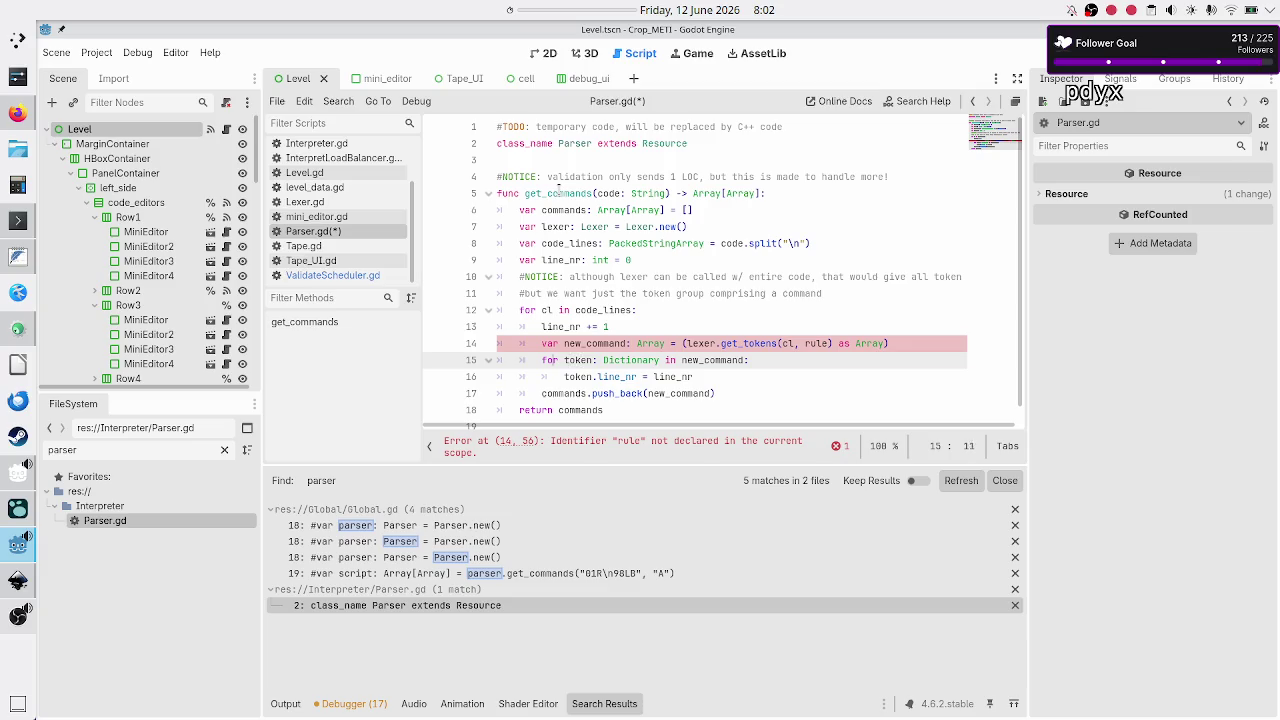
left_click(869, 343)
key("BackSpace")
key("BackSpace")
key("BackSpace")
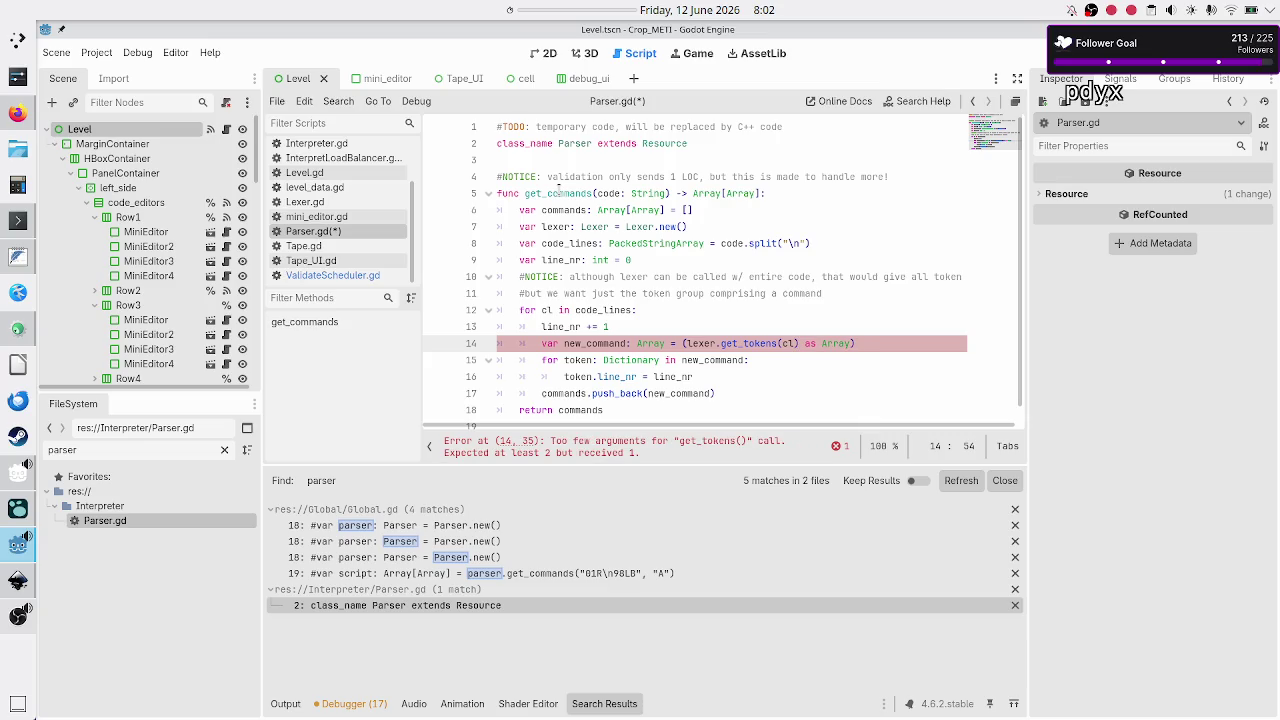
key("ctrl+s")
left_click(660, 312)
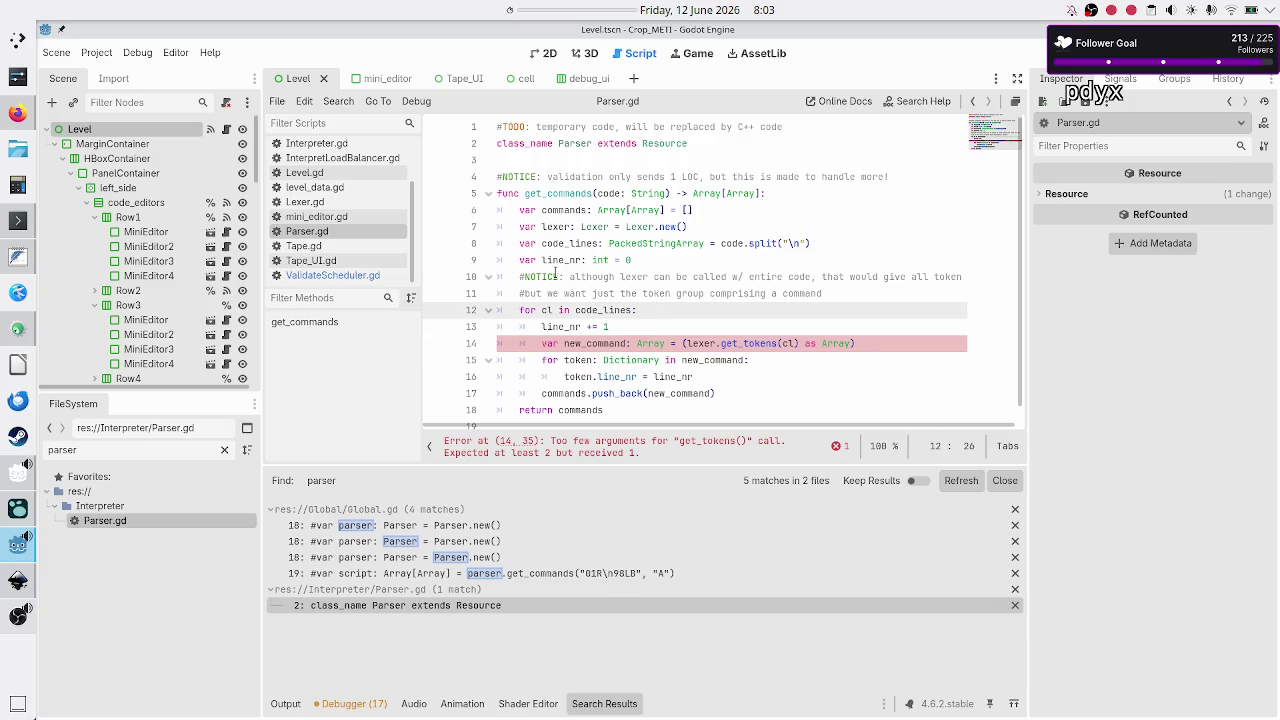
mouse_move(596, 260)
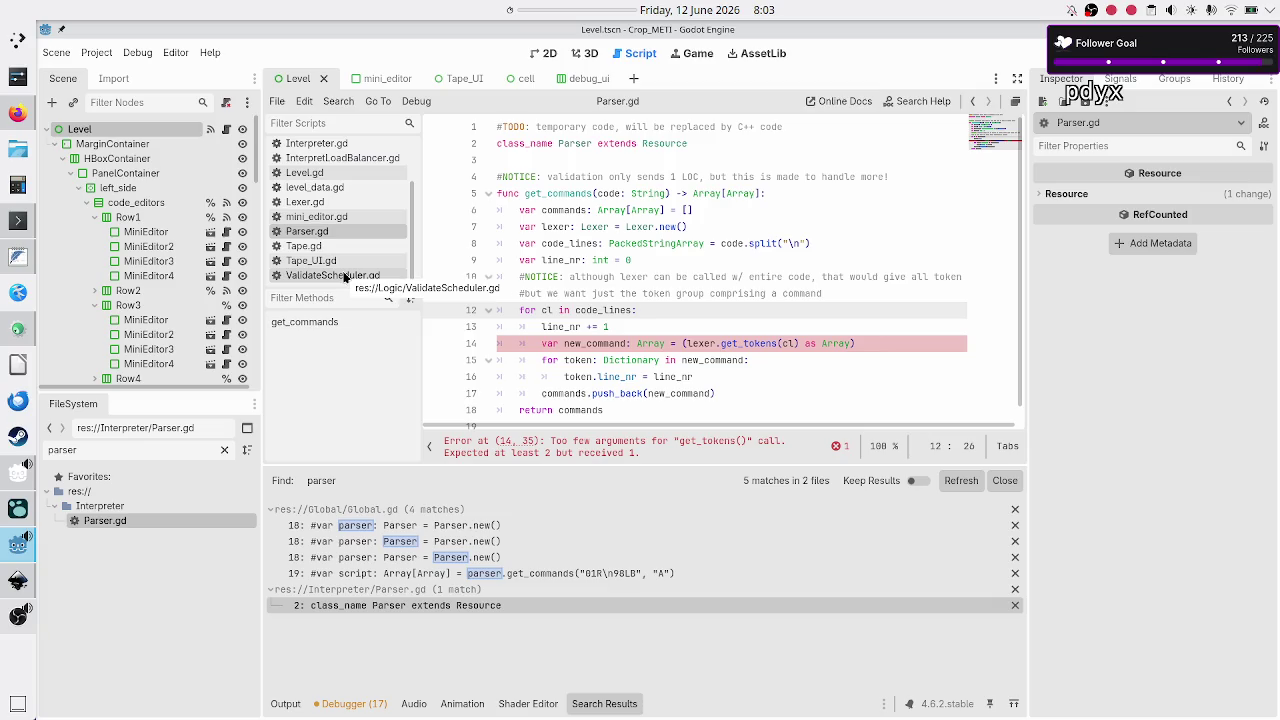
Open ValidateScheduler.gd and place the caret on empty line 6
left_click(345, 277)
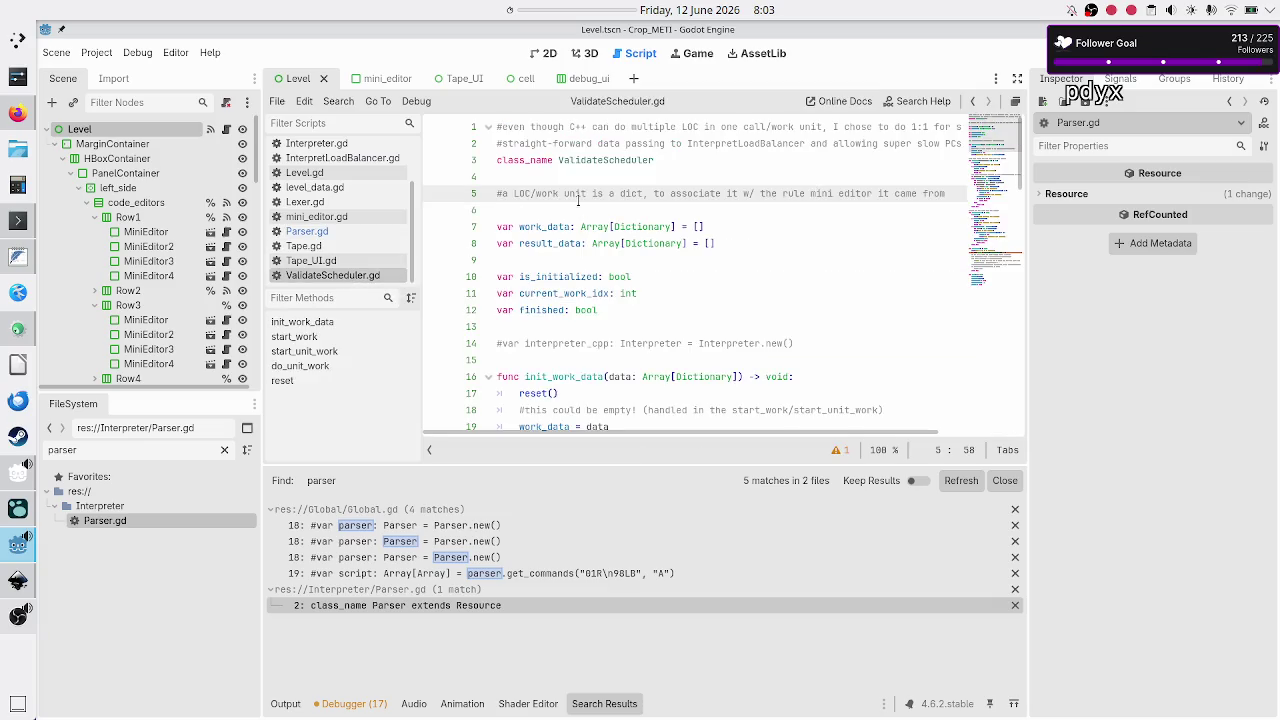
left_click(576, 211)
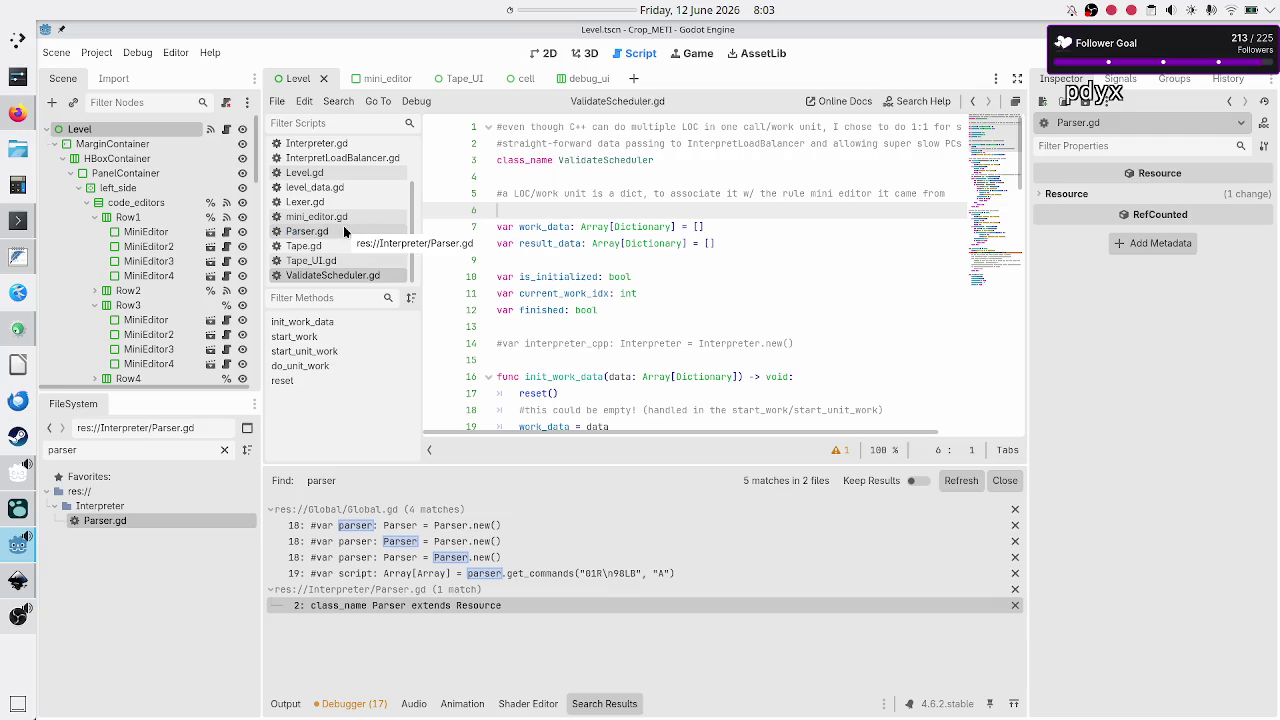
scroll(345, 172, "up", 3)
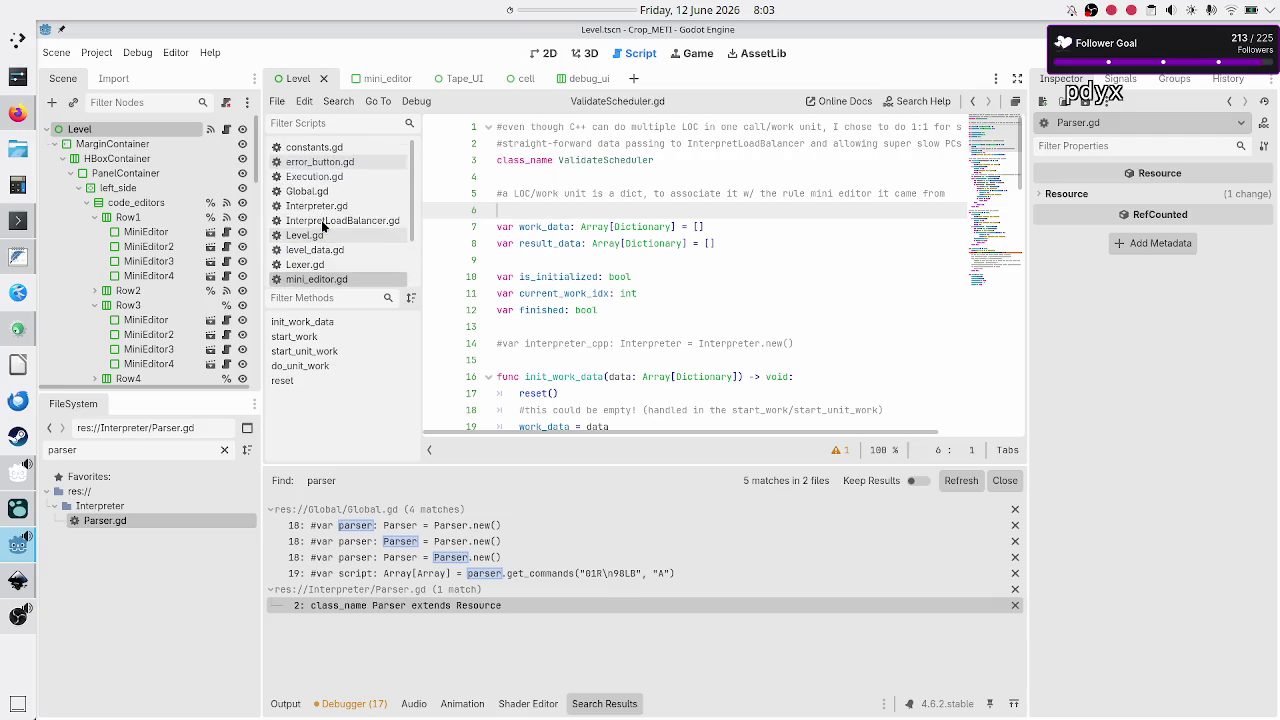
In Execution.gd, remove the blank line 84 after the init_work_data call
left_click(340, 181)
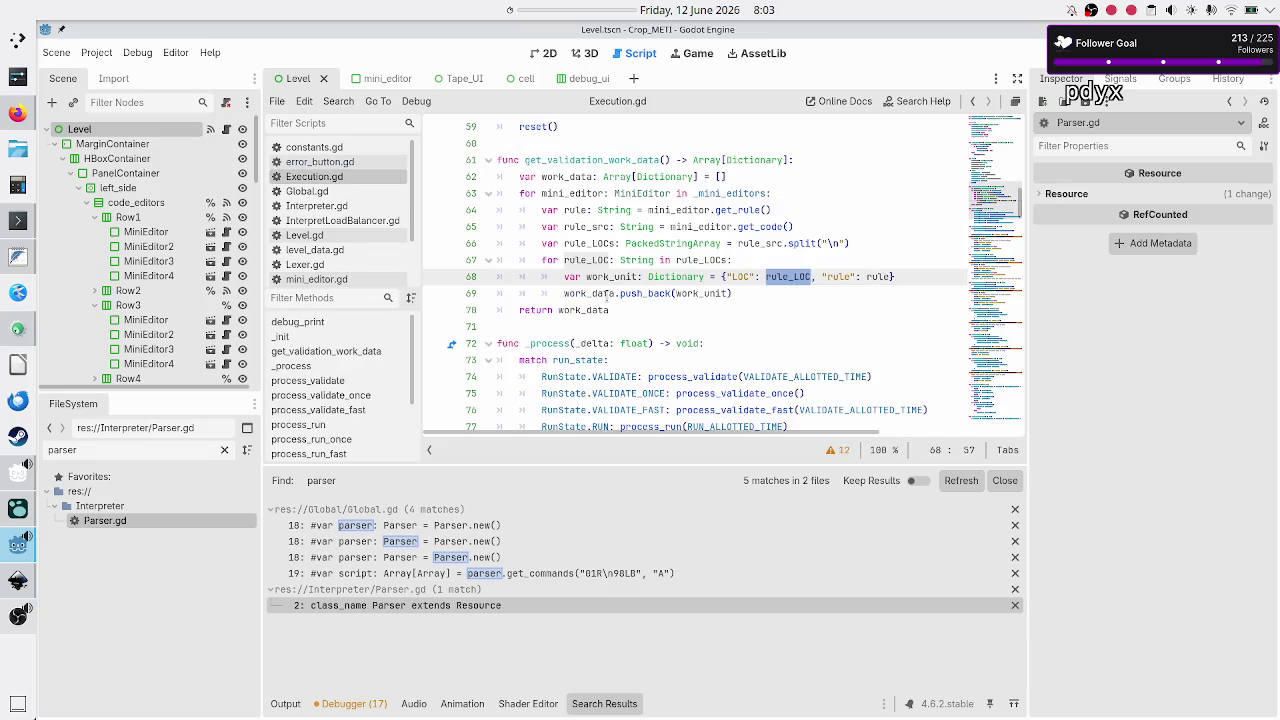
scroll(701, 295, "down", 6)
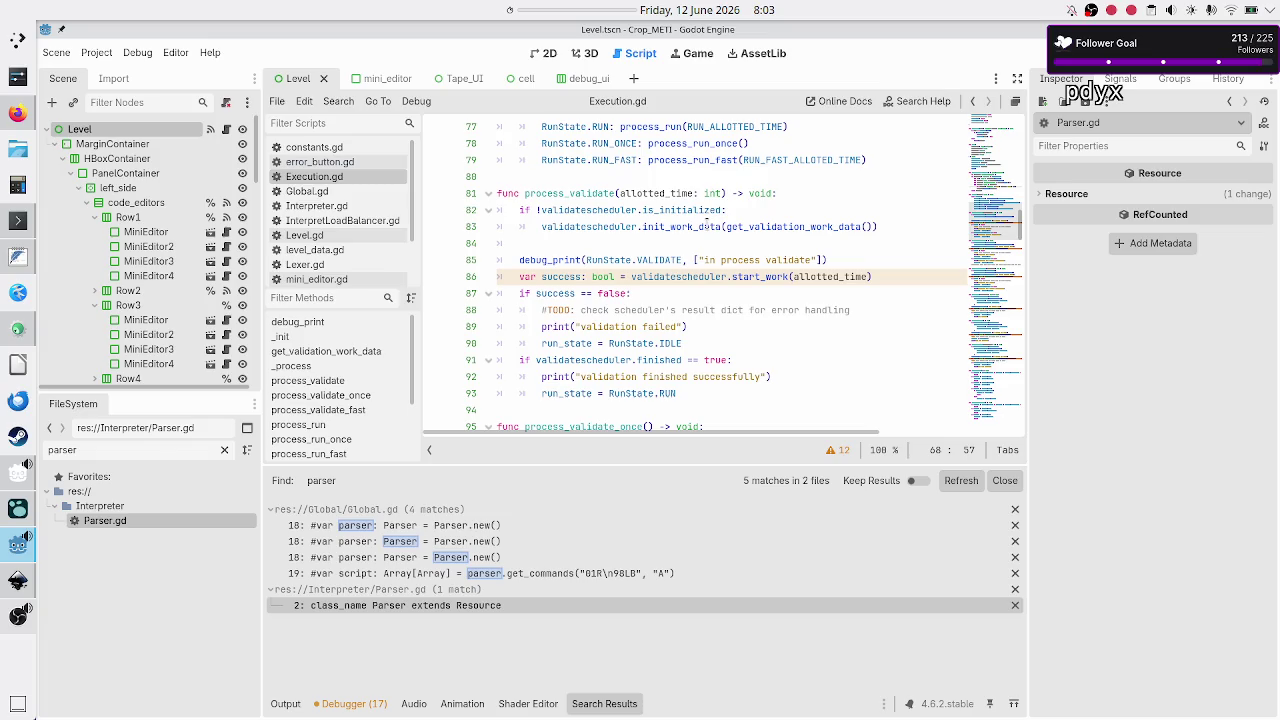
mouse_move(708, 226)
scroll(578, 245, "down", 3)
scroll(578, 245, "up", 4)
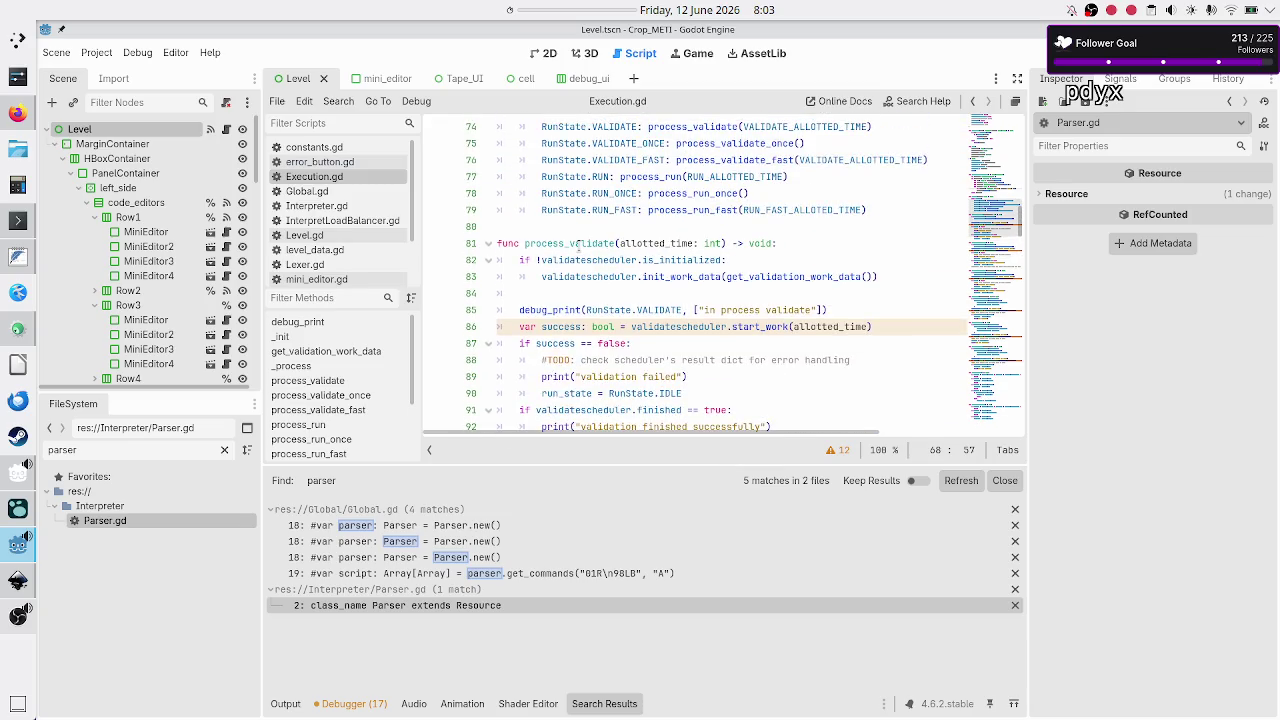
left_click(553, 279)
left_click(551, 286)
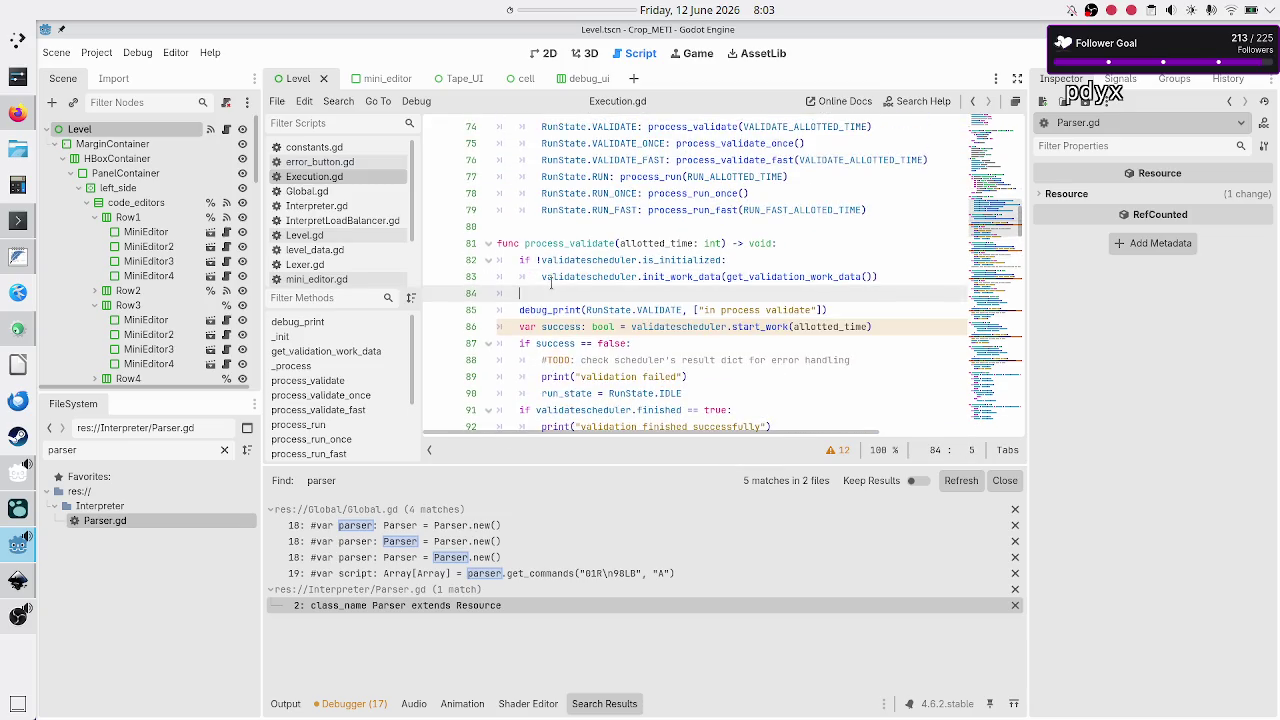
key("BackSpace")
key("BackSpace")
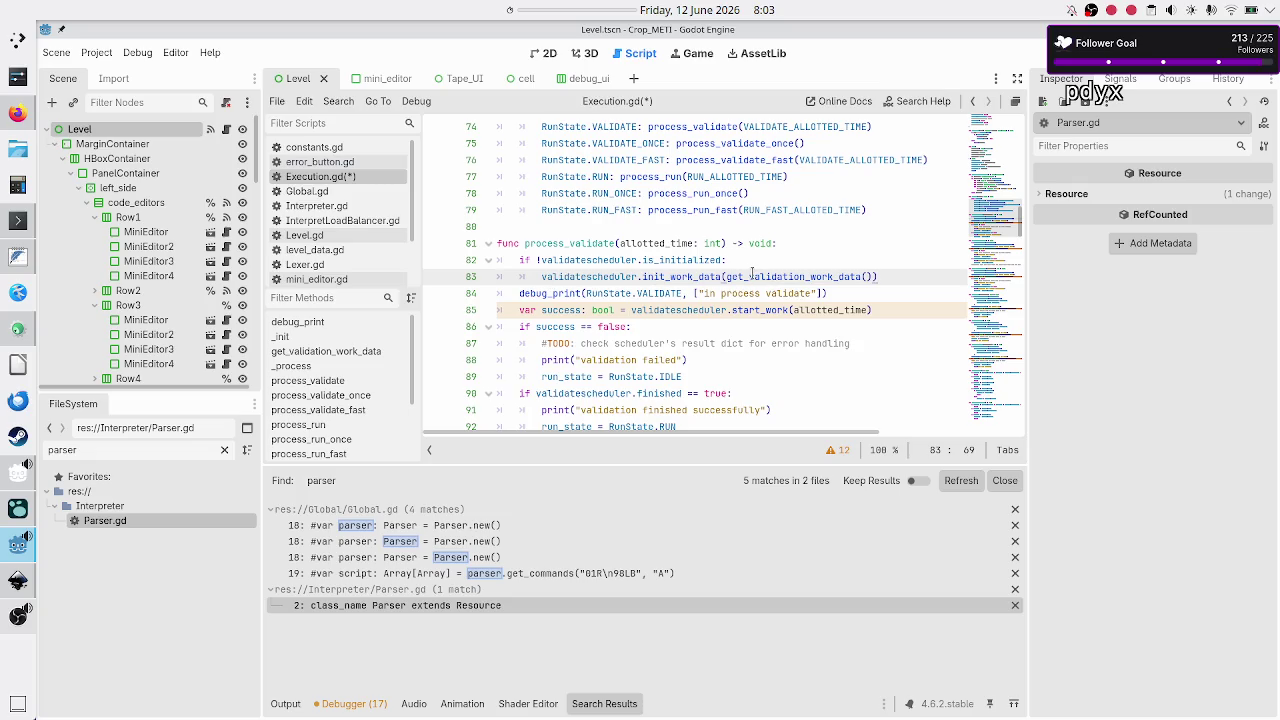
Check the is_initialized and get_validation_work_data calls, then go to its definition at line 61
left_click(571, 259)
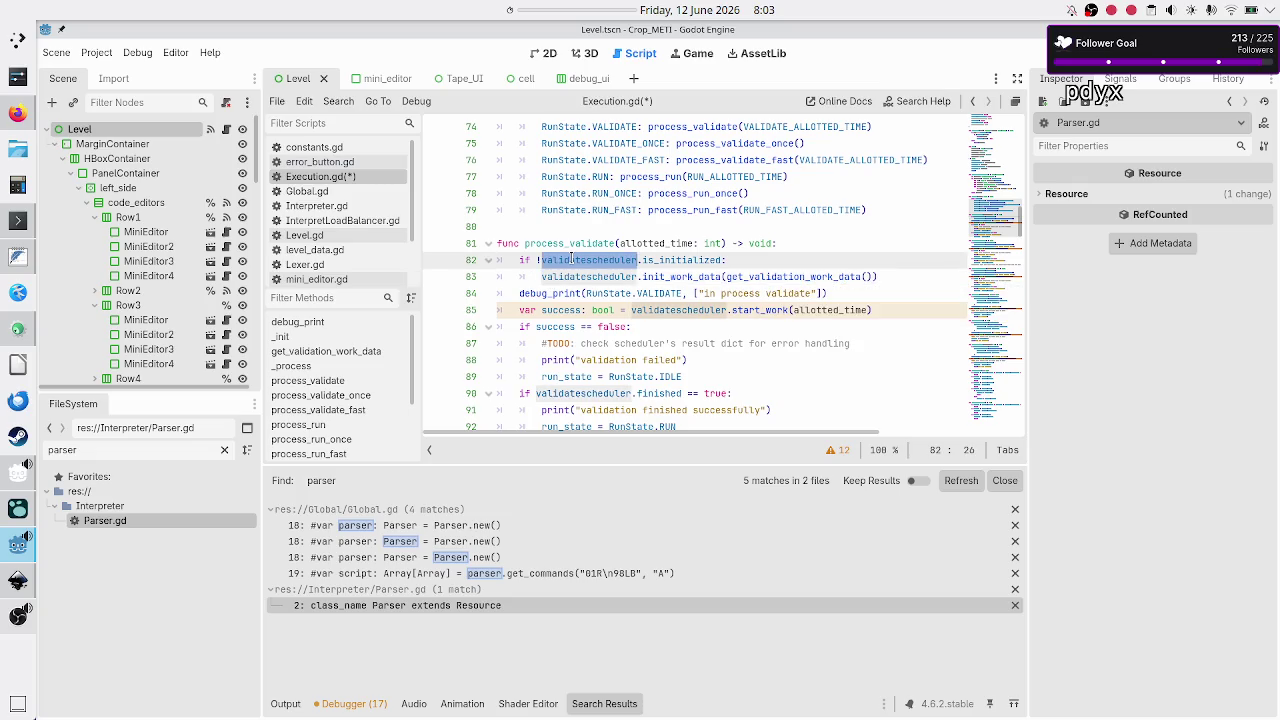
double_click(700, 259)
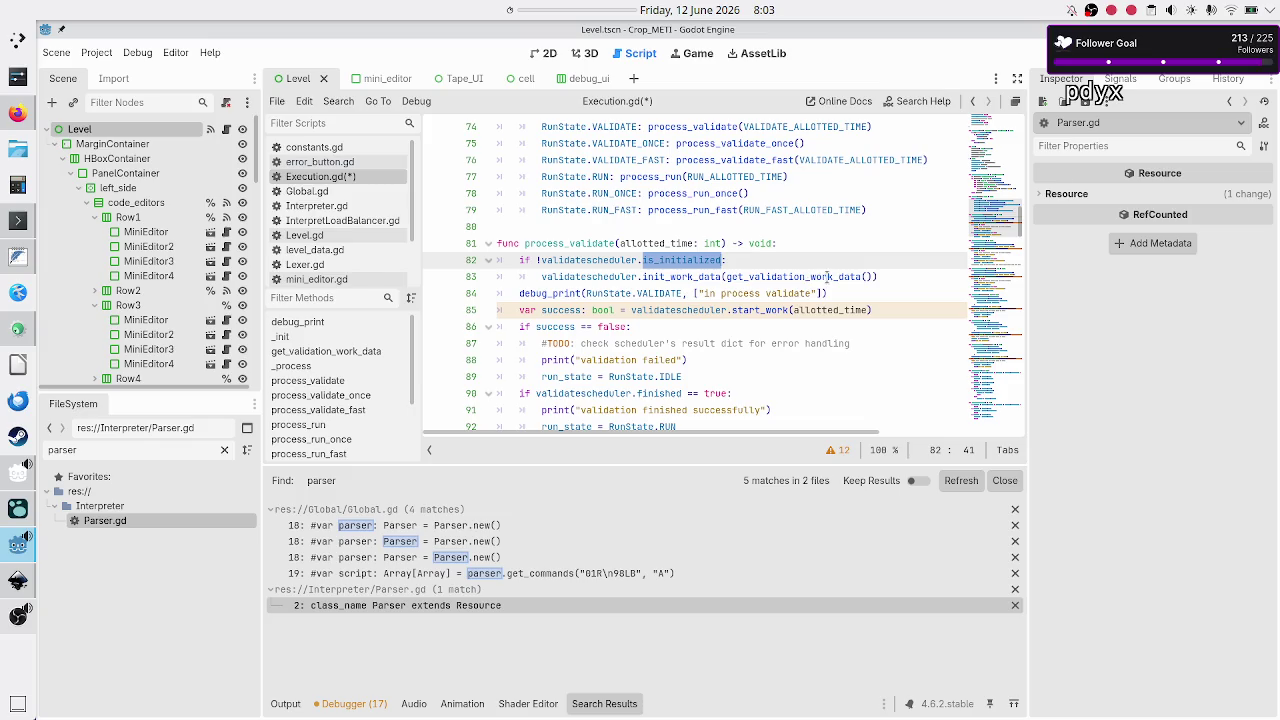
double_click(798, 276)
scroll(687, 207, "up", 10)
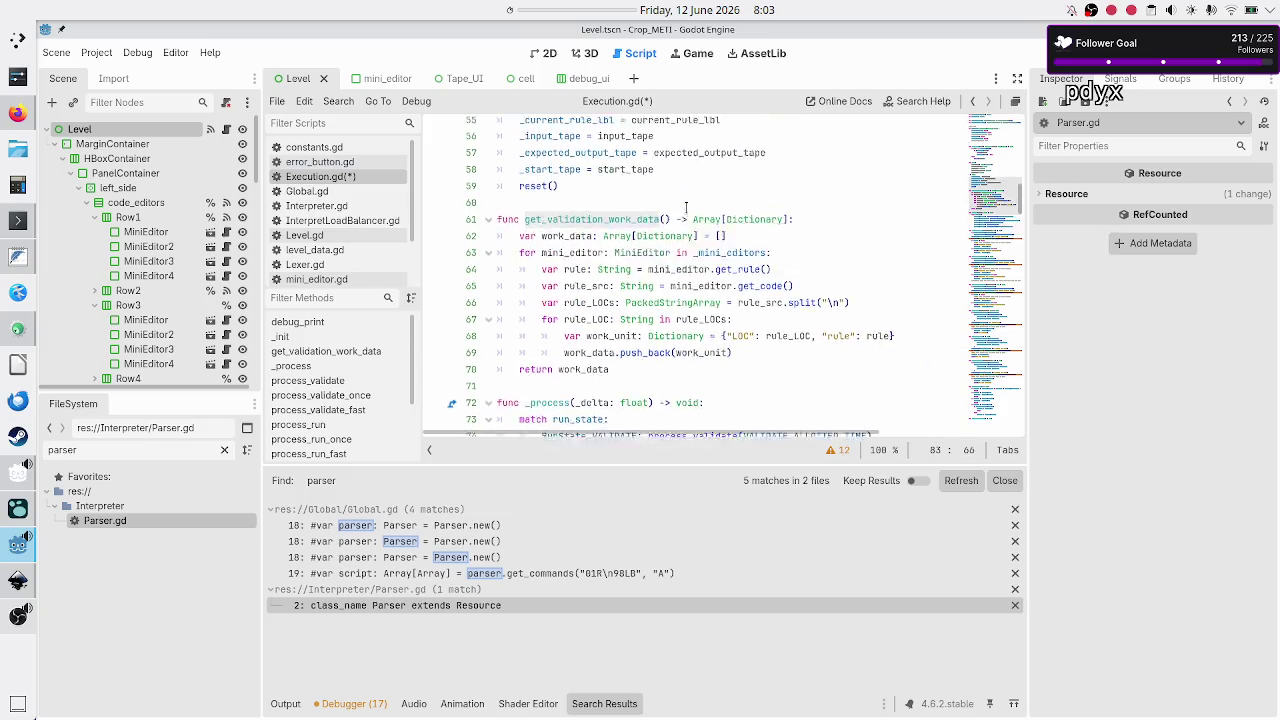
scroll(687, 207, "up", 7)
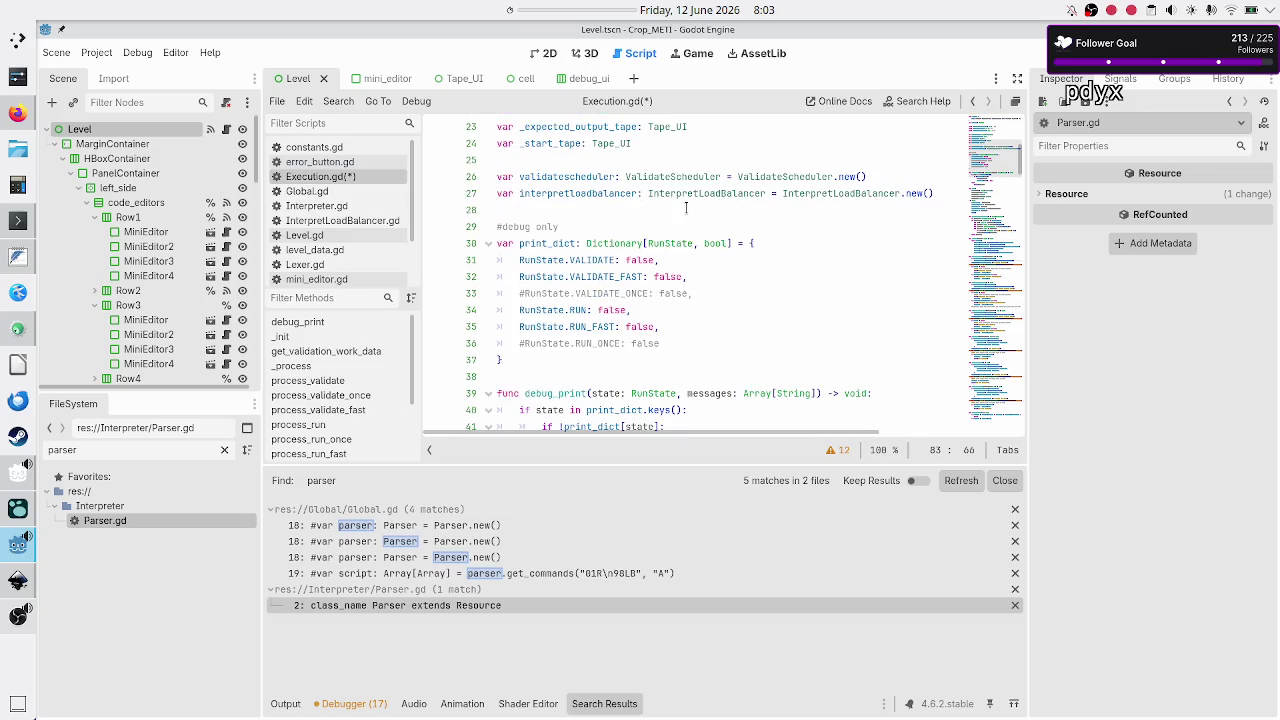
scroll(658, 245, "down", 9)
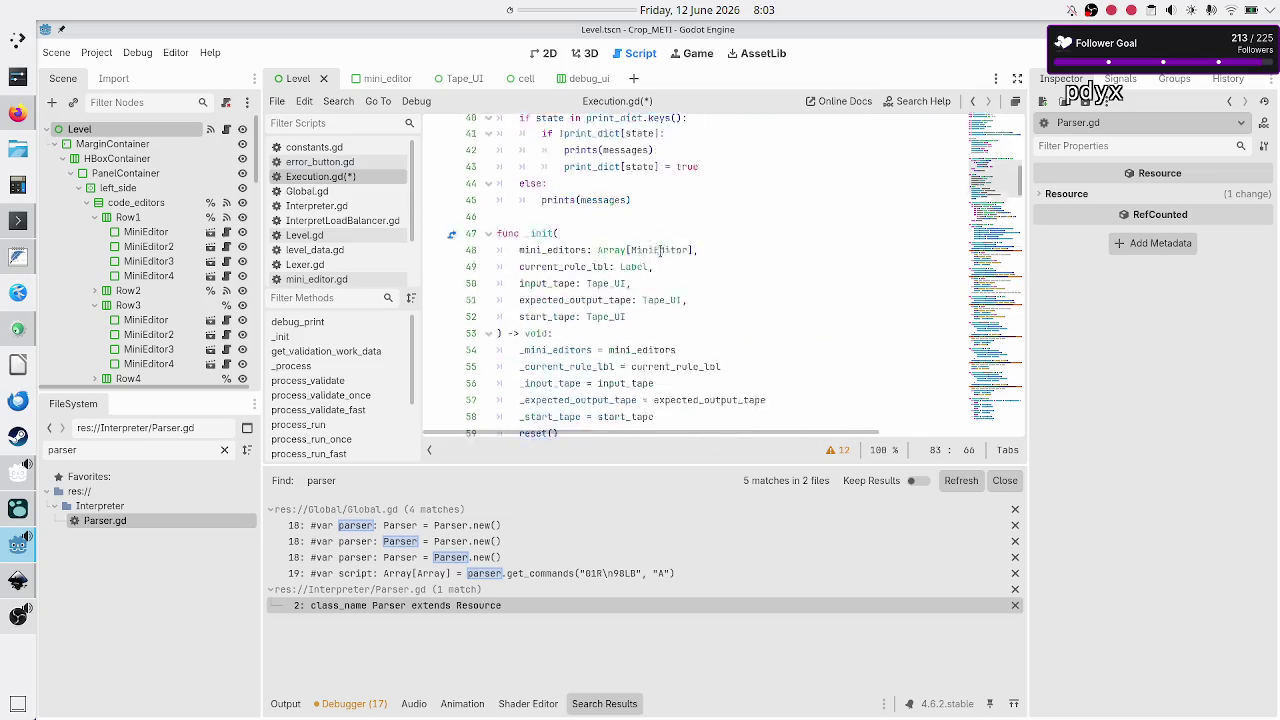
scroll(660, 252, "down", 2)
left_click(614, 211)
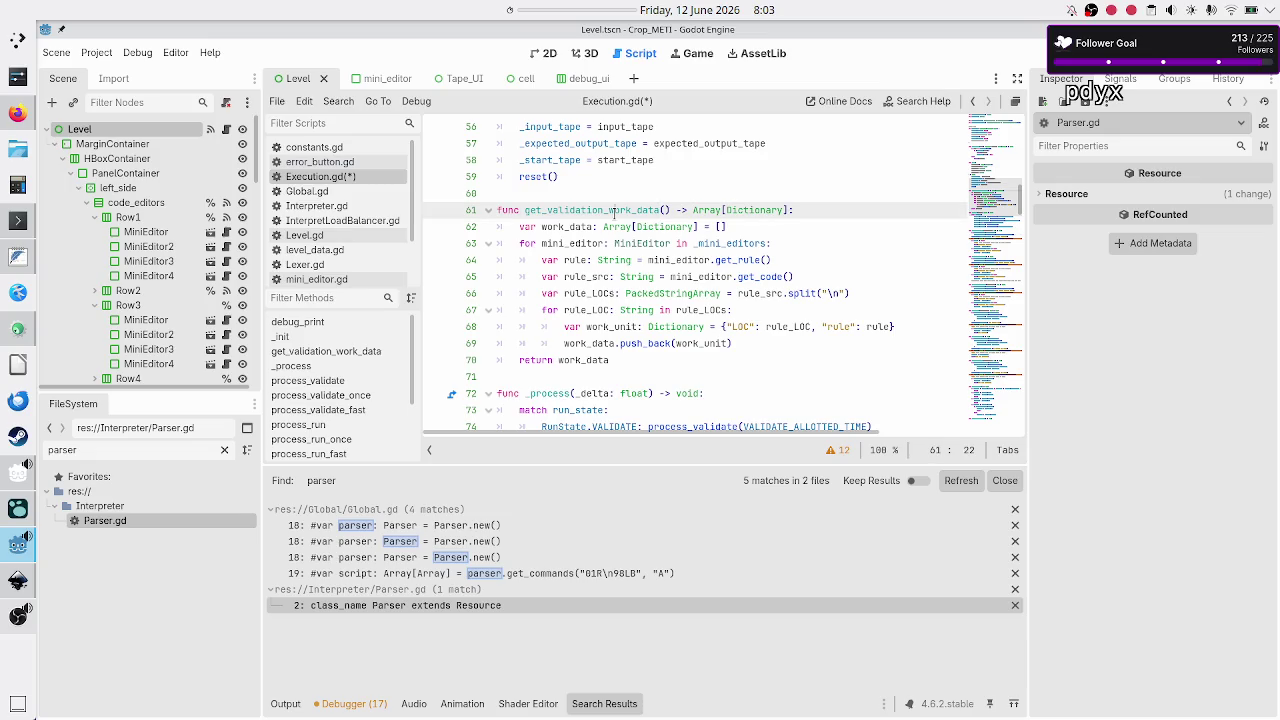
Review the mini_editor, rule, rule_src and rule_LOCs variables and the rule_LOCs loop lines
double_click(572, 243)
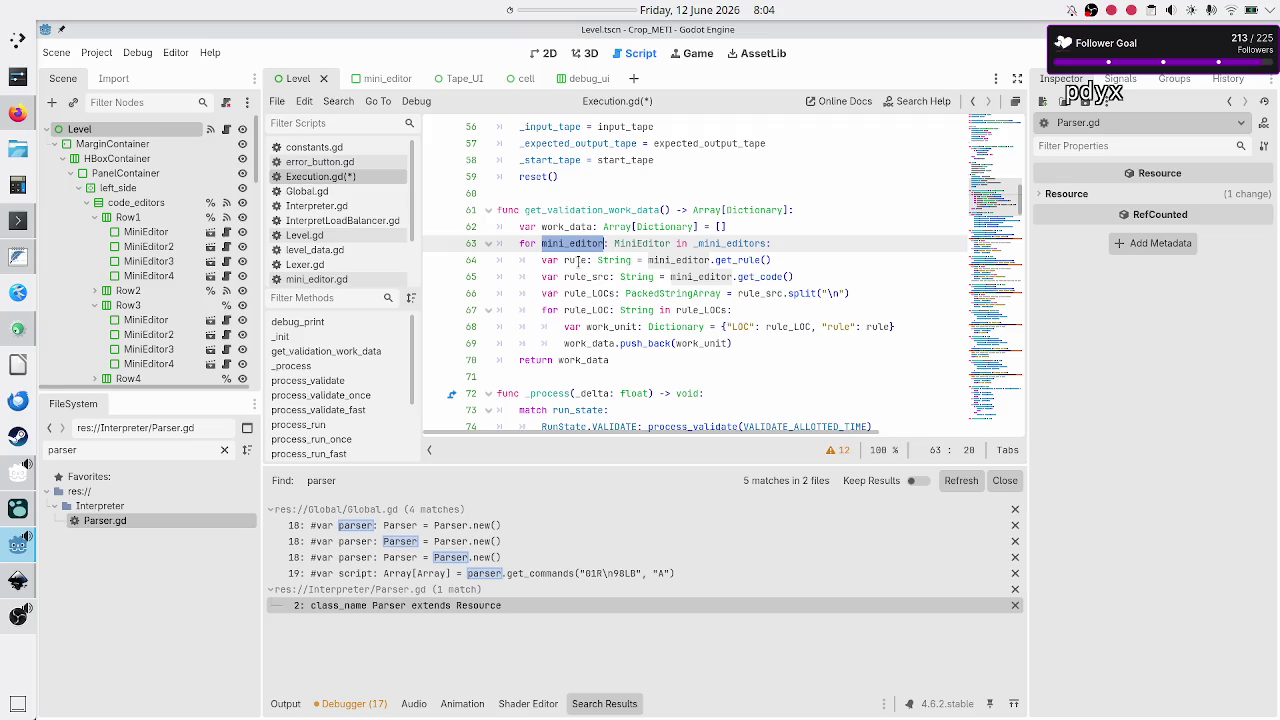
double_click(577, 260)
double_click(586, 277)
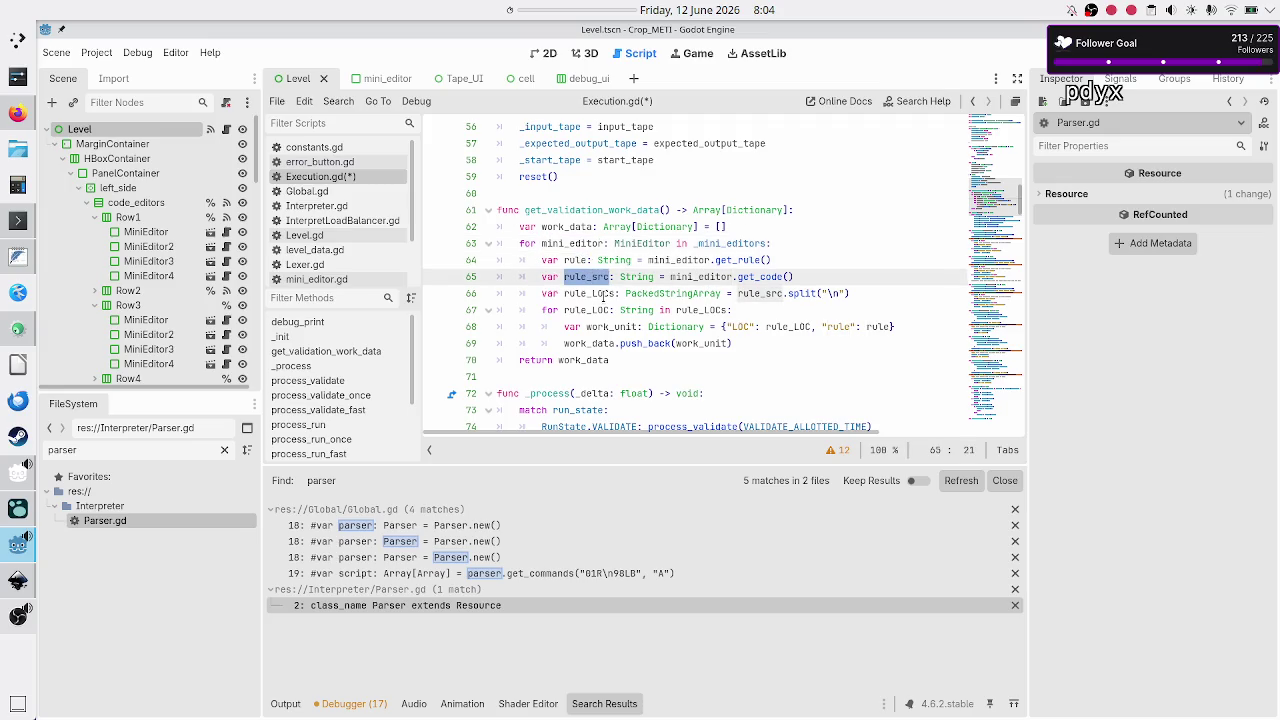
double_click(604, 294)
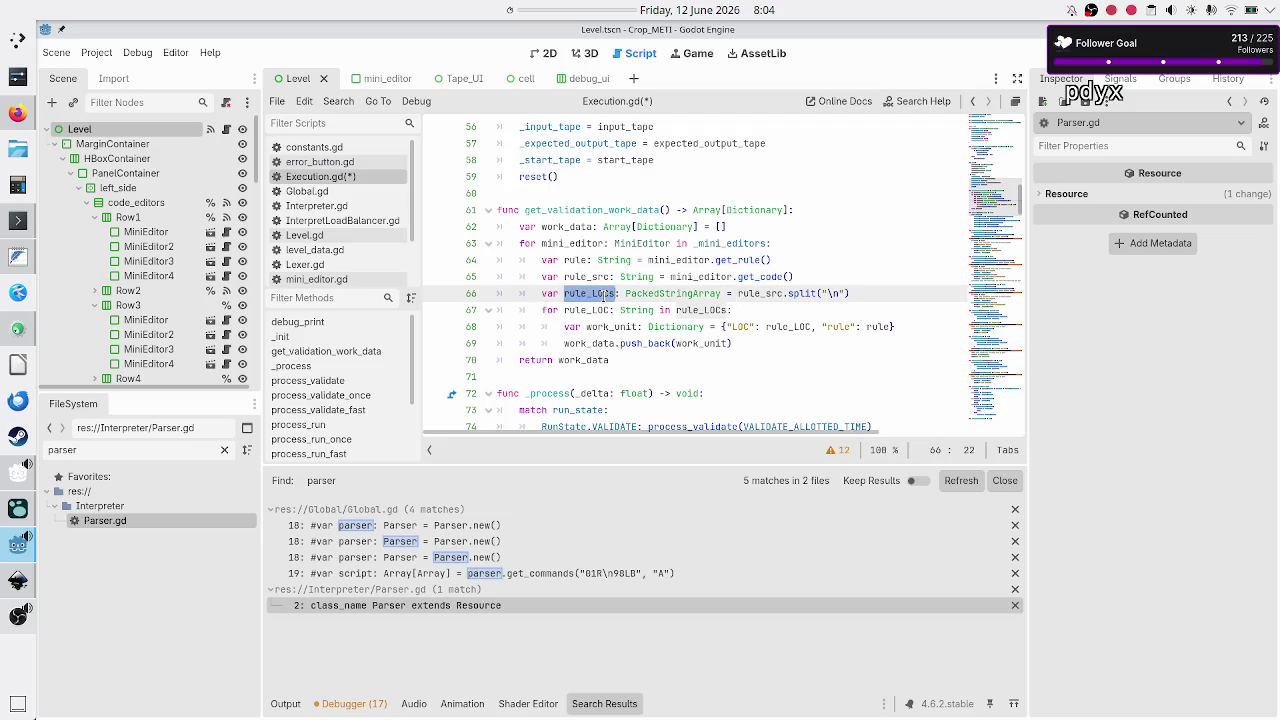
key("Up")
key("Down")
key("Home")
key("Home")
key("shift+End")
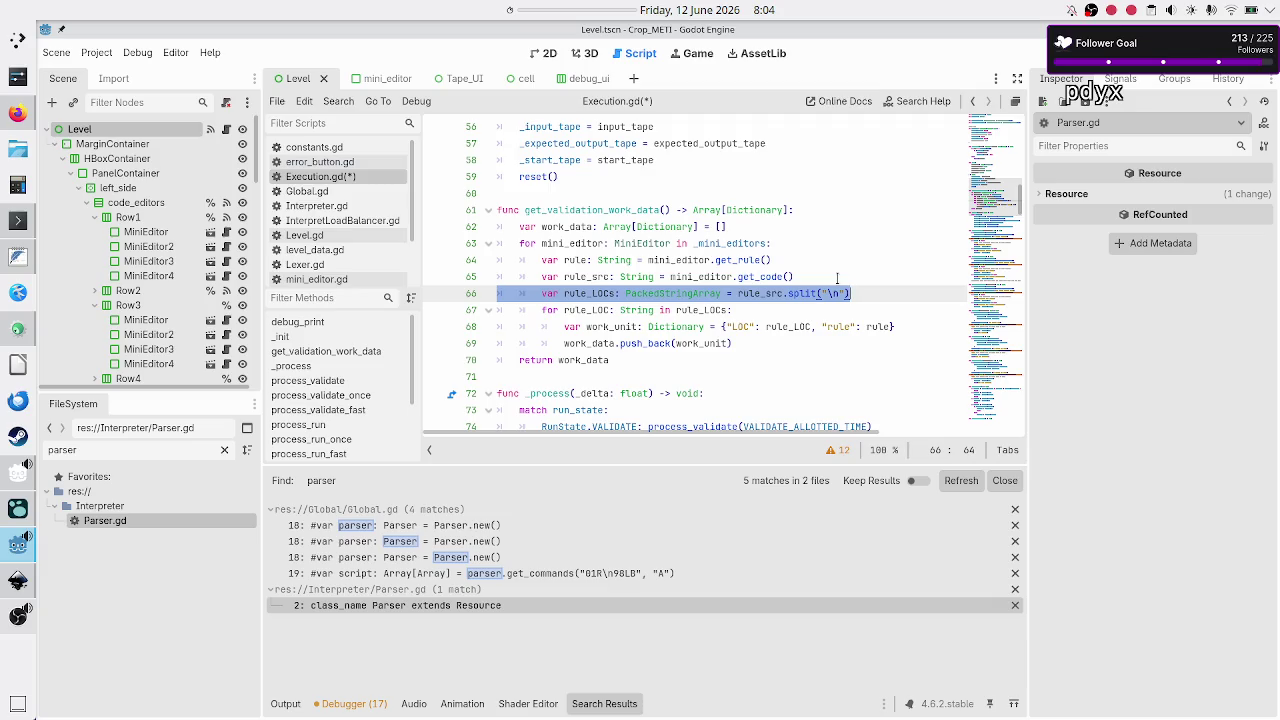
key("Left")
key("shift+End")
key("shift+Down")
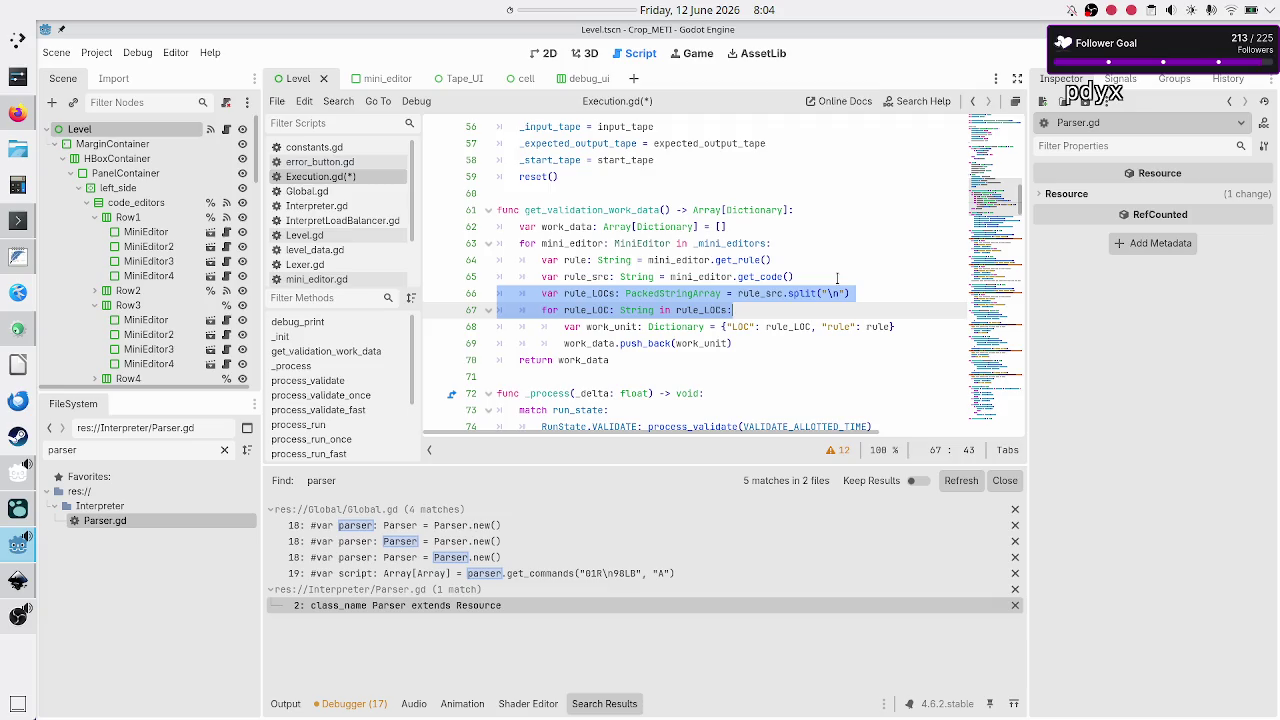
key("Left")
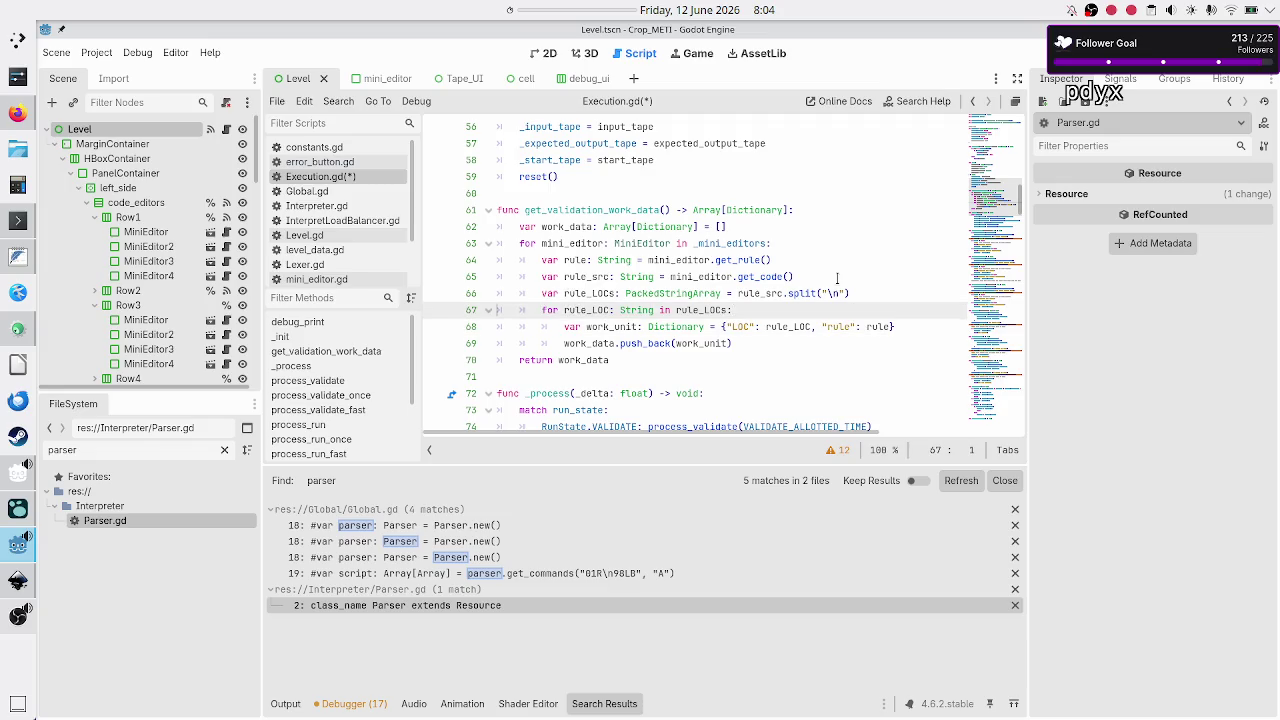
Add a new indented line after the rule_src assignment on line 65
left_click(837, 278)
key("Return")
key("Return")
left_click(837, 278)
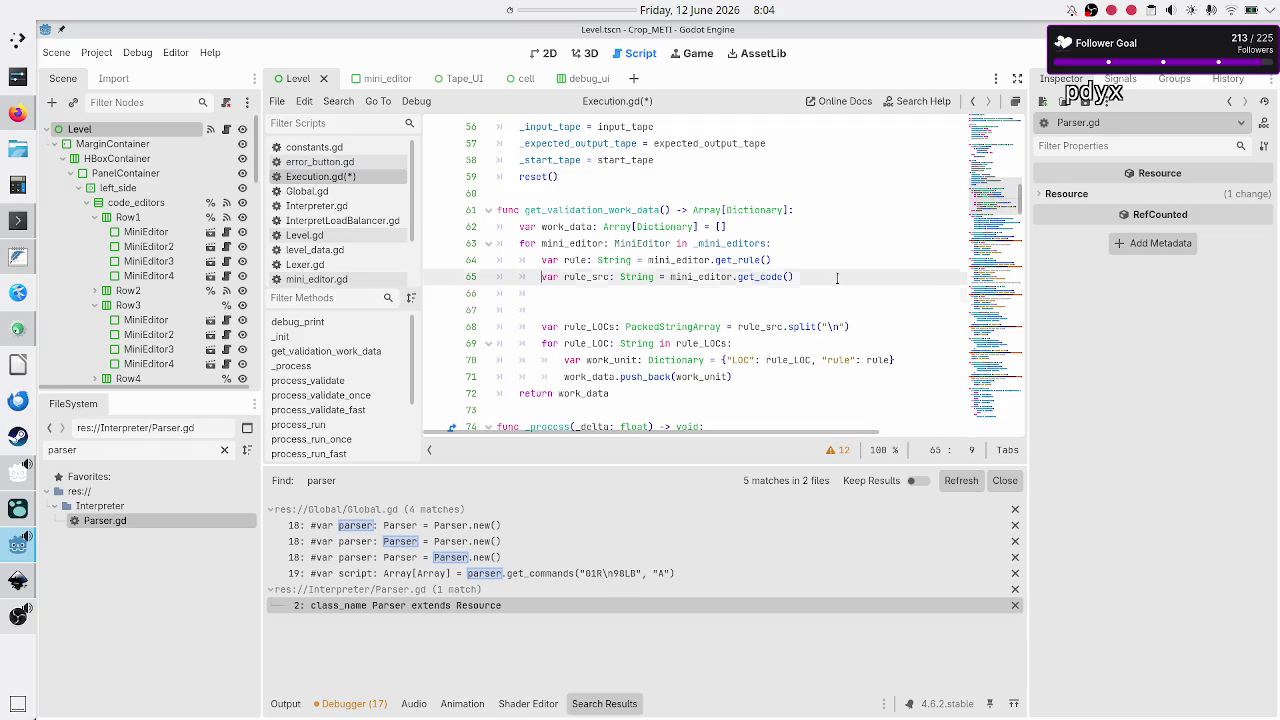
Add the line var work_unit: Dictionary = {"code": rule_src, "rule": rule}
key("Down")
type("var ")
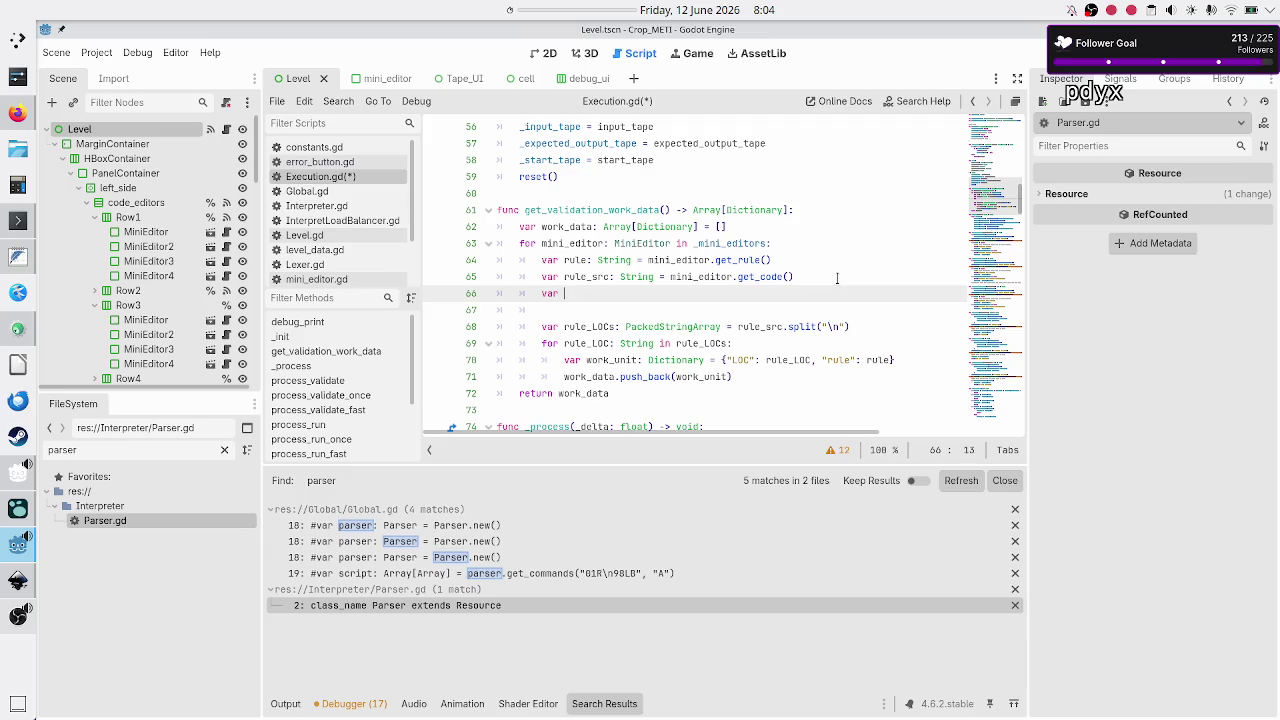
type("work_unit: ")
type("Dict")
key("Return")
type("= {")
type("\"")
left_click(837, 277)
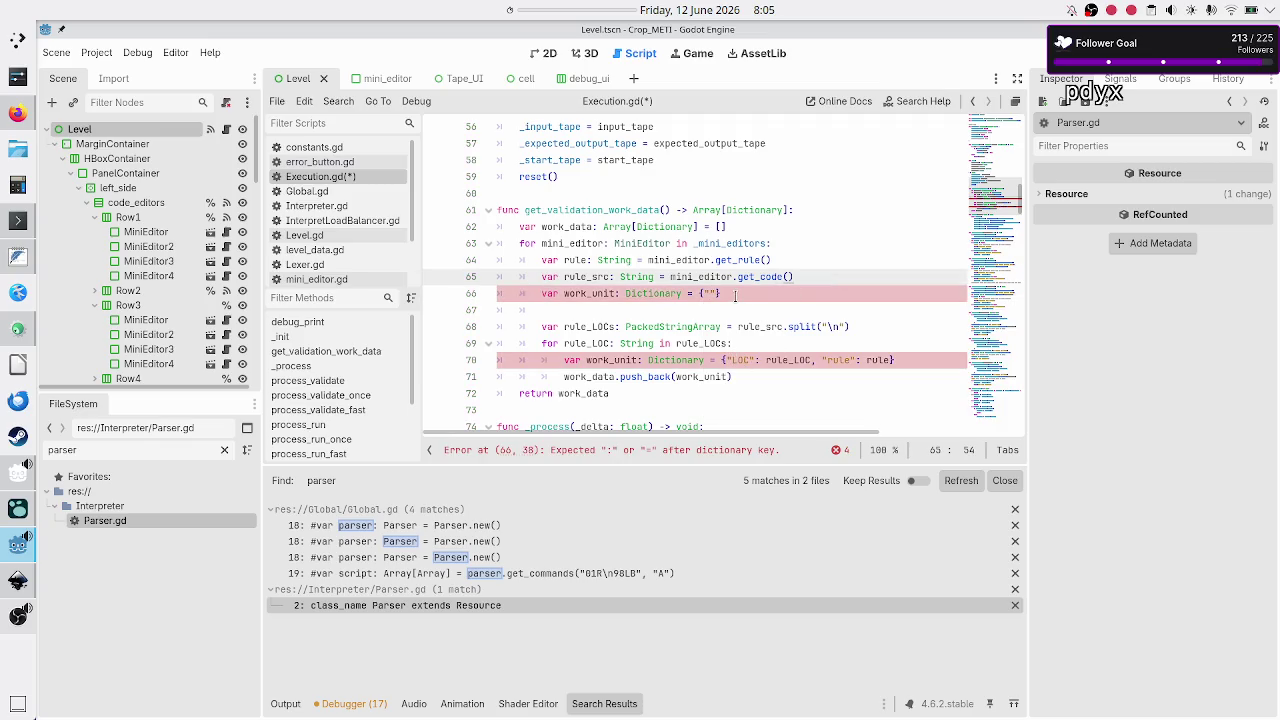
left_click(735, 294)
key("Left")
key("Left")
type("code")
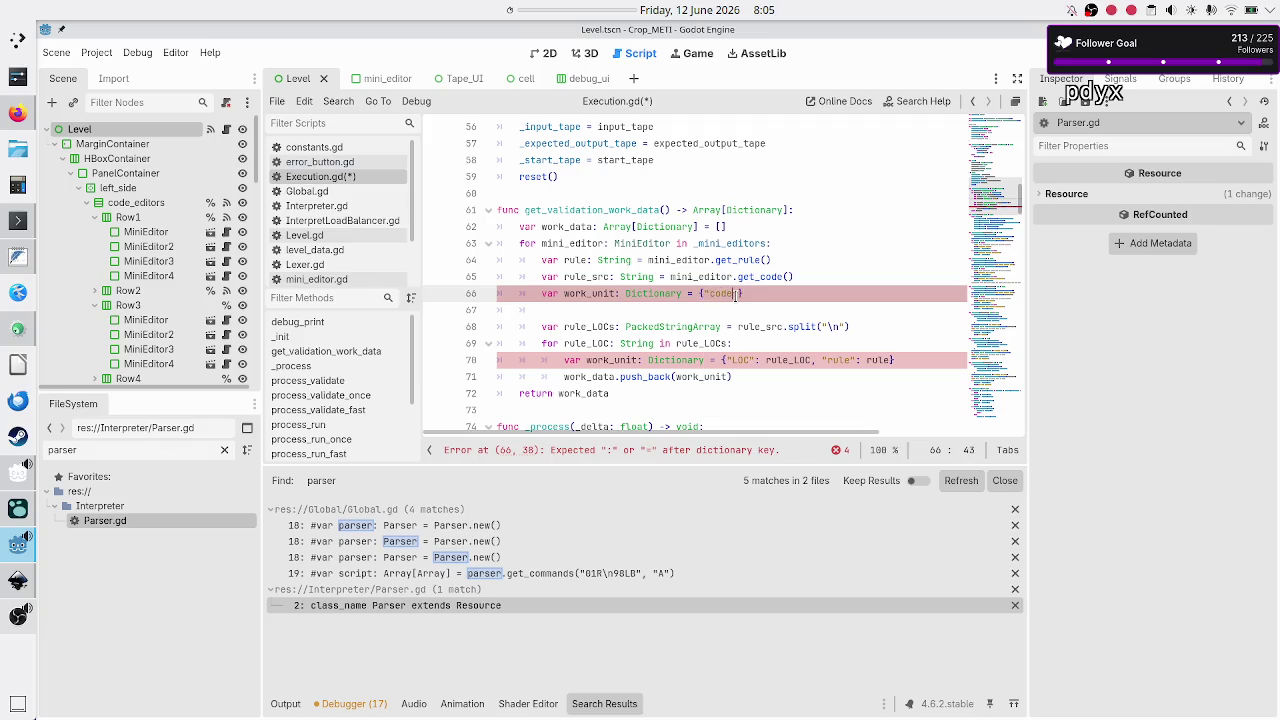
type("\"")
type(": ")
type("rule_sr")
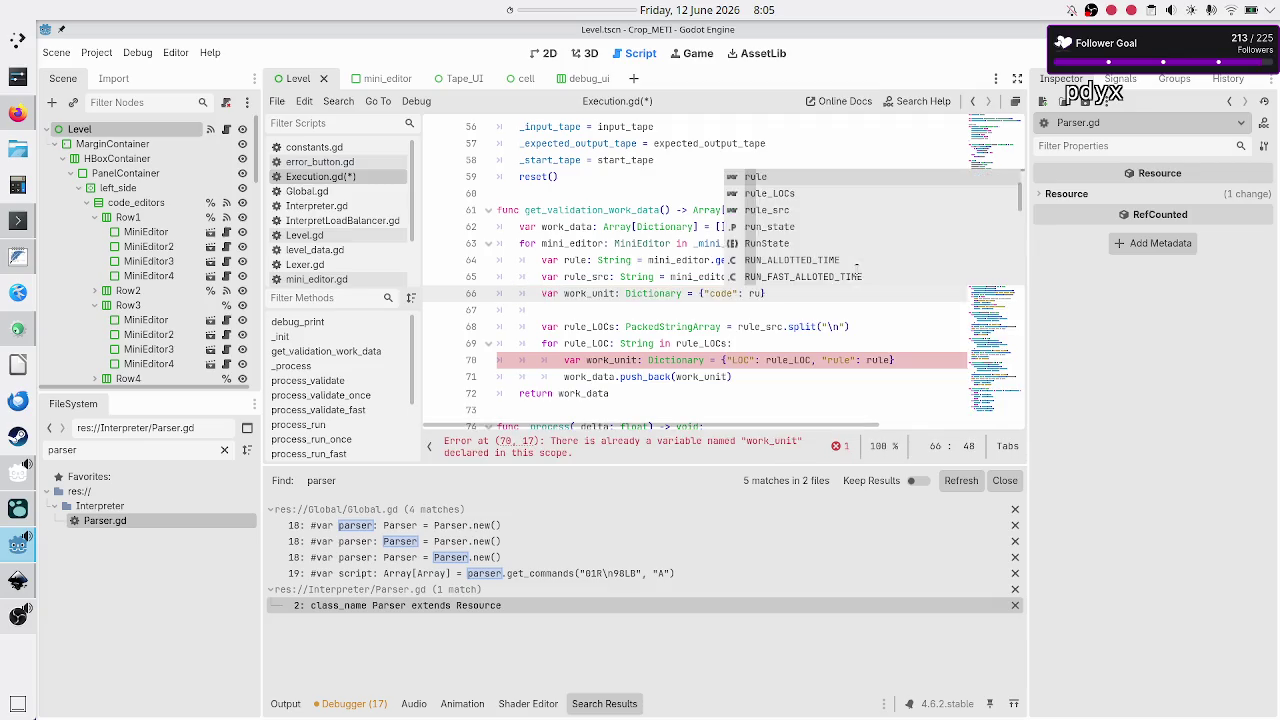
type("c")
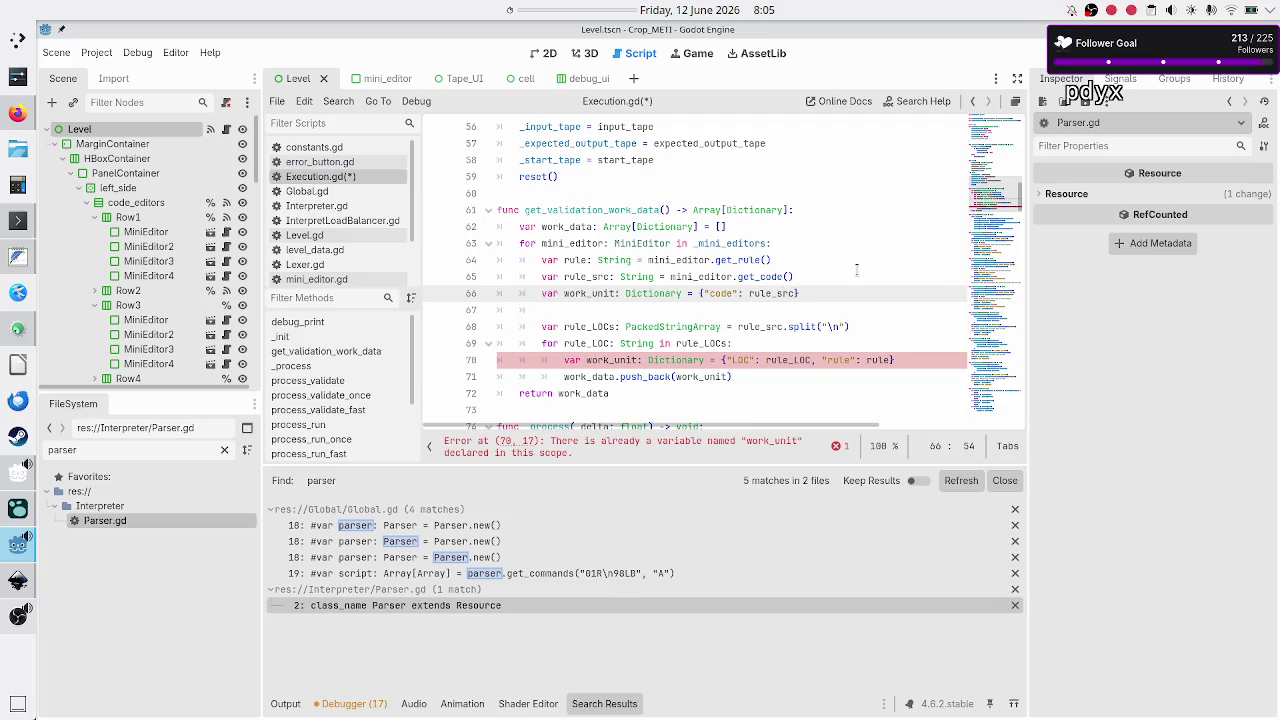
type(", \"ru")
type("le\": ")
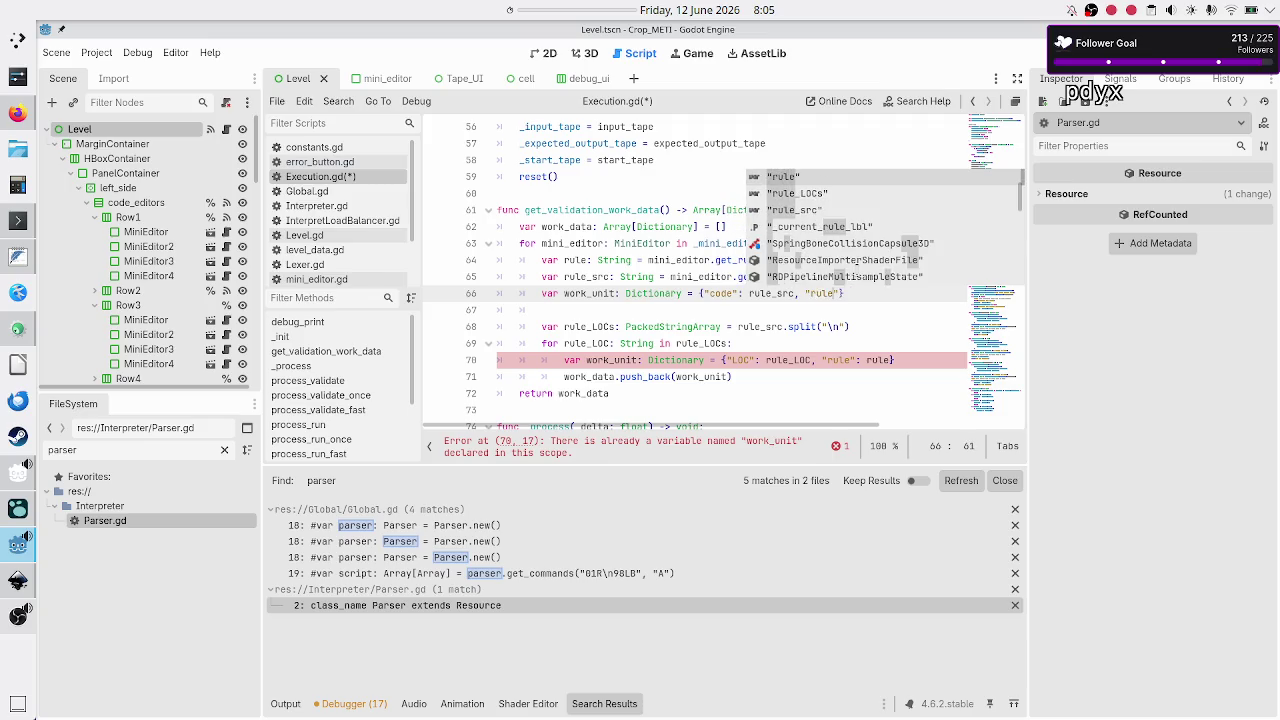
type("rule")
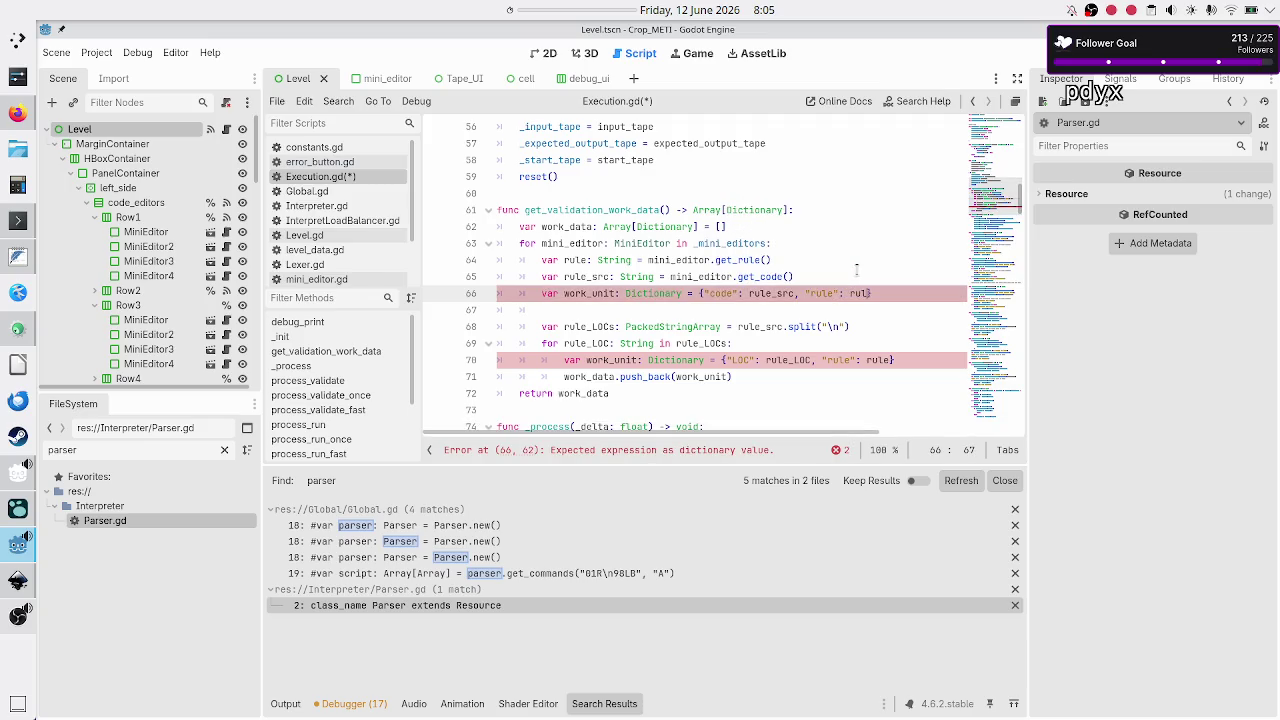
key("Escape")
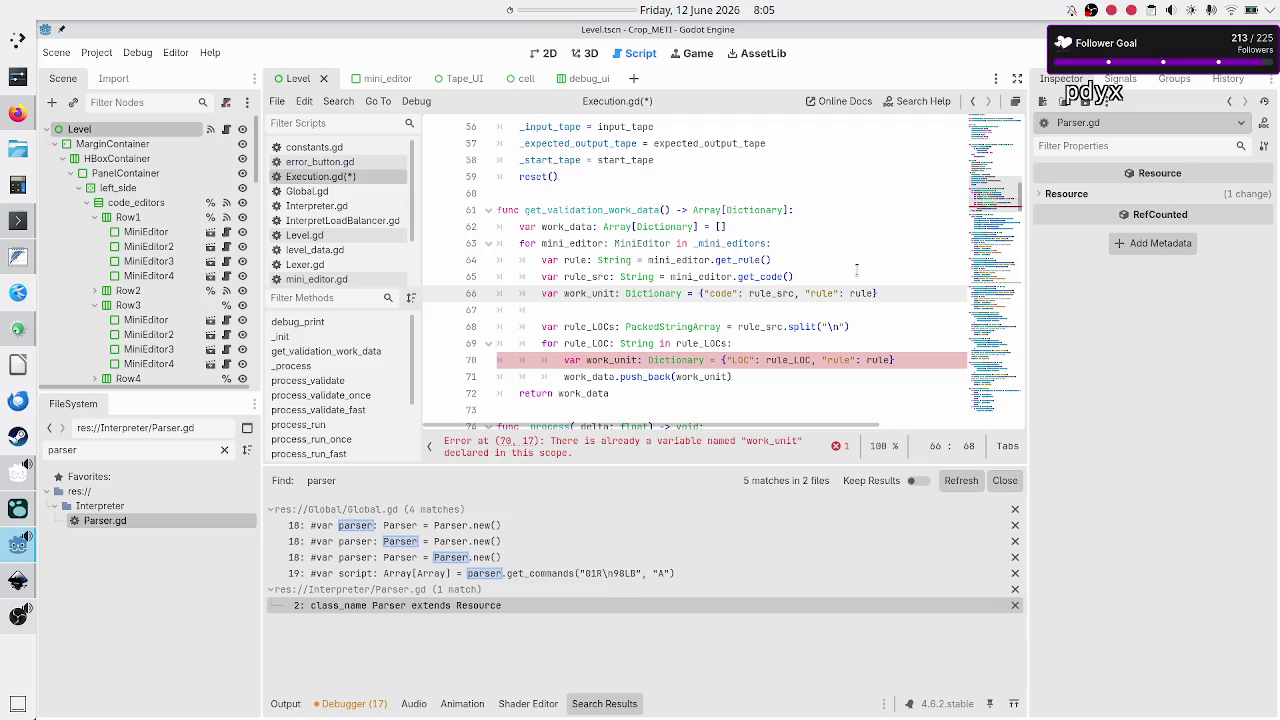
Delete the old rule_LOCs per-line splitting loop and its leftover empty line
key("Down")
key("Down")
key("shift+Down")
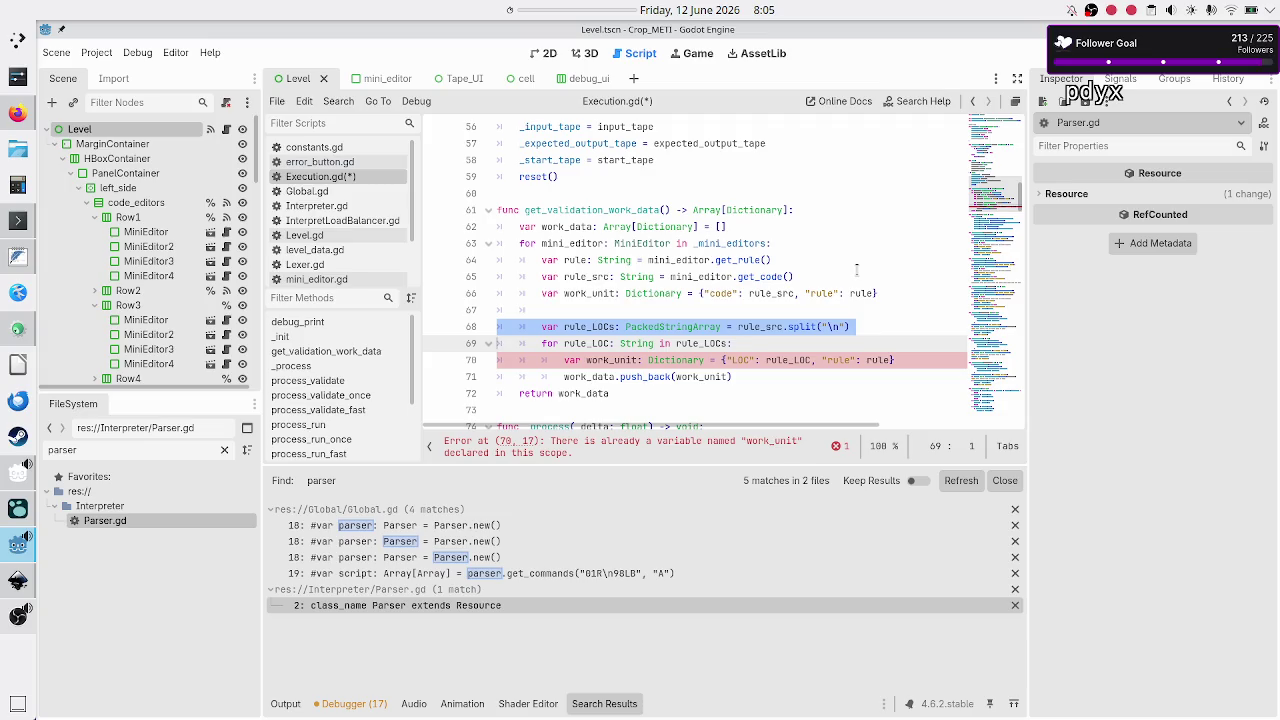
key("shift+Down")
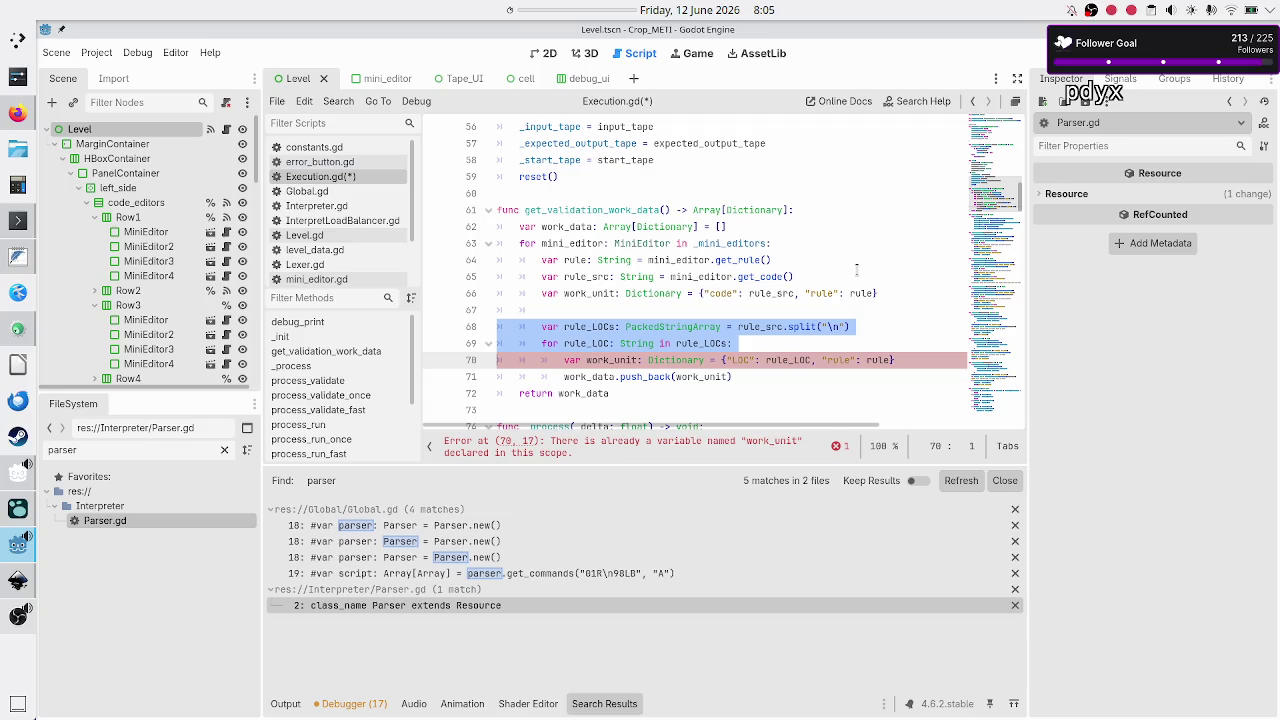
key("shift+Down")
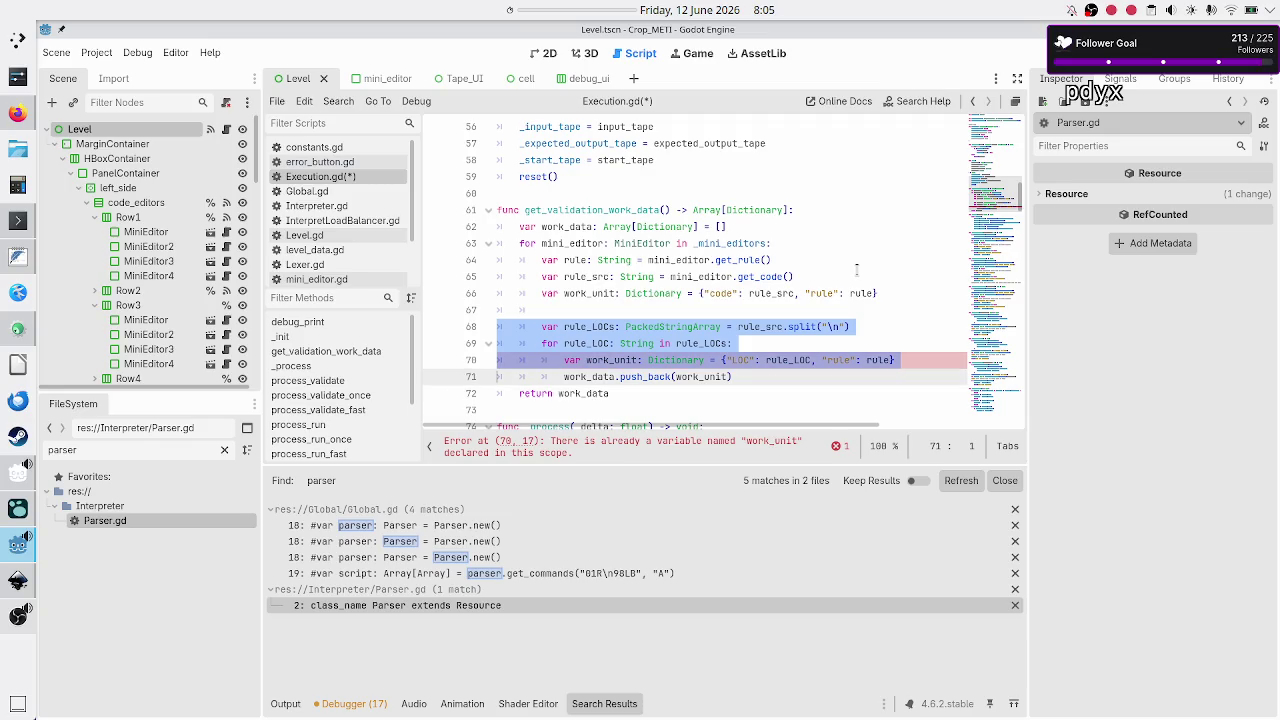
key("shift+Left")
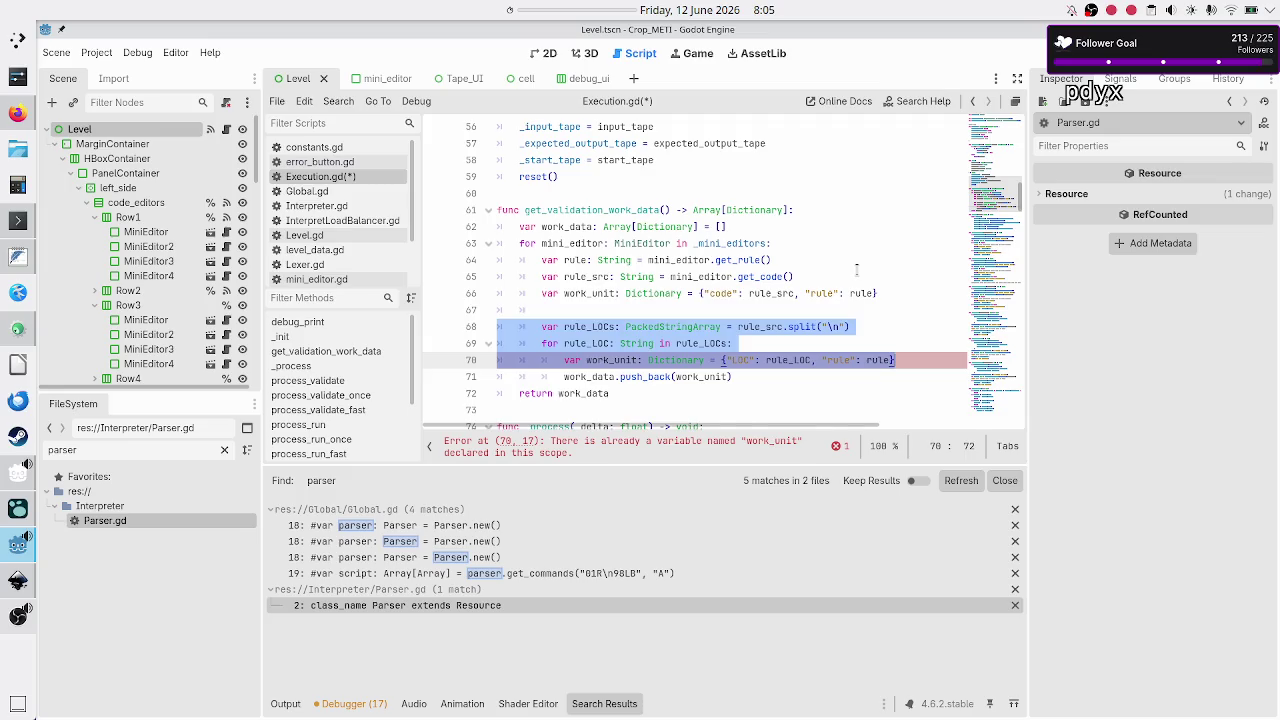
key("BackSpace")
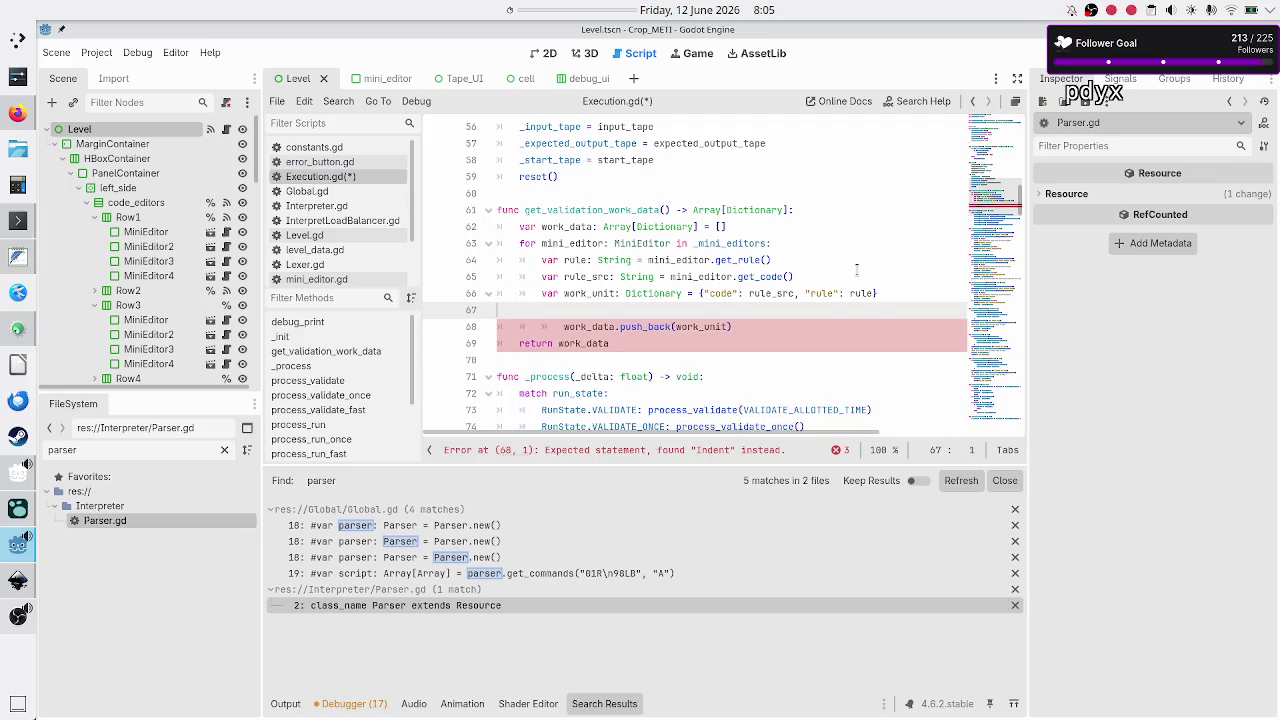
key("BackSpace")
Fix the indentation of the work_data push_back line and save Execution.gd
key("Right")
key("Right")
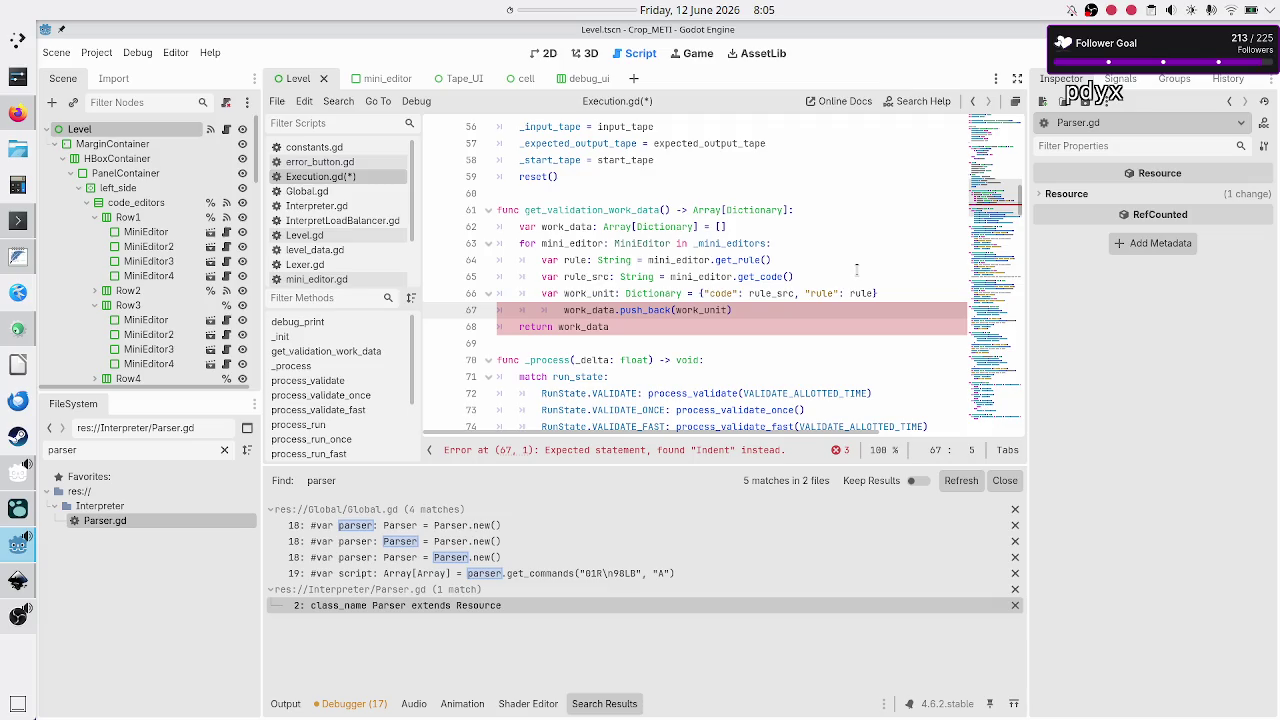
key("Right")
key("Right")
key("BackSpace")
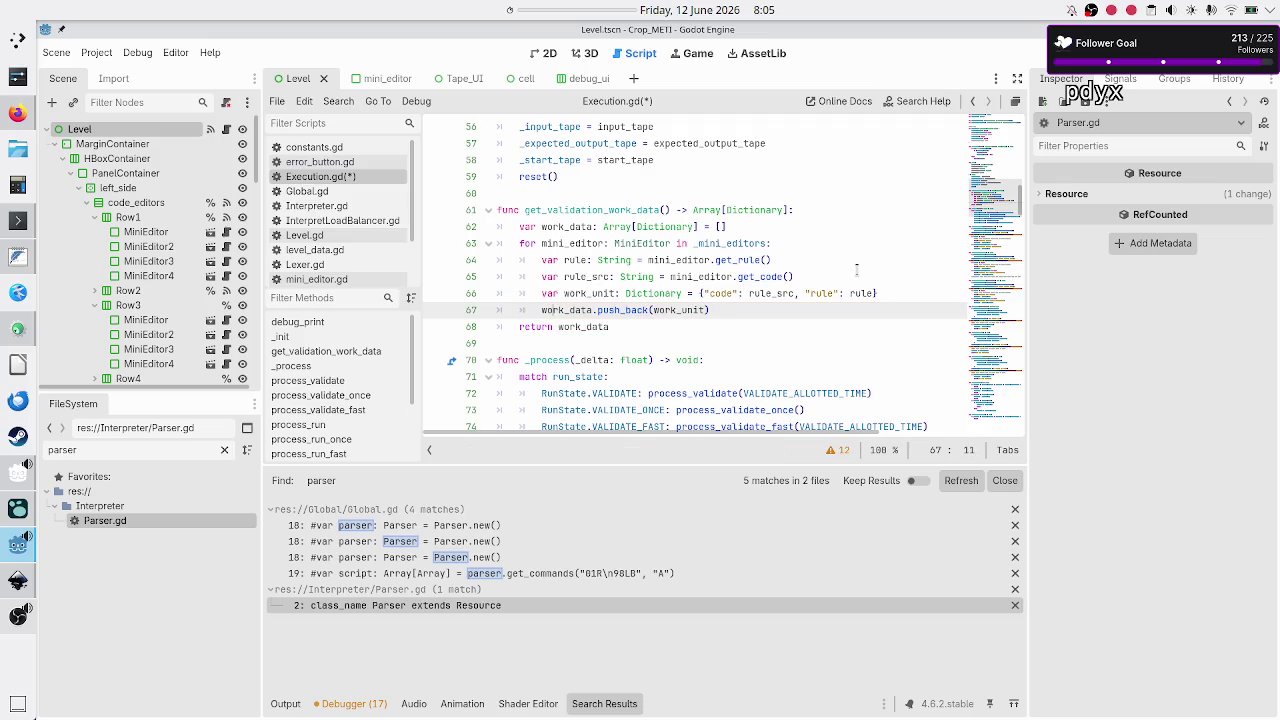
key("Up")
key("Up")
key("Up")
key("Up")
key("Down")
key("Down")
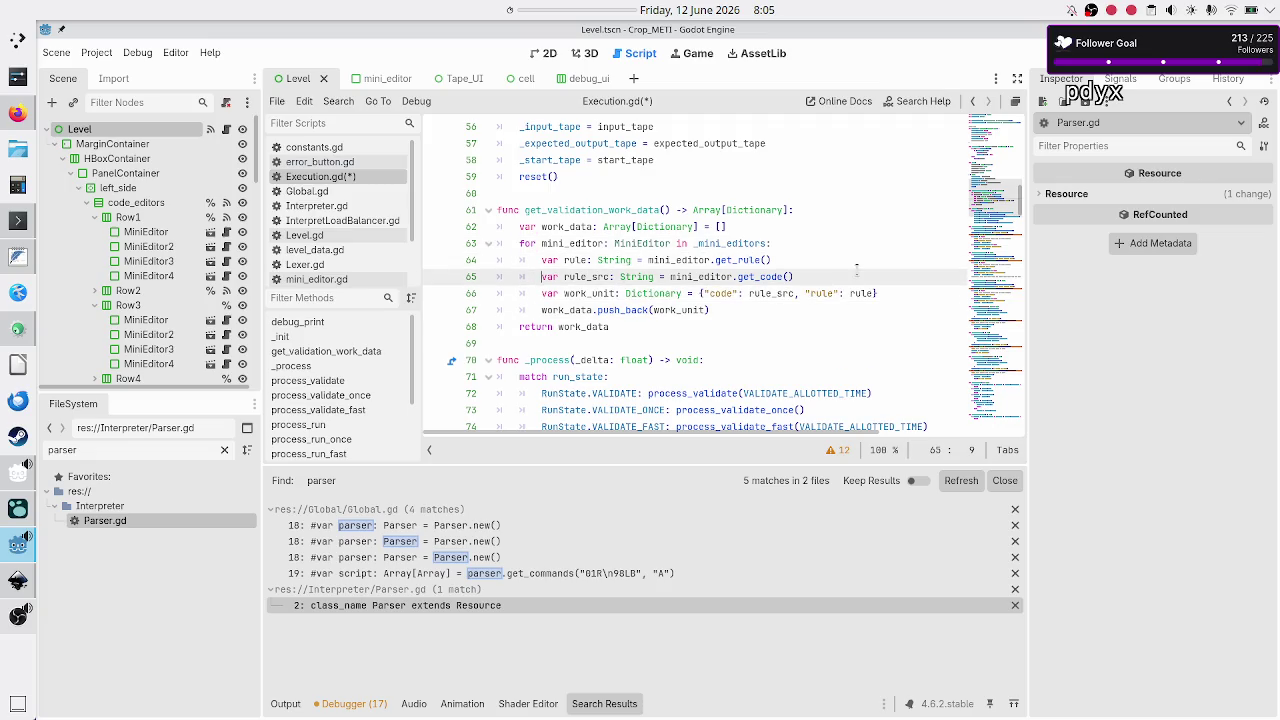
key("Down")
key("Down")
key("Down")
key("ctrl+s")
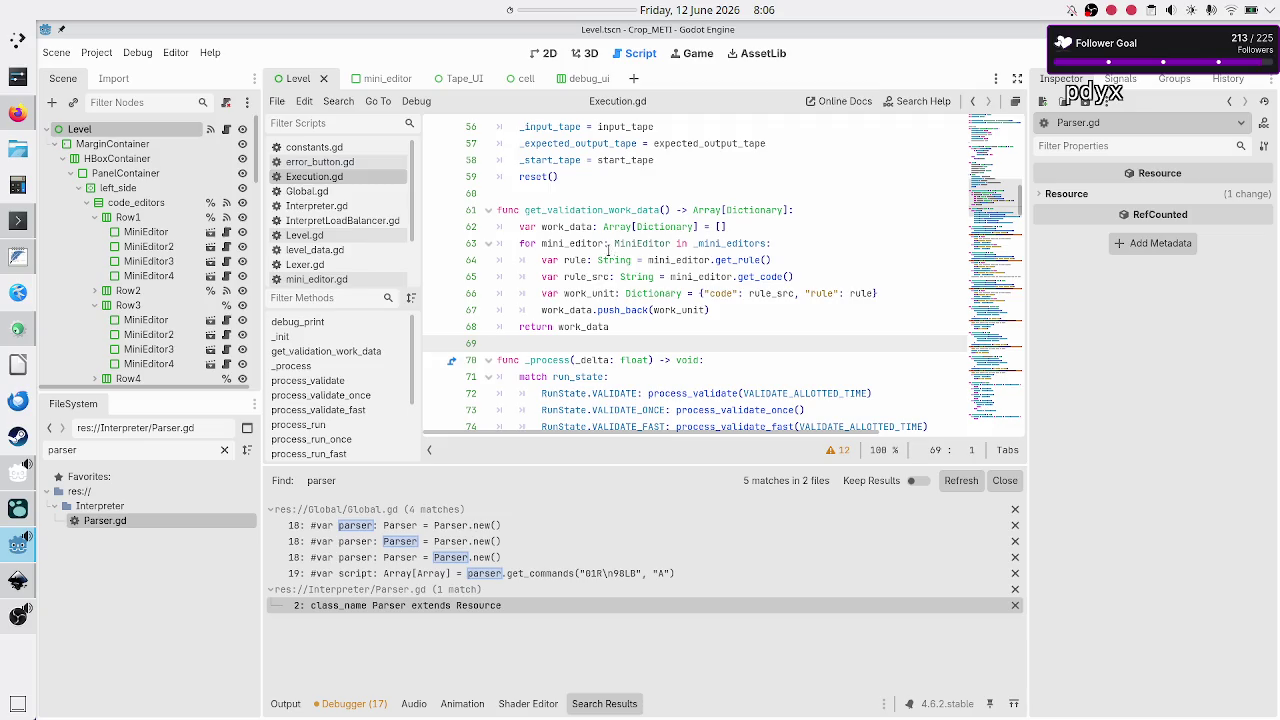
left_click(550, 198)
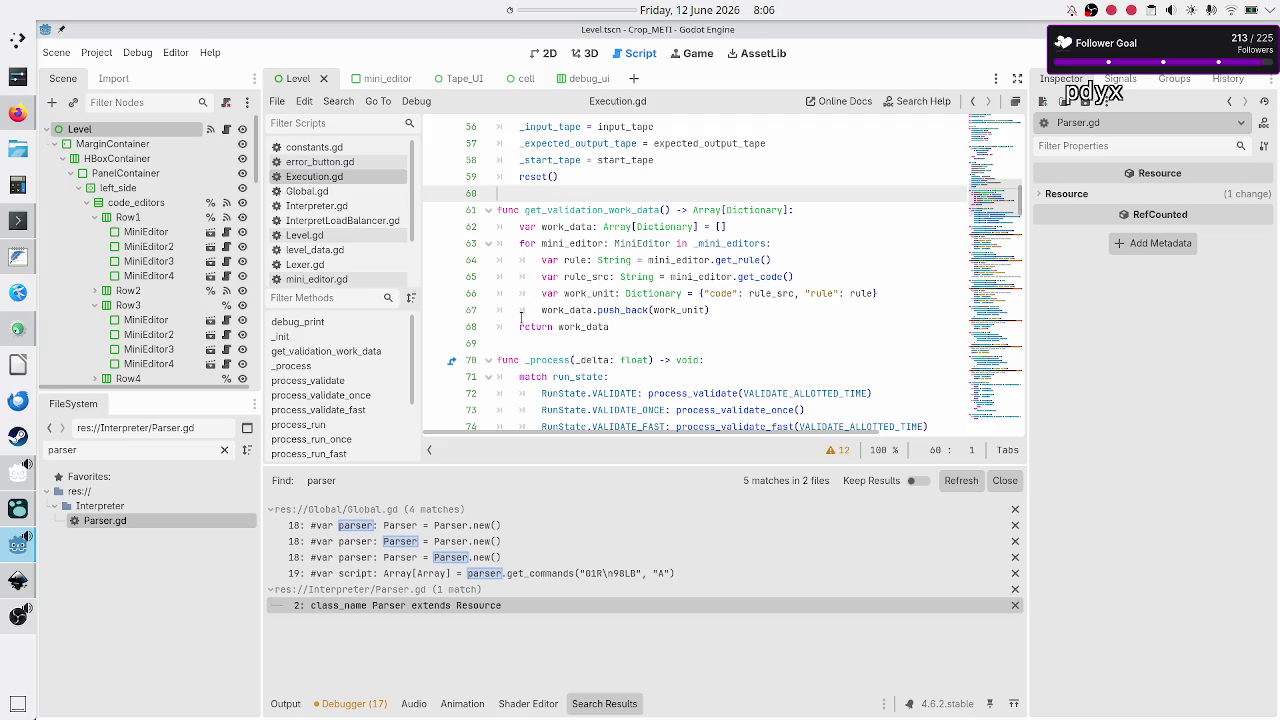
left_click(528, 343)
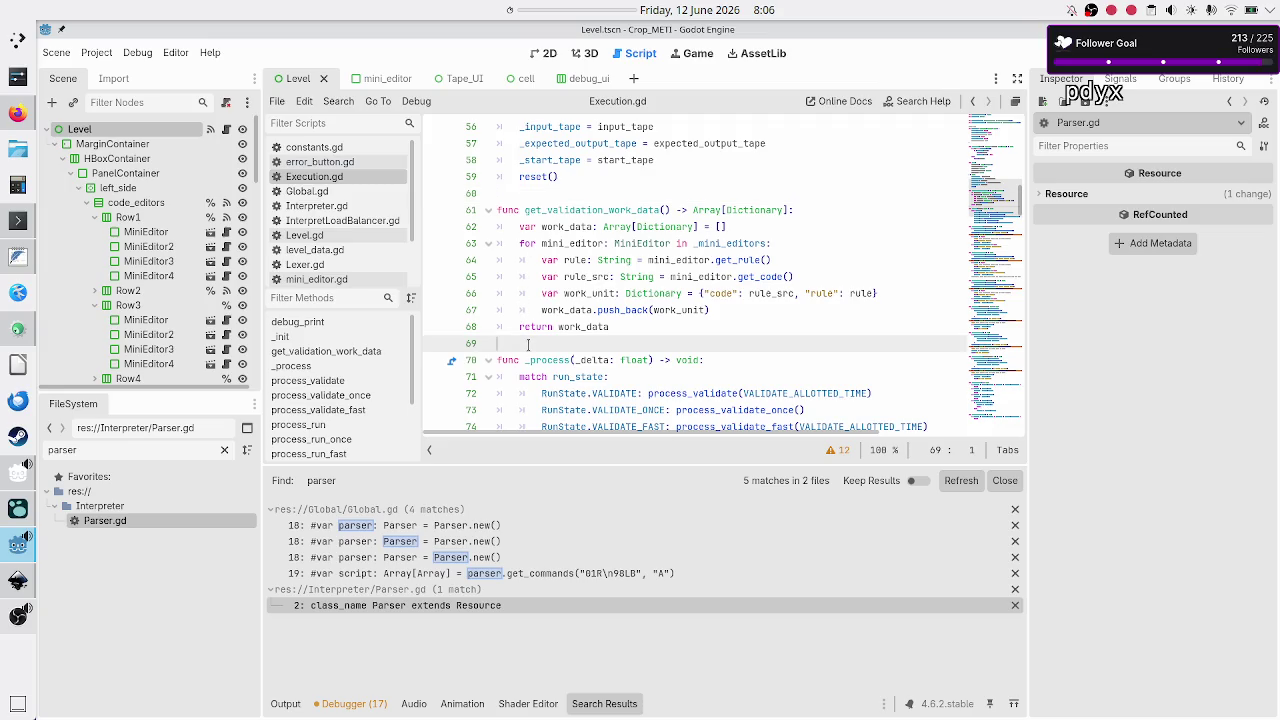
left_click(537, 195)
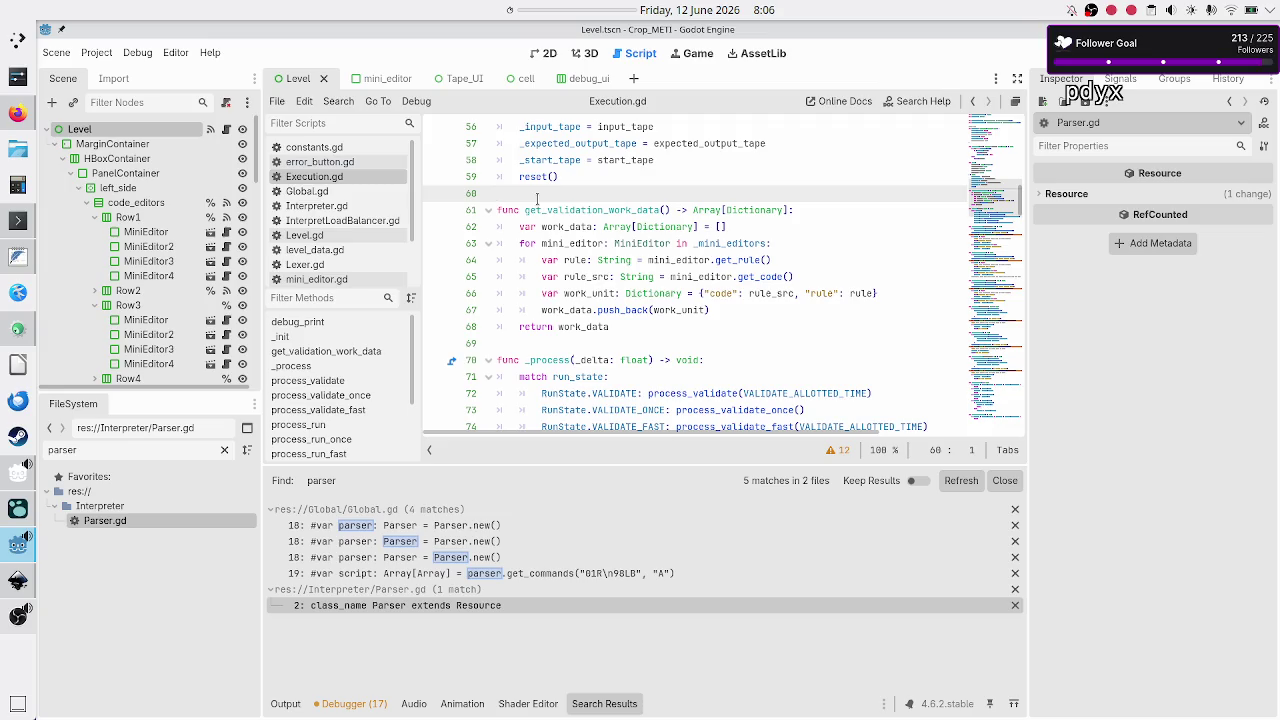
key("Down")
key("Down")
key("Down")
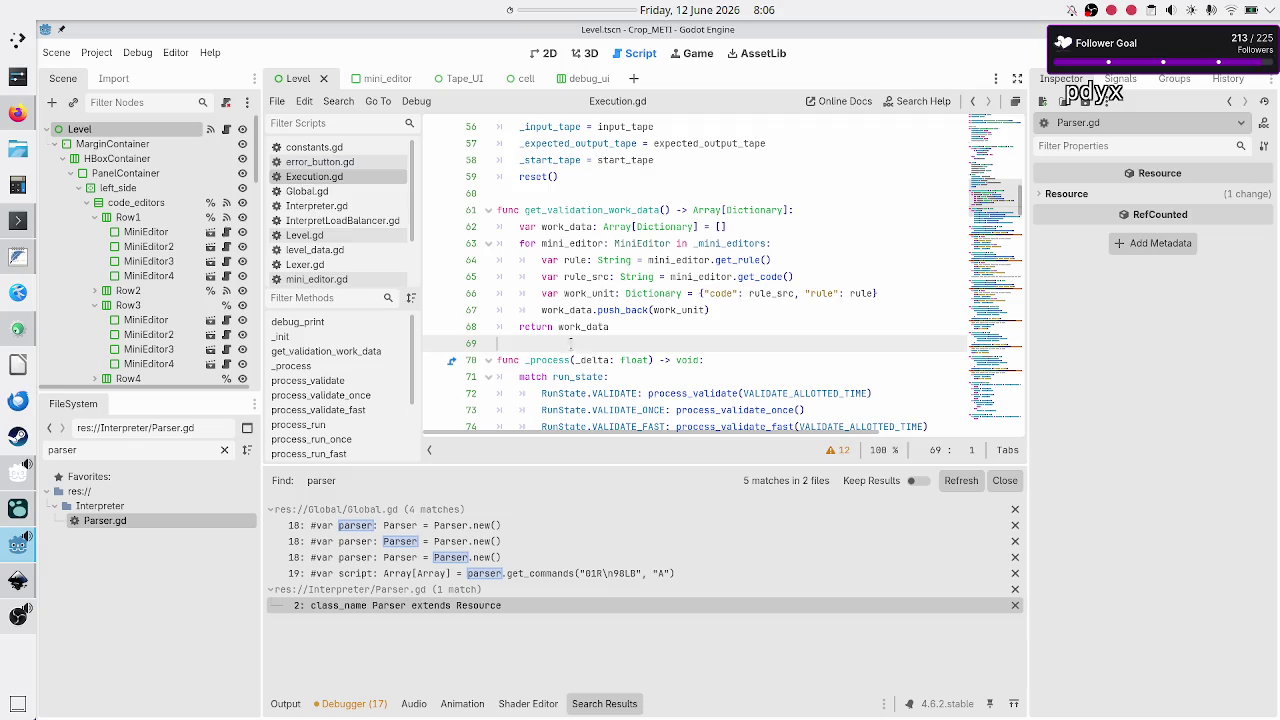
left_click(561, 193)
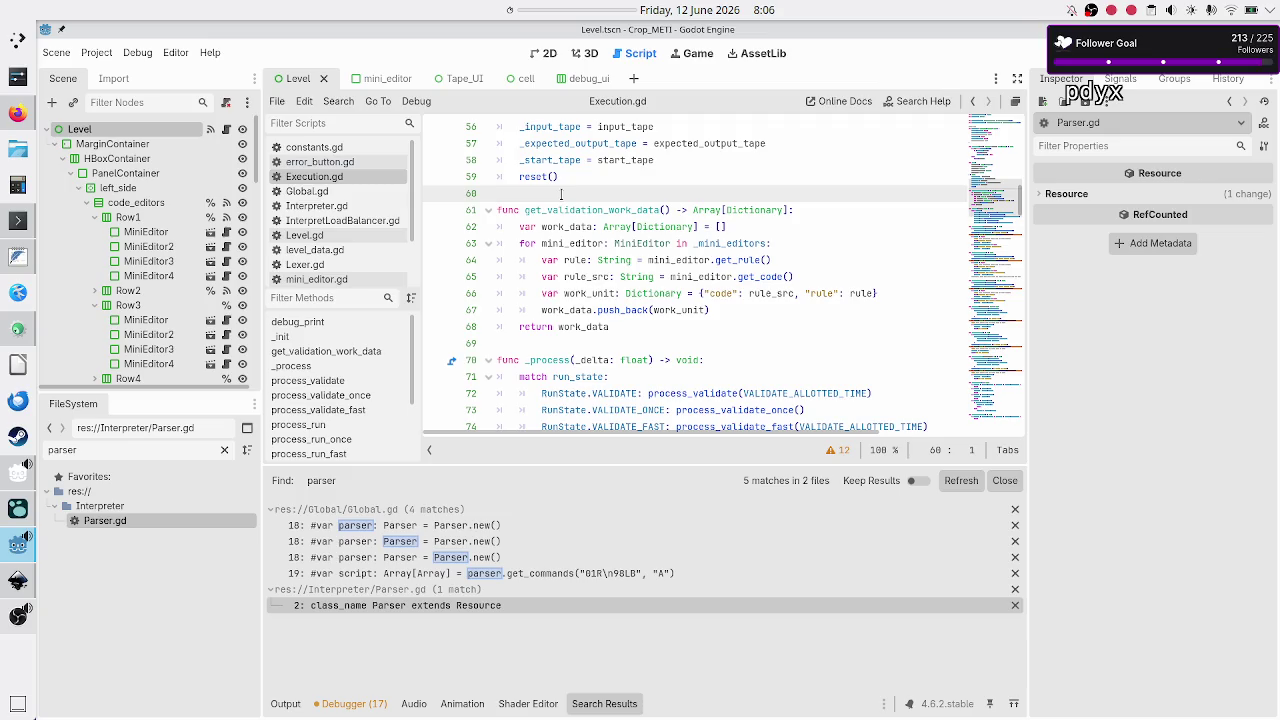
left_click(577, 328)
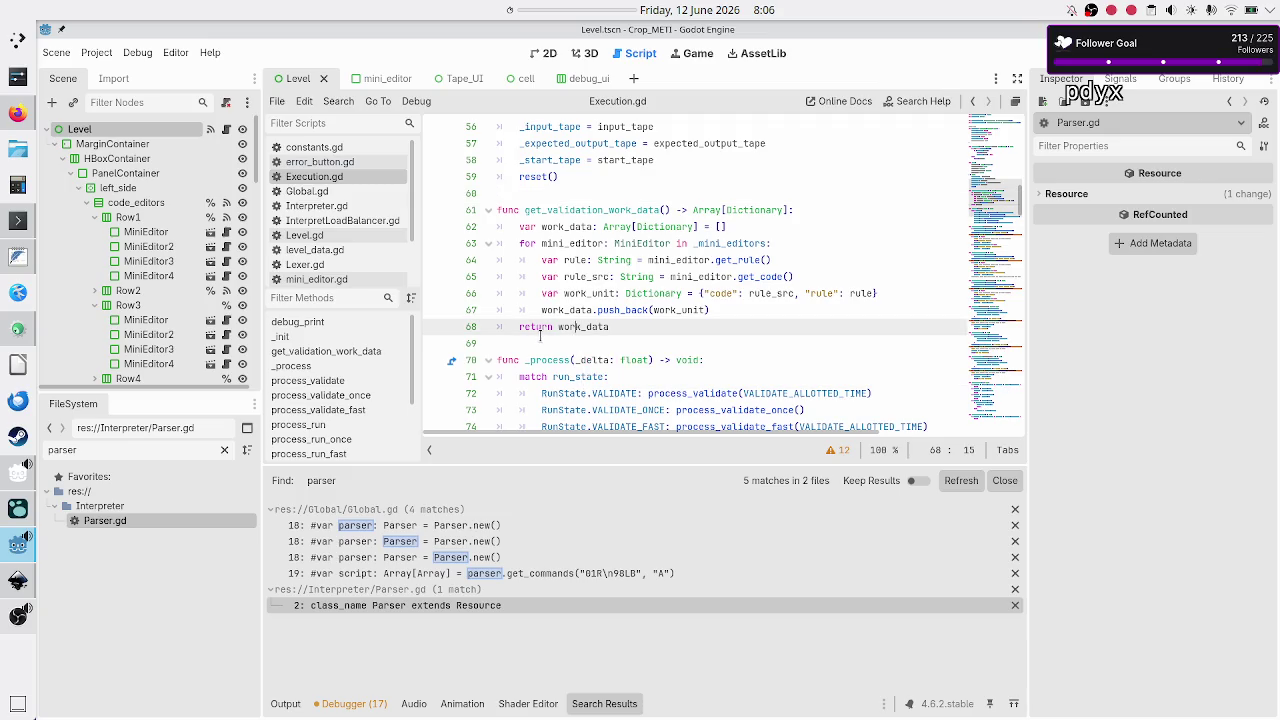
left_click(547, 195)
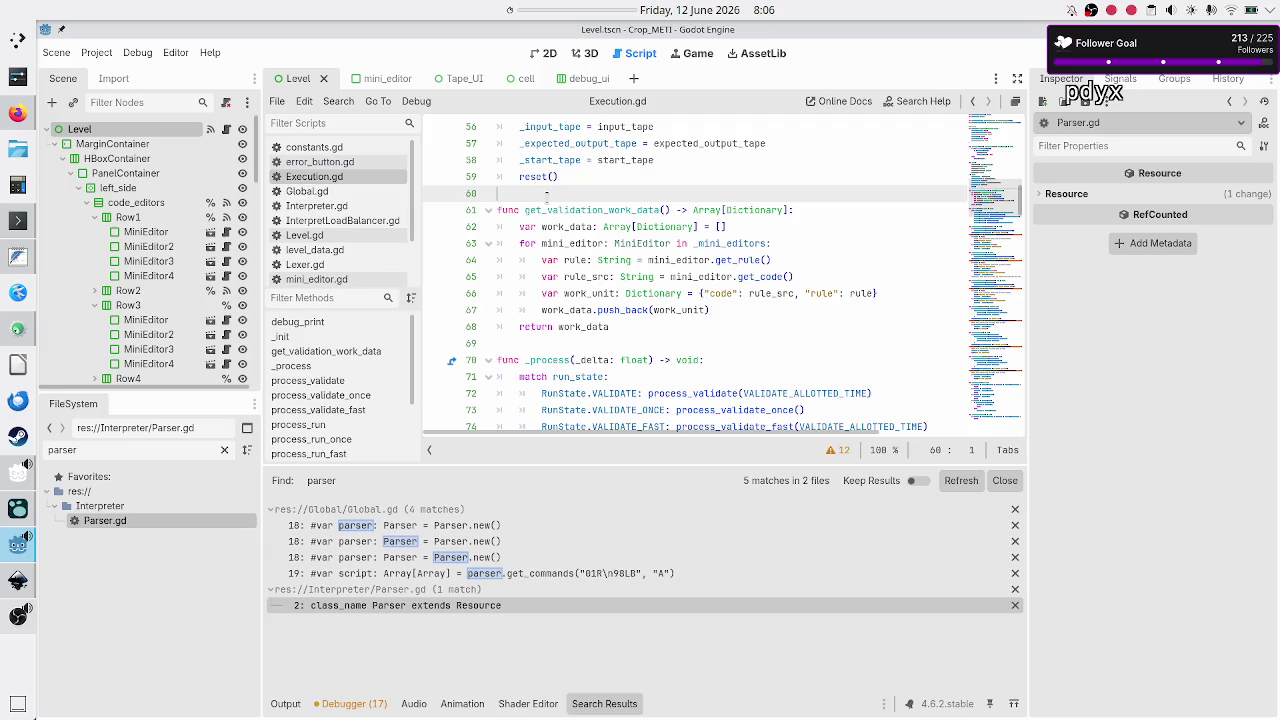
left_click(557, 345)
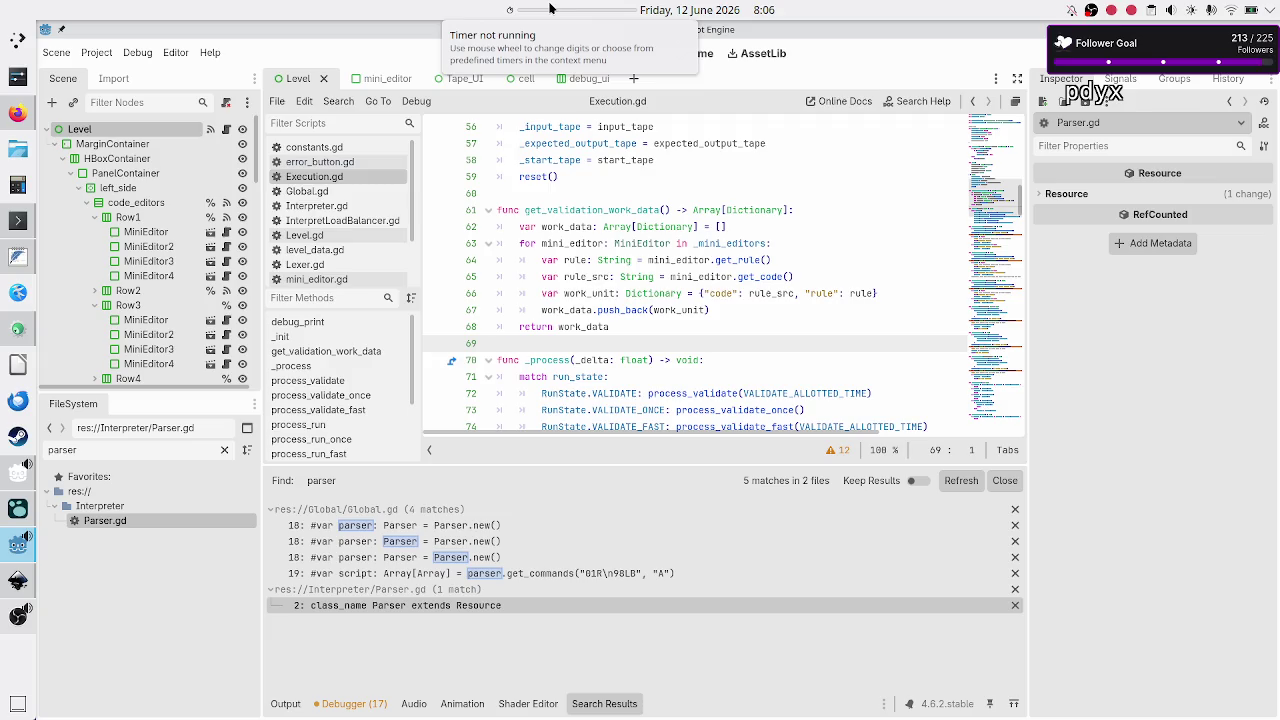
left_click(679, 330)
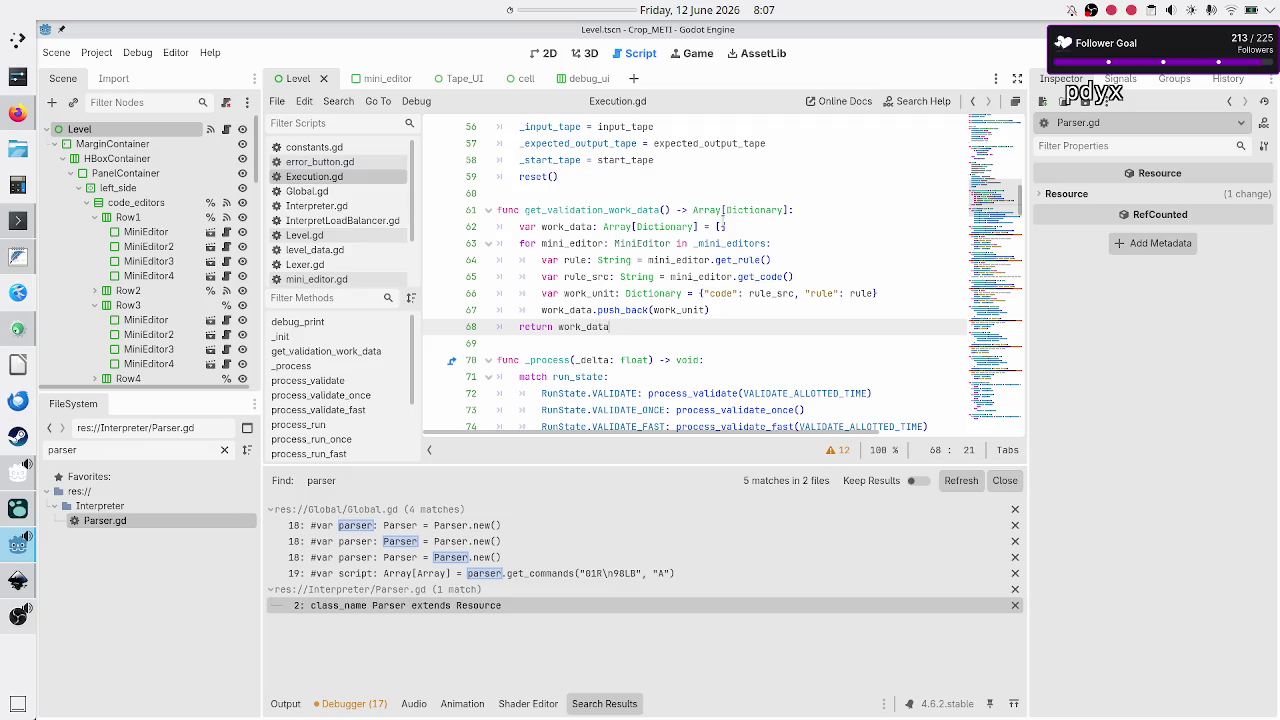
scroll(340, 229, "down", 2)
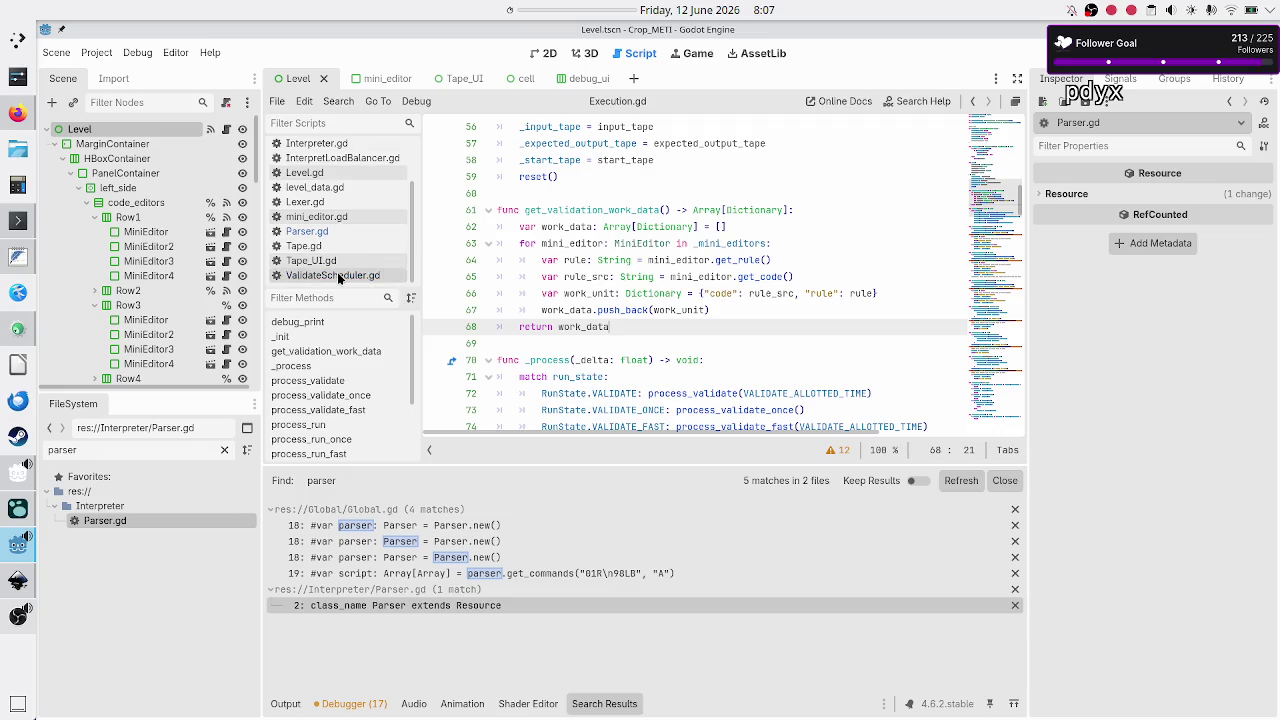
In ValidateScheduler.gd's init_work_data, add an indented line after the line 18 comment
left_click(340, 275)
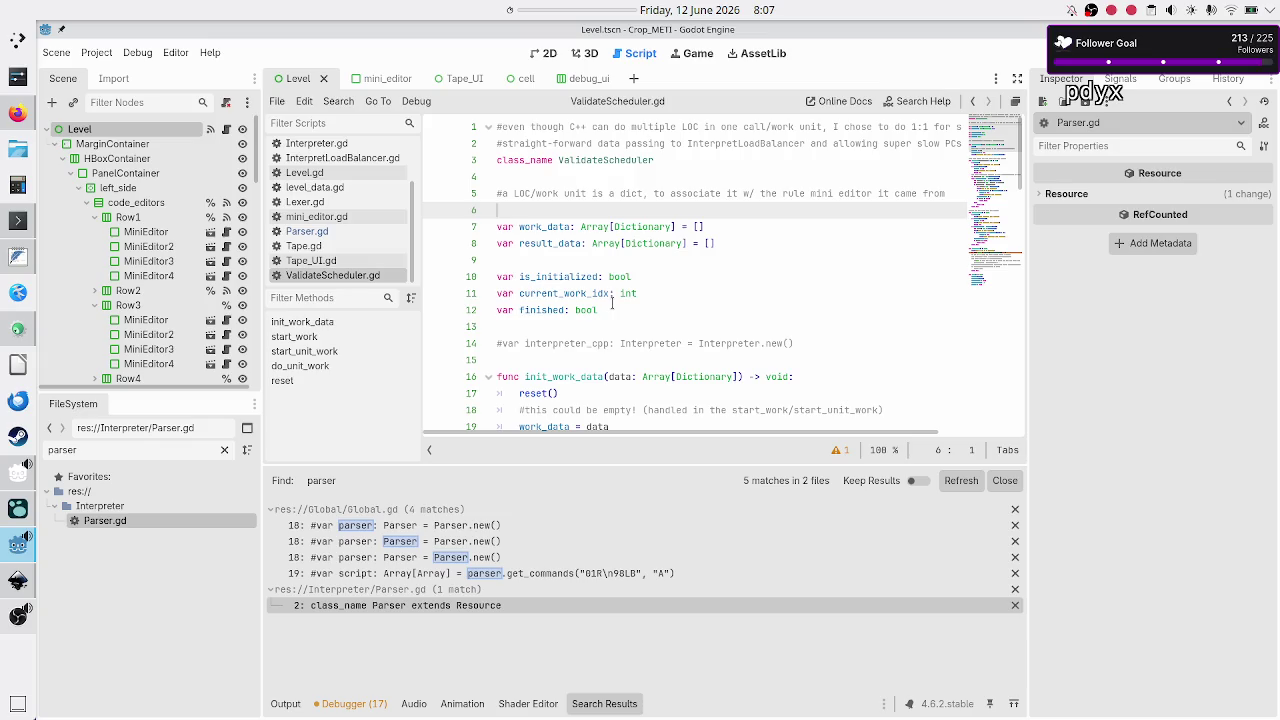
scroll(612, 305, "down", 2)
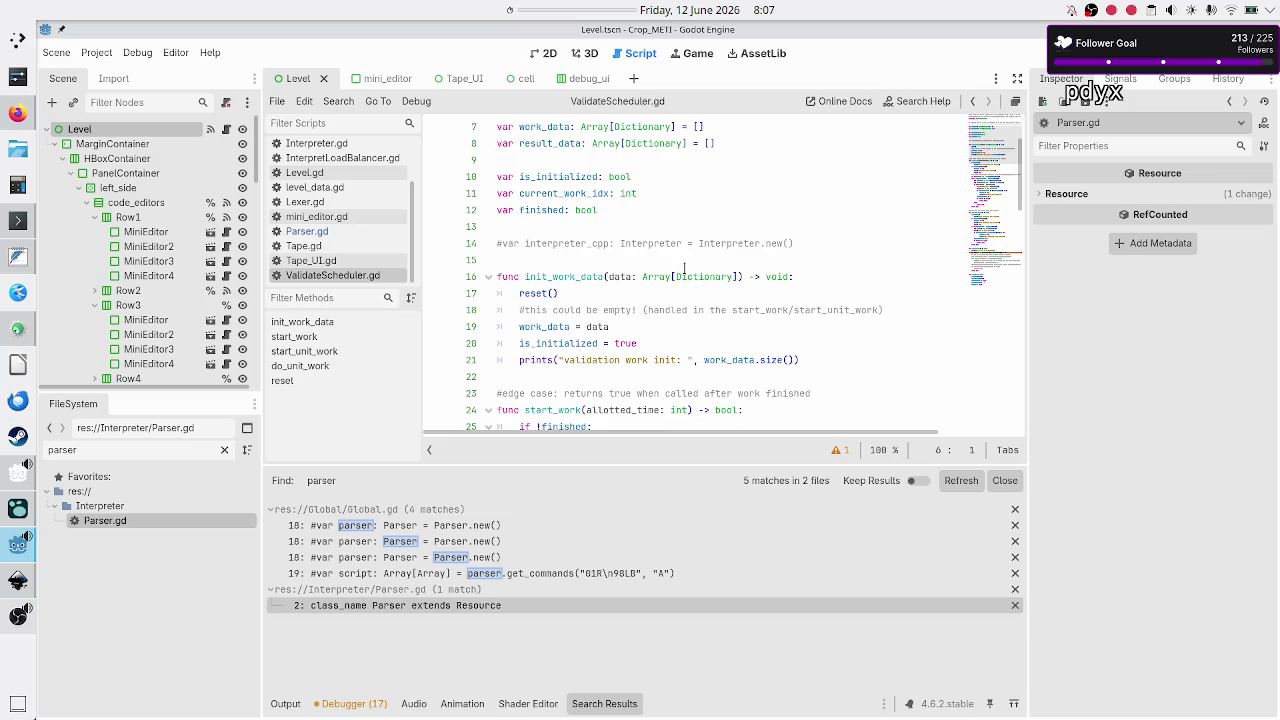
double_click(619, 276)
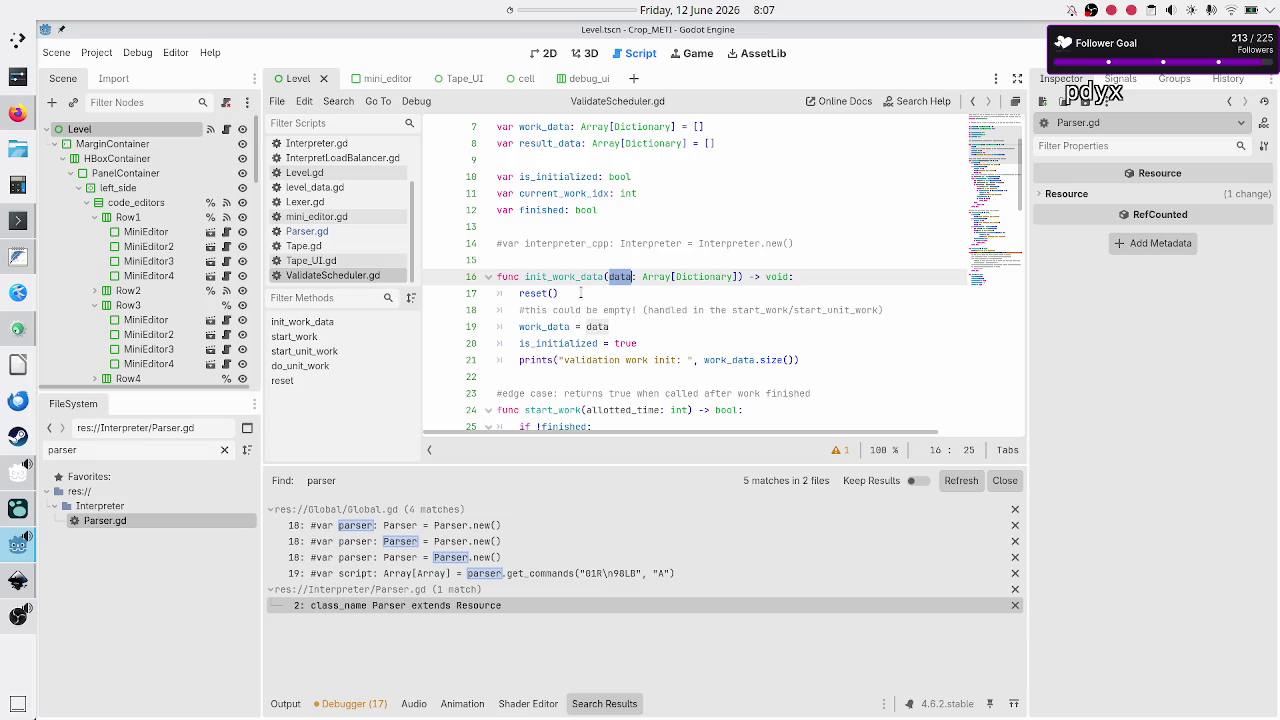
left_click(580, 293)
key("Right")
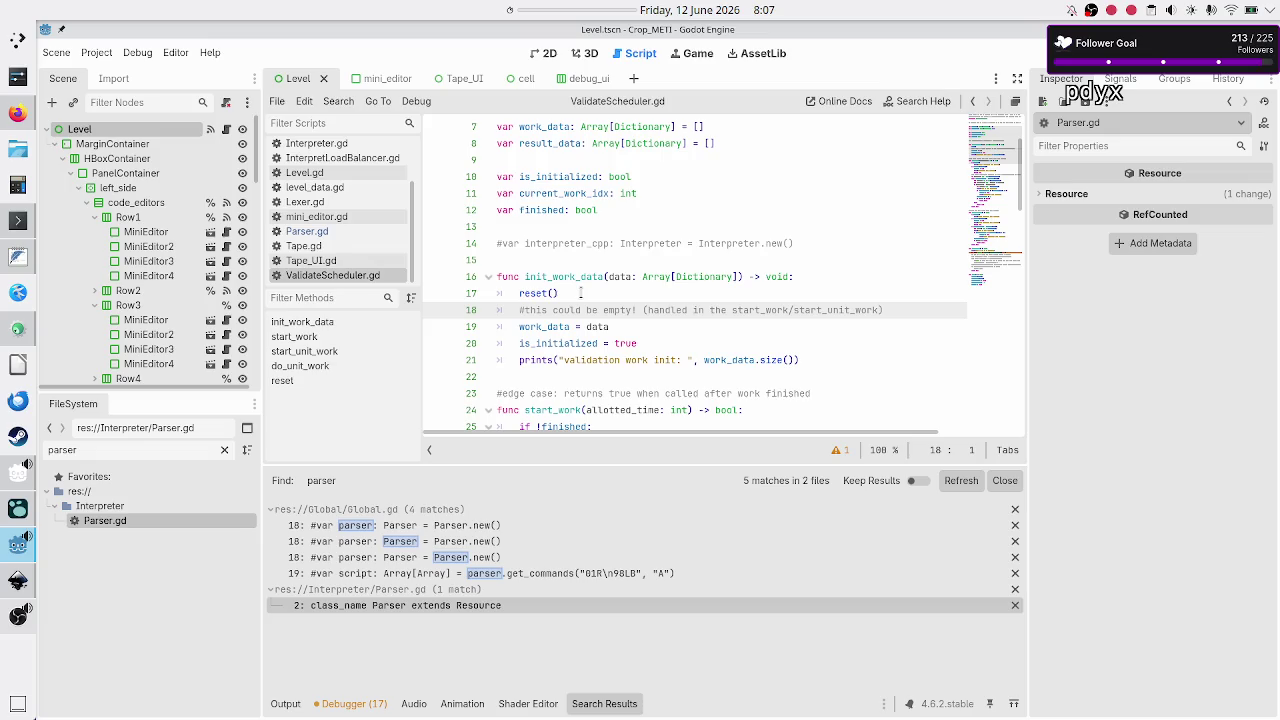
key("shift+End")
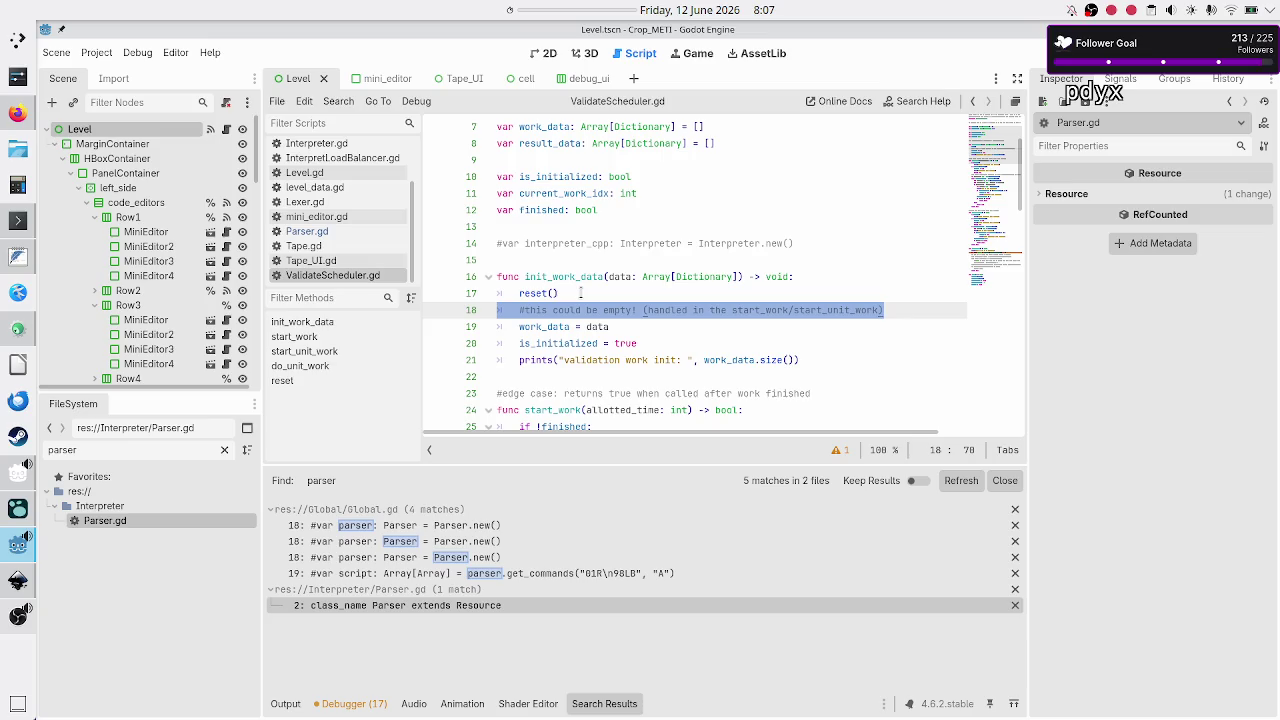
key("End")
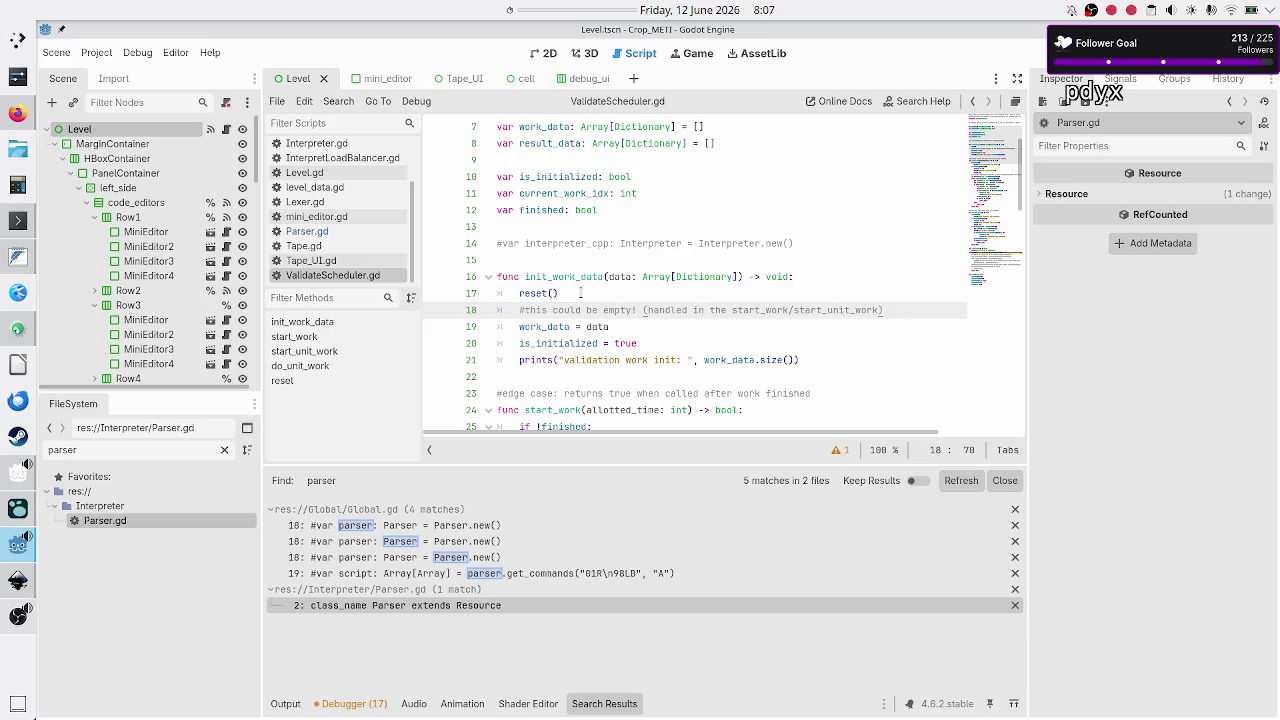
key("Return")
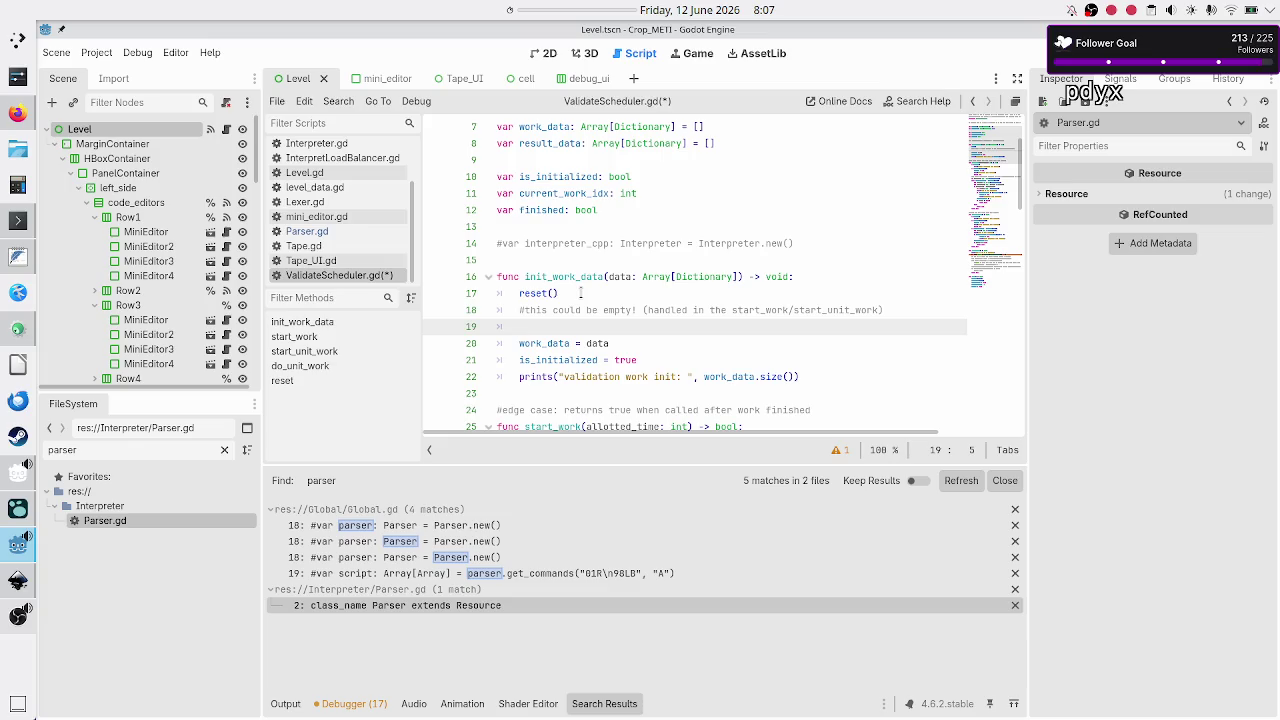
Start a 'for work_unit: Dictionary' loop on line 19 of init_work_data
type("for")
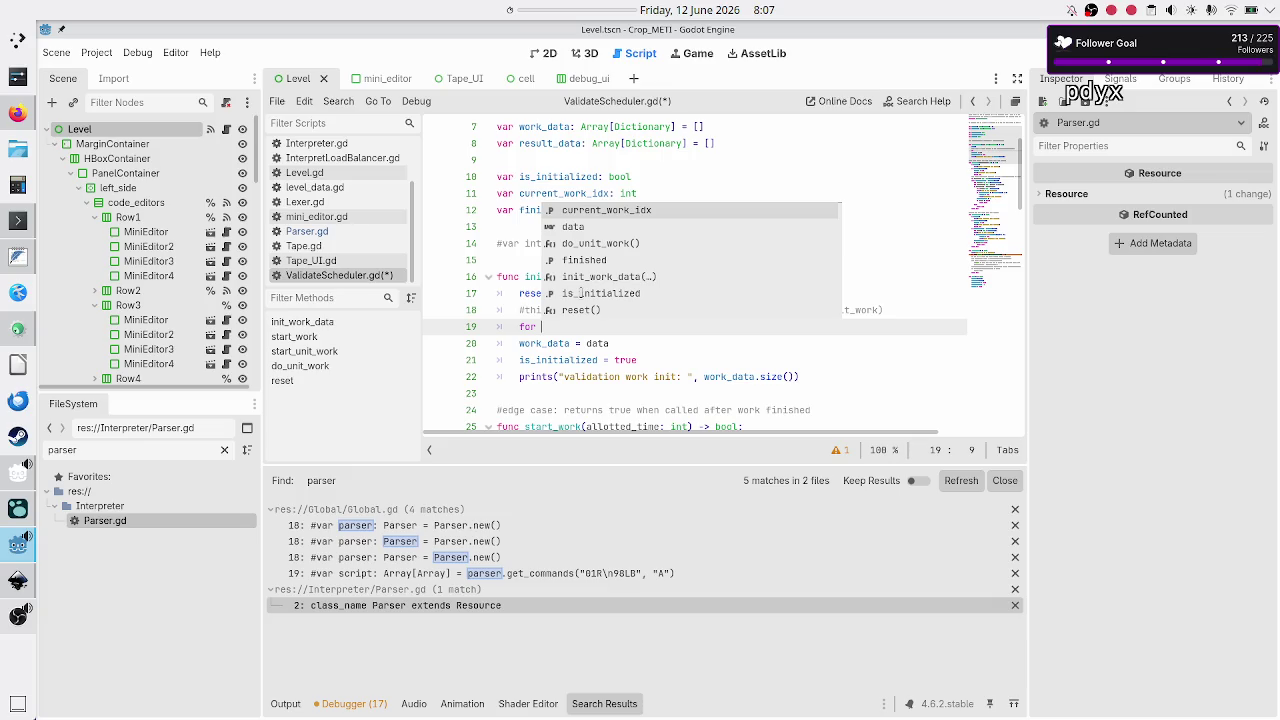
key("Escape")
type("wo")
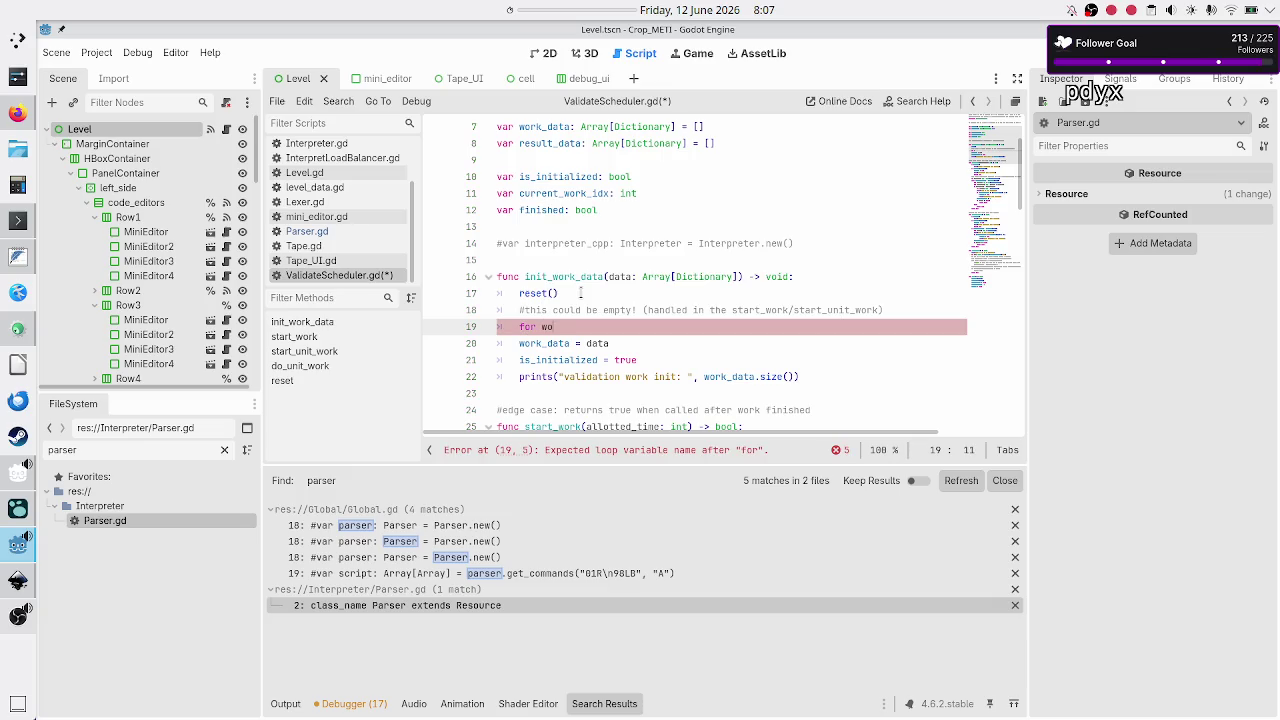
type("rk_unit: ")
type("Dict")
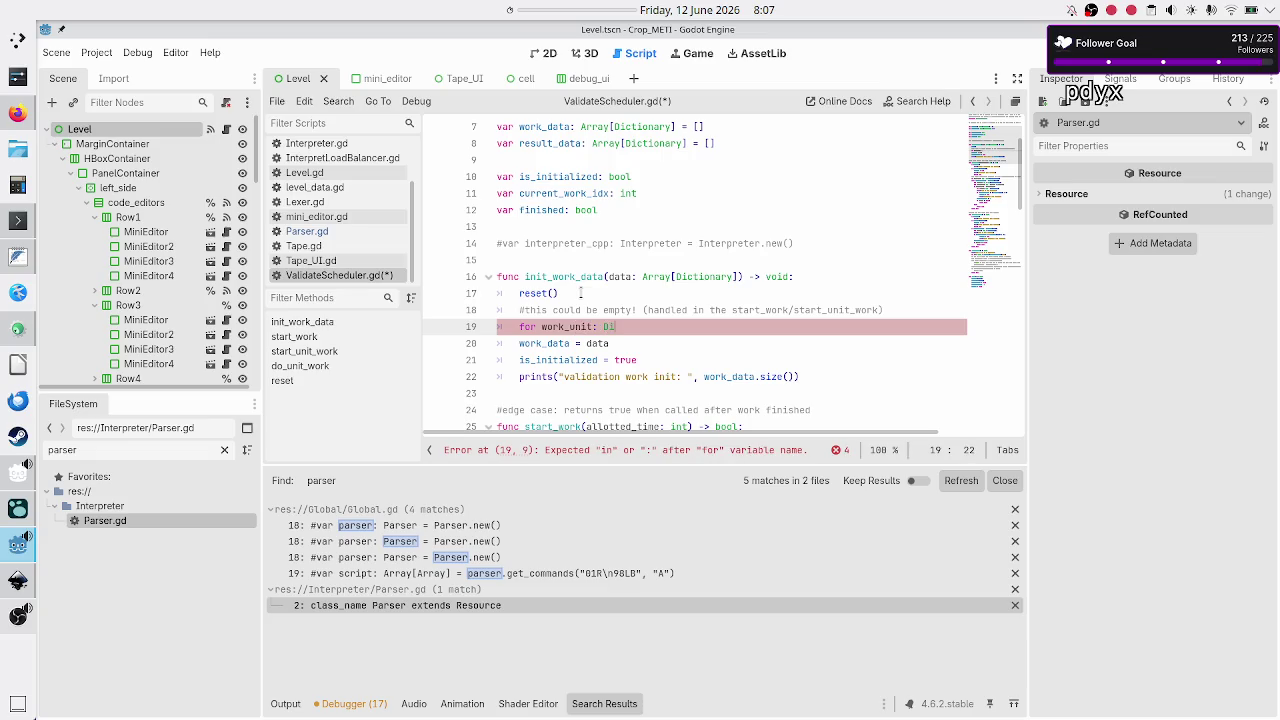
key("Return")
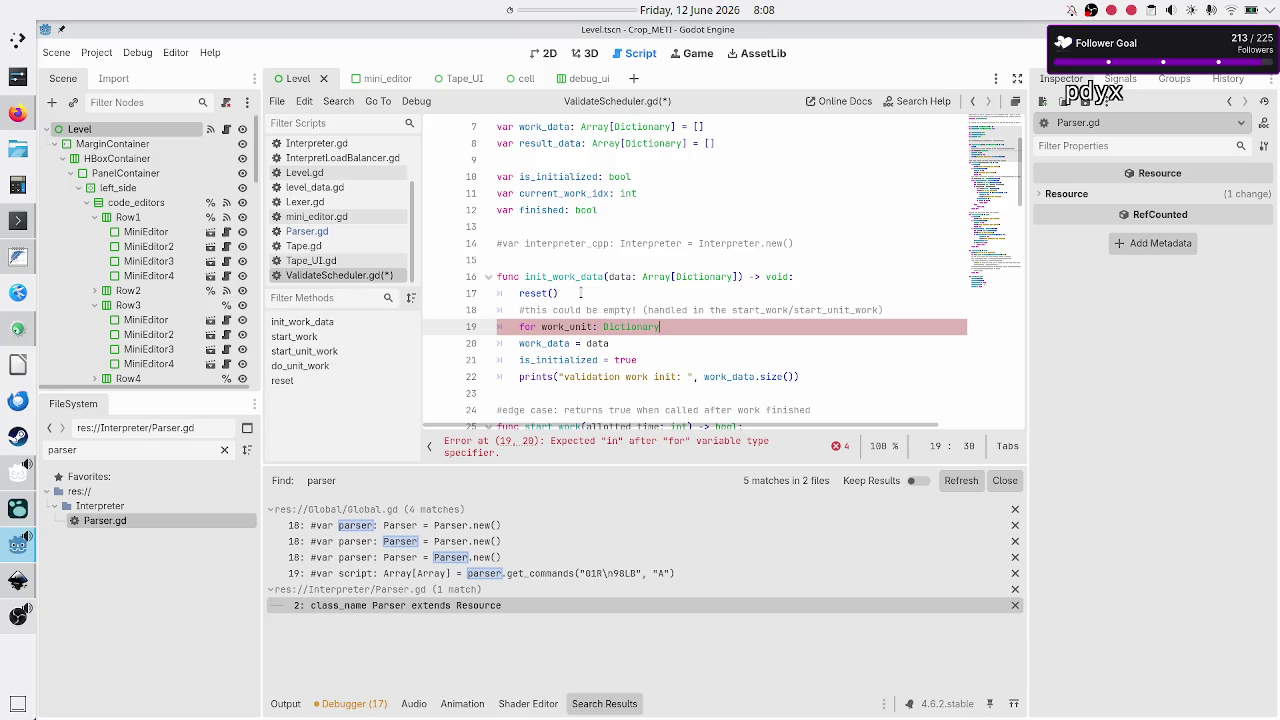
Add an unfinished 'var new_work_data' line above the loop, then switch to Inkscape
key("Down")
key("Up")
key("Up")
key("End")
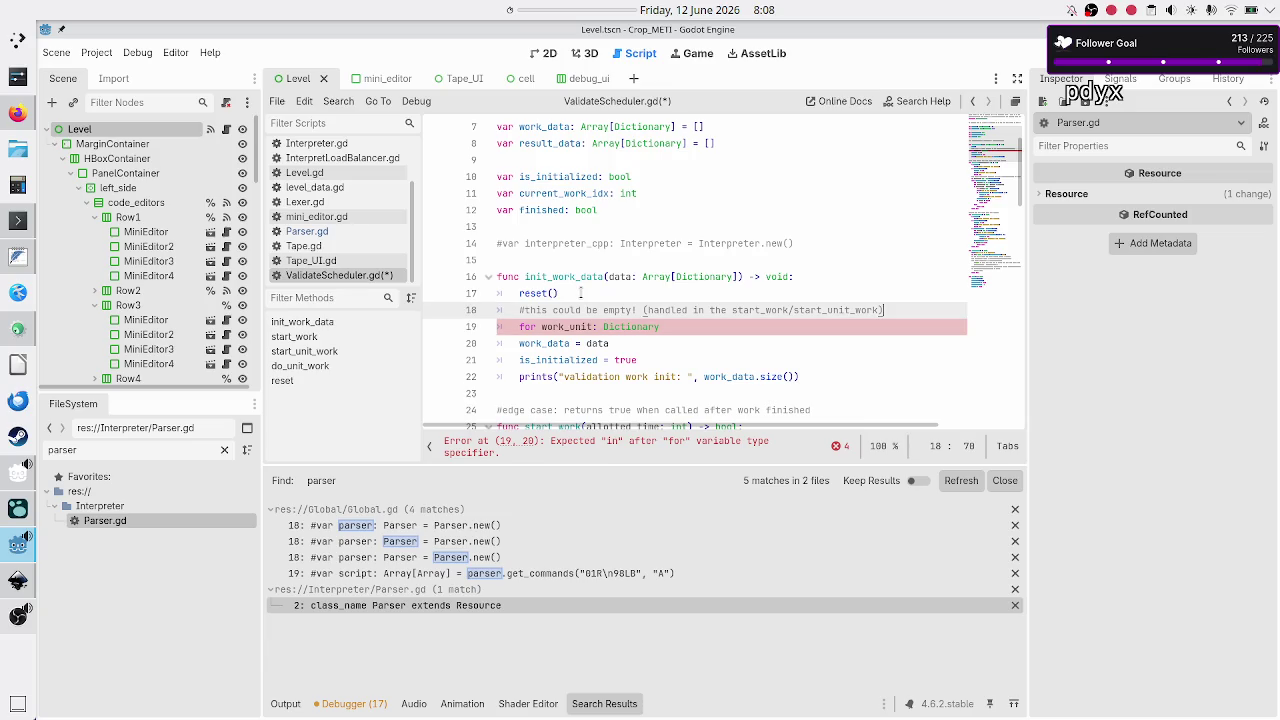
key("Return")
type("var new_")
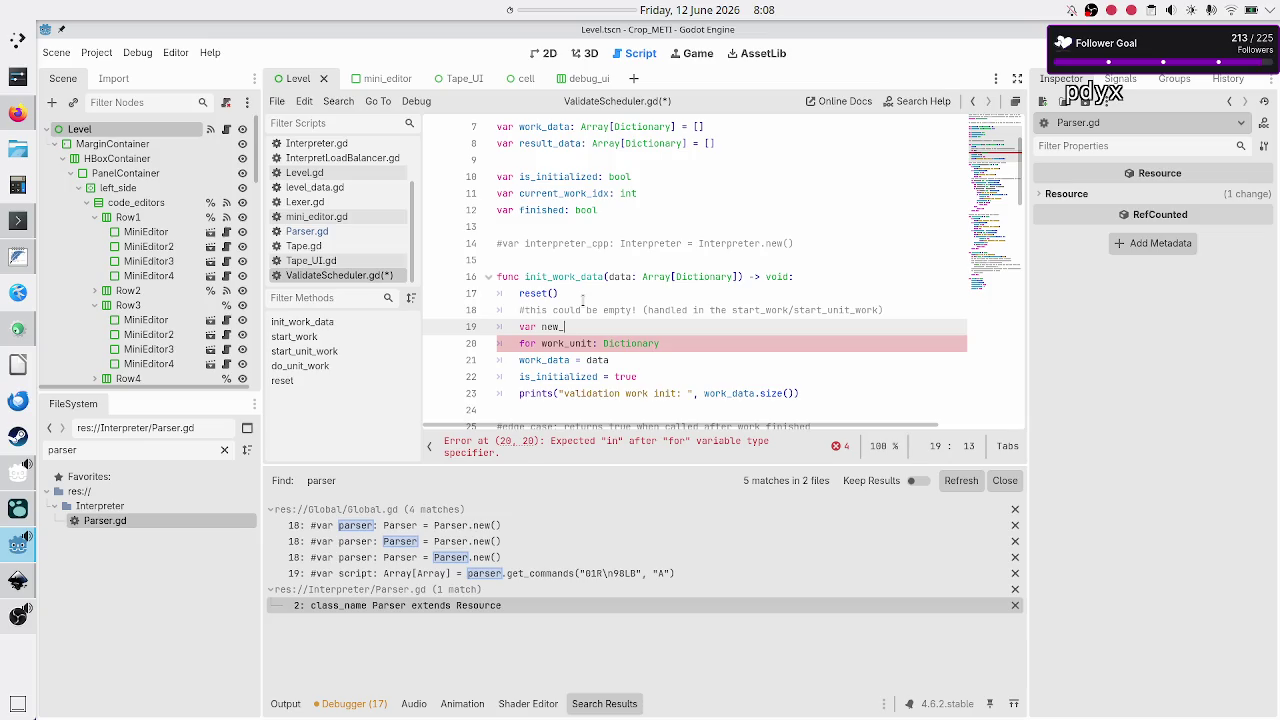
key("BackSpace")
key("BackSpace")
key("BackSpace")
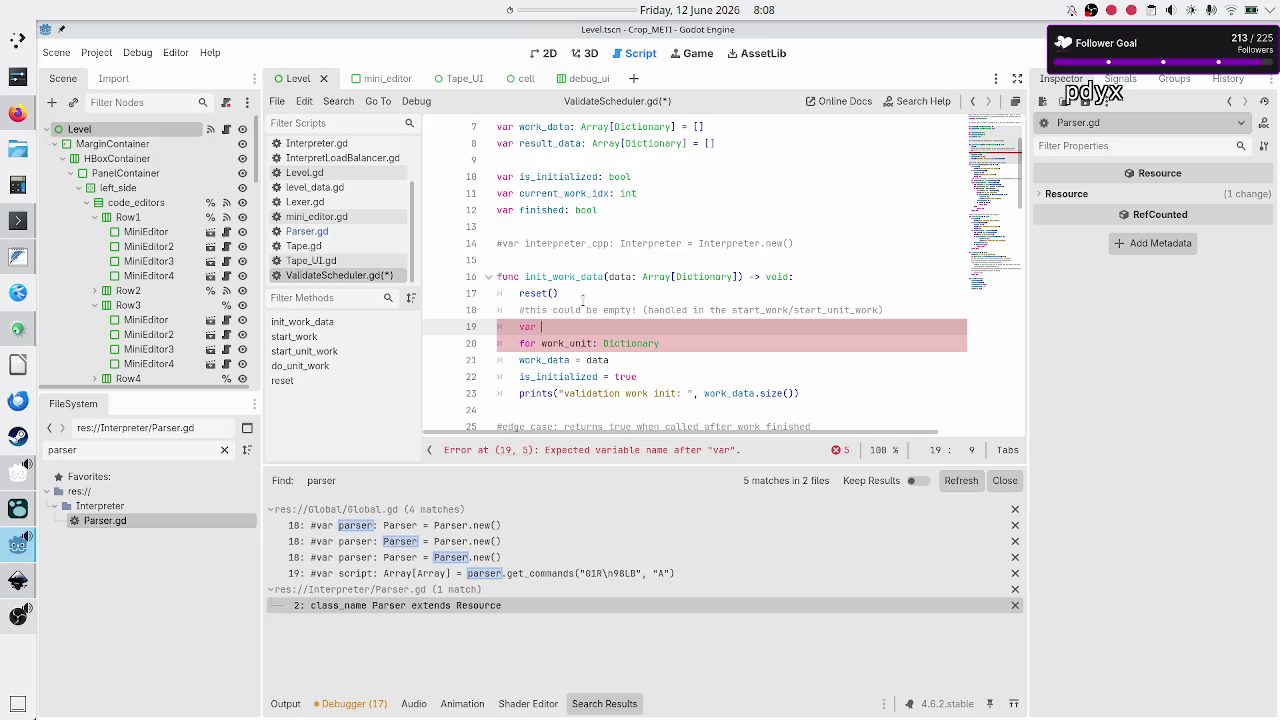
type("new_work_data:")
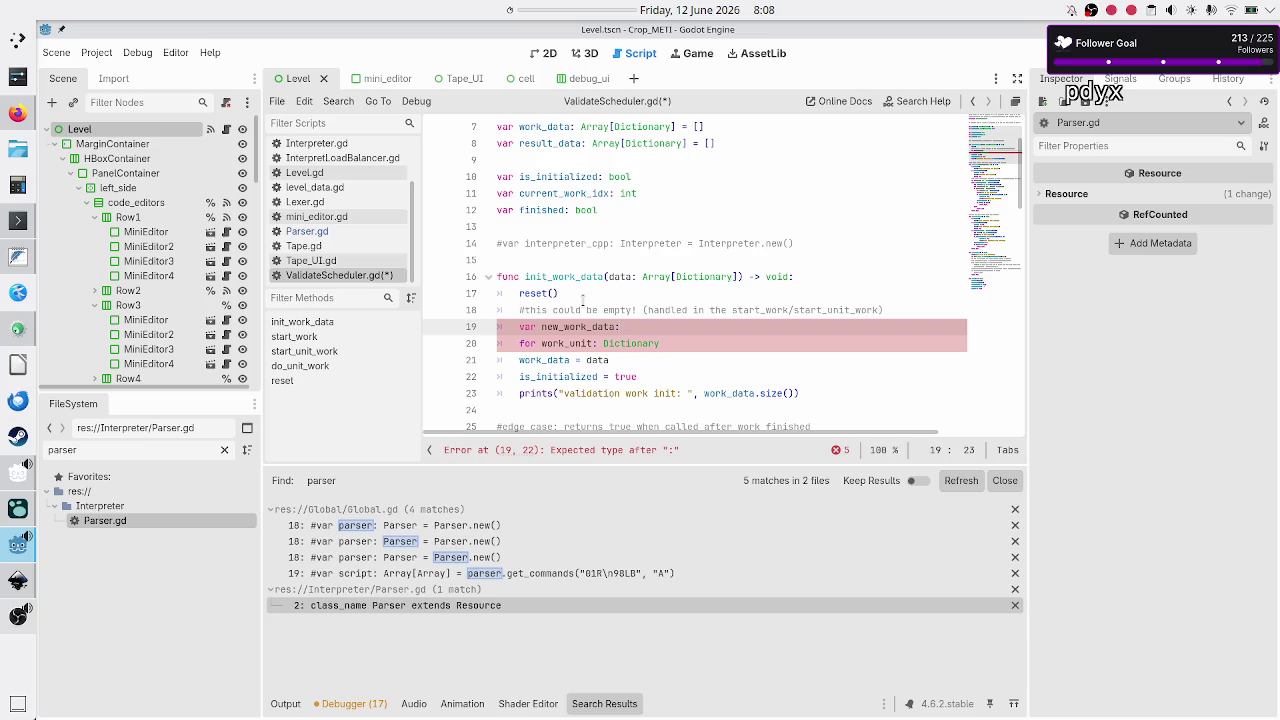
key("alt+Tab")
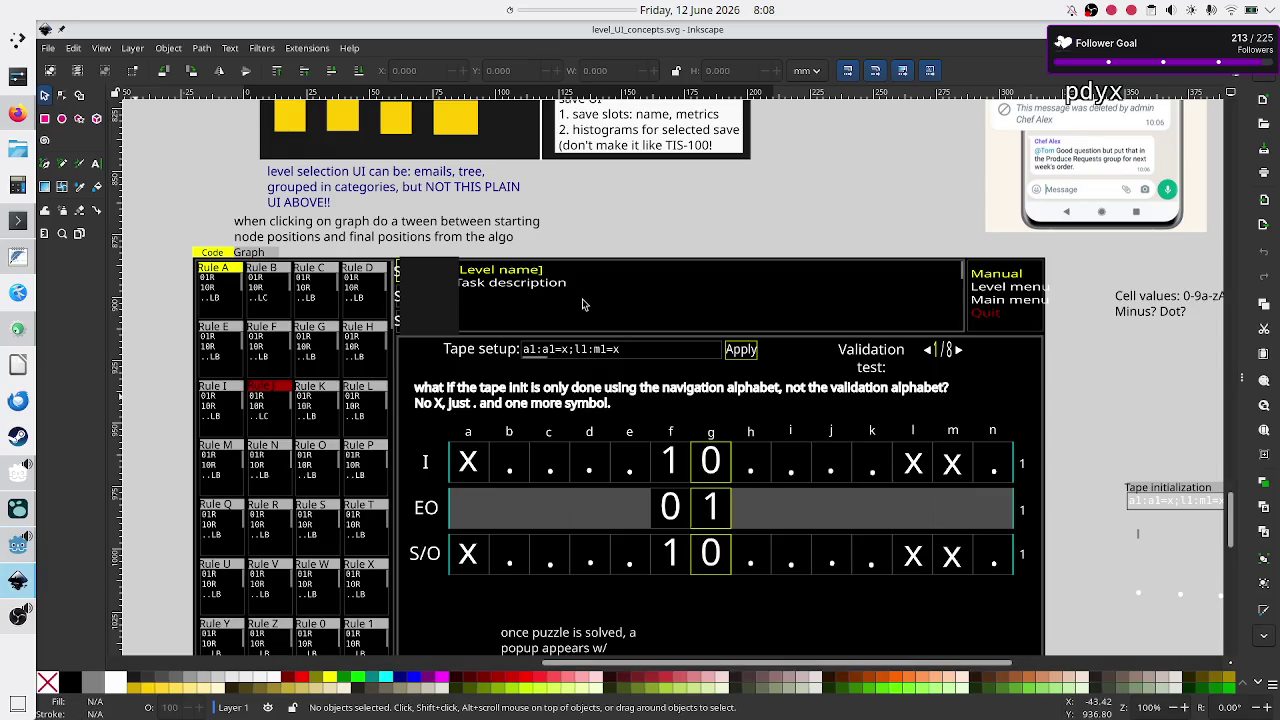
Scroll through the level UI mockups in level_UI_concepts.svg, then return to Godot
scroll(557, 234, "up", 10)
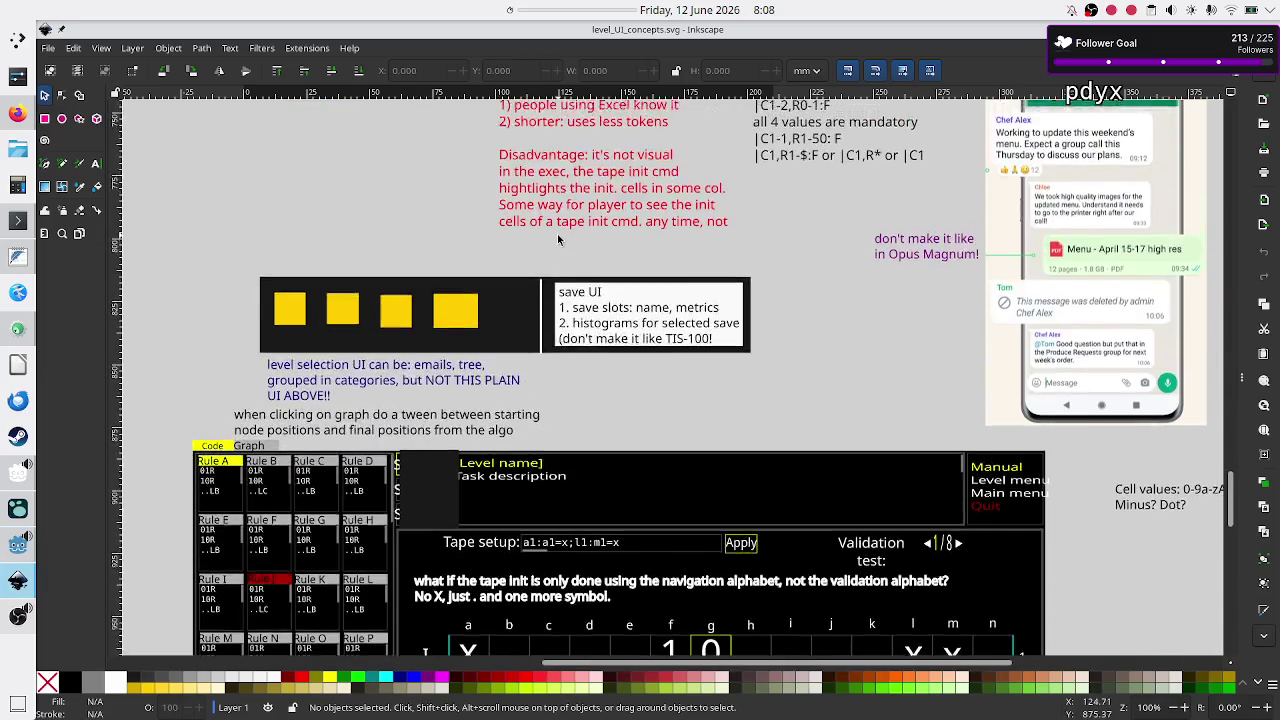
scroll(558, 240, "up", 10)
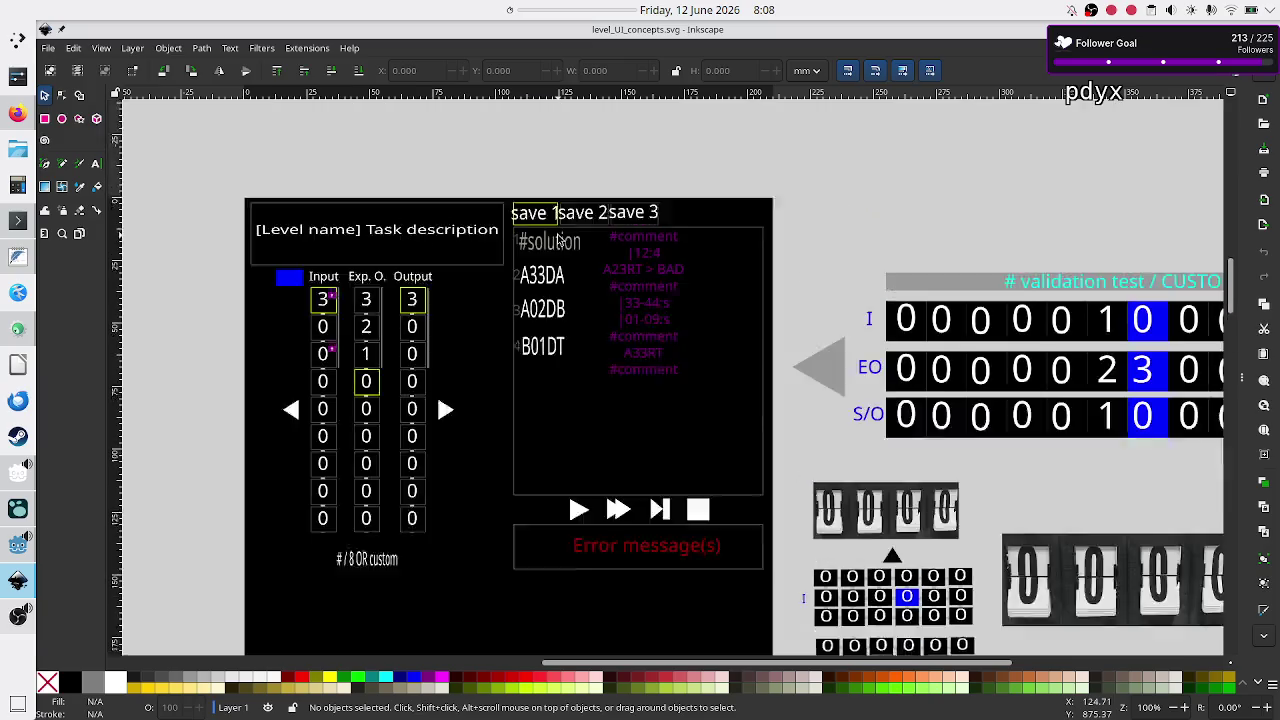
scroll(558, 240, "down", 2)
scroll(558, 240, "down", 3)
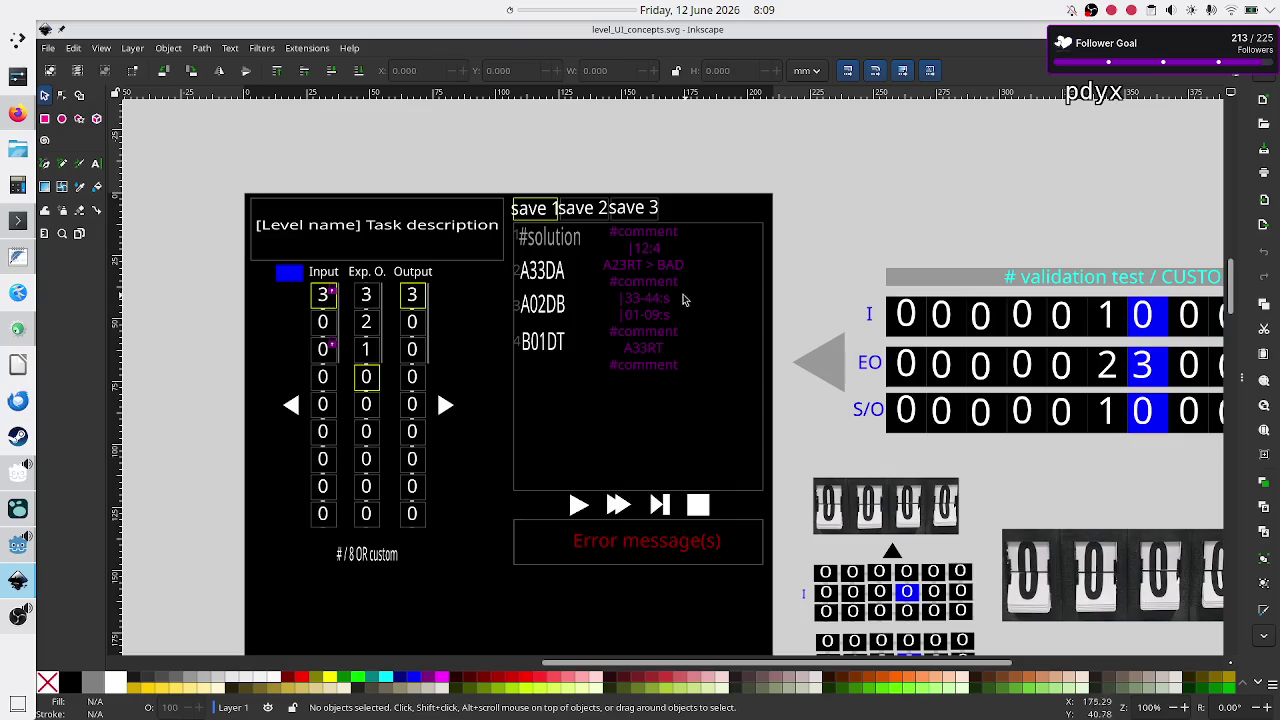
scroll(618, 306, "down", 15)
scroll(618, 306, "down", 10)
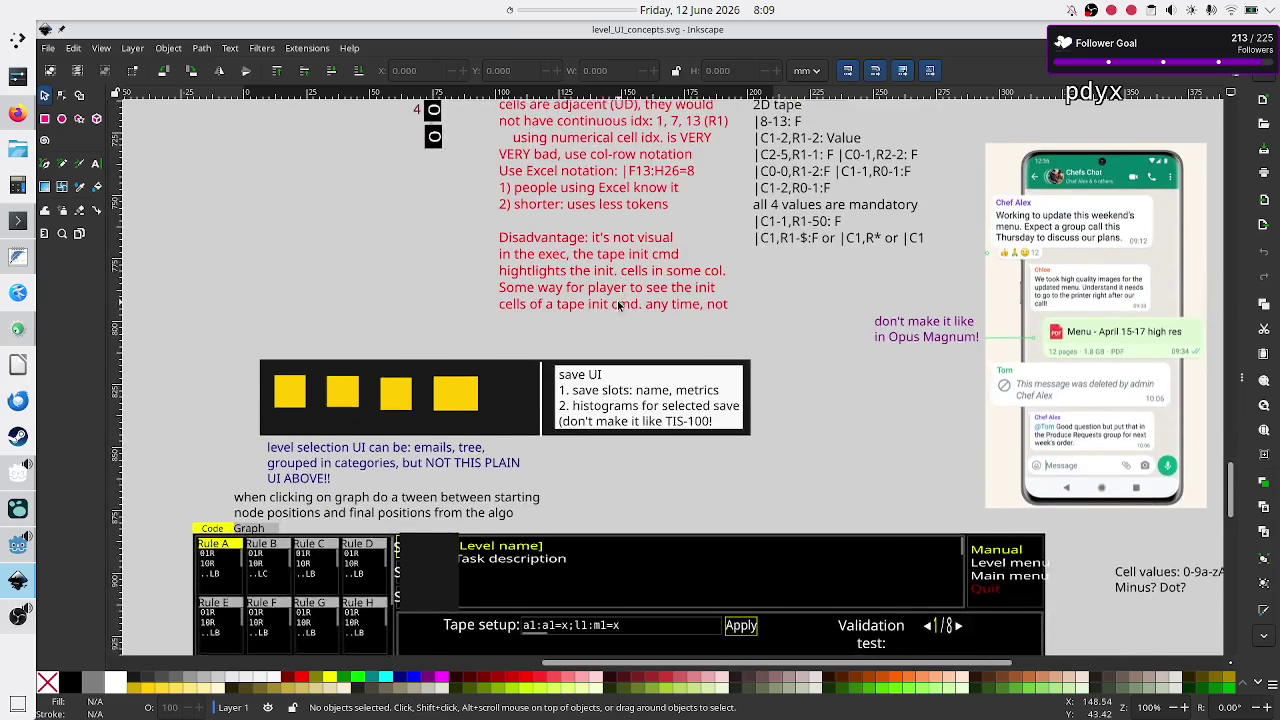
scroll(620, 305, "up", 2)
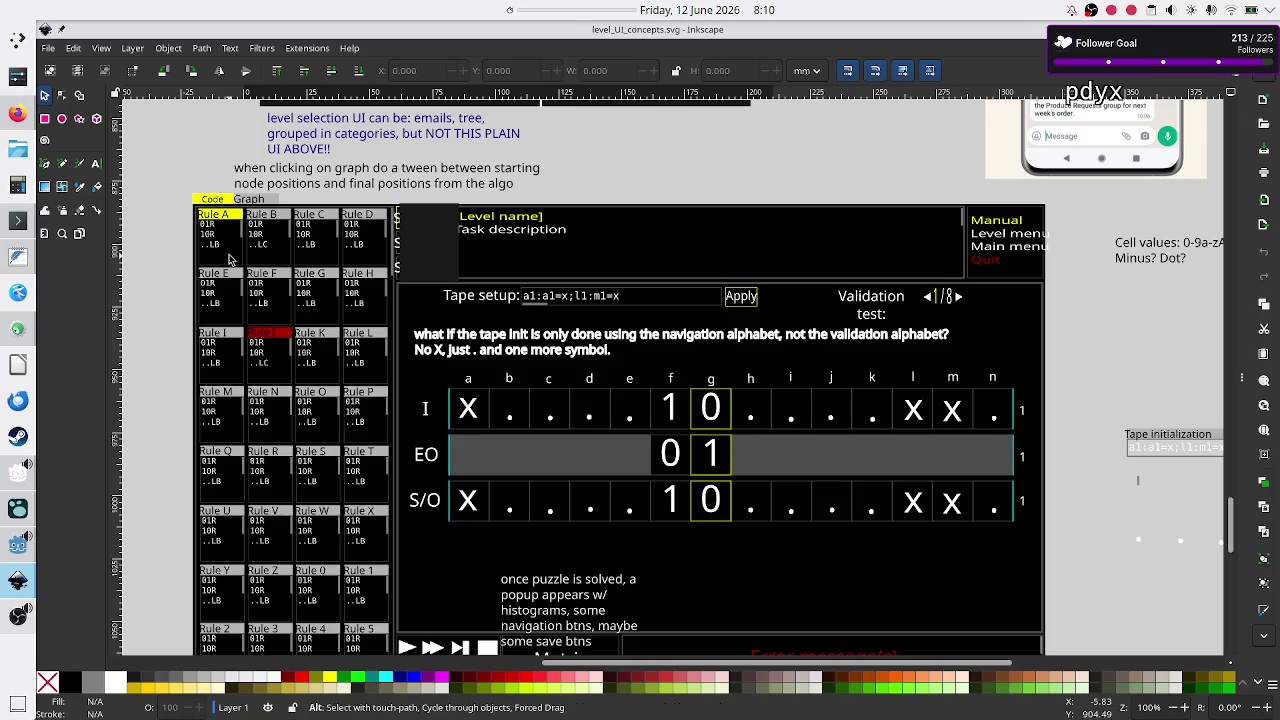
key("alt+Tab")
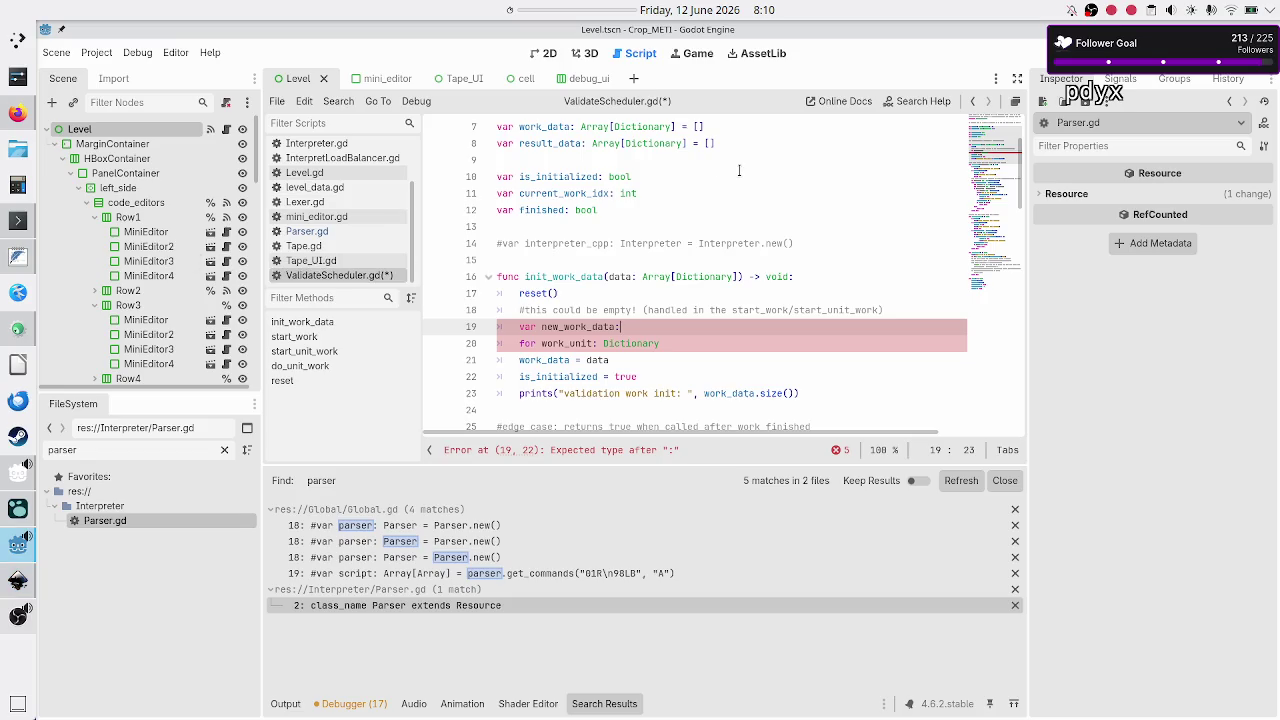
Review the two-line opening comment of ValidateScheduler.gd, then switch to the Inkscape drawing
scroll(739, 170, "up", 2)
left_click(795, 127)
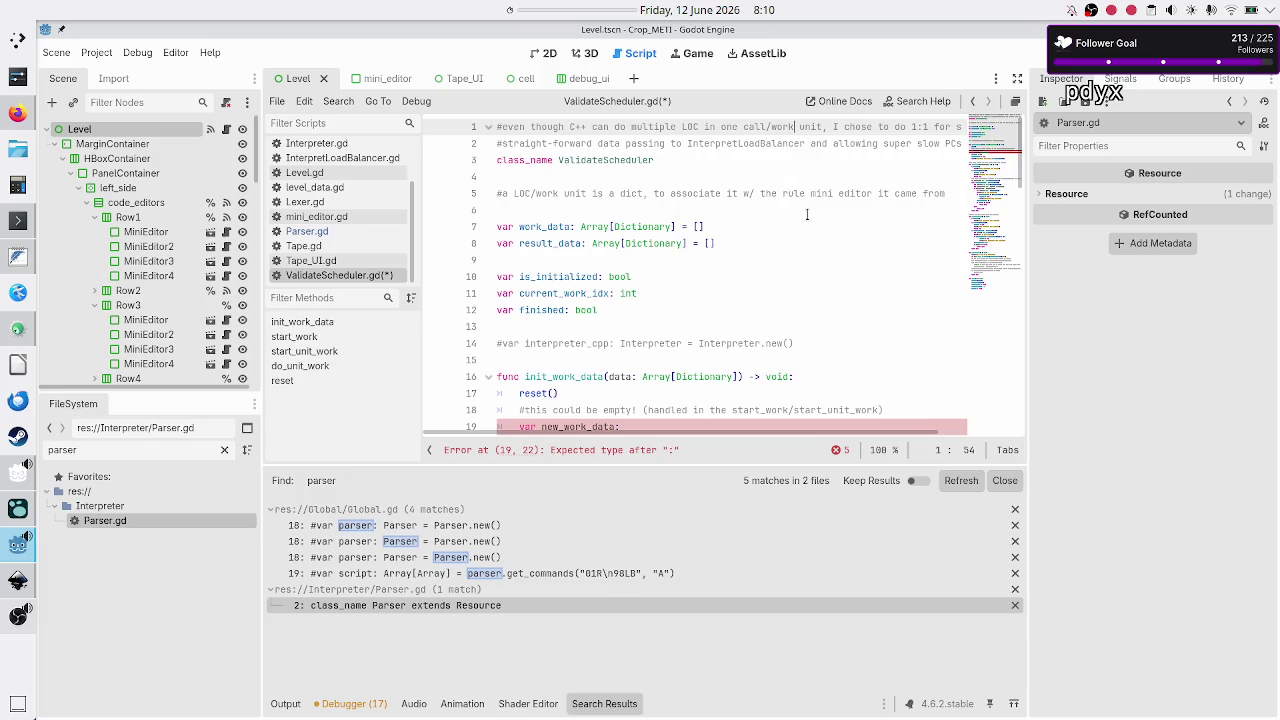
key("ctrl+Right")
key("ctrl+Right")
key("ctrl+Right")
key("ctrl+Right")
key("ctrl+Right")
key("ctrl+Right")
key("ctrl+Right")
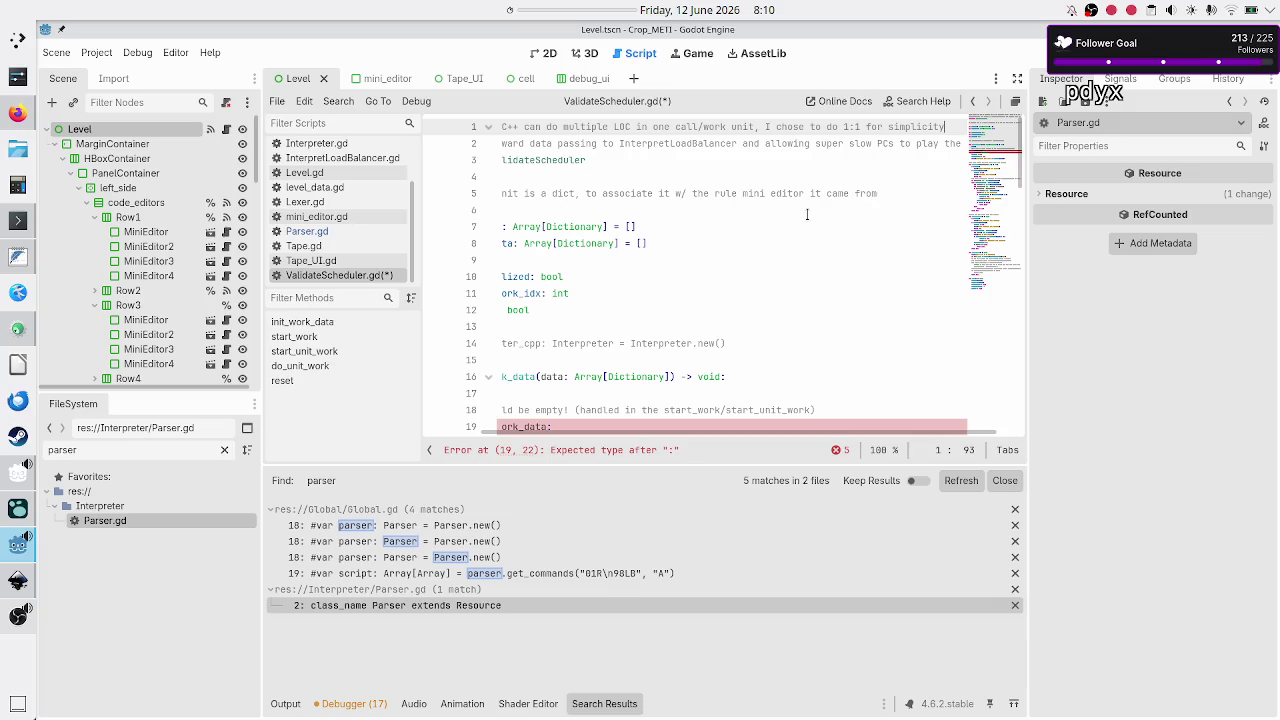
key("shift+Left")
key("shift+Left")
key("shift+Left")
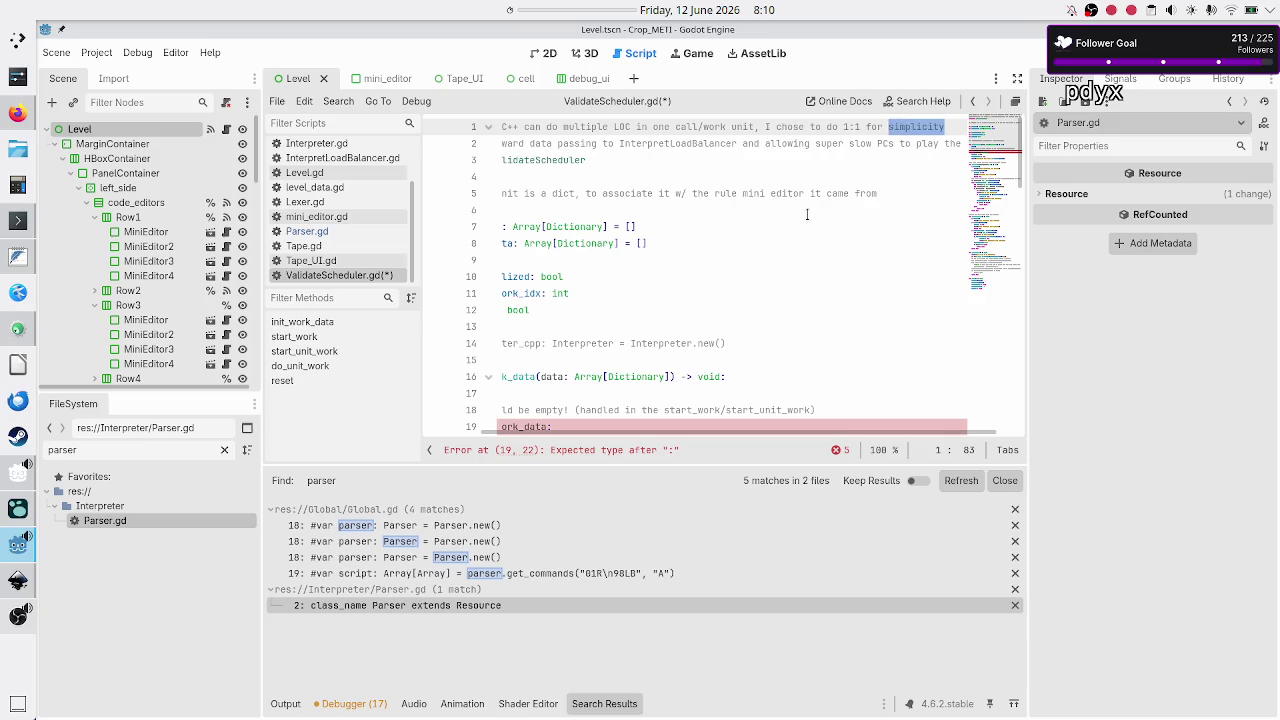
key("Home")
key("Down")
key("shift+End")
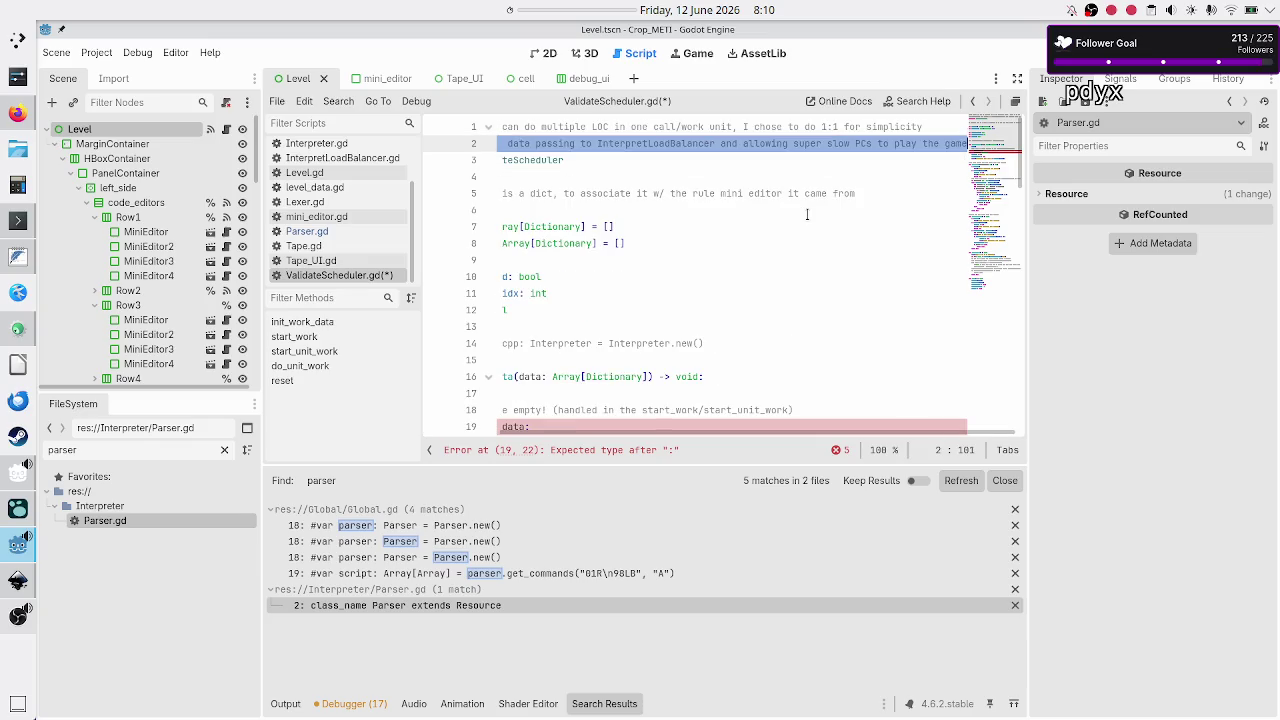
key("Up")
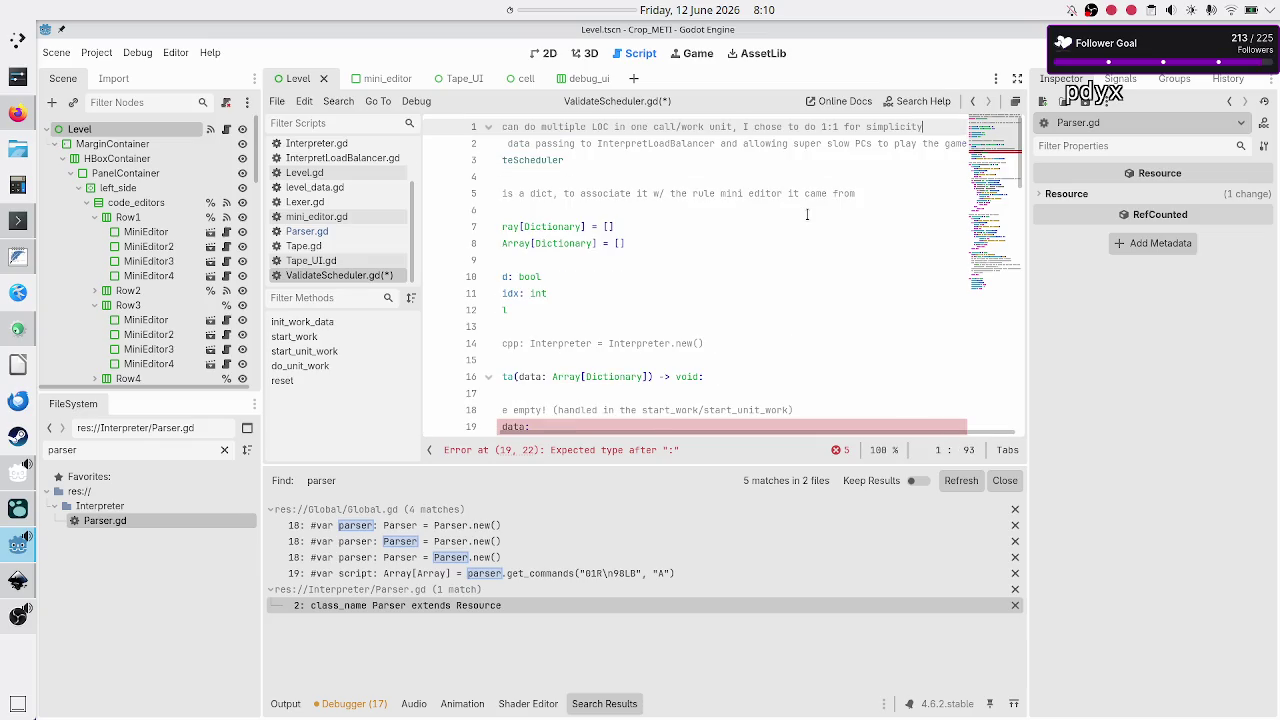
key("Home")
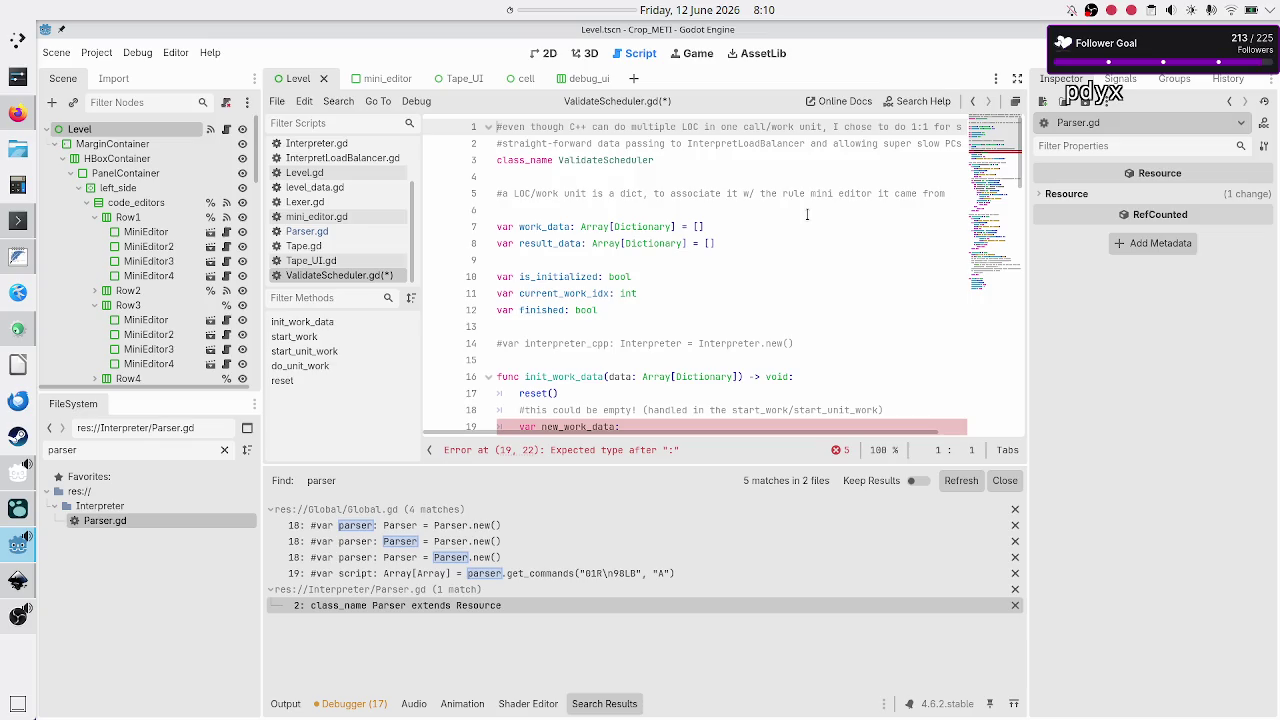
key("alt+Tab")
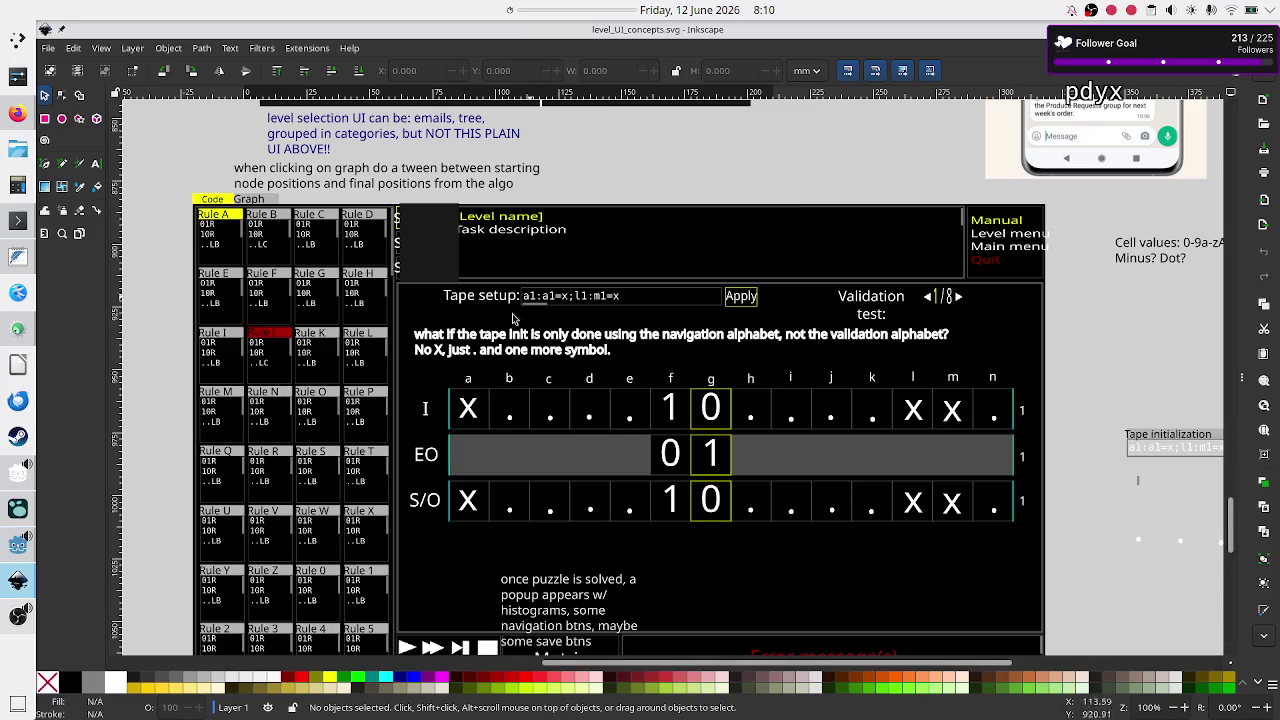
Look over the tape-setup mockup in Inkscape, then go back to ValidateScheduler.gd
scroll(337, 441, "down", 4)
scroll(335, 430, "up", 5)
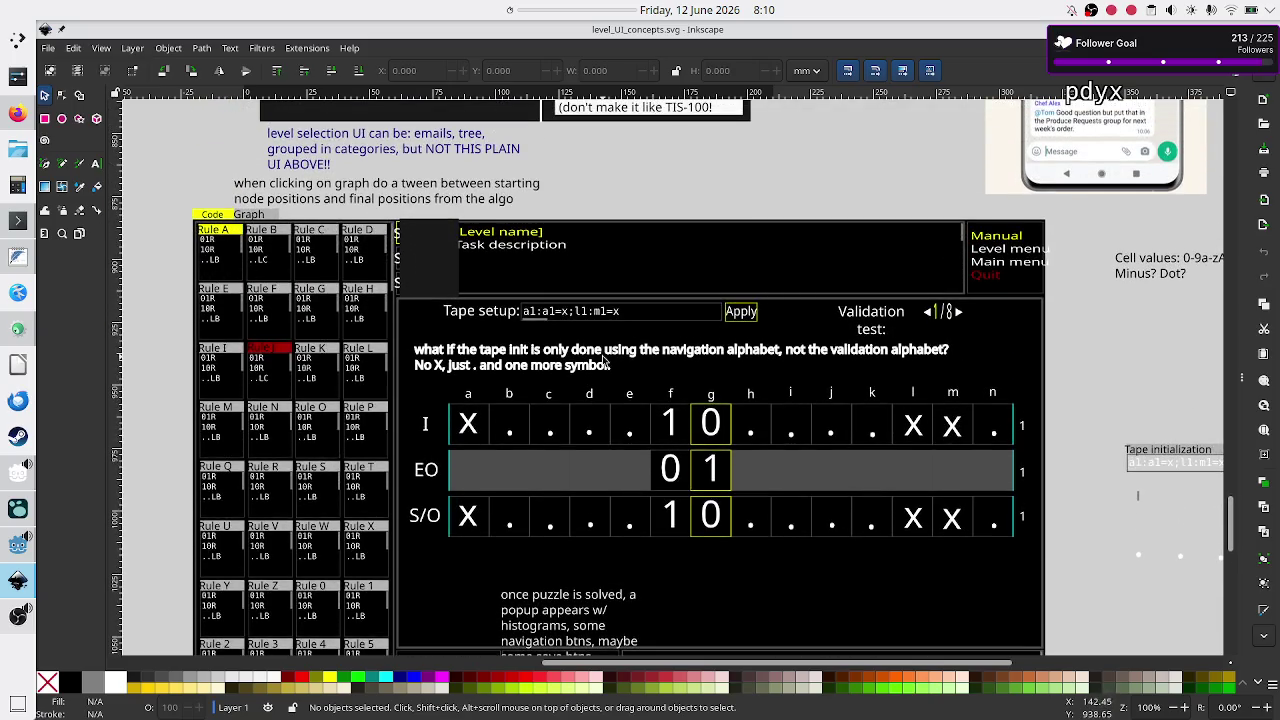
key("alt+Tab")
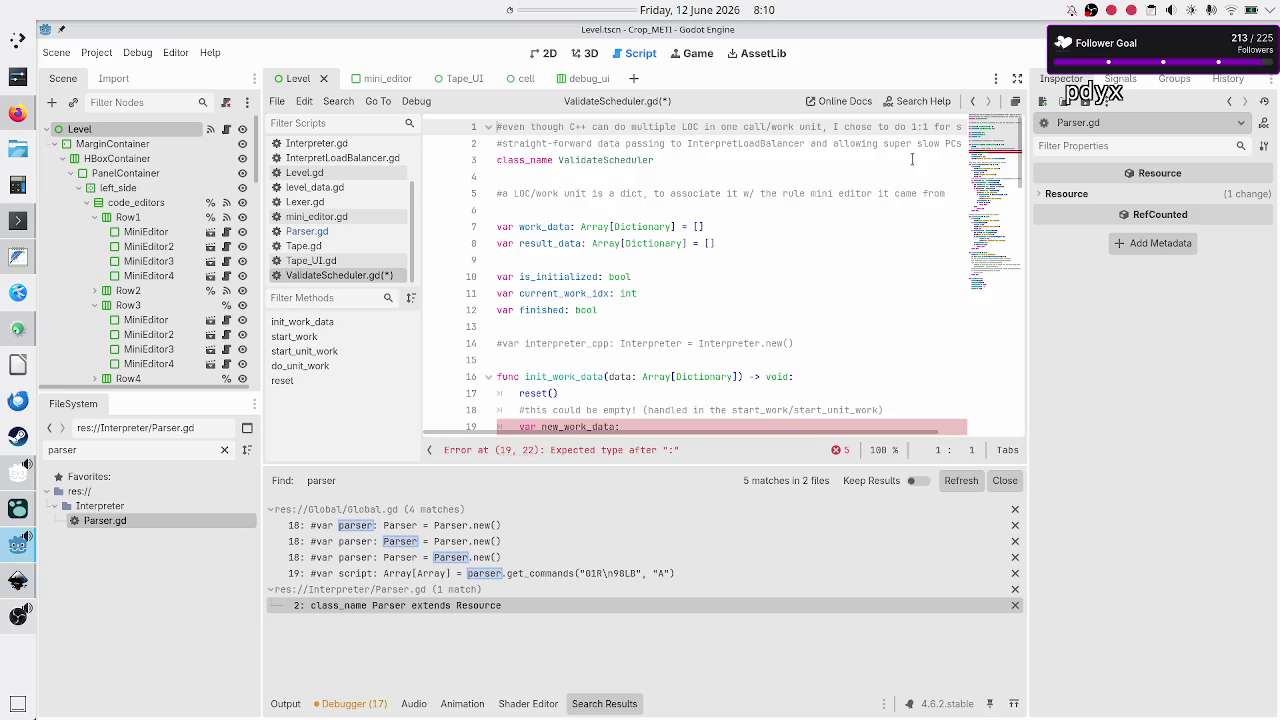
Select and review the opening comment text around the words C++ and LOC
key("shift+Down")
key("shift+End")
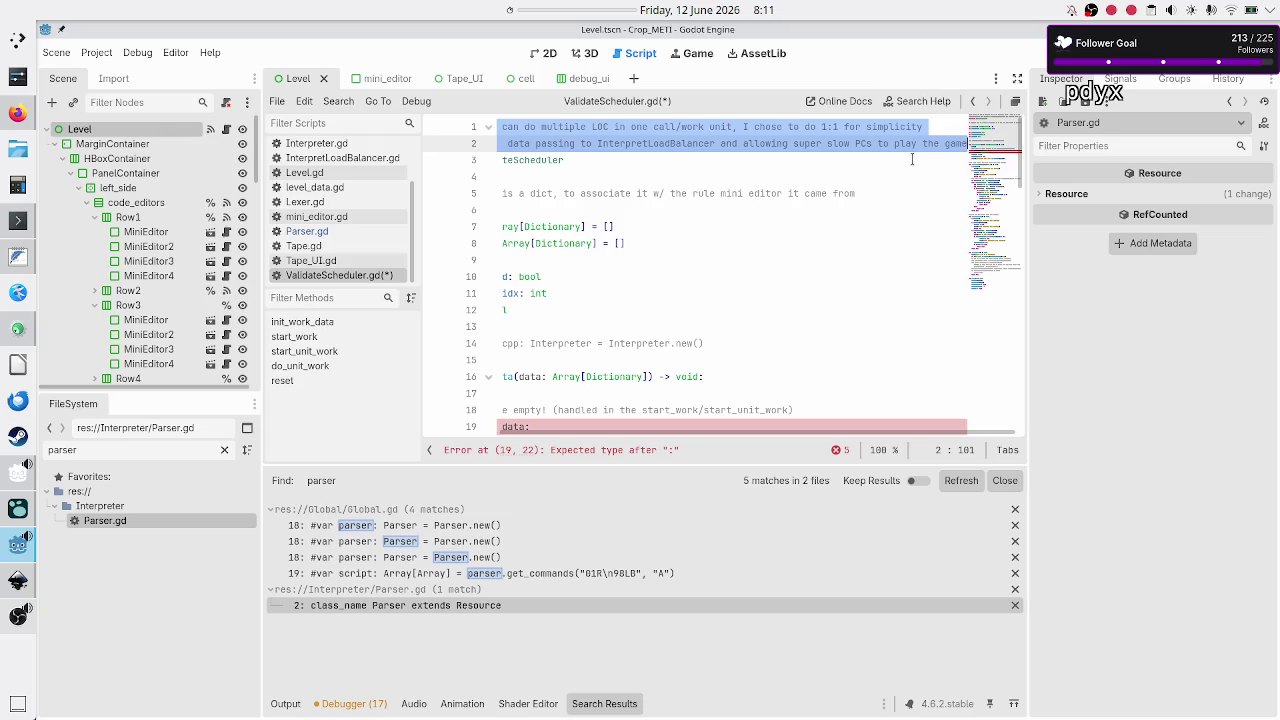
key("ctrl+Home")
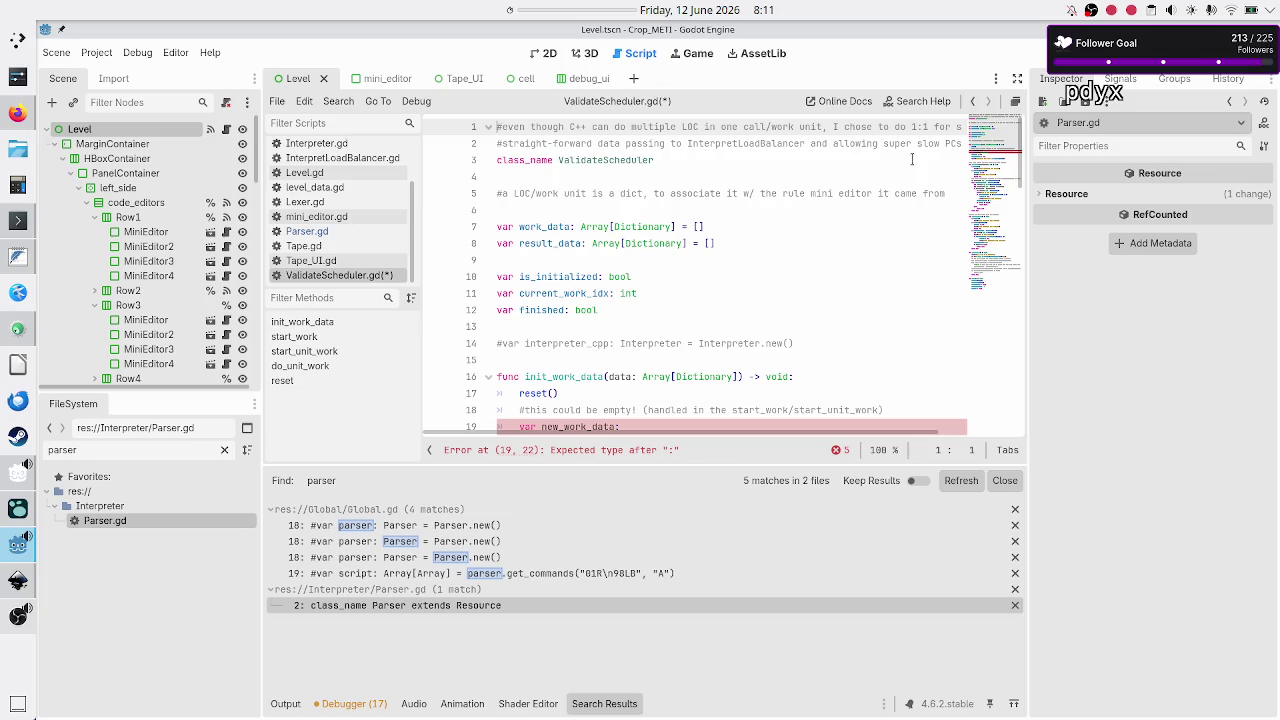
key("ctrl+Right")
key("shift+Right")
key("shift+Right")
key("shift+Right")
key("shift+Right")
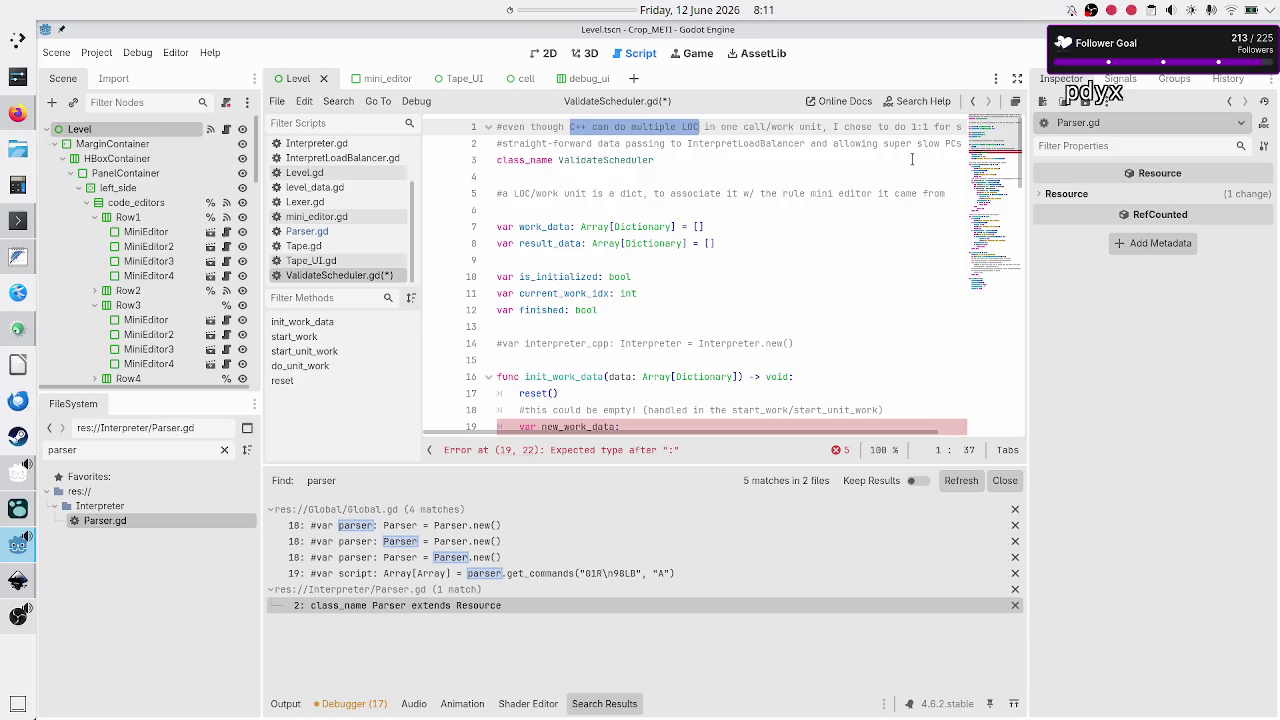
key("shift+Left")
key("shift+Left")
key("shift+Left")
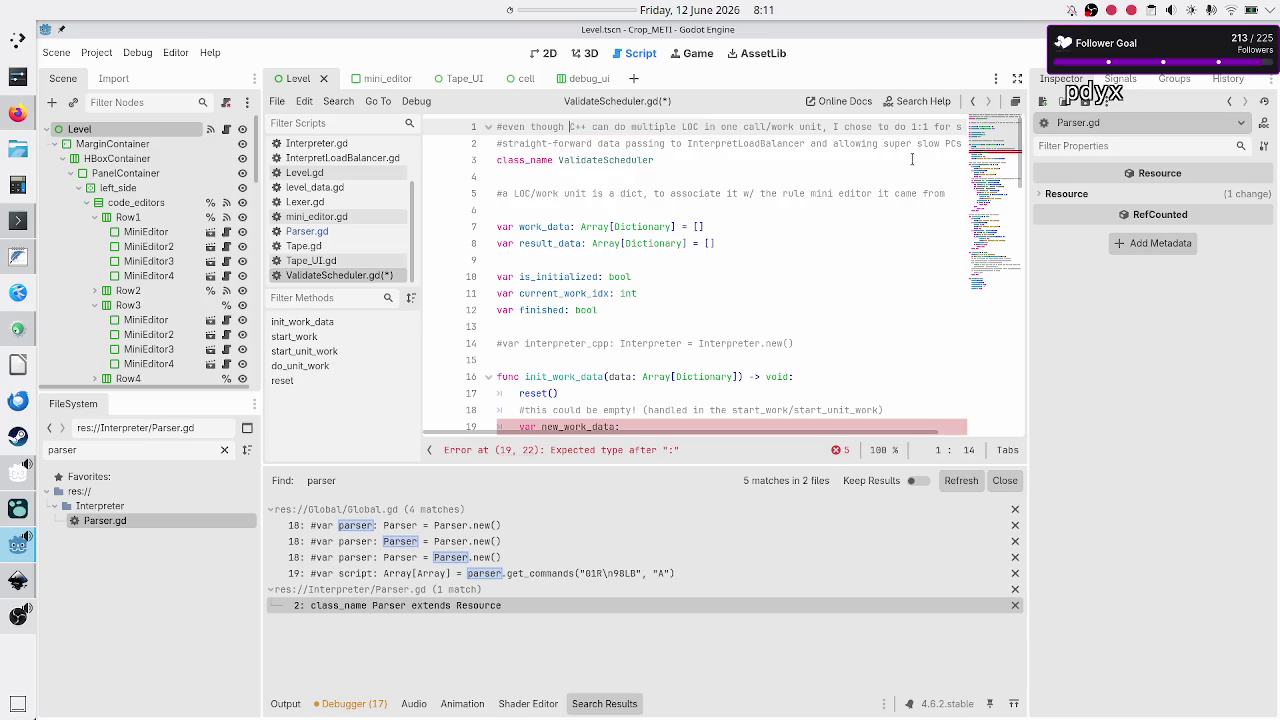
key("shift+Right")
key("shift+Right")
key("shift+Right")
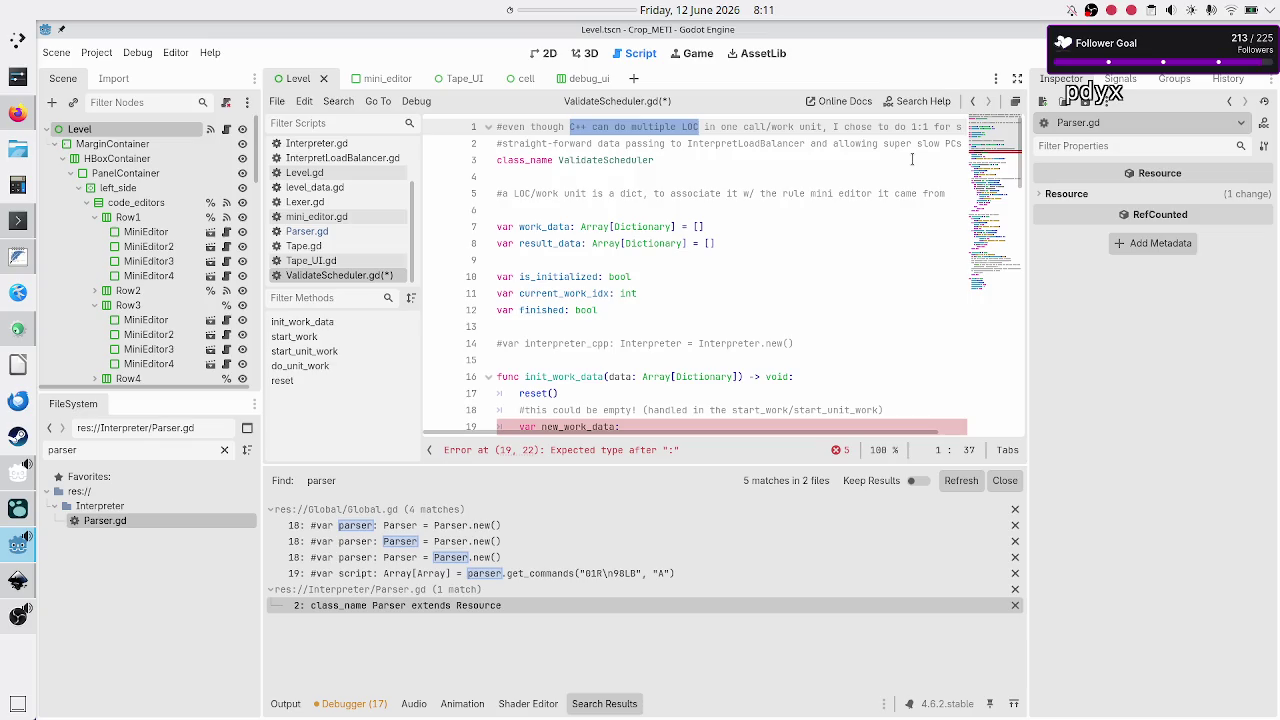
Glance at the level_UI_concepts mockup in Inkscape again, then return to the script
key("alt+Tab")
scroll(255, 395, "down", 3)
scroll(254, 392, "down", 8)
scroll(254, 389, "up", 10)
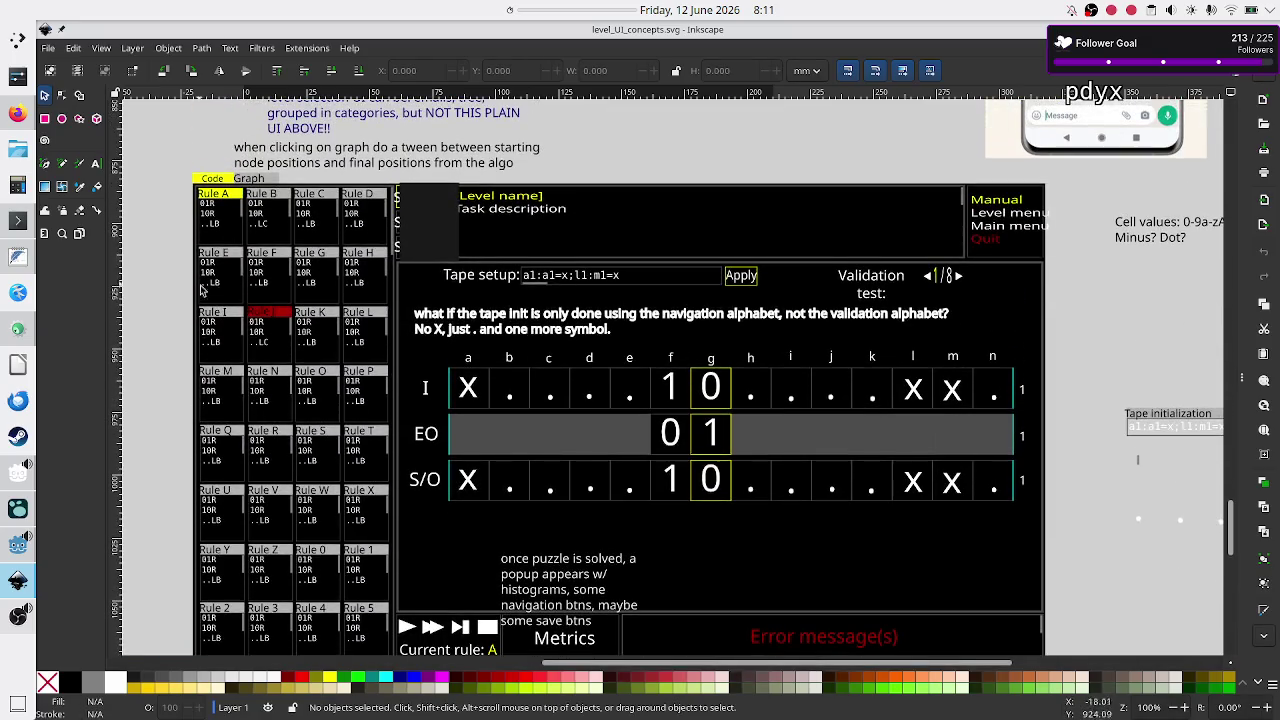
key("alt+Tab")
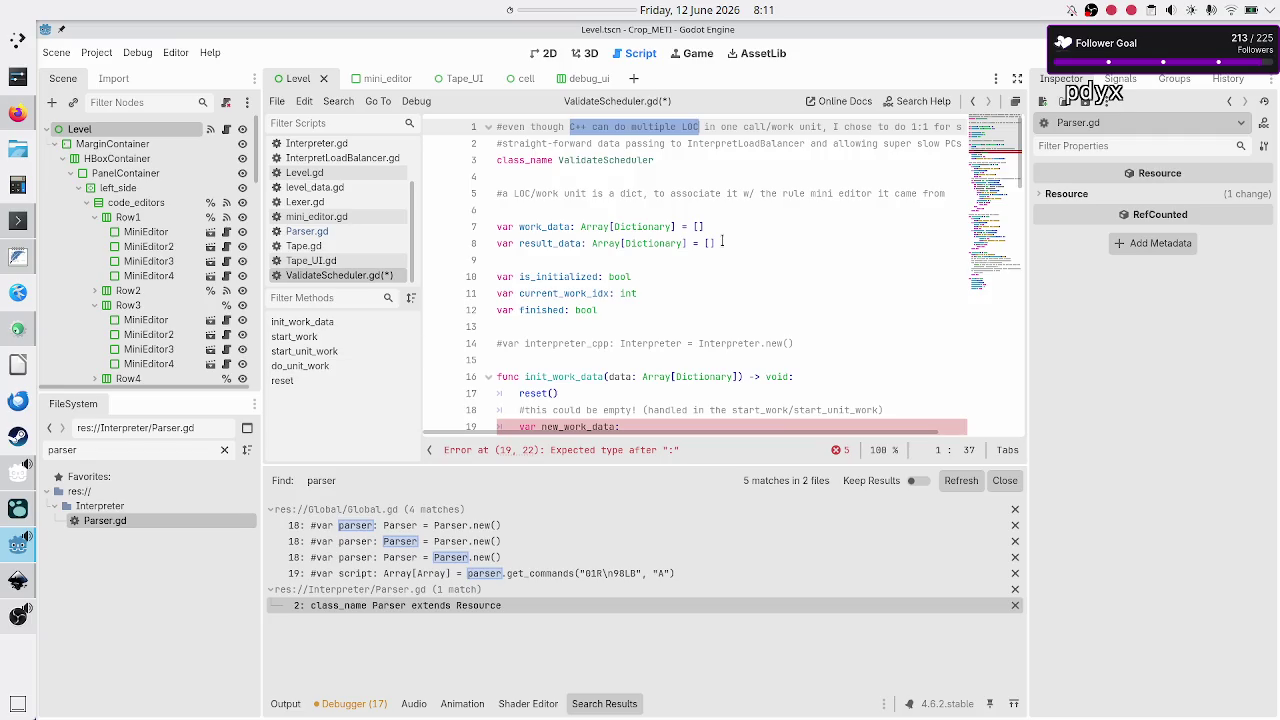
Delete both opening comment lines and the leftover empty first line
key("Home")
key("shift+Down")
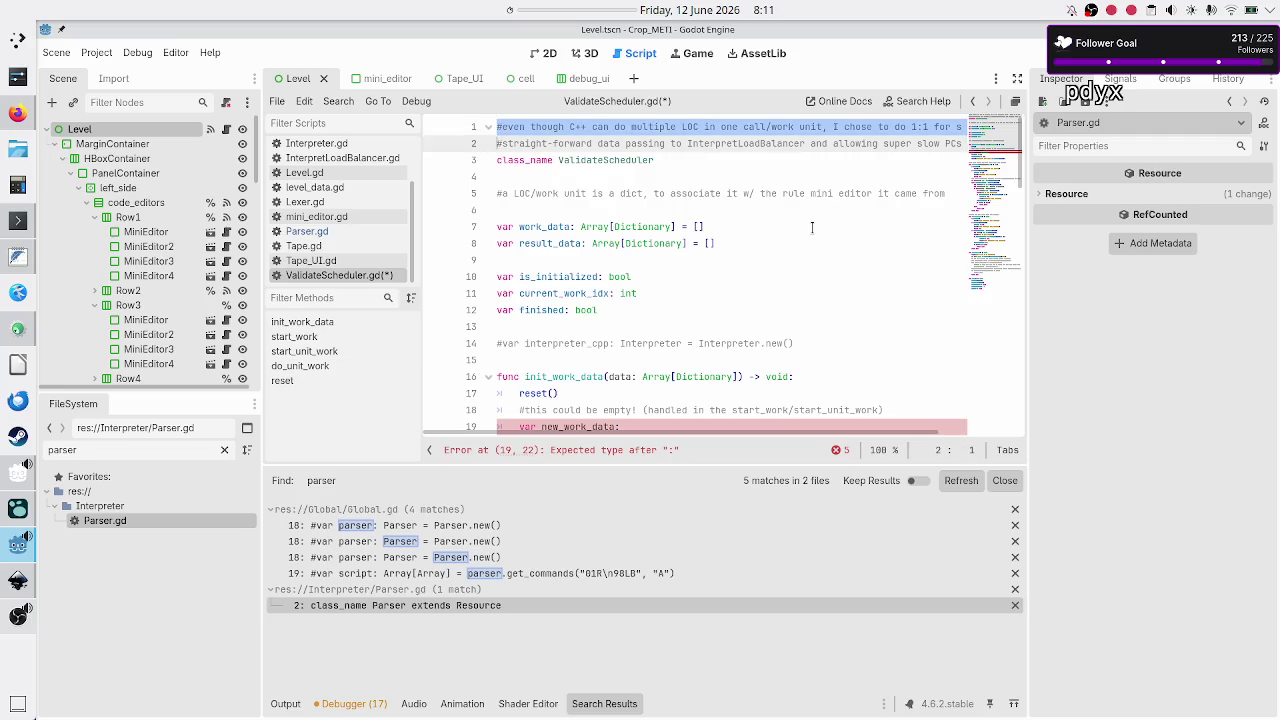
key("shift+End")
key("Delete")
key("Down")
key("BackSpace")
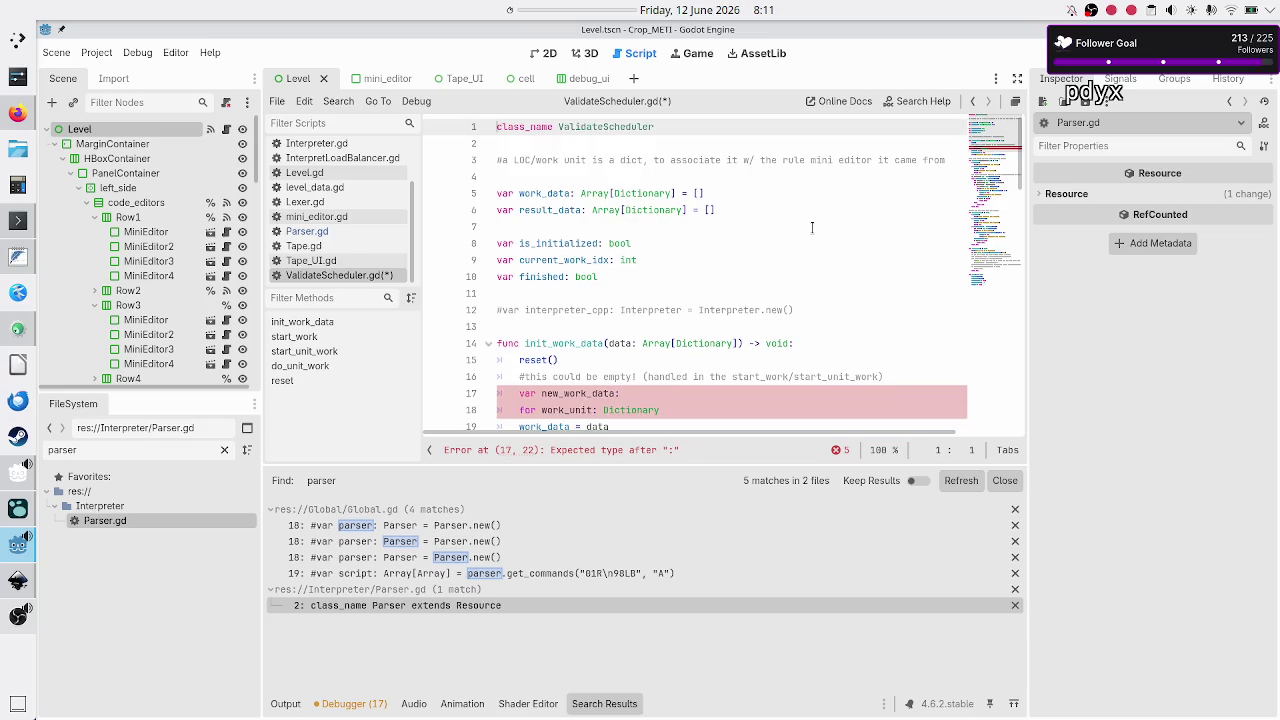
Delete the old LOC work-unit comment on line 3 with the blank line below it
key("Down")
key("Down")
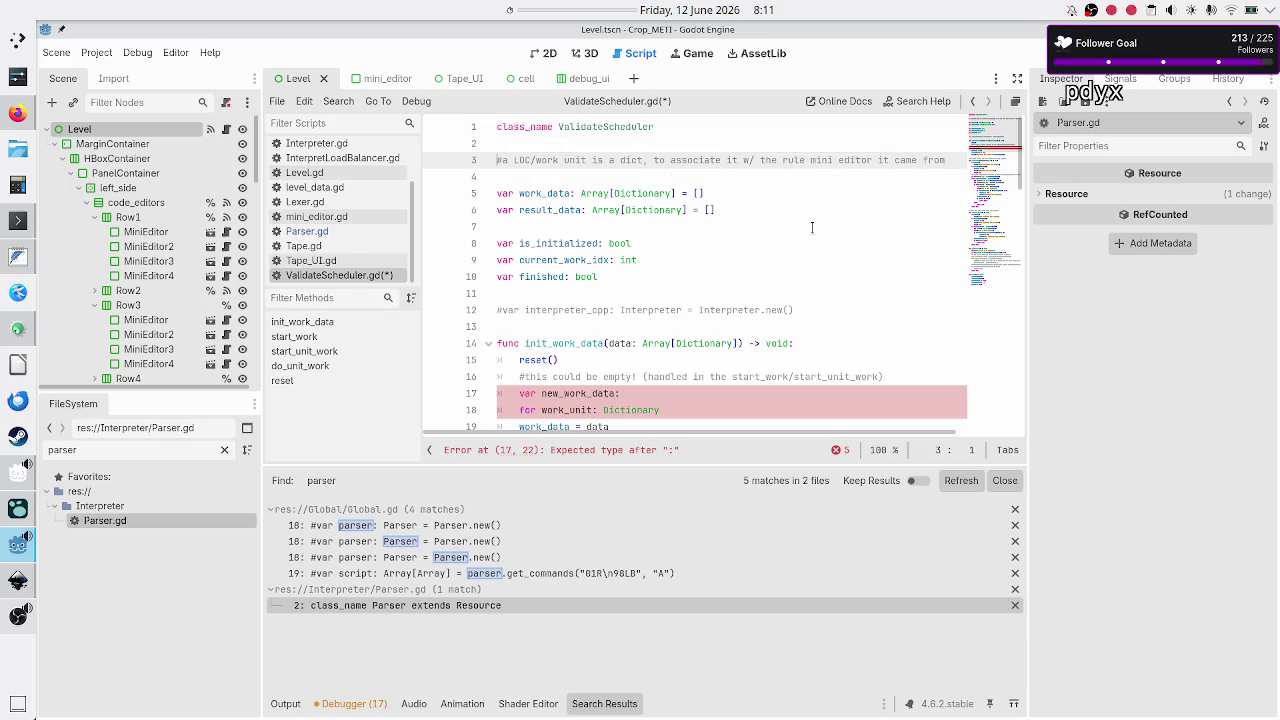
key("shift+End")
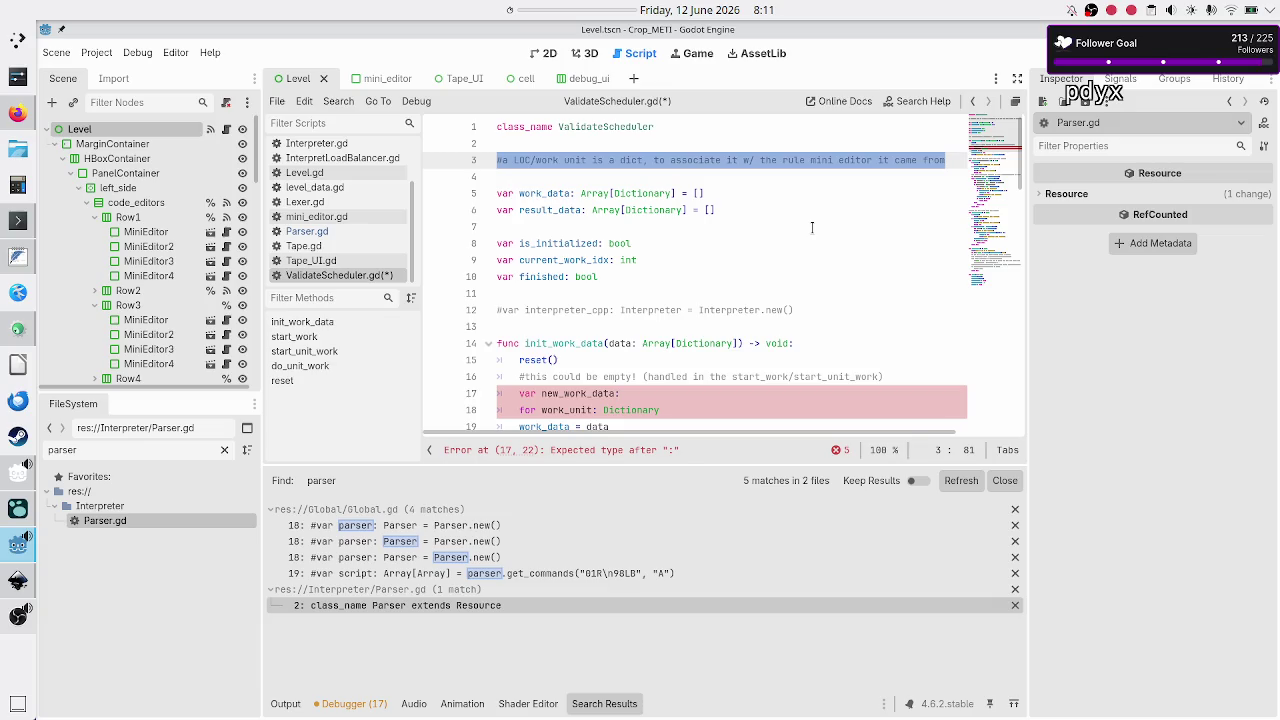
key("Home")
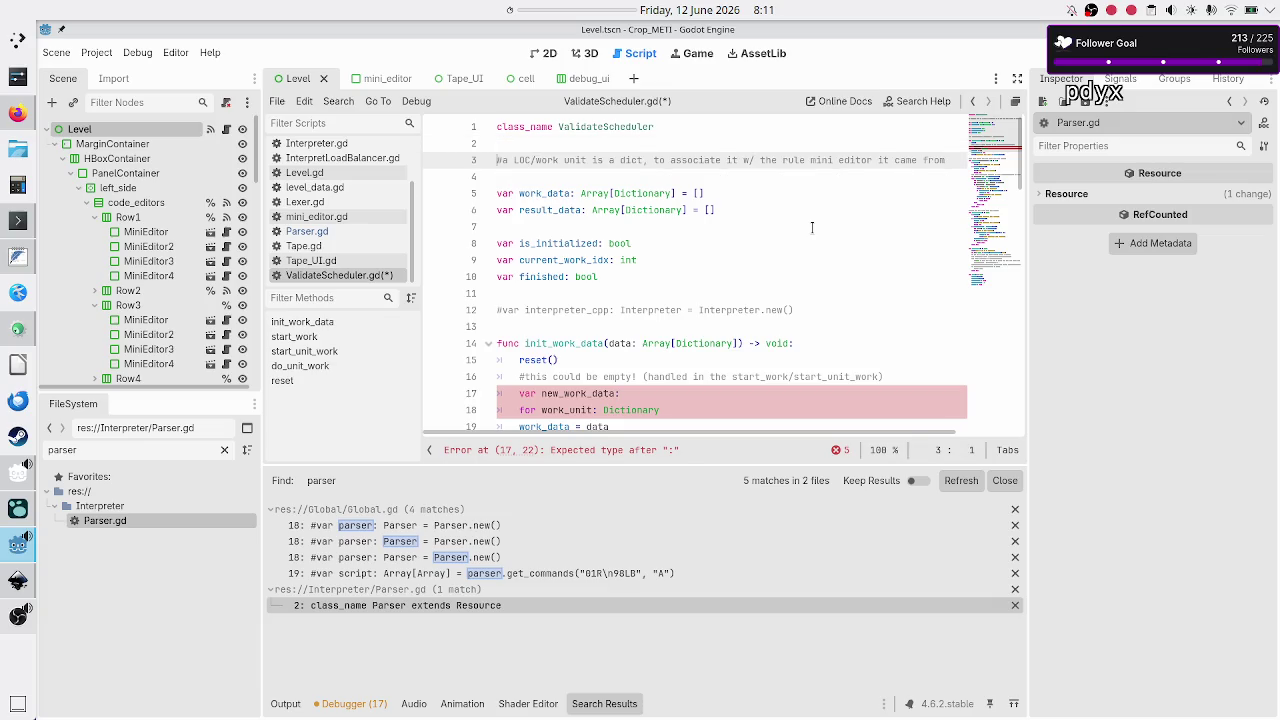
key("shift+End")
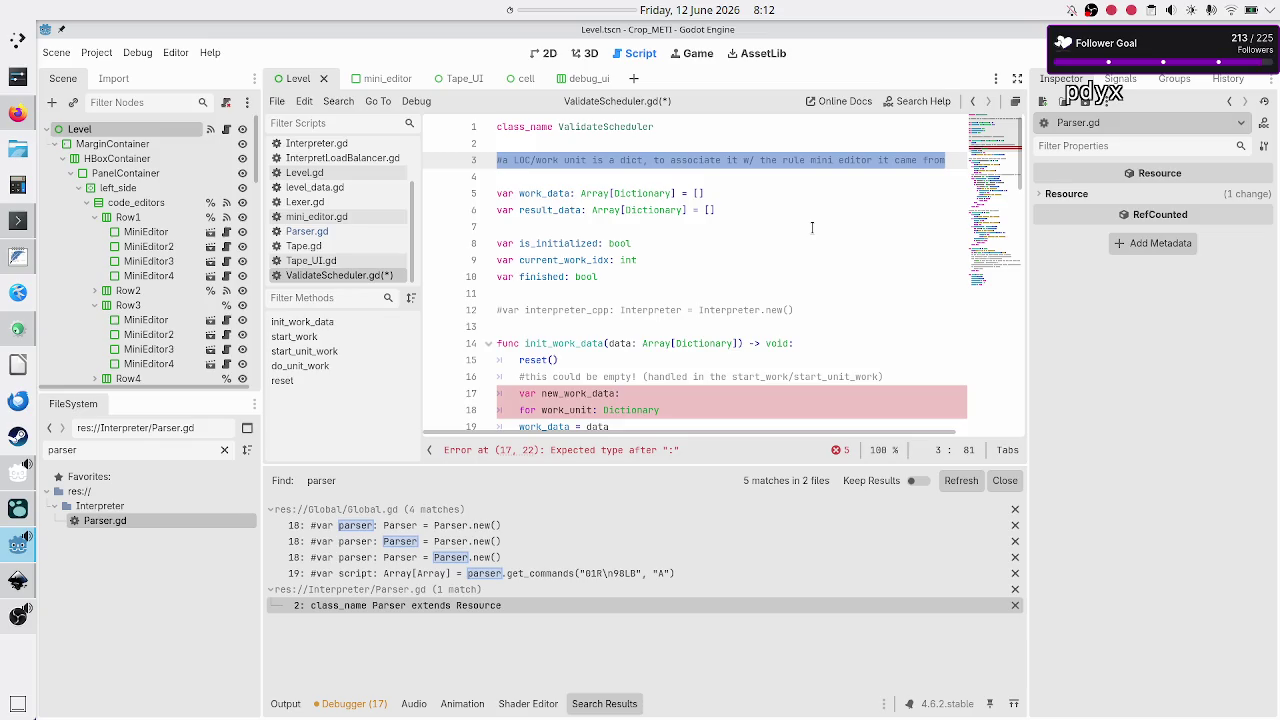
key("shift+Down")
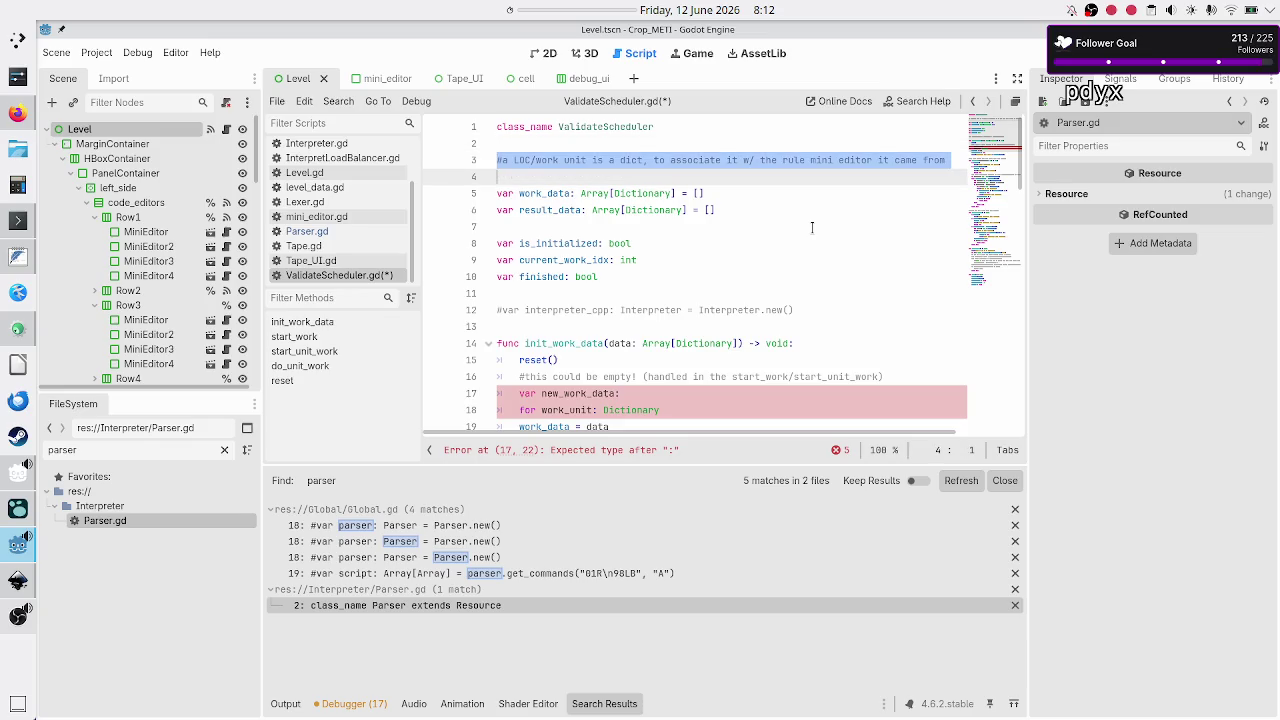
key("BackSpace")
key("BackSpace")
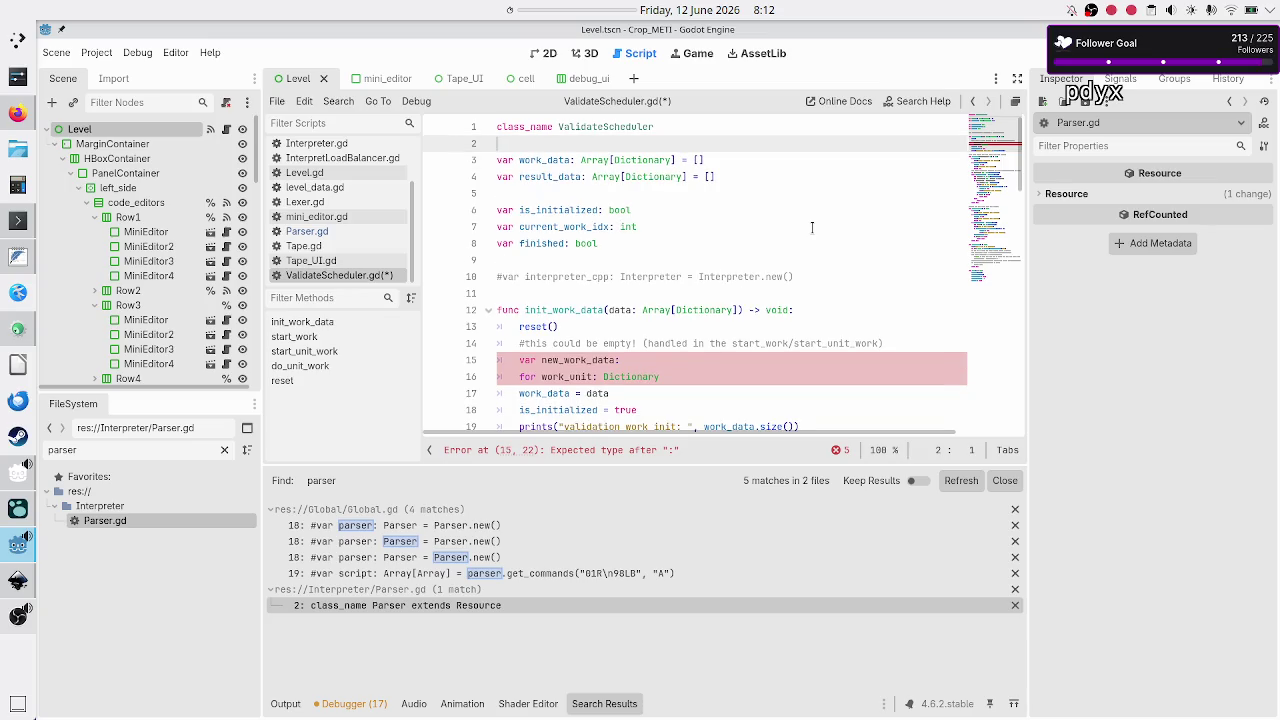
Write '#NOTICE: now a work unit is all code from a mini editor' in its place
key("Return")
type("#NOTICE: ")
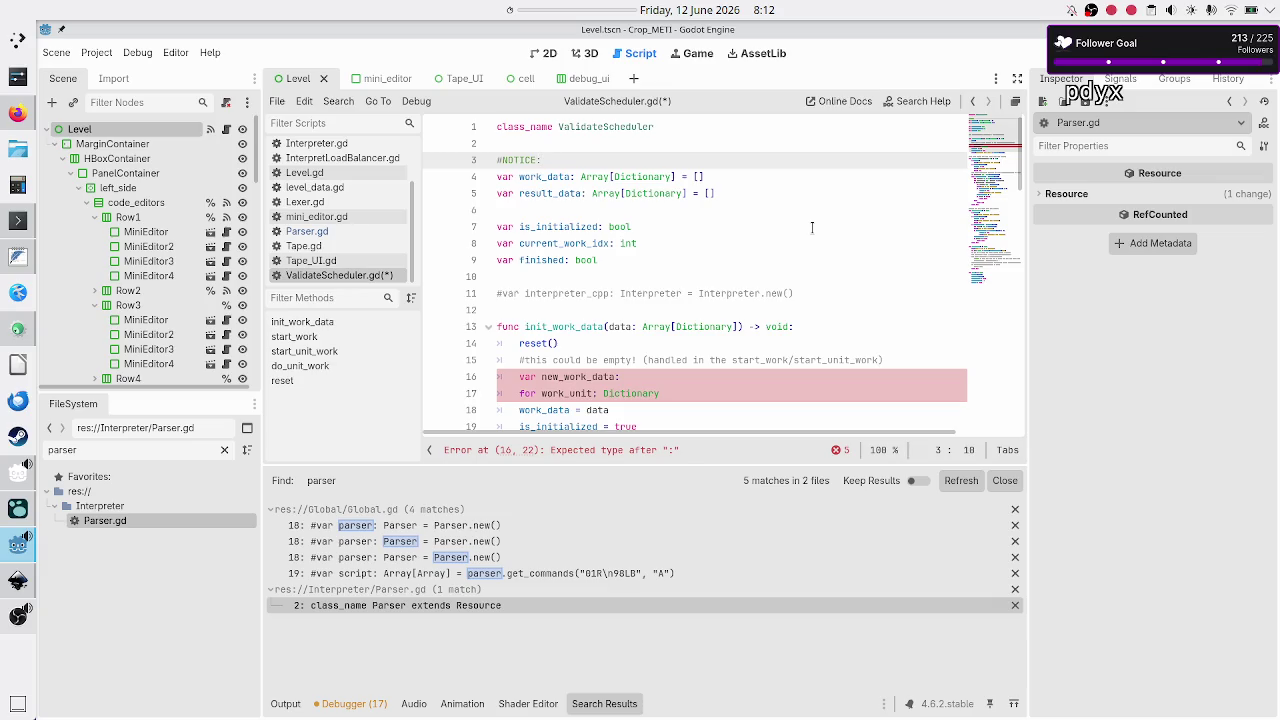
type("now a work")
type(" unit is ")
type("all code from a mini edi")
type("tor!")
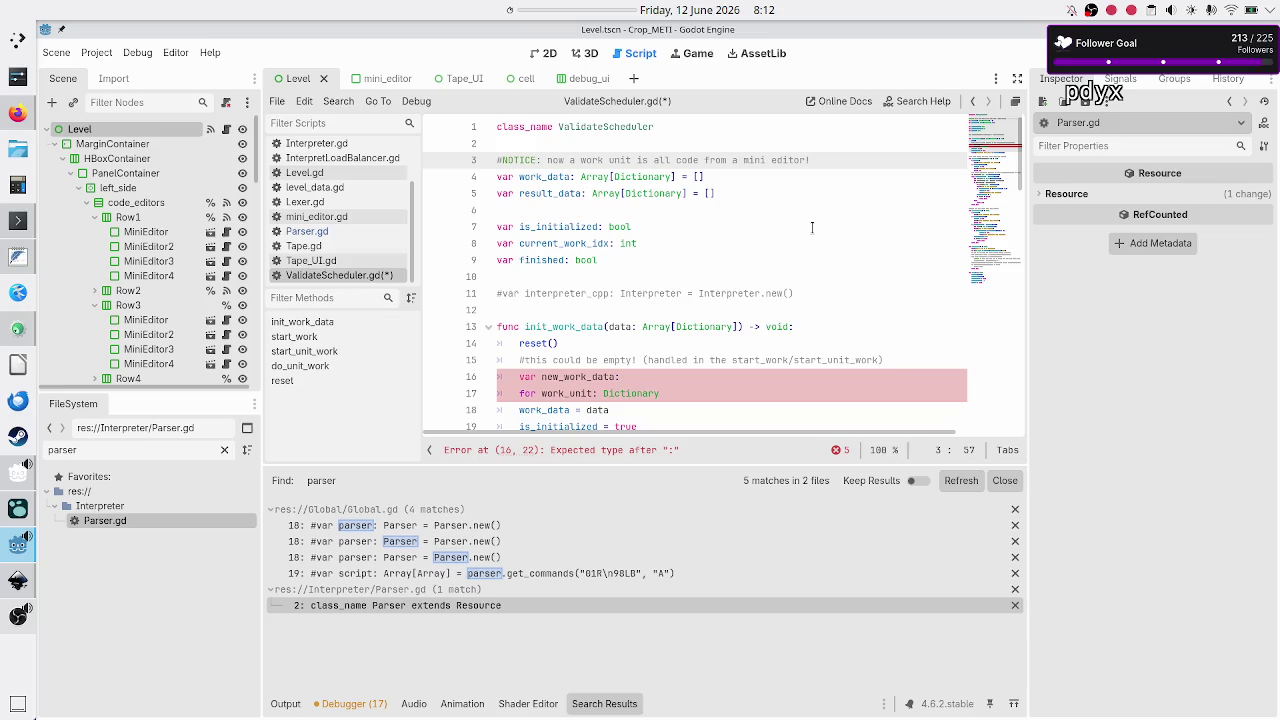
key("Right")
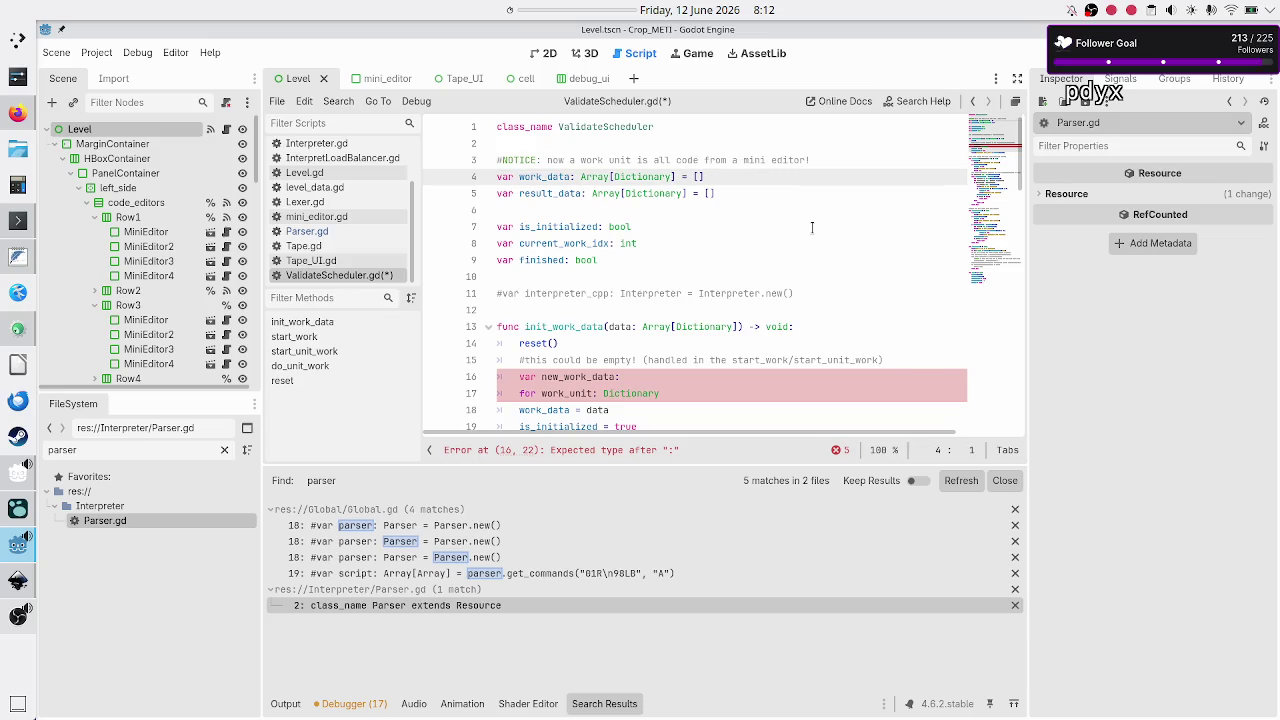
key("Down")
key("Down")
key("Down")
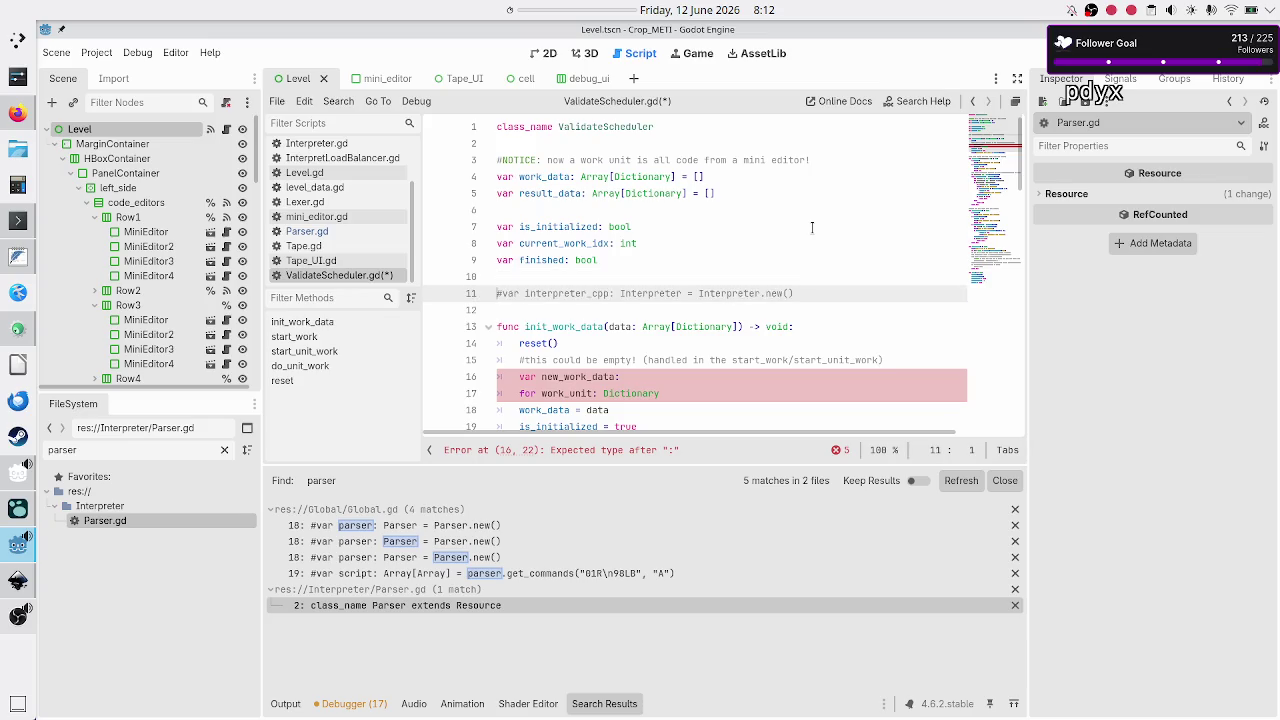
key("Down")
key("Down")
key("Down")
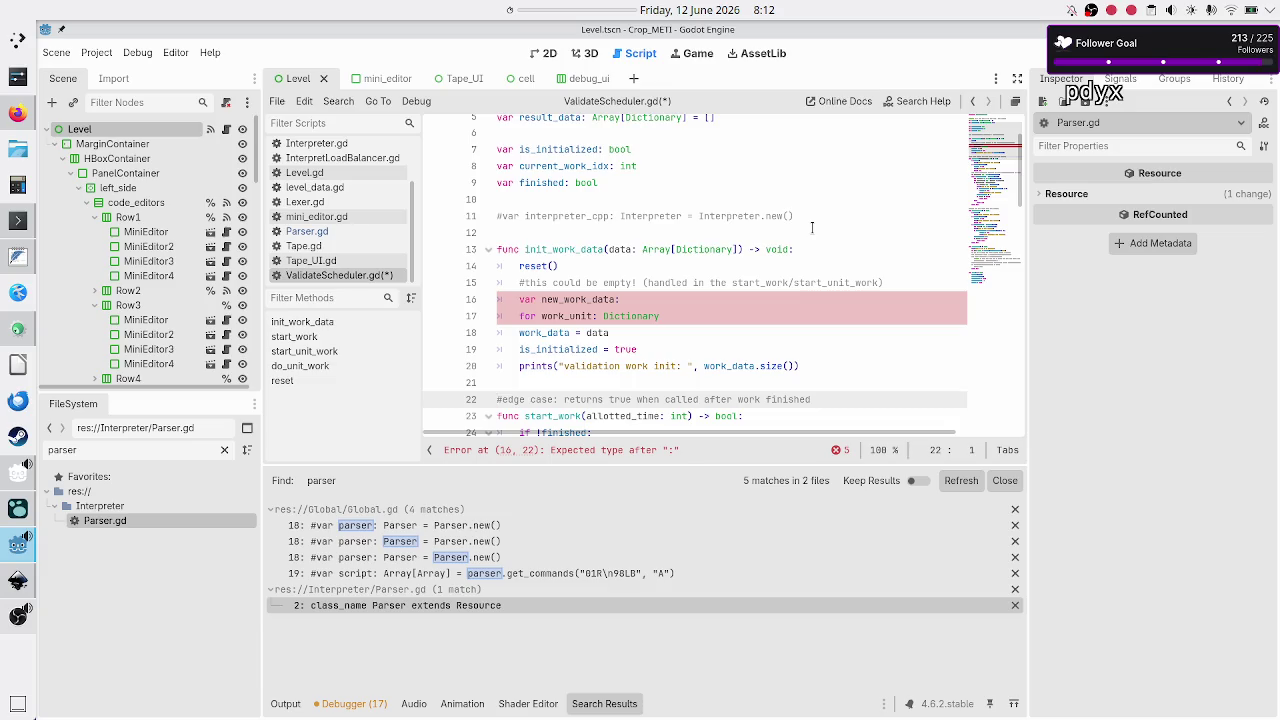
Delete the unfinished 'var new_work_data:' and 'for work_unit: Dictionary' lines from init_work_data
key("Up")
key("Up")
key("Up")
key("shift+End")
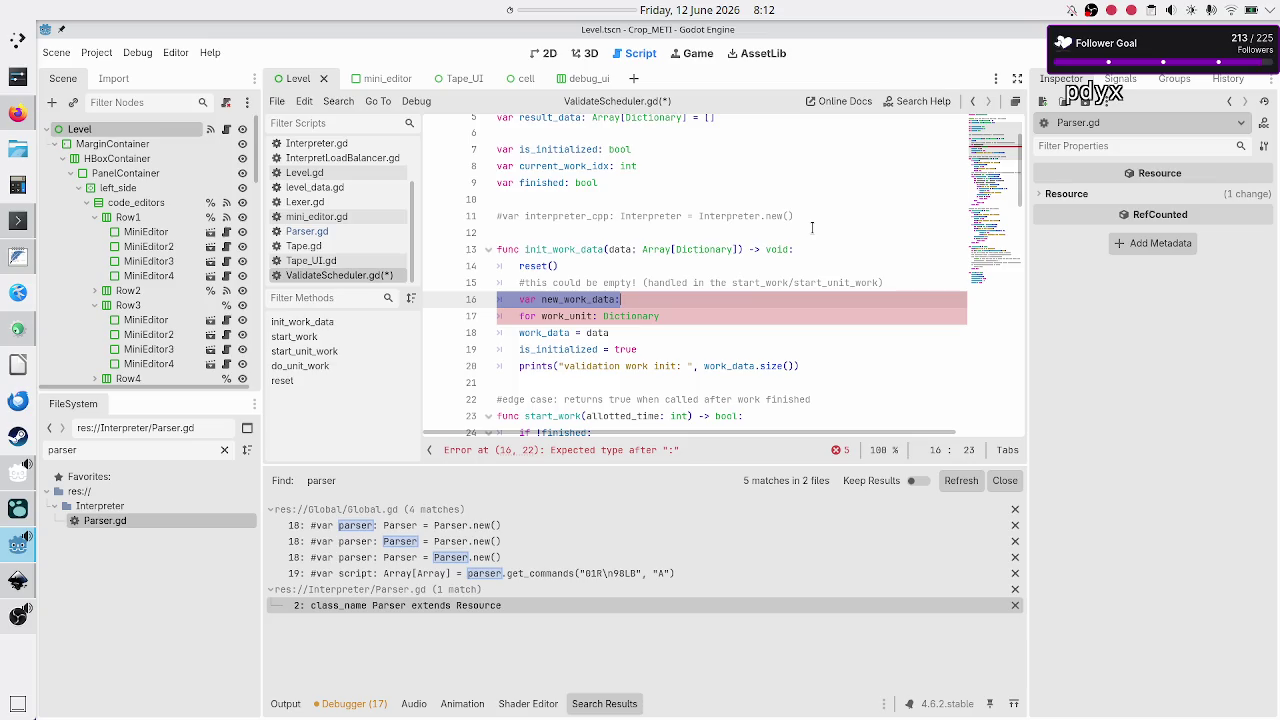
key("BackSpace")
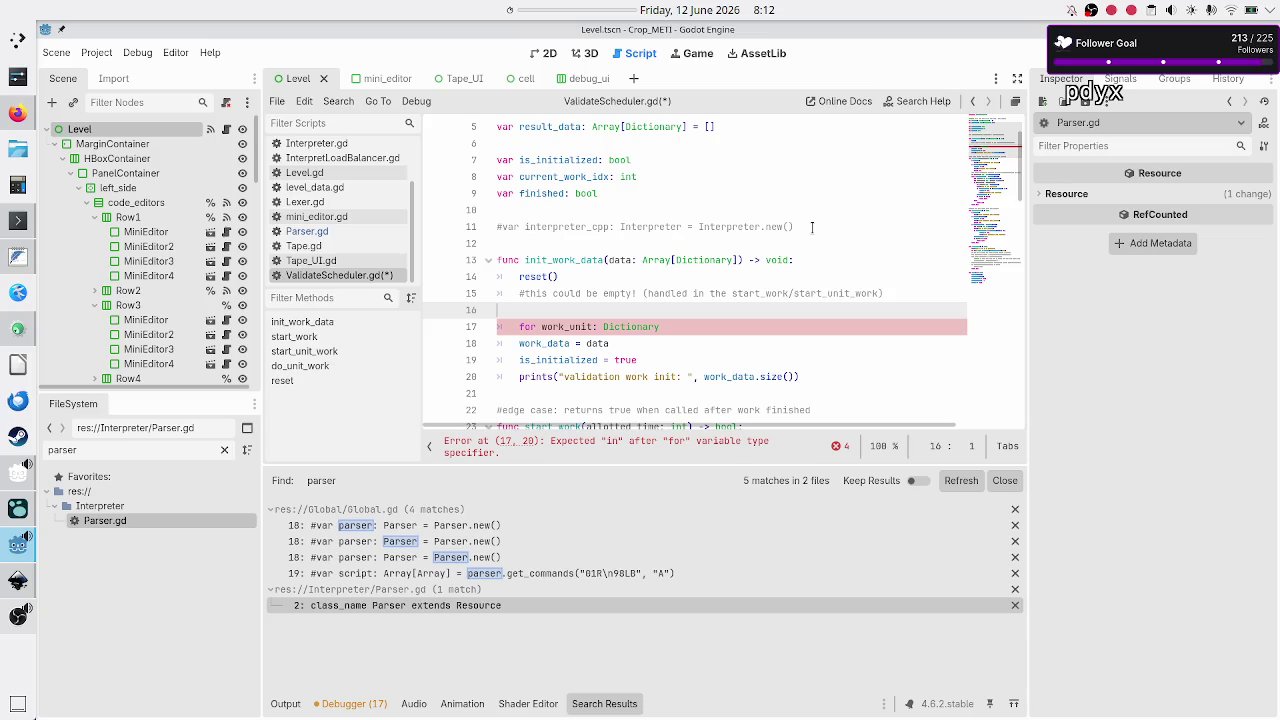
key("BackSpace")
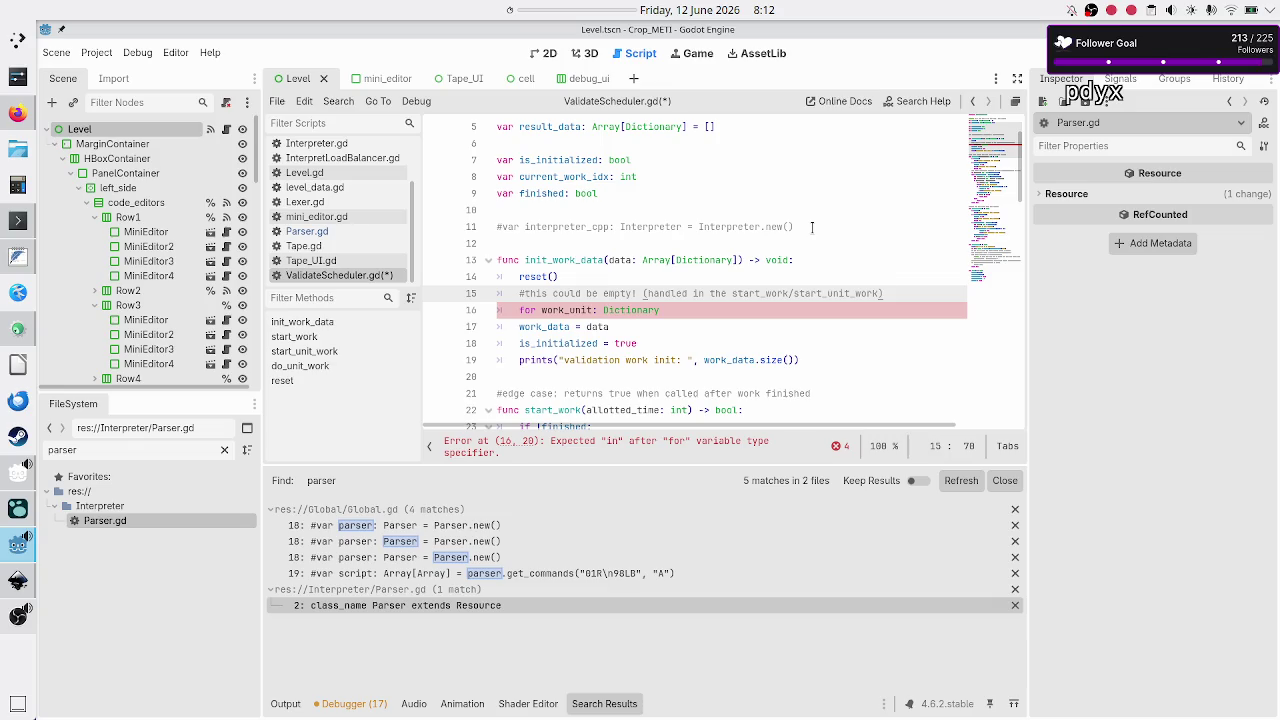
key("shift+Down")
key("Delete")
key("ctrl+z")
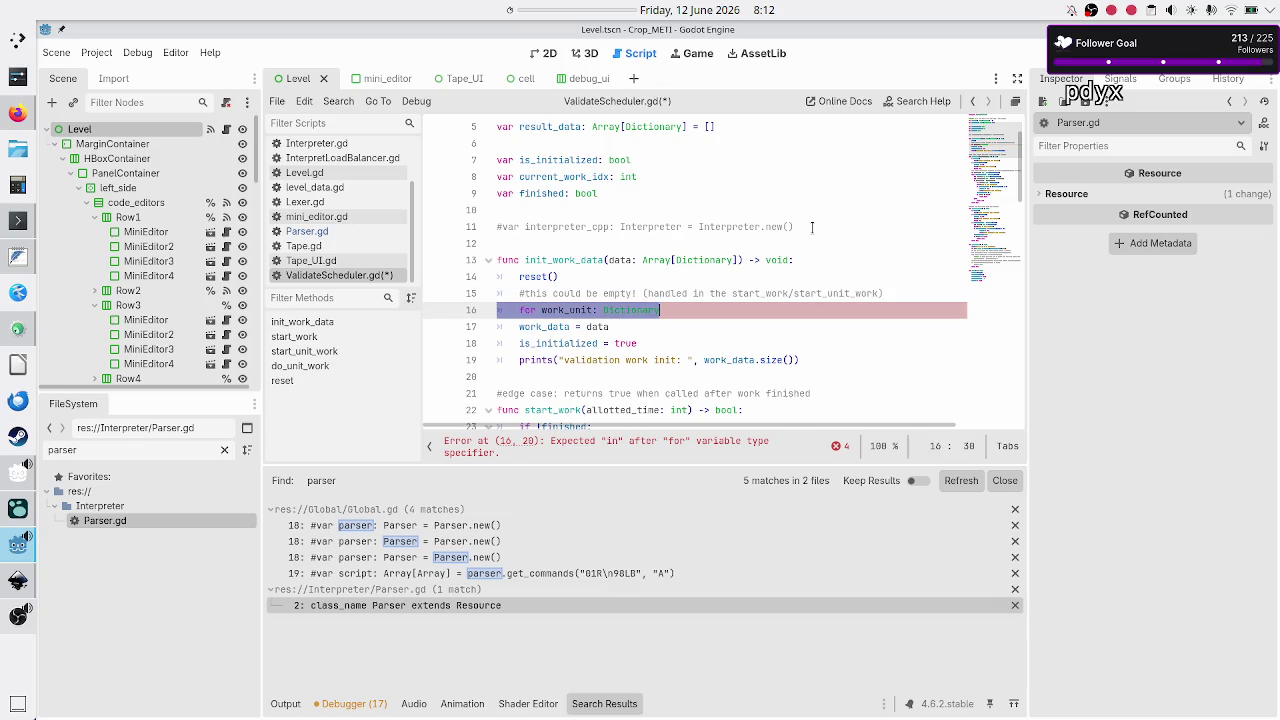
key("ctrl+y")
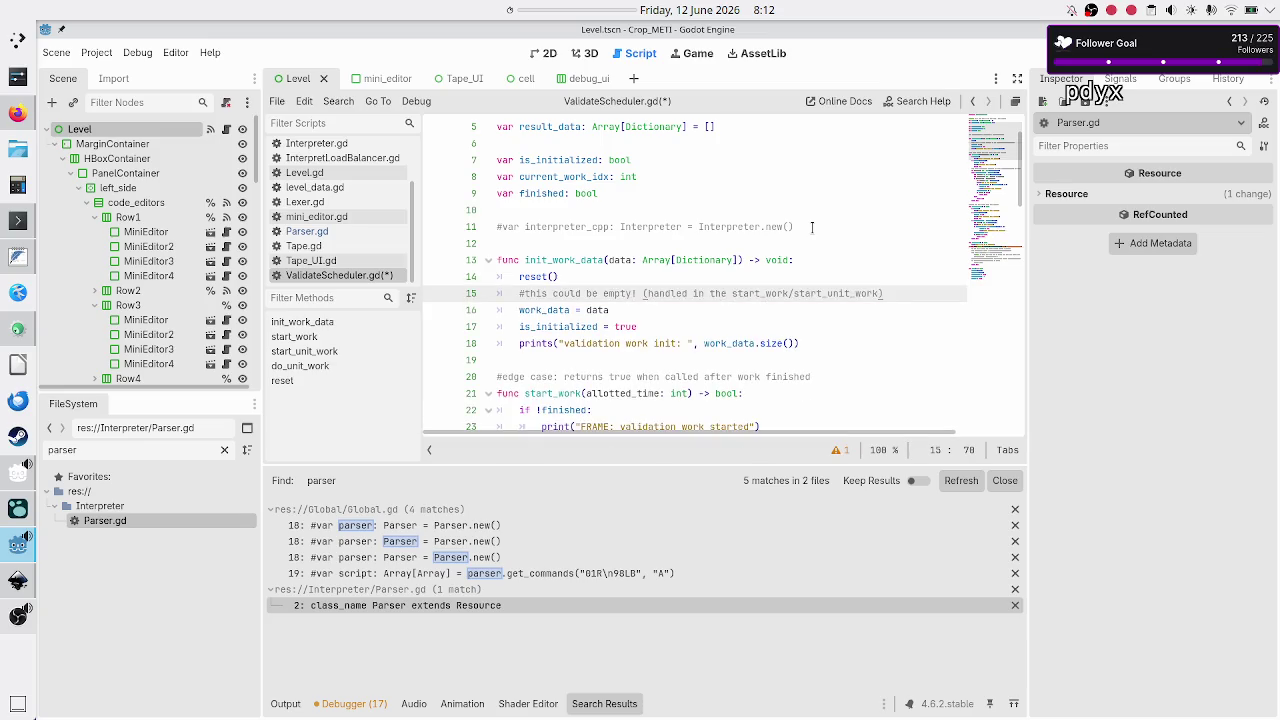
key("Down")
key("shift+Left")
key("shift+Left")
key("shift+Left")
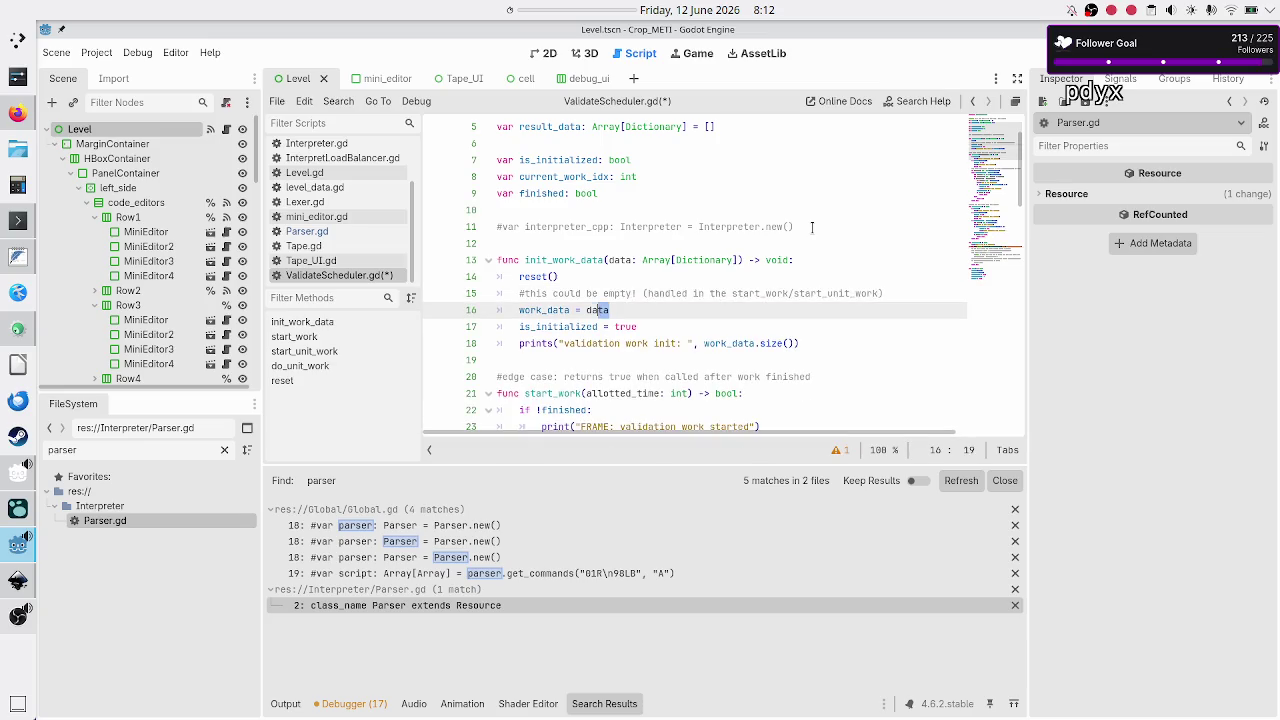
key("Down")
key("Home")
key("Home")
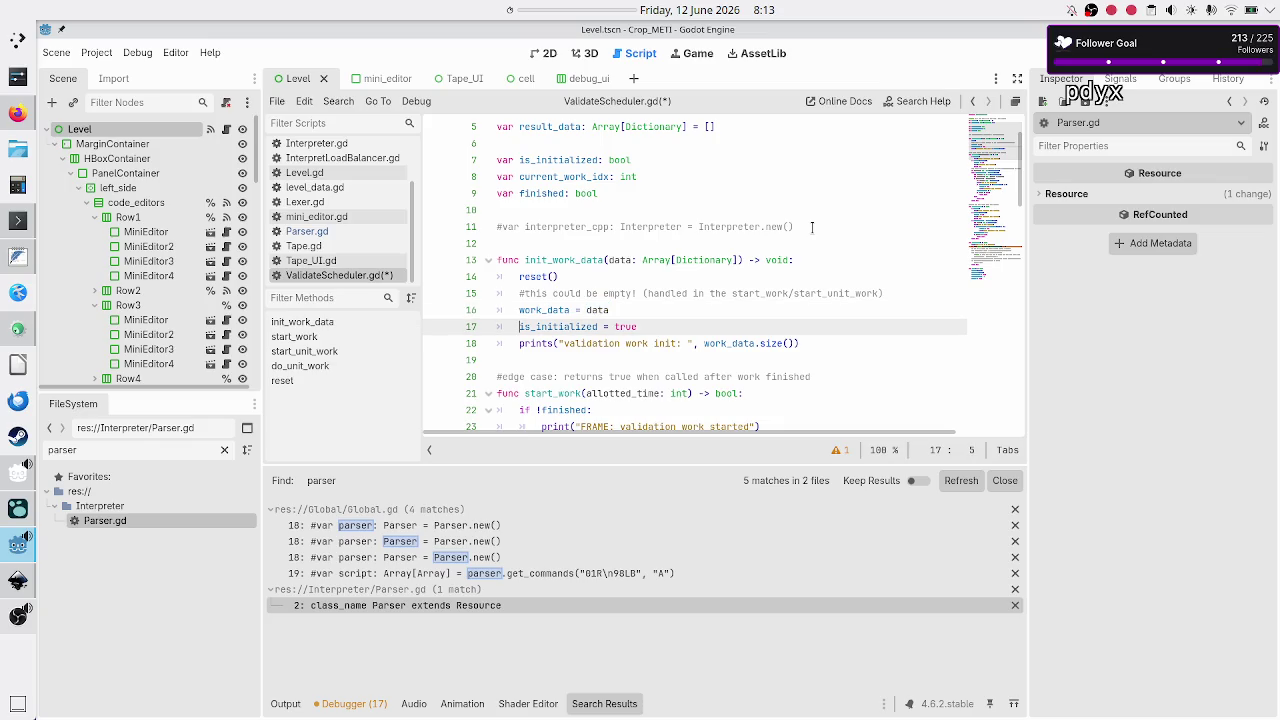
key("shift+Down")
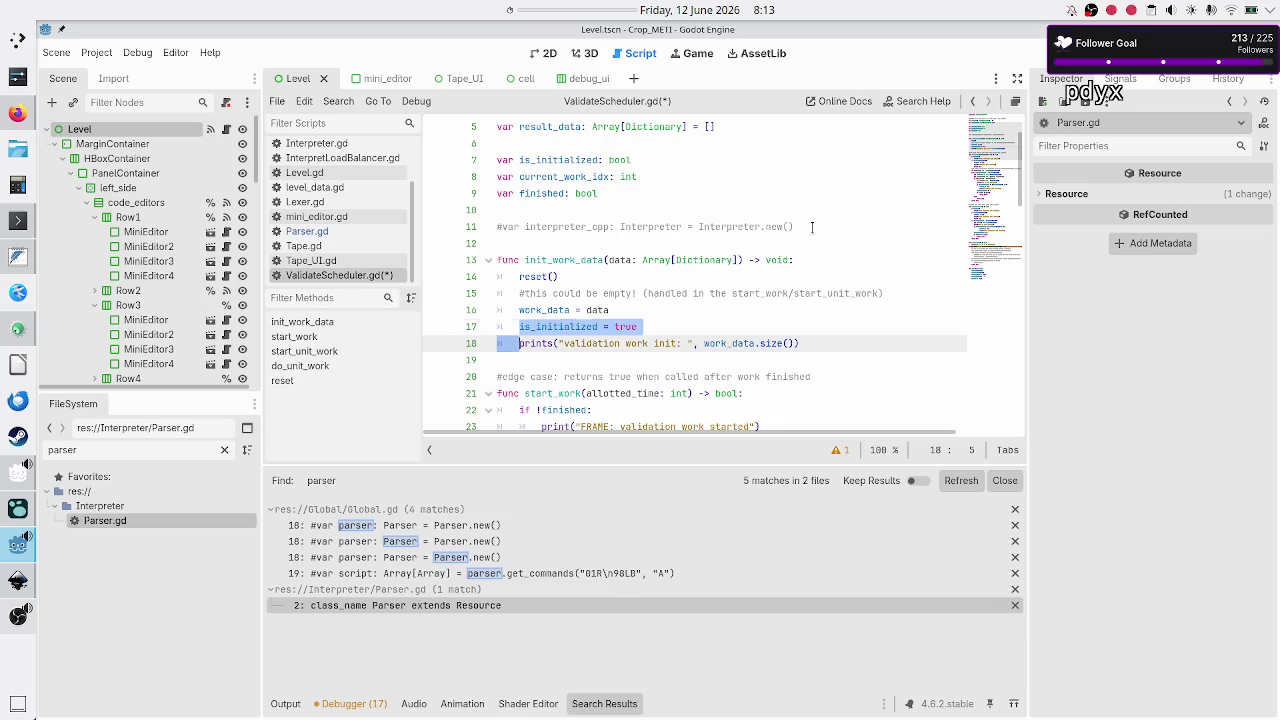
key("shift+Up")
key("shift+End")
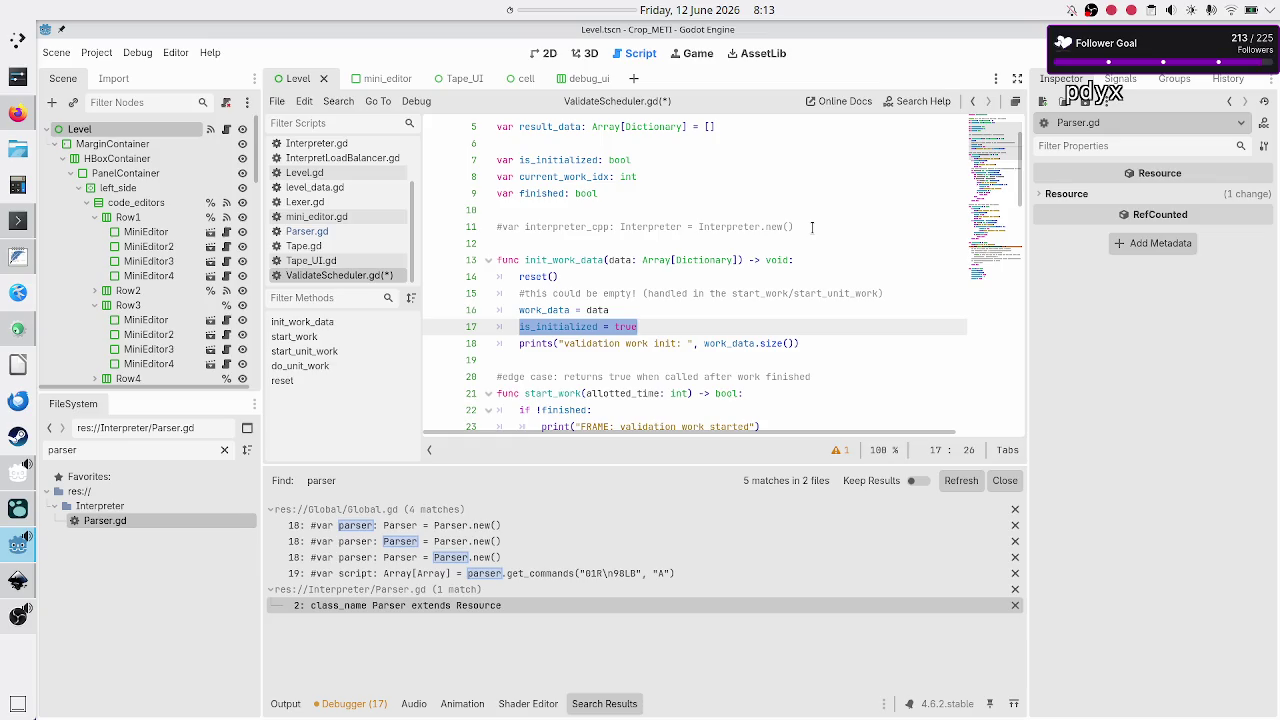
key("Down")
key("Down")
key("Down")
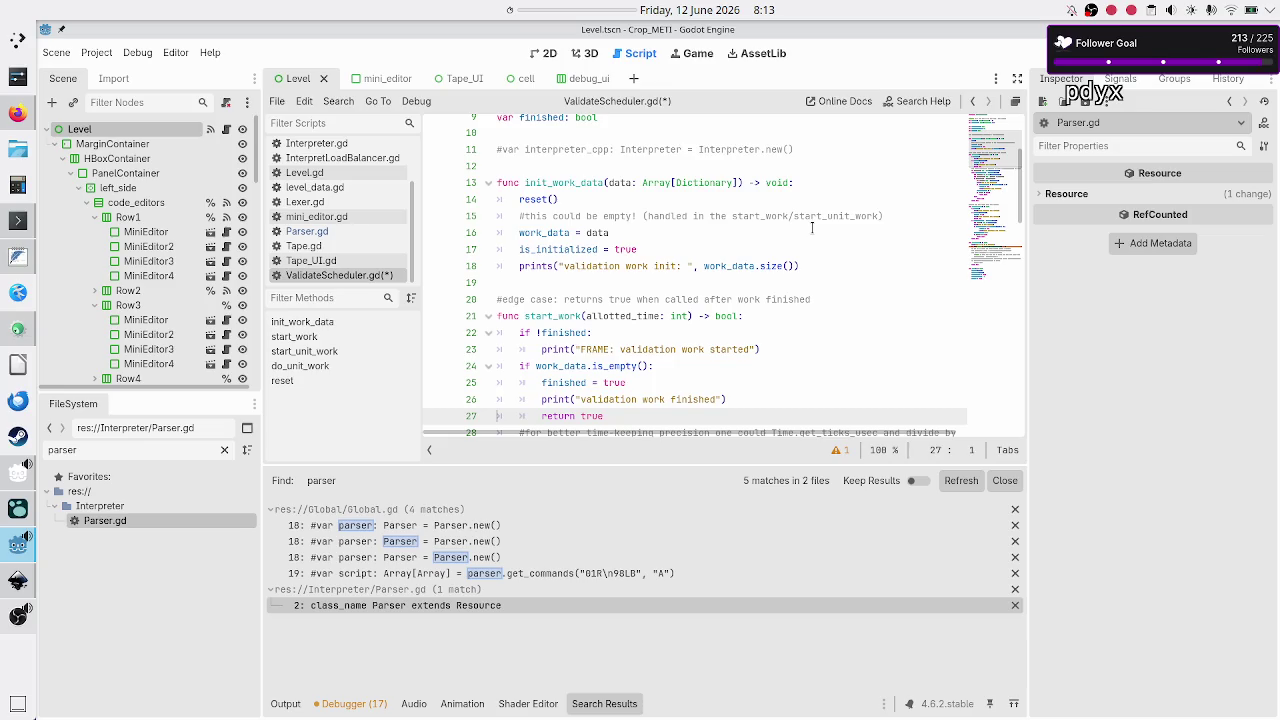
key("Down")
key("Down")
key("Down")
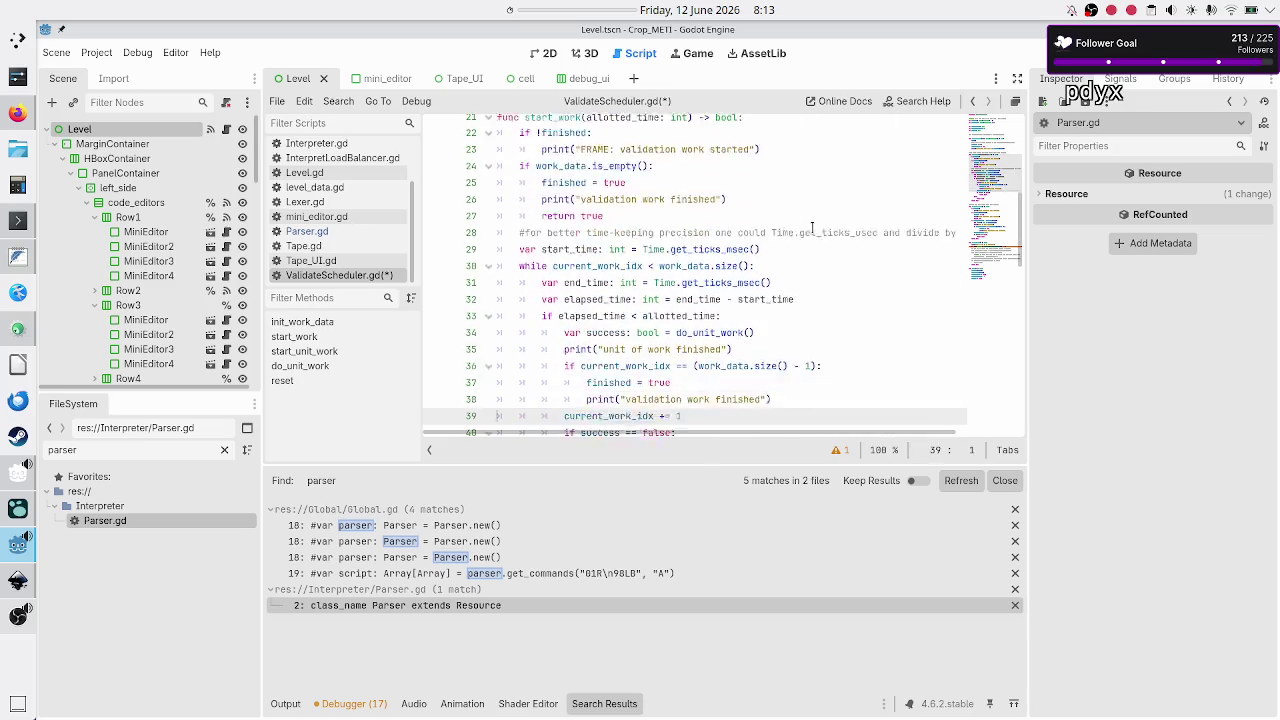
key("Down")
key("Down")
key("Down")
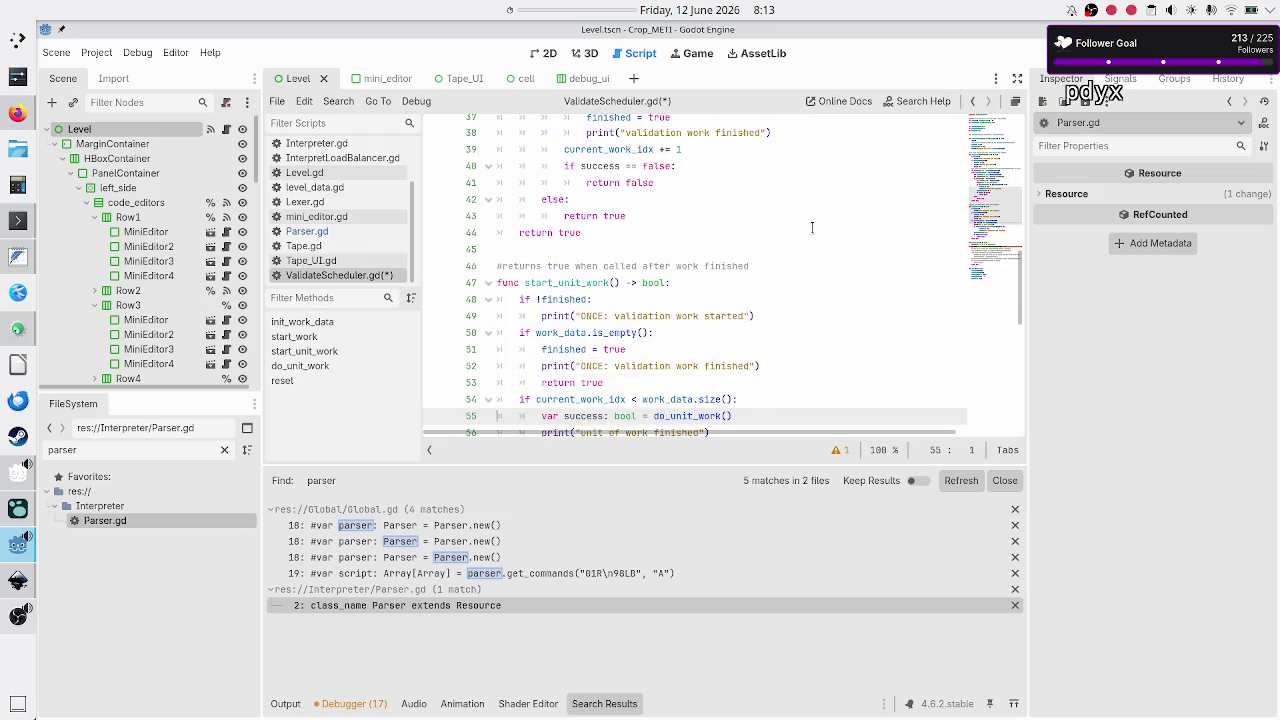
key("Down")
key("Down")
key("Down")
key("Down")
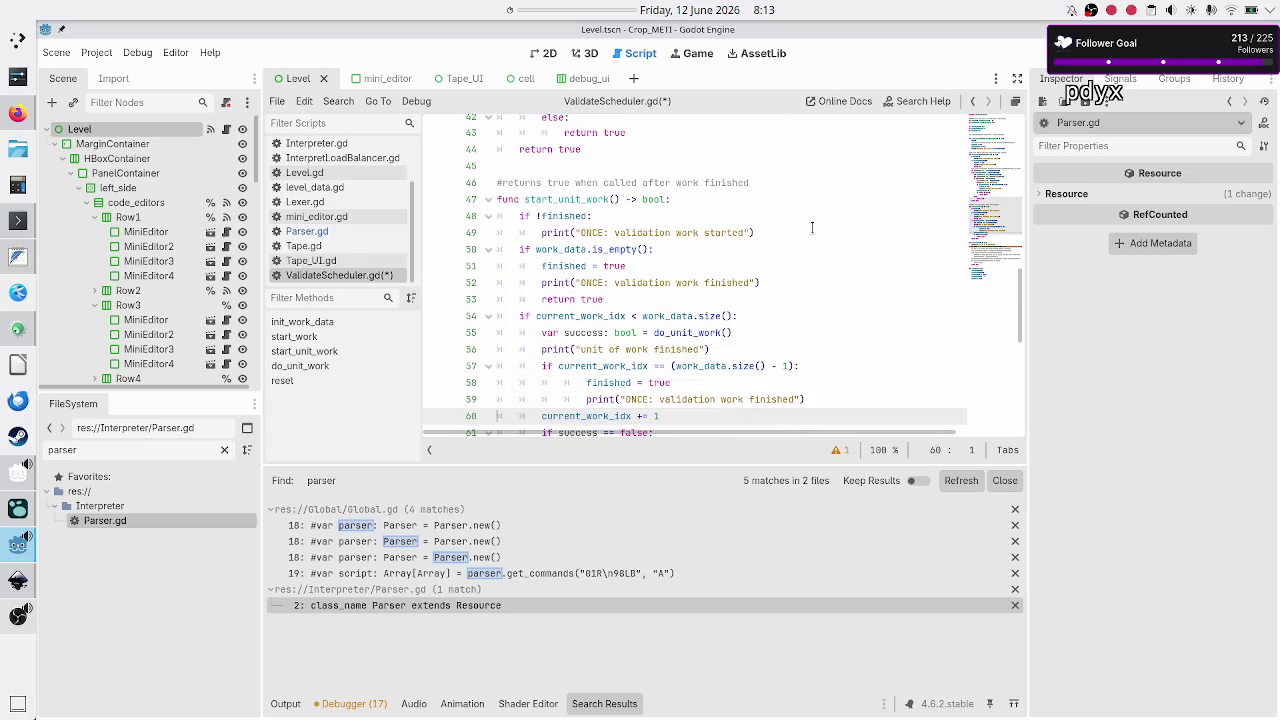
key("Down")
key("Down")
key("Down")
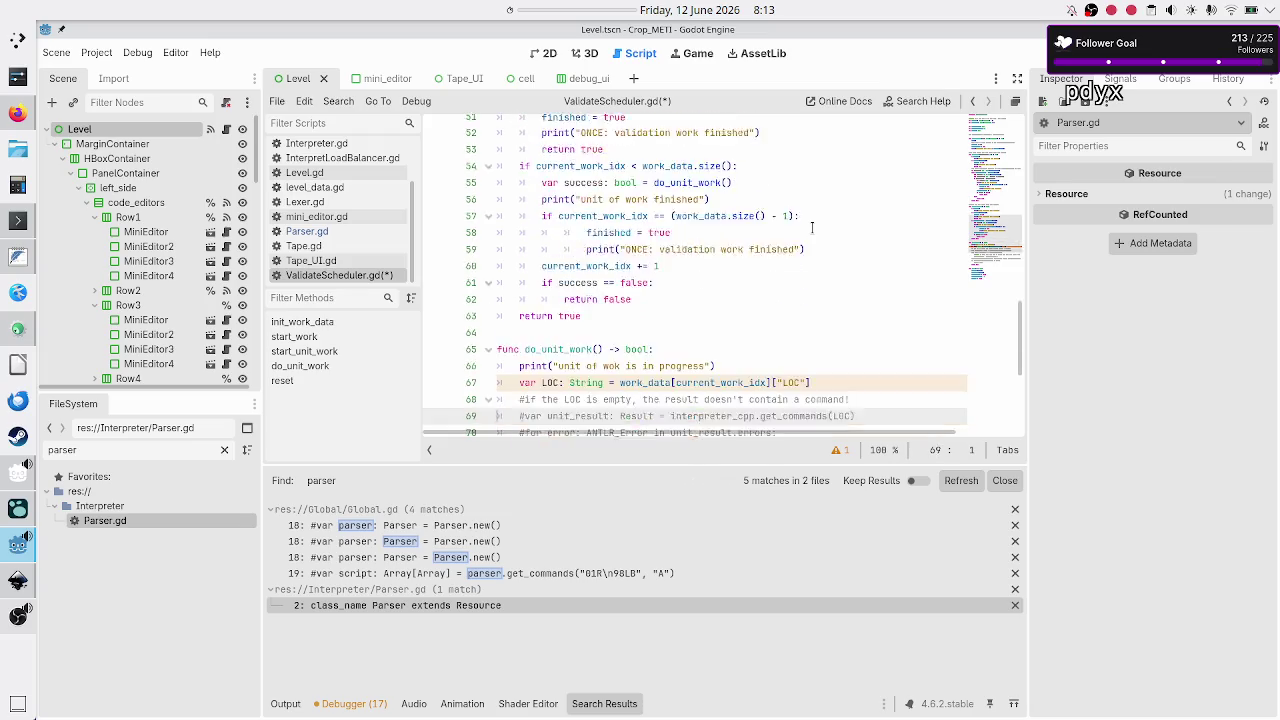
key("Up")
key("Up")
key("Up")
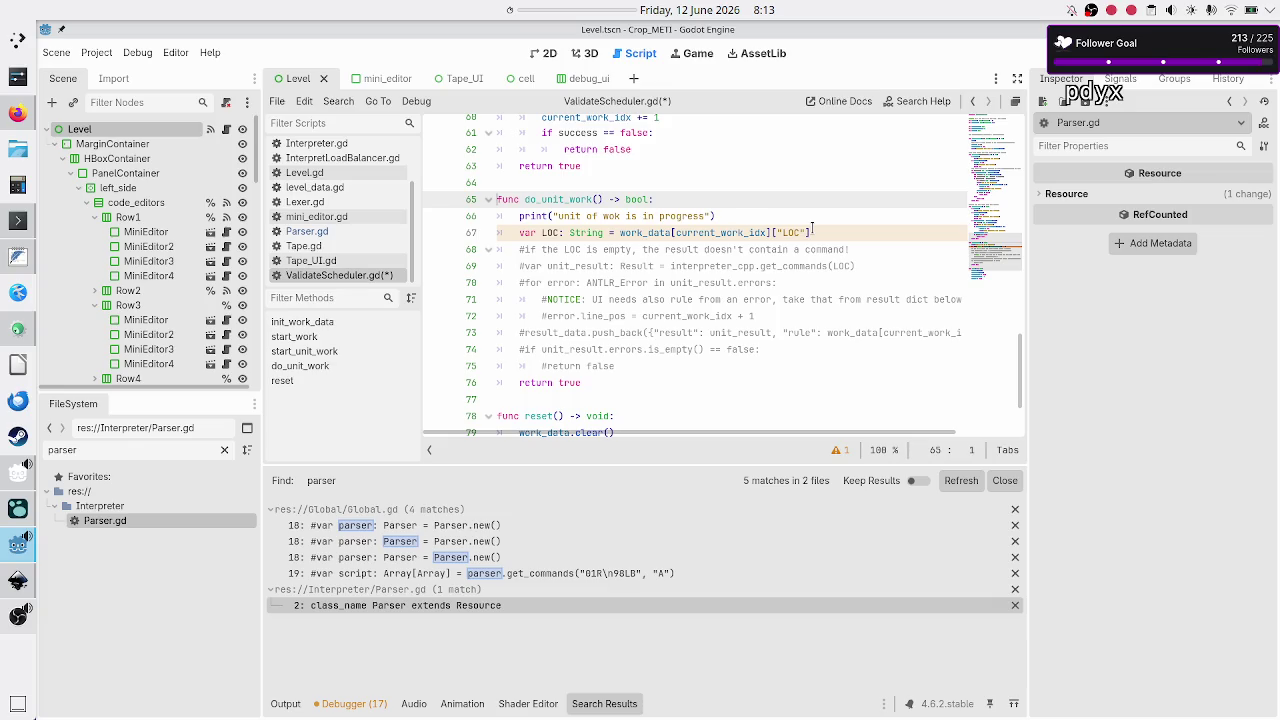
key("Down")
key("Down")
key("shift+End")
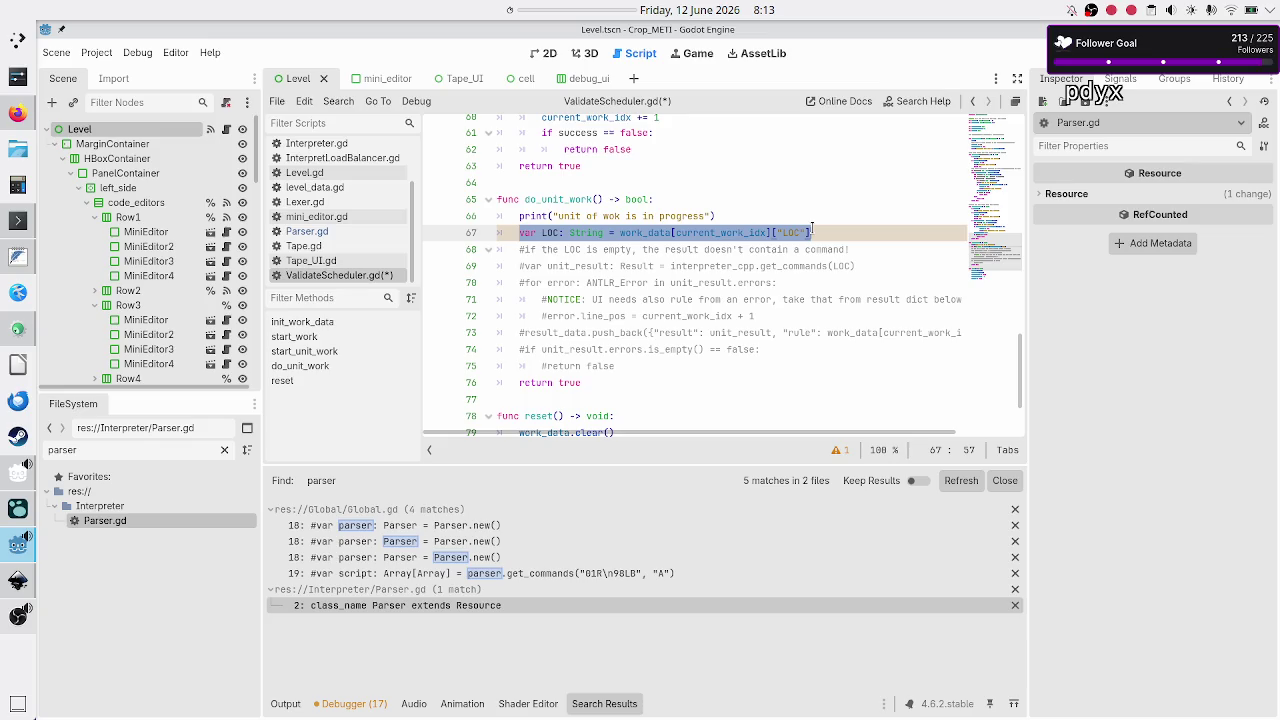
Change line 67 to var code: String = work_data[current_work_idx]["code"]
type("var code: String = work_data[current_work_idx][\"LOC\"]")
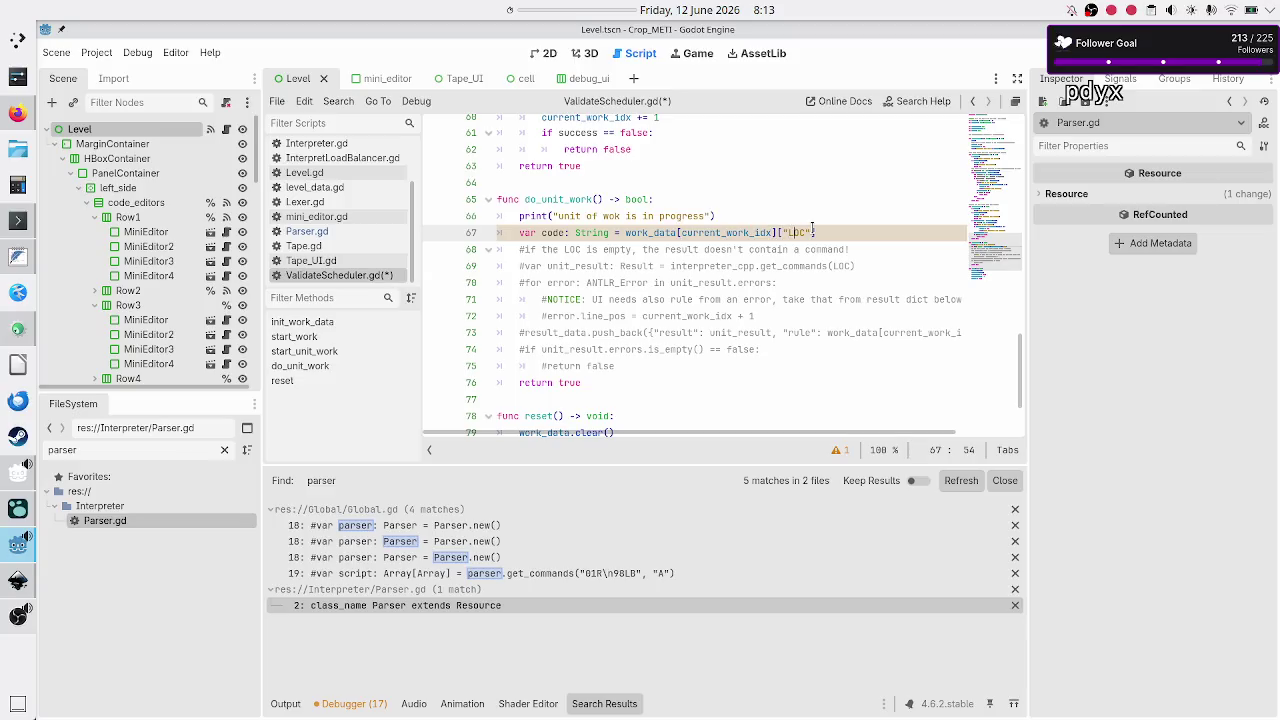
key("BackSpace")
key("BackSpace")
key("BackSpace")
type("cod")
key("End")
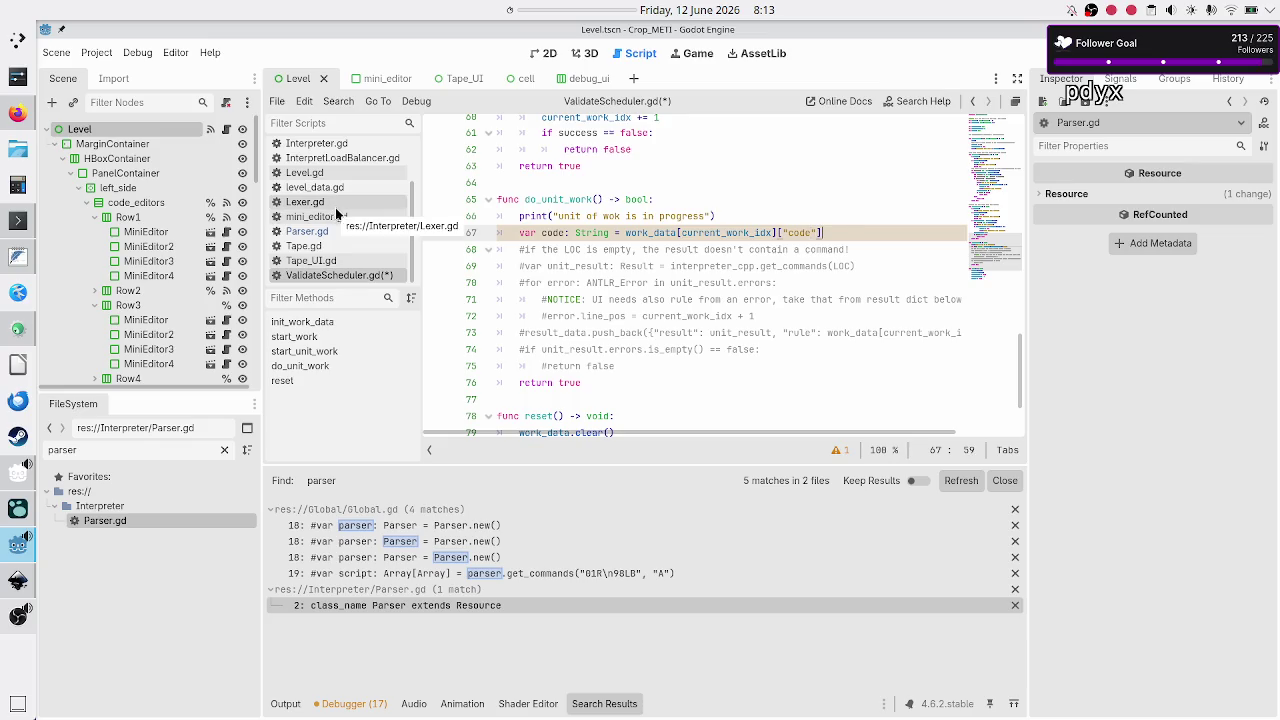
Check the work-unit keys in Execution.gd, then reopen ValidateScheduler.gd
scroll(330, 205, "up", 2)
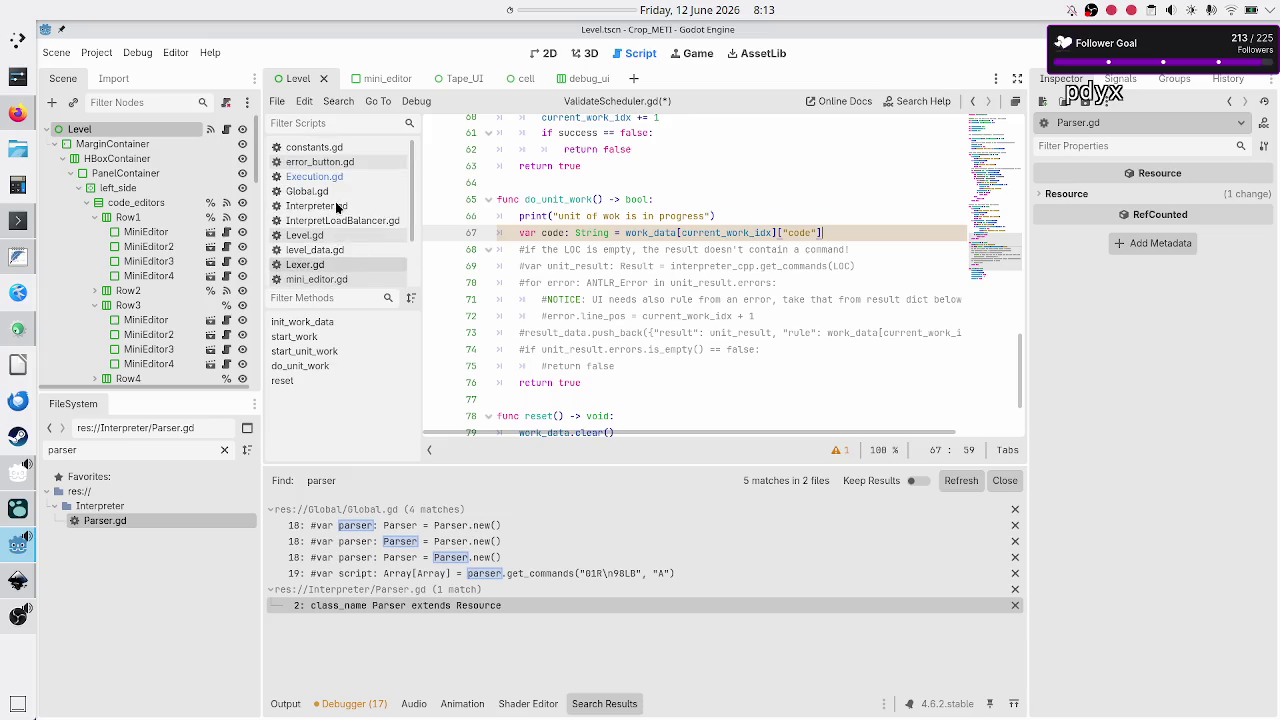
left_click(314, 177)
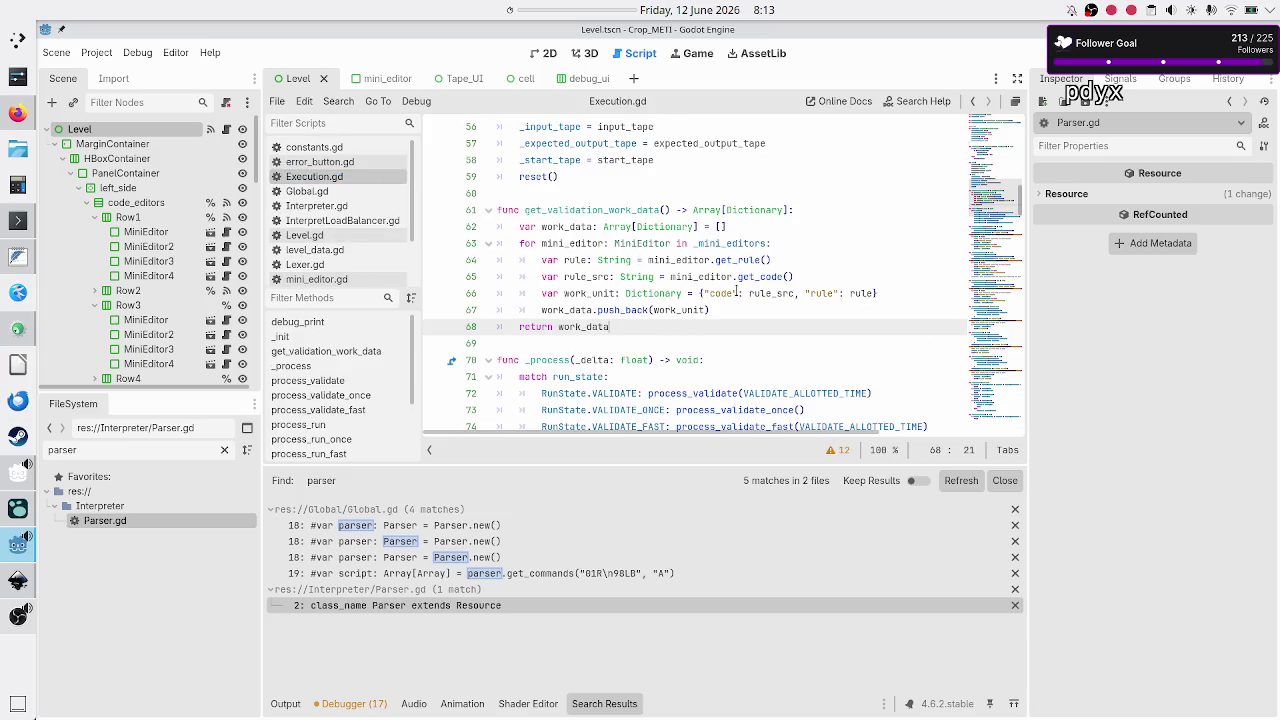
scroll(310, 216, "down", 2)
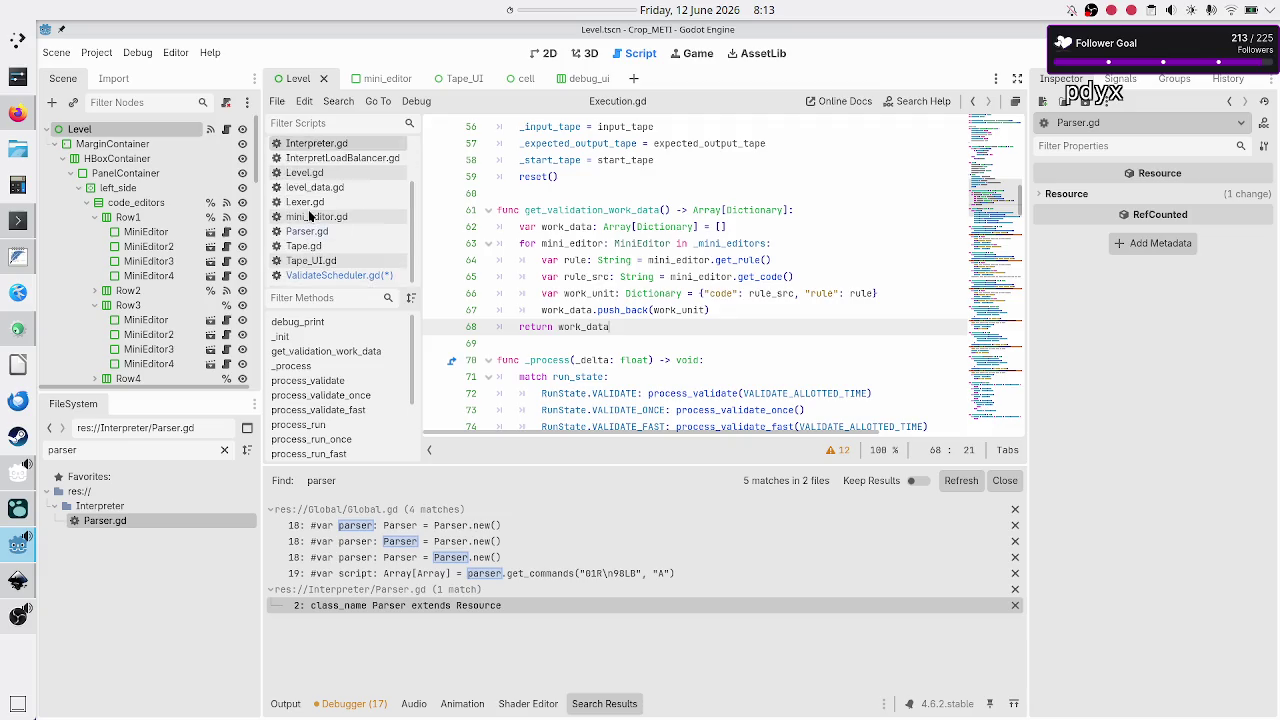
left_click(338, 277)
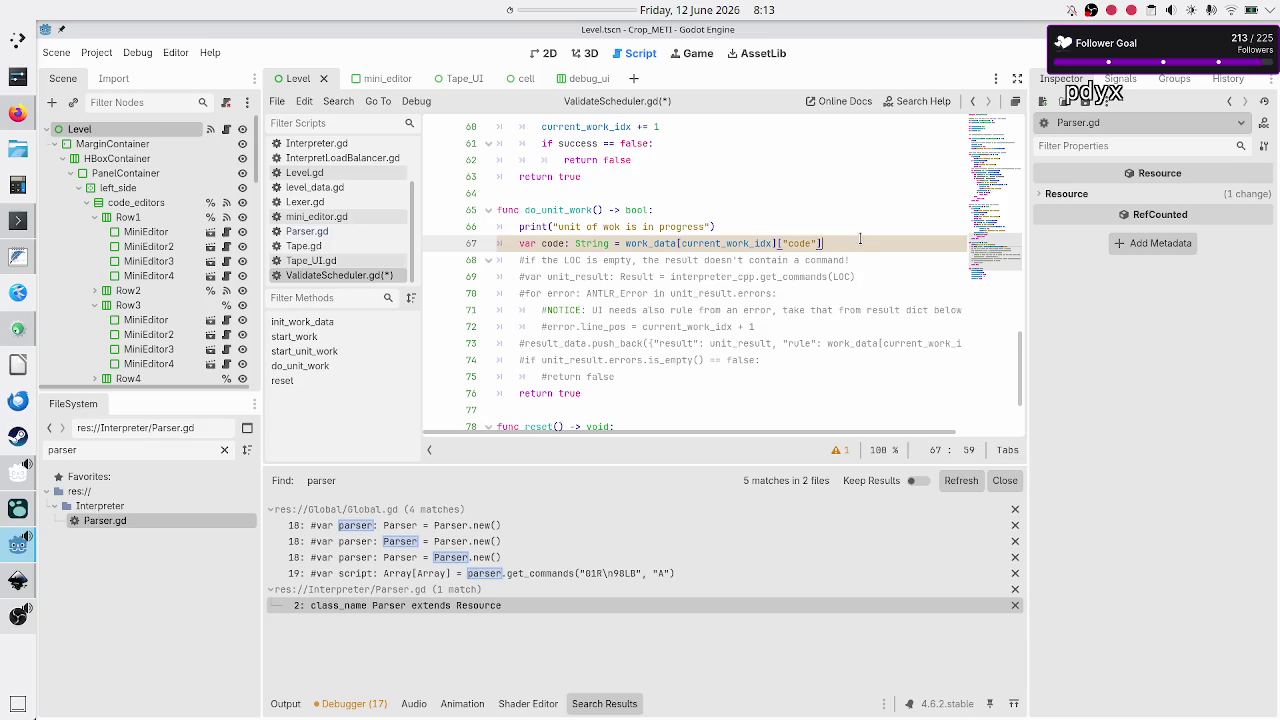
Replace 'LOC' with 'code' in the line 68 comment and select the following ' is empty'
key("Right")
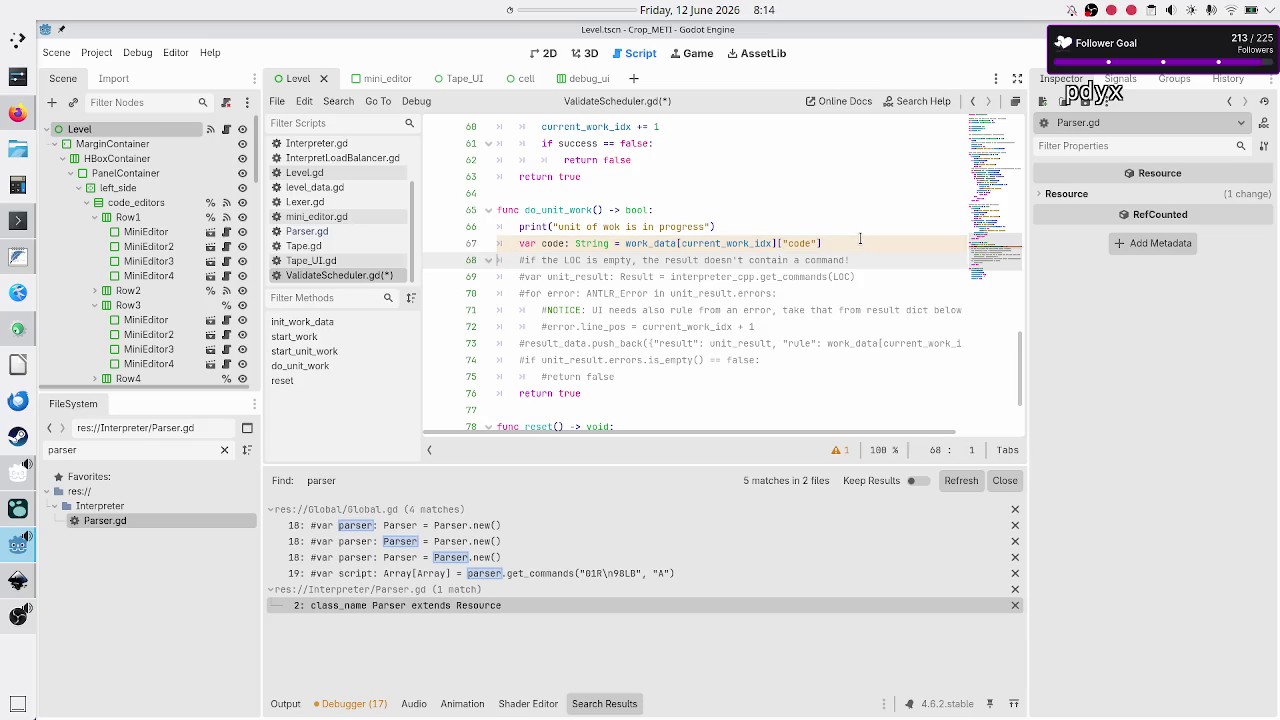
key("Right")
key("Right")
key("Right")
key("BackSpace")
key("BackSpace")
key("BackSpace")
type("code")
key("shift+Right")
key("shift+Right")
key("shift+Right")
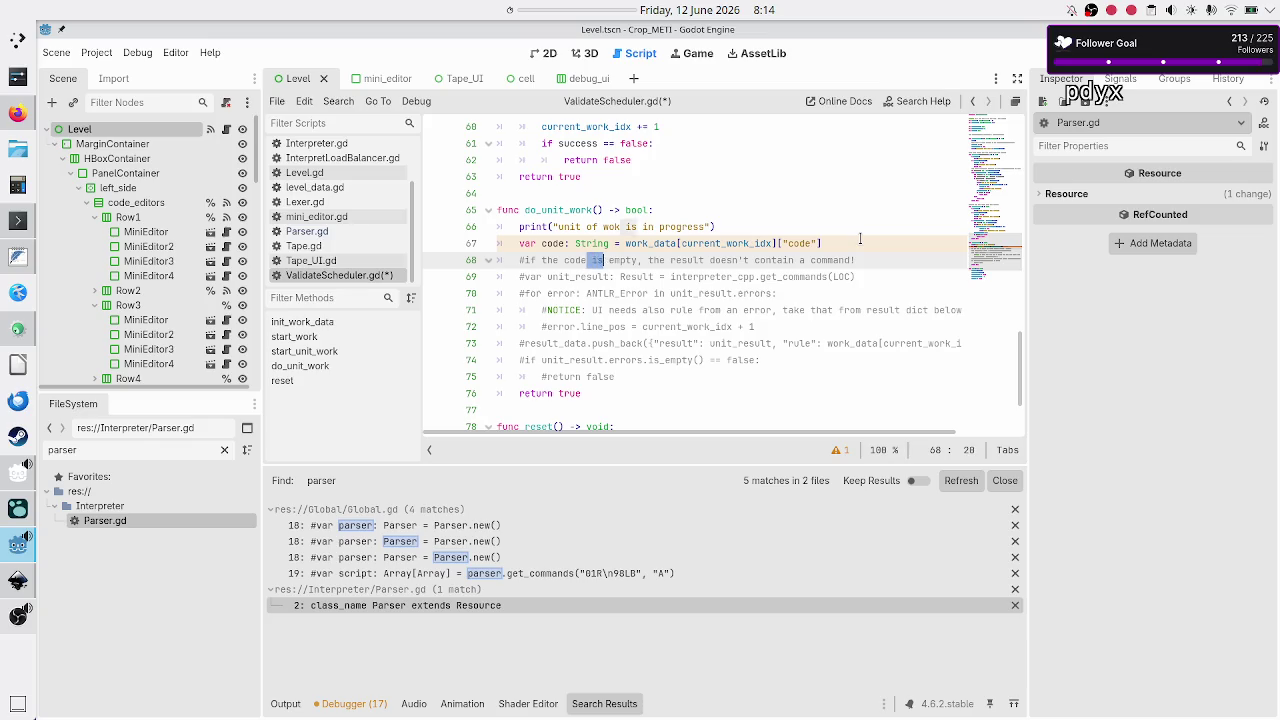
key("shift+Right")
key("alt+Tab")
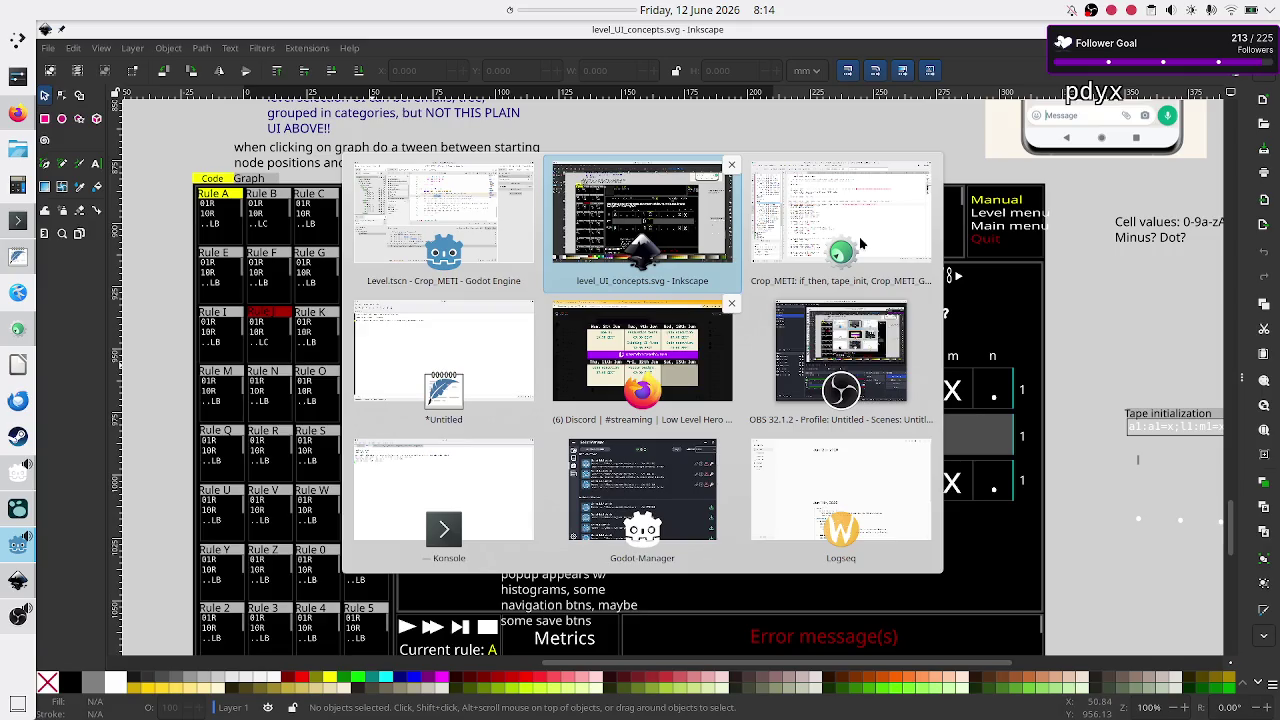
key("alt+Tab")
key("alt+Tab")
key("alt+Tab")
key("alt+Tab")
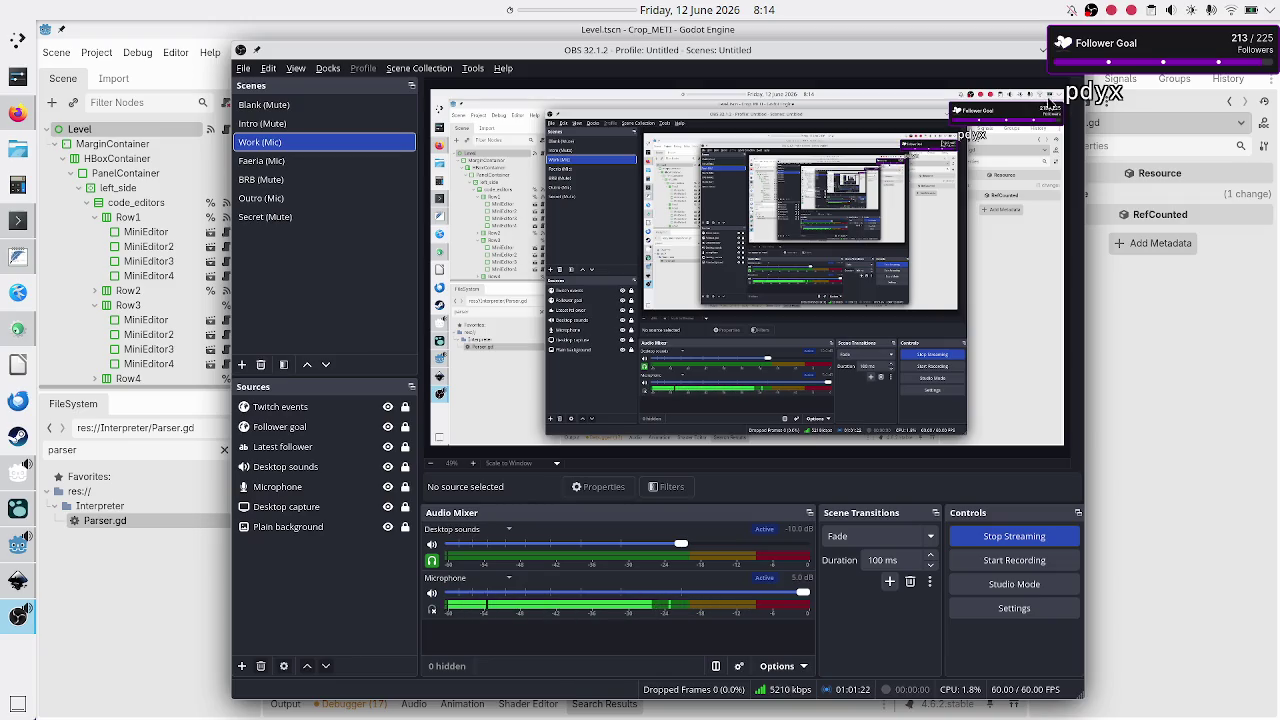
left_click(1212, 427)
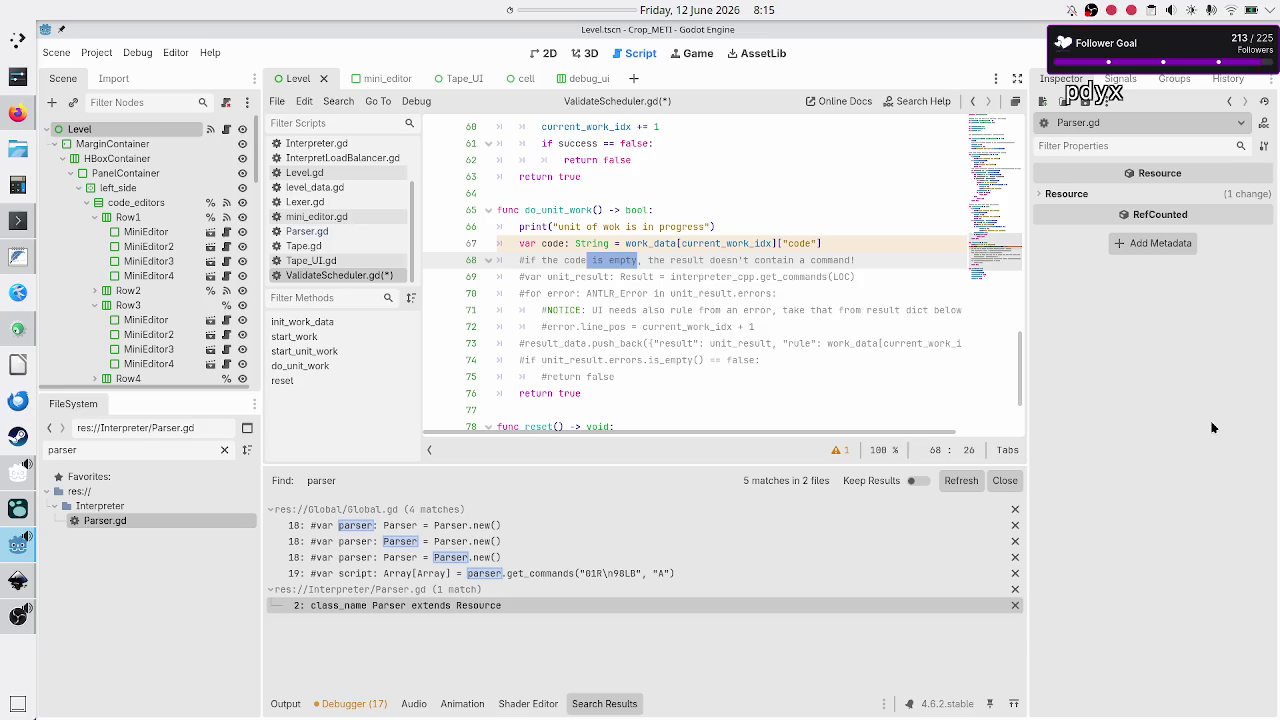
Add a new line 'var unit_result:' below the commented-out interpreter call on line 69
left_click(1212, 427)
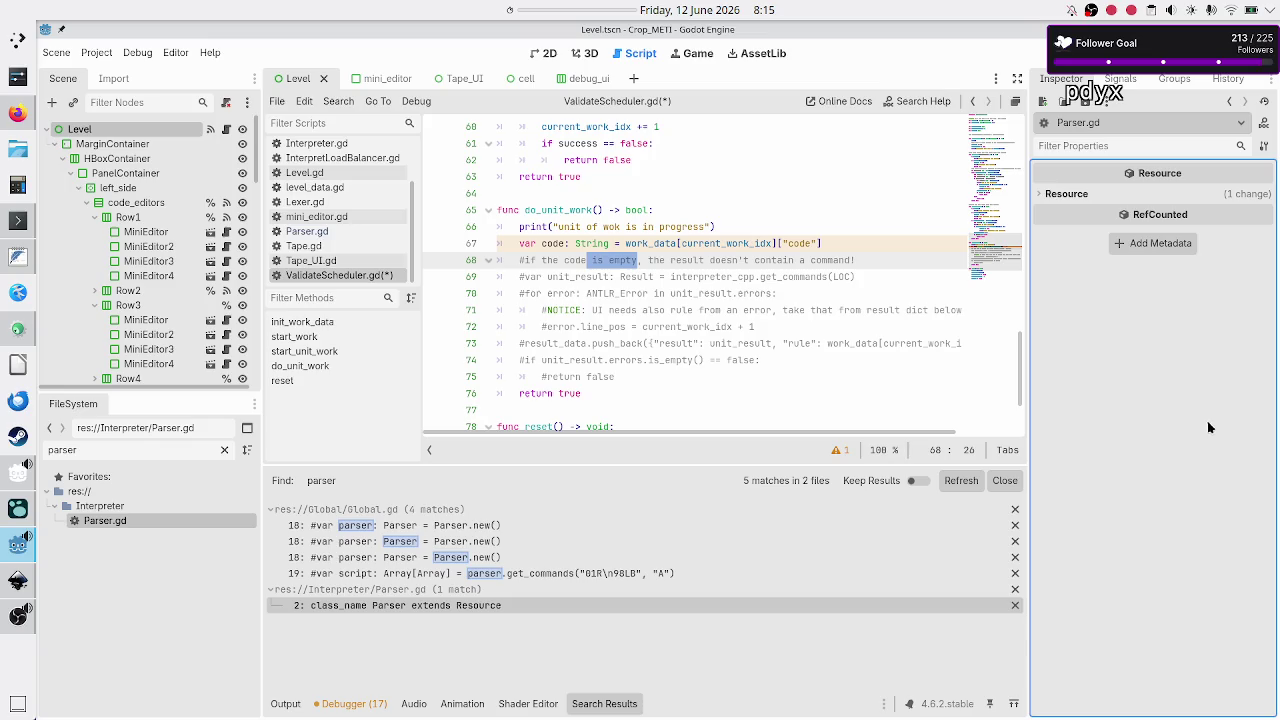
left_click(881, 262)
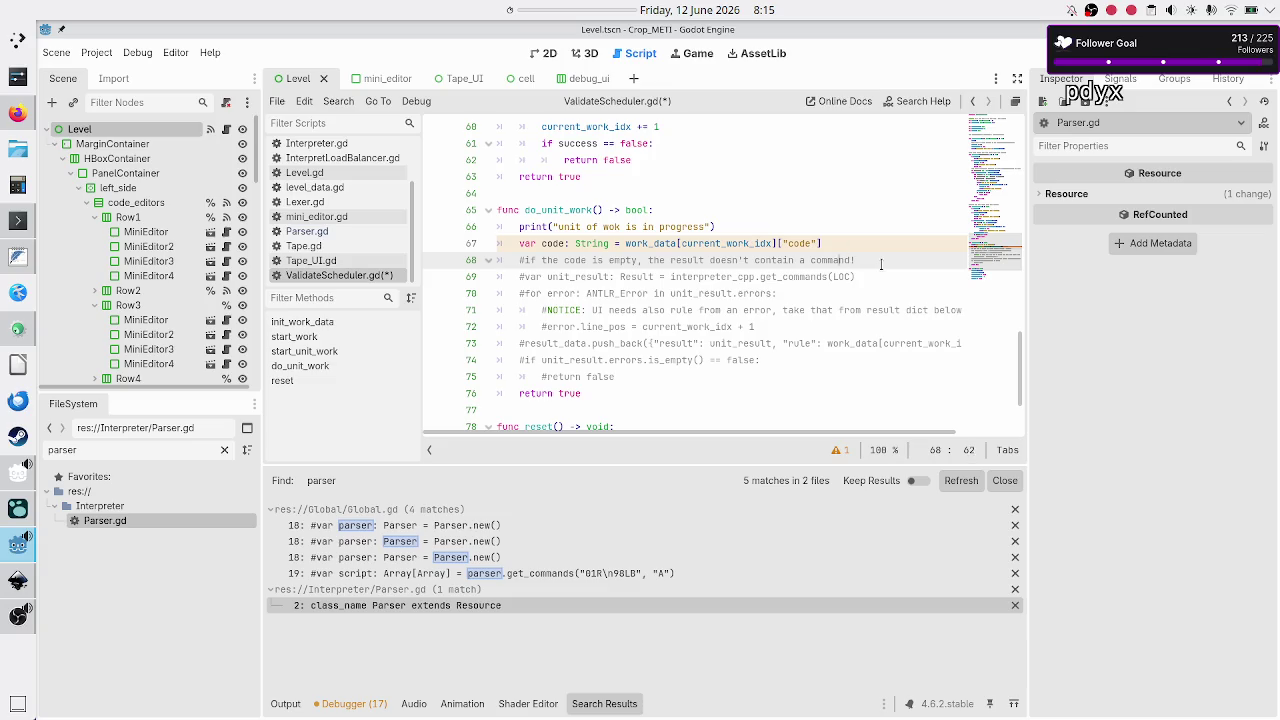
key("Left")
key("Left")
key("Left")
key("shift+Right")
key("shift+Right")
key("shift+Right")
key("Right")
key("Right")
key("Right")
key("Down")
key("Home")
key("Right")
key("Right")
key("Right")
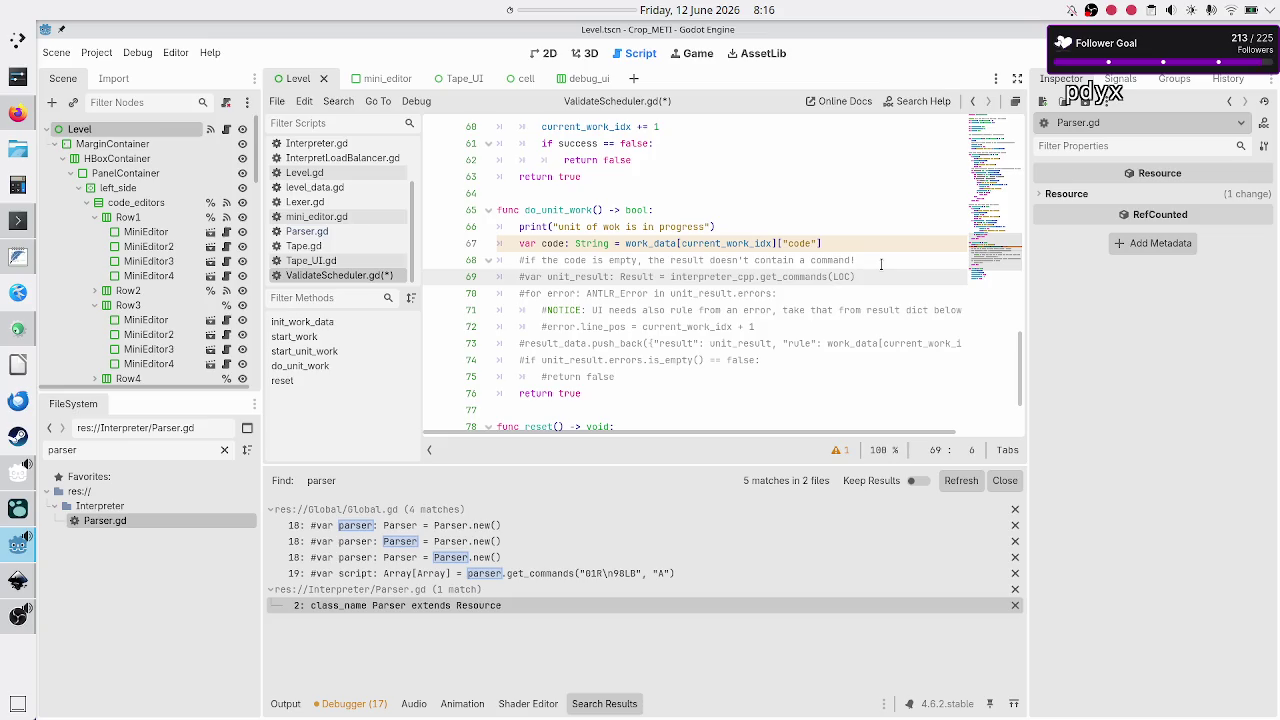
key("End")
key("Return")
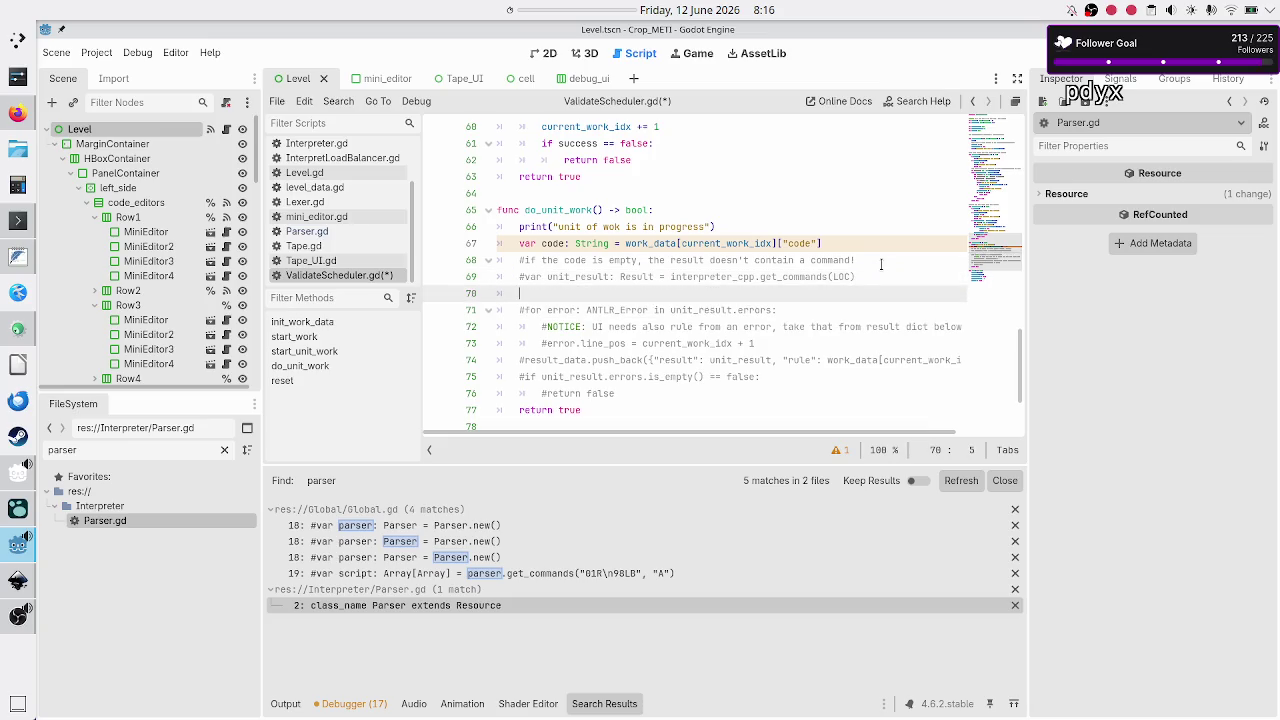
type("var uni")
type("t_result:")
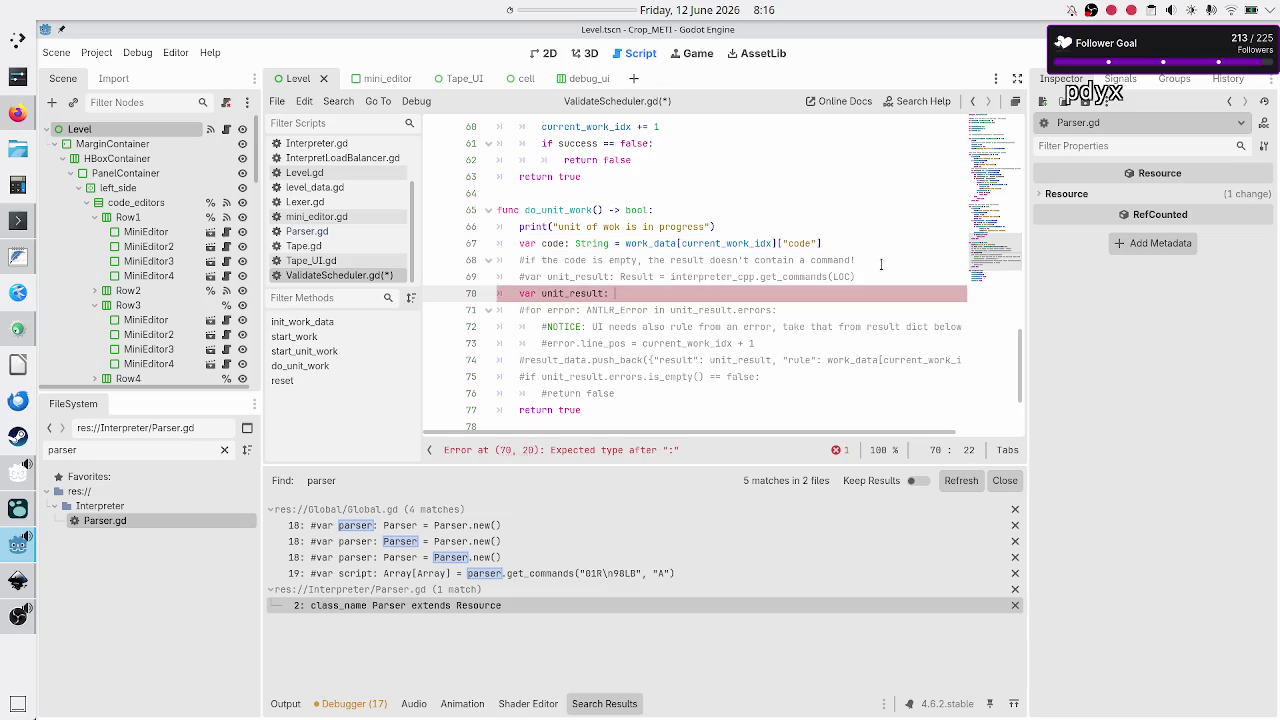
Filter the script list with 'pa', then clear the filter
left_click(366, 120)
type("pa")
key("BackSpace")
key("BackSpace")
scroll(320, 200, "down", 2)
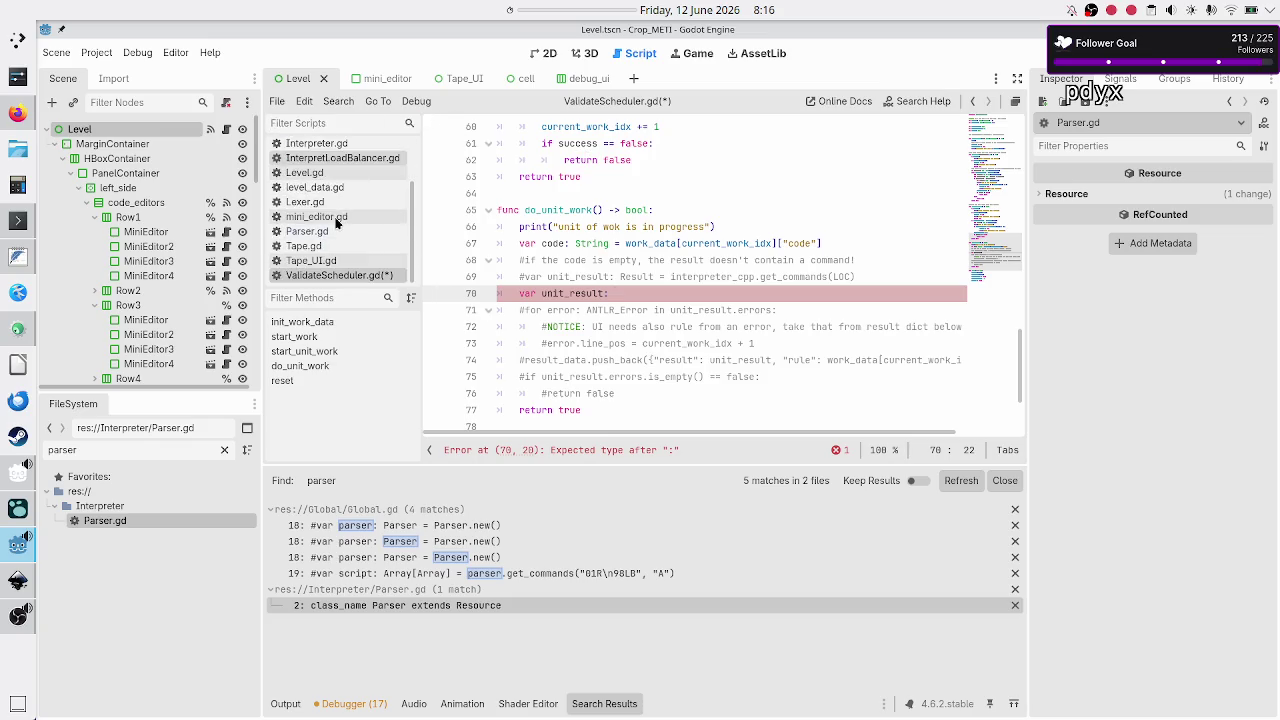
Delete the '#NOTICE: validation only sends 1 LOC' line from Parser.gd, then switch to Lexer.gd
left_click(337, 234)
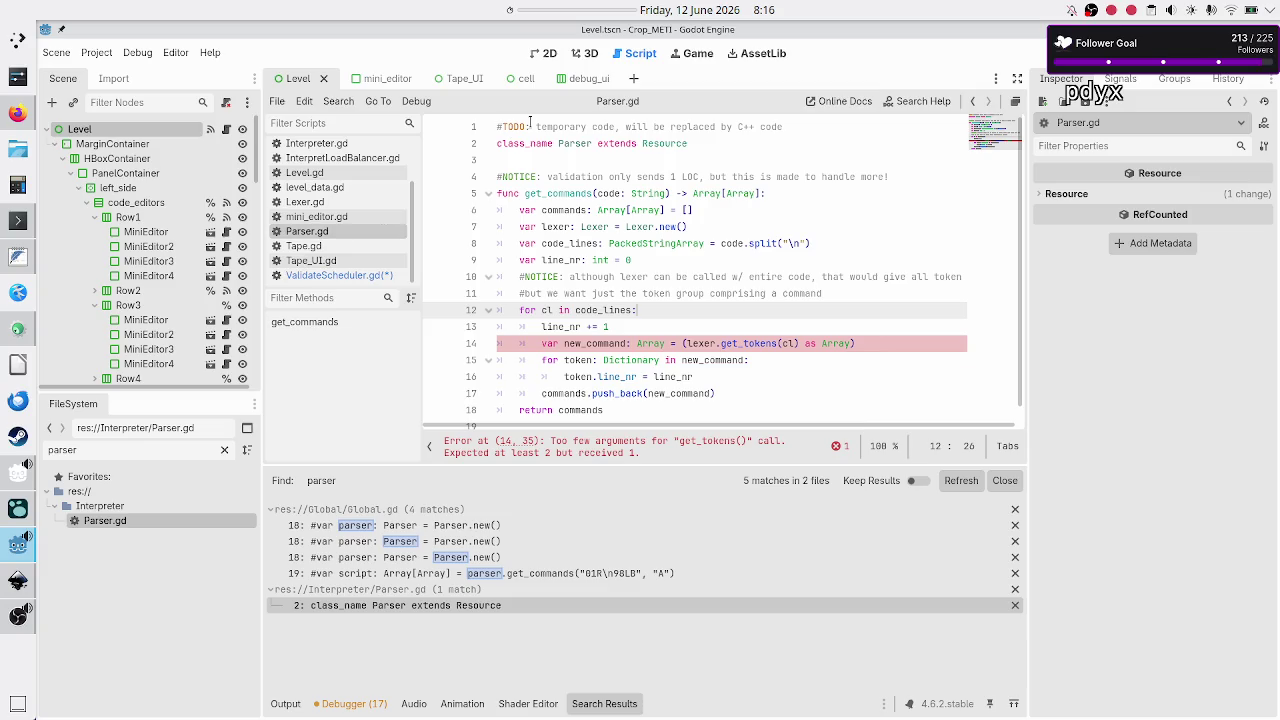
left_click_drag(590, 177, 699, 177)
left_click(697, 177)
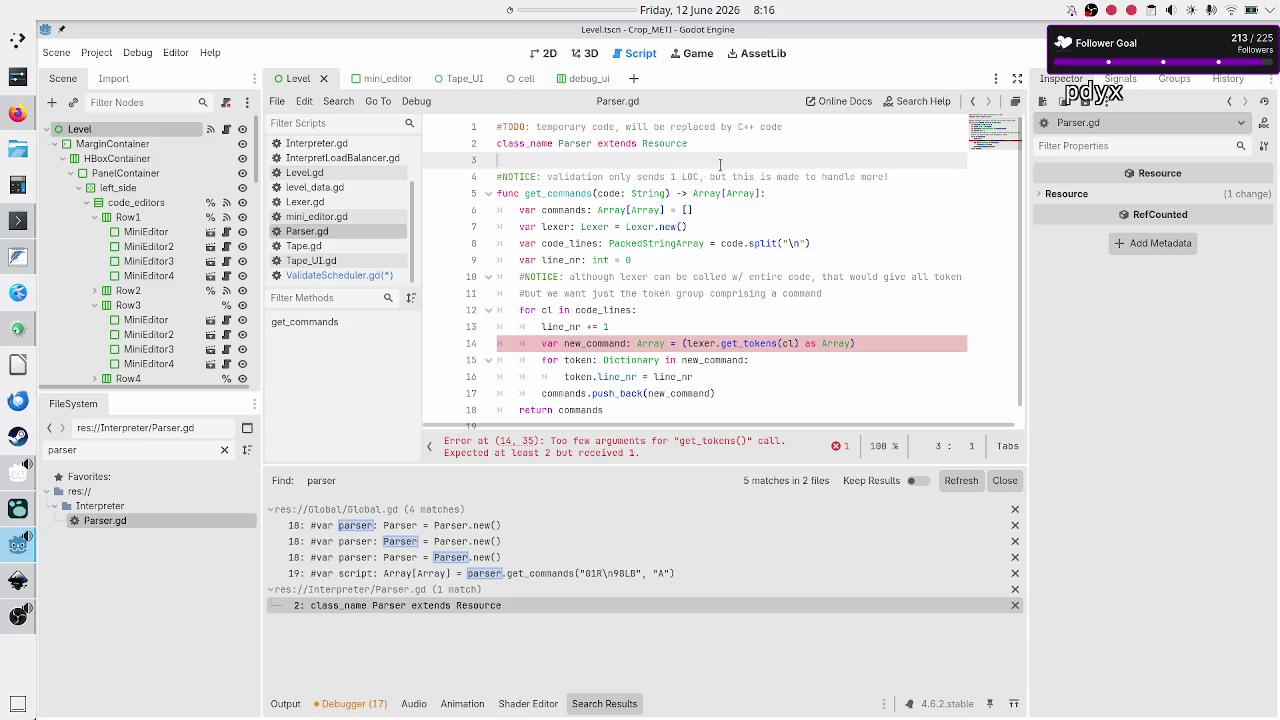
triple_click(719, 168)
key("shift+Left")
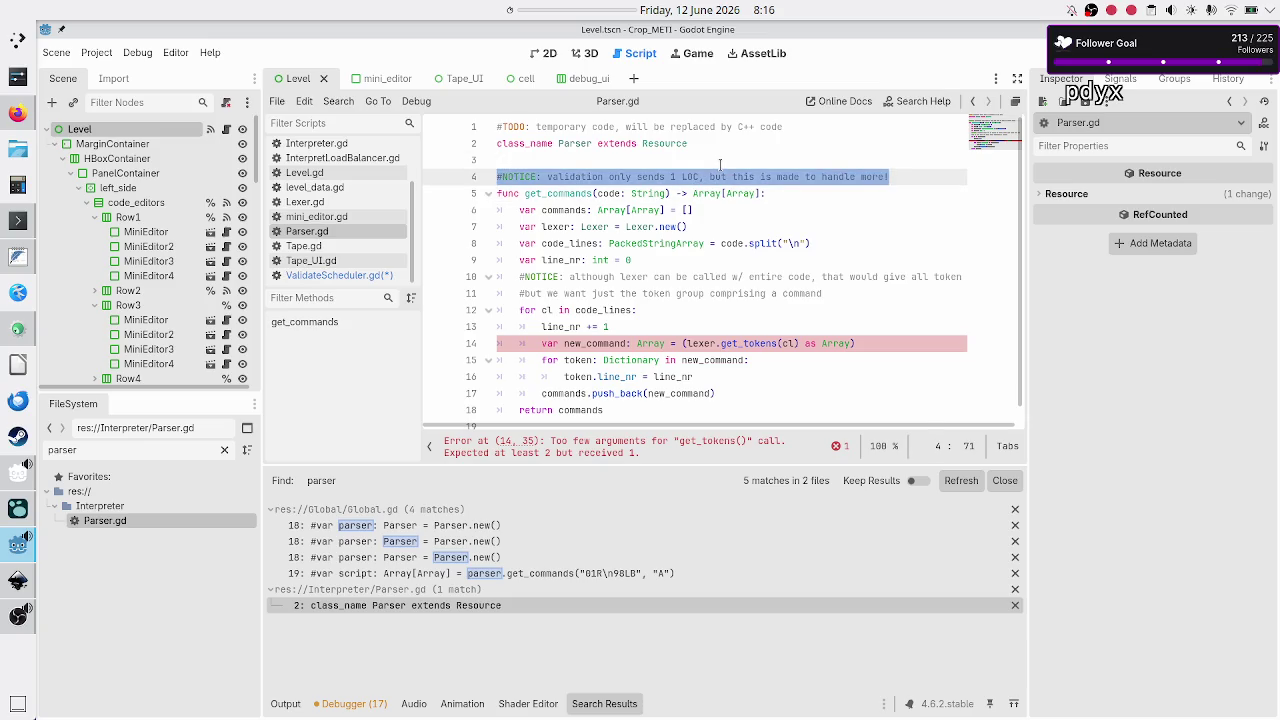
key("BackSpace")
key("BackSpace")
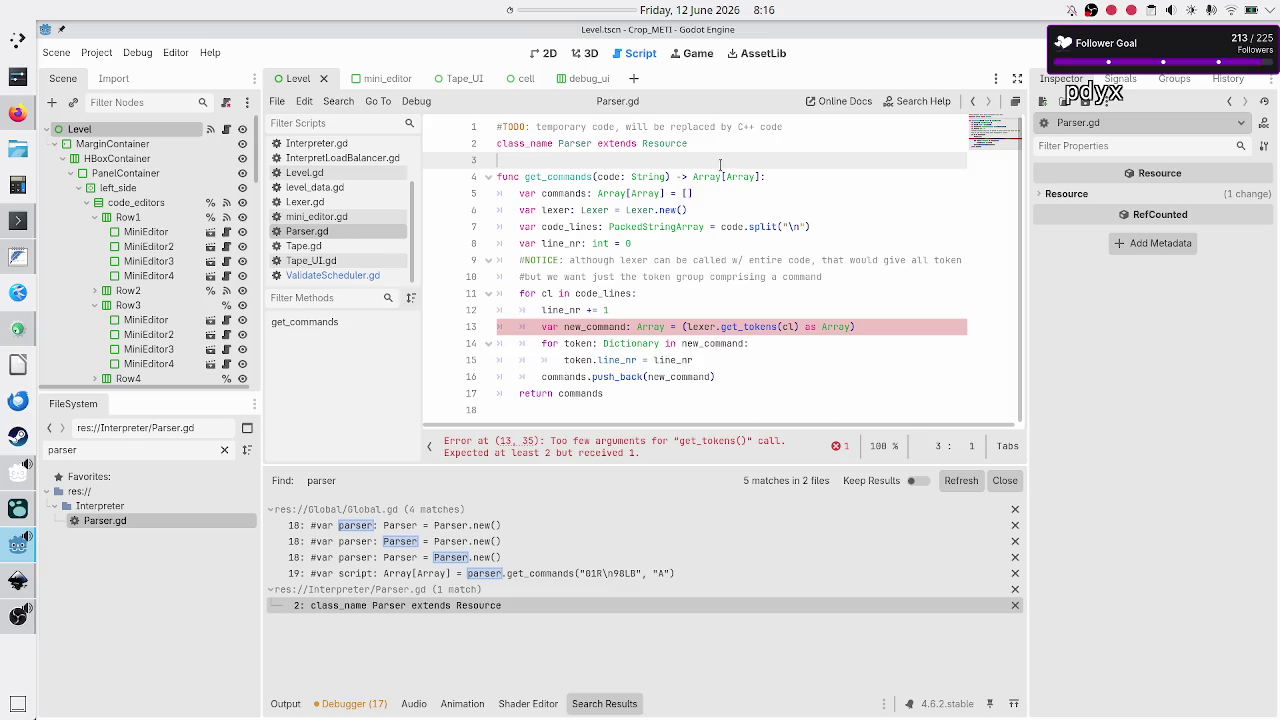
key("Down")
key("Down")
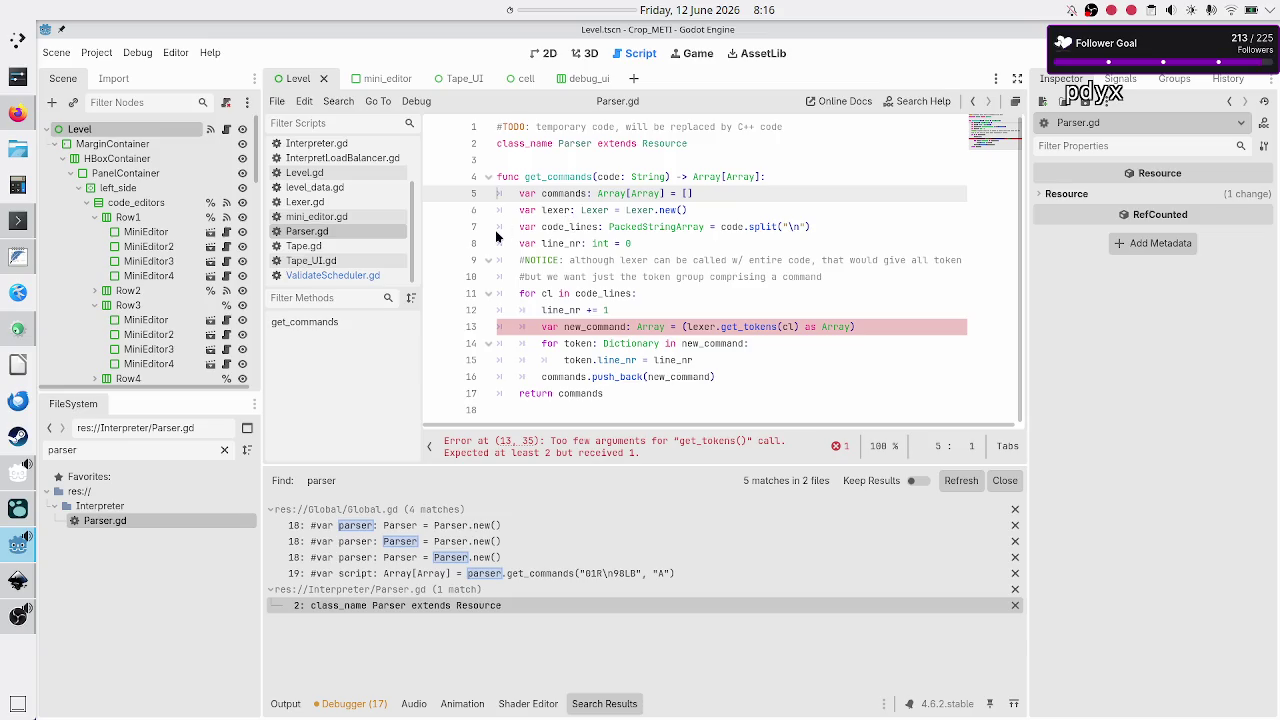
left_click(305, 201)
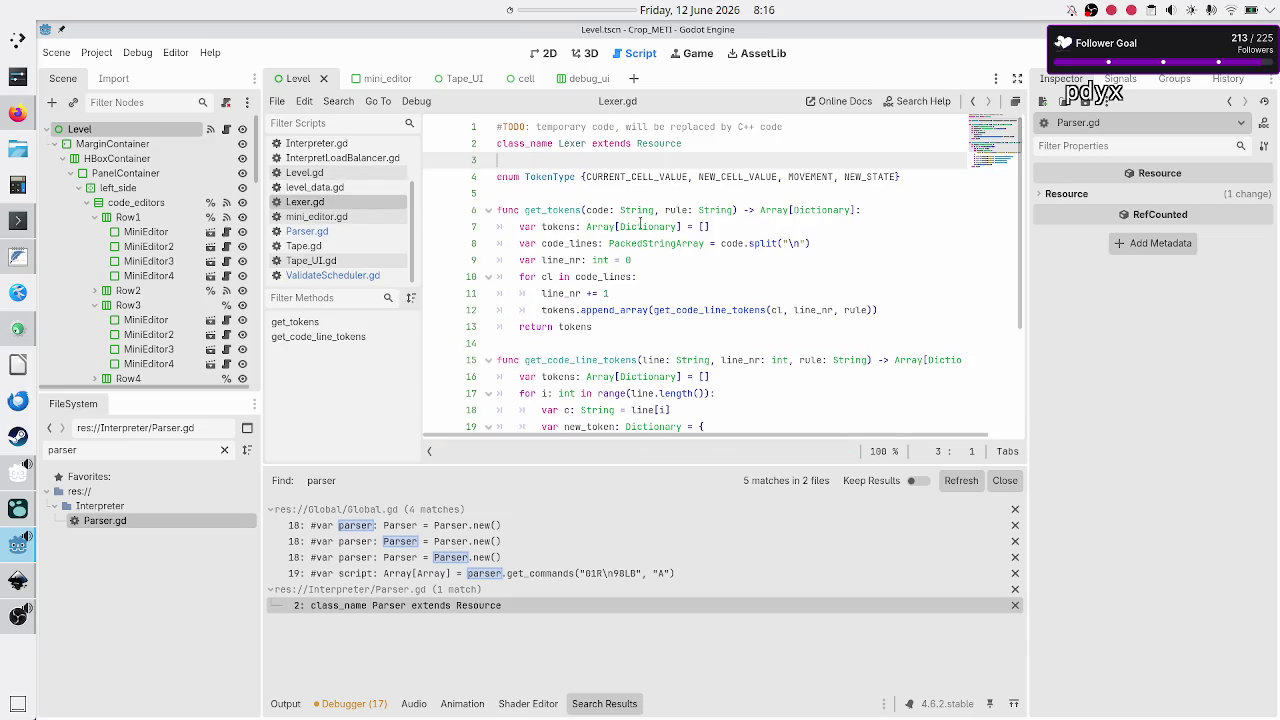
Remove the rule parameter from get_tokens and the rule argument from its get_code_line_tokens call
left_click(732, 210)
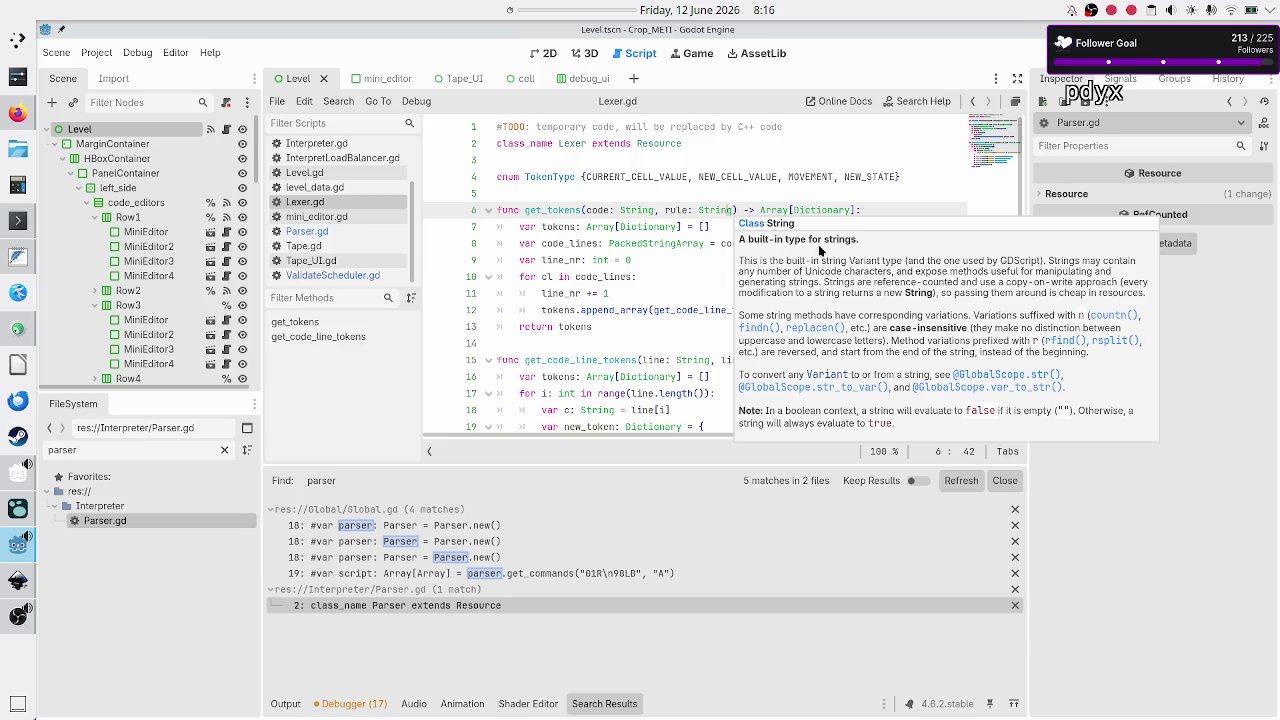
key("Delete")
key("BackSpace")
key("BackSpace")
key("BackSpace")
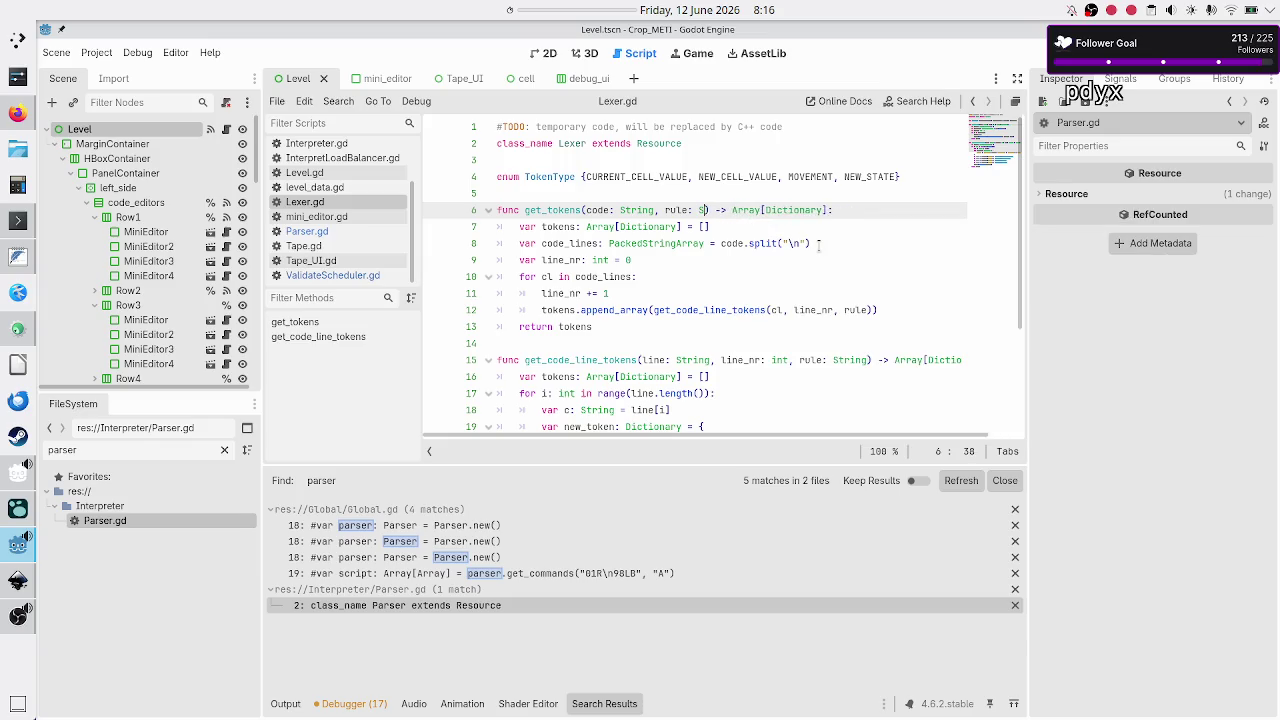
key("BackSpace")
key("BackSpace")
key("BackSpace")
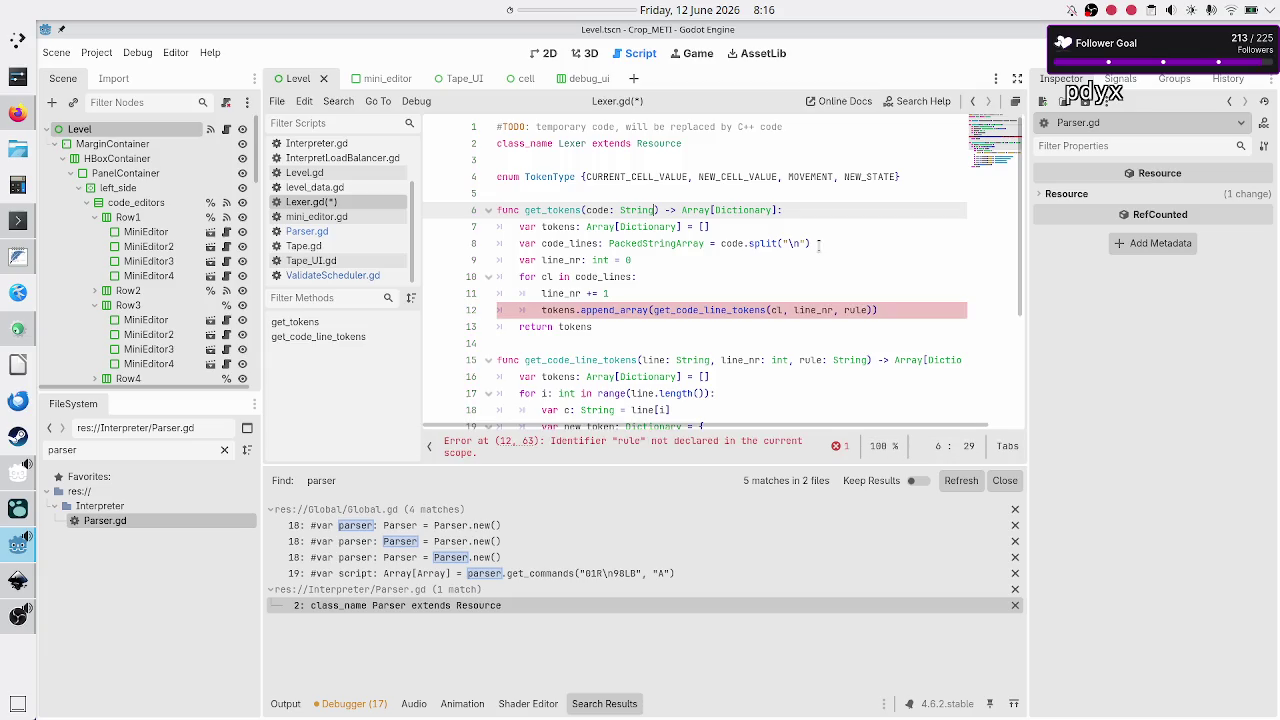
key("Down")
key("Down")
key("Down")
key("Down")
key("Down")
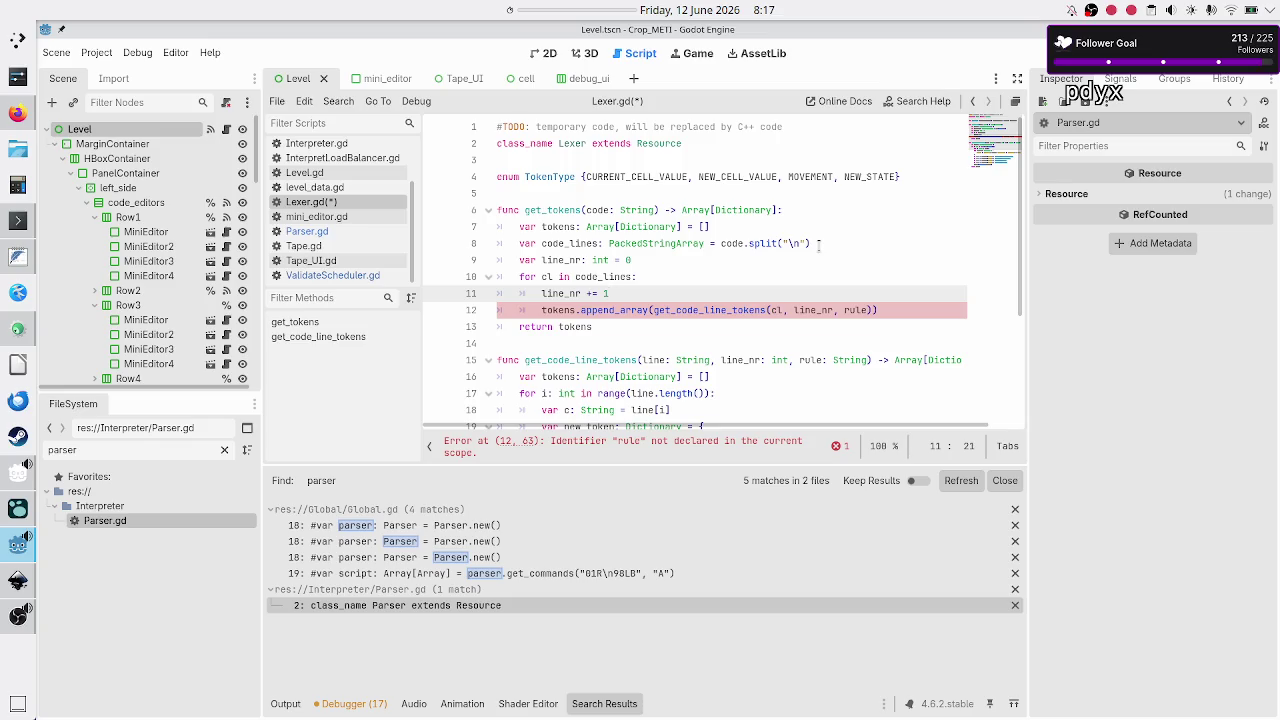
key("Down")
key("Right")
key("Right")
key("Right")
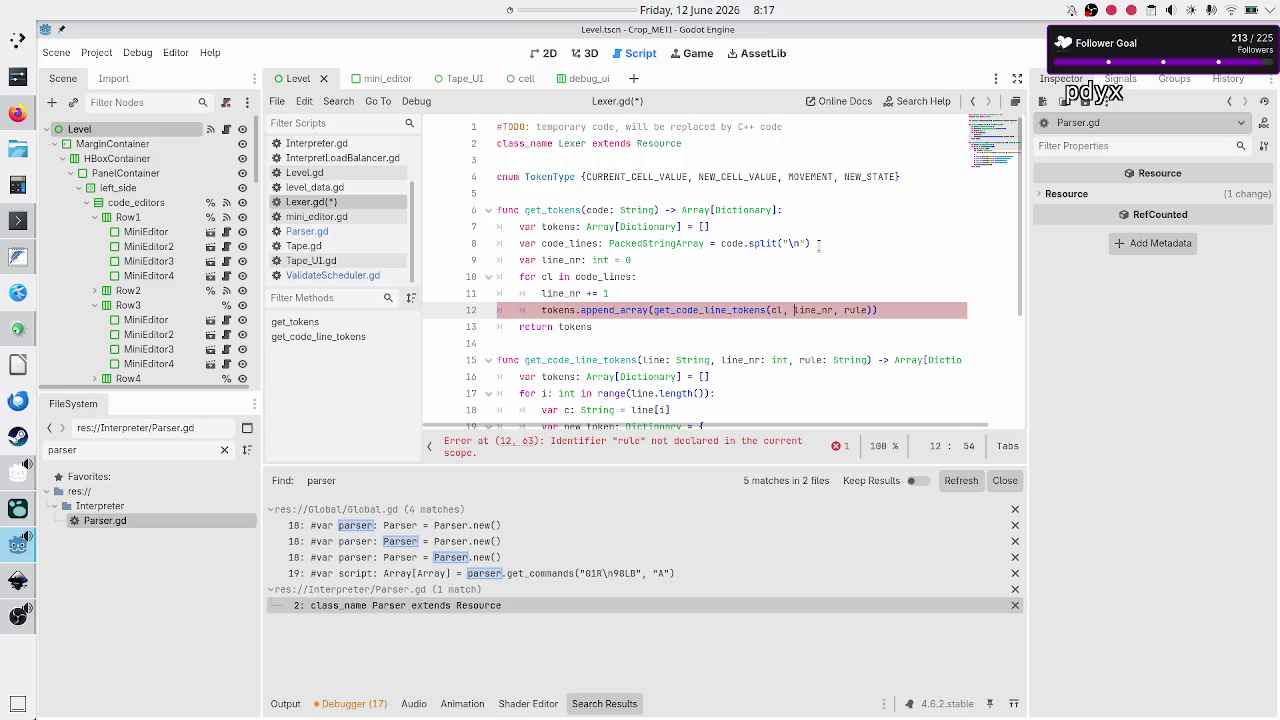
key("BackSpace")
key("BackSpace")
key("BackSpace")
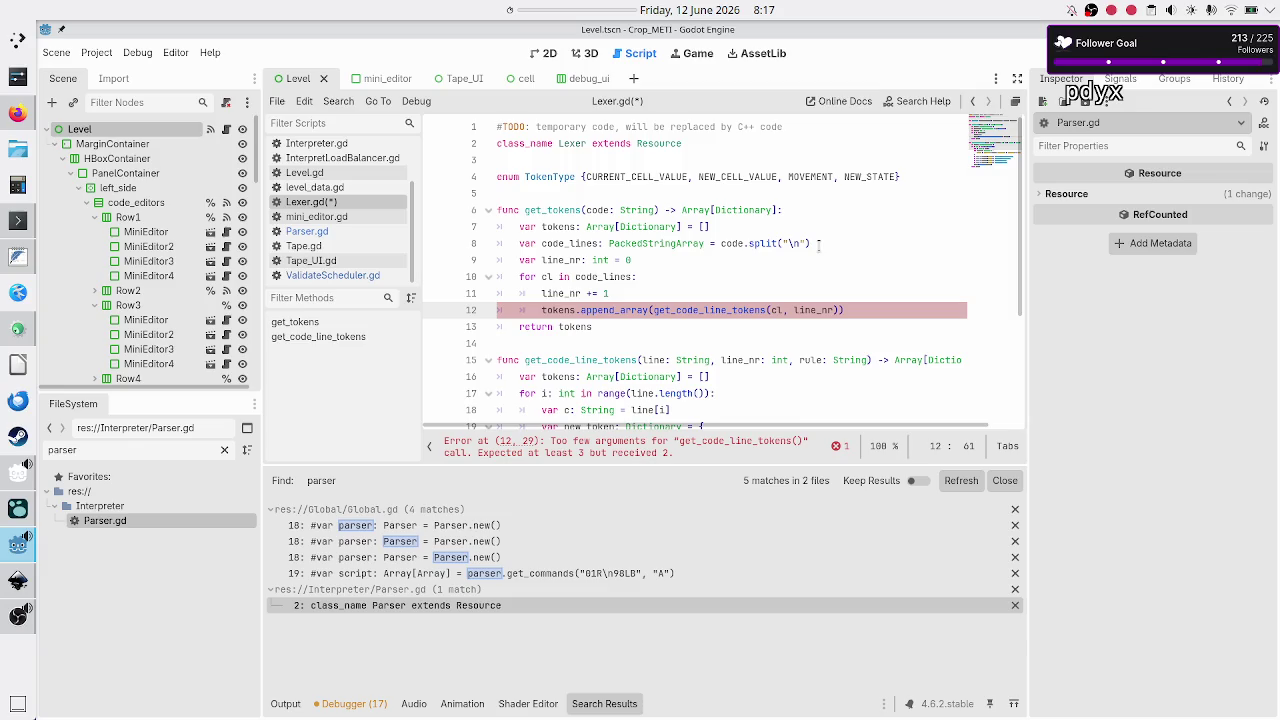
Remove the rule parameter from the get_code_line_tokens signature on line 15
key("Down")
key("Down")
key("Down")
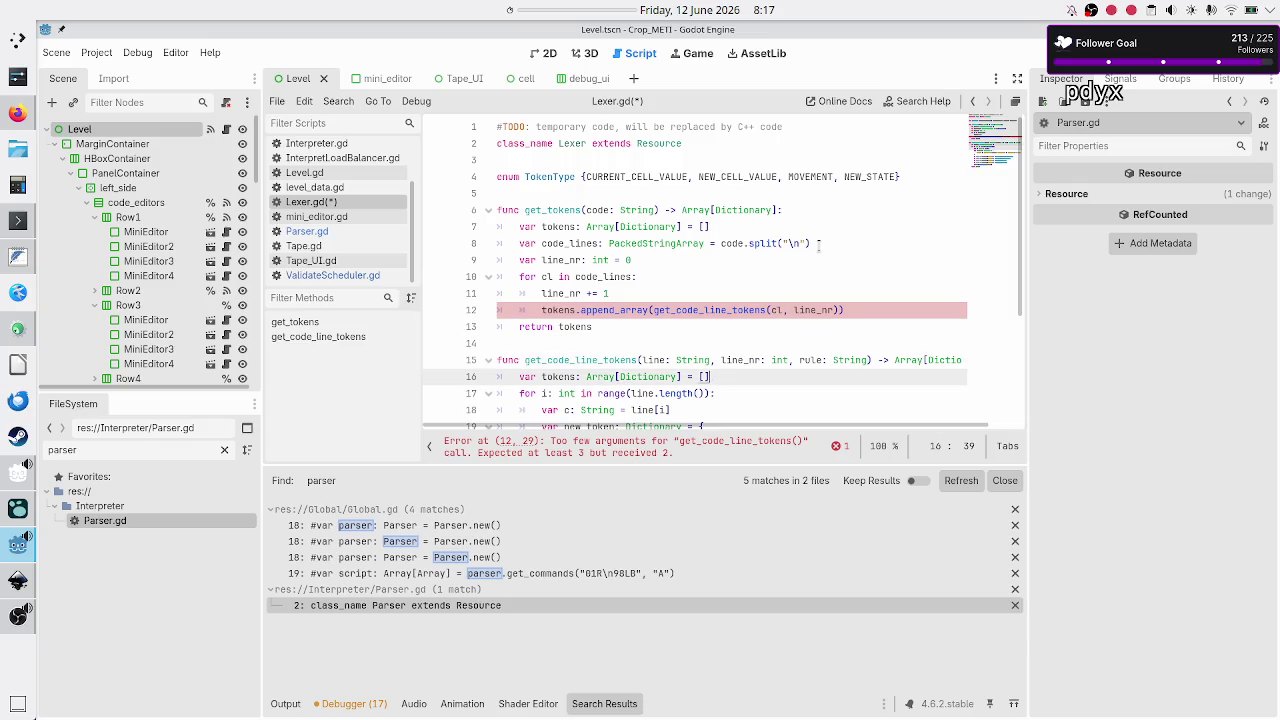
key("Up")
key("BackSpace")
key("BackSpace")
key("BackSpace")
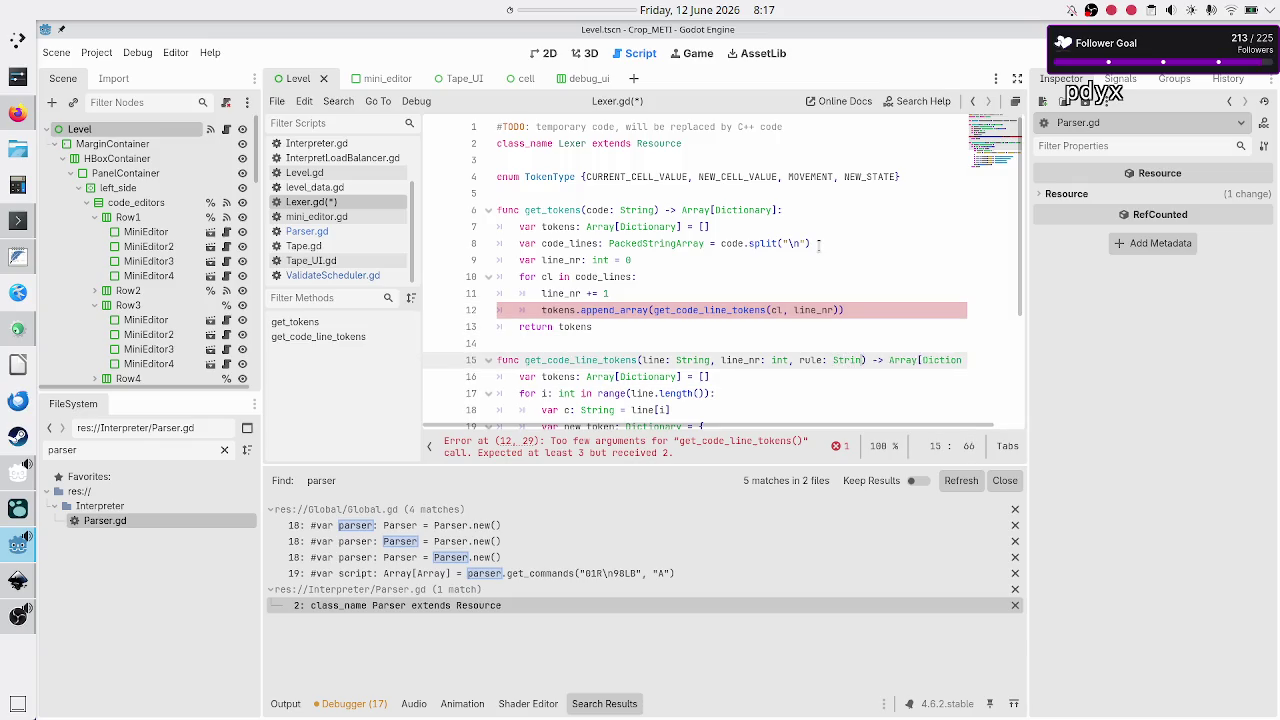
key("BackSpace")
key("BackSpace")
key("BackSpace")
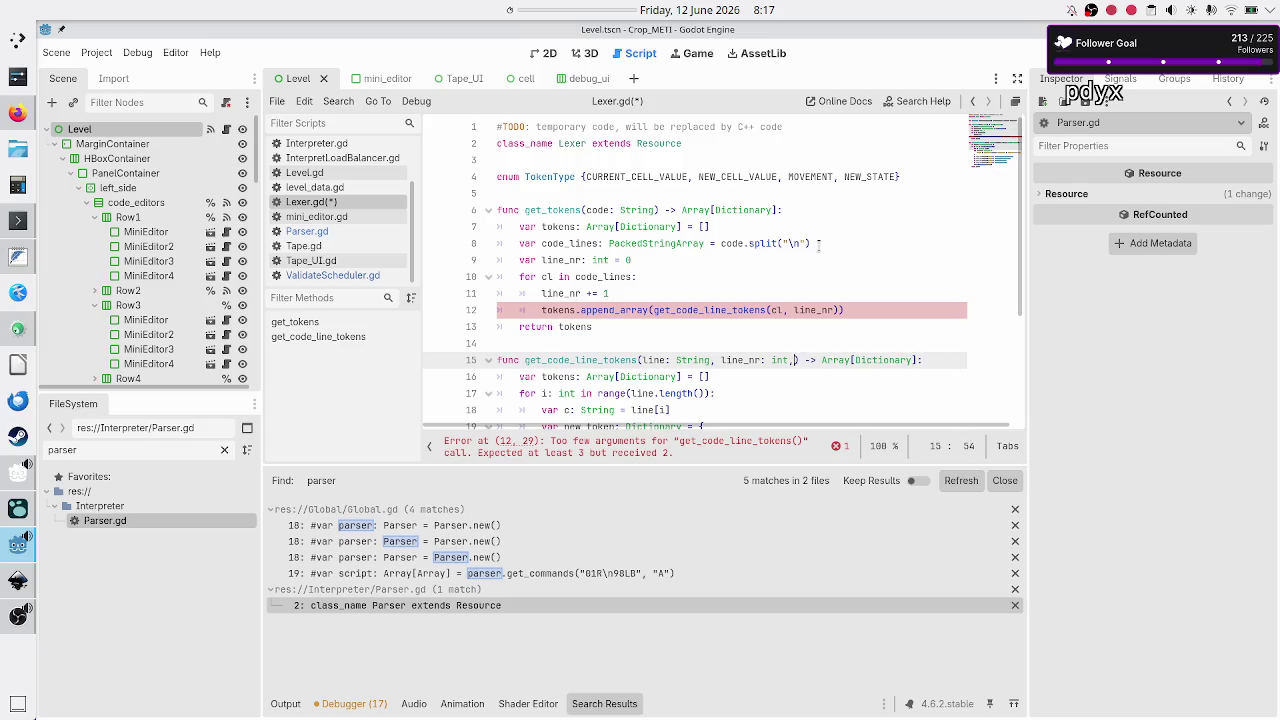
key("End")
key("Right")
Delete the undeclared 'rule' entry from the new_token dictionary on line 20
key("Down")
key("Down")
key("Down")
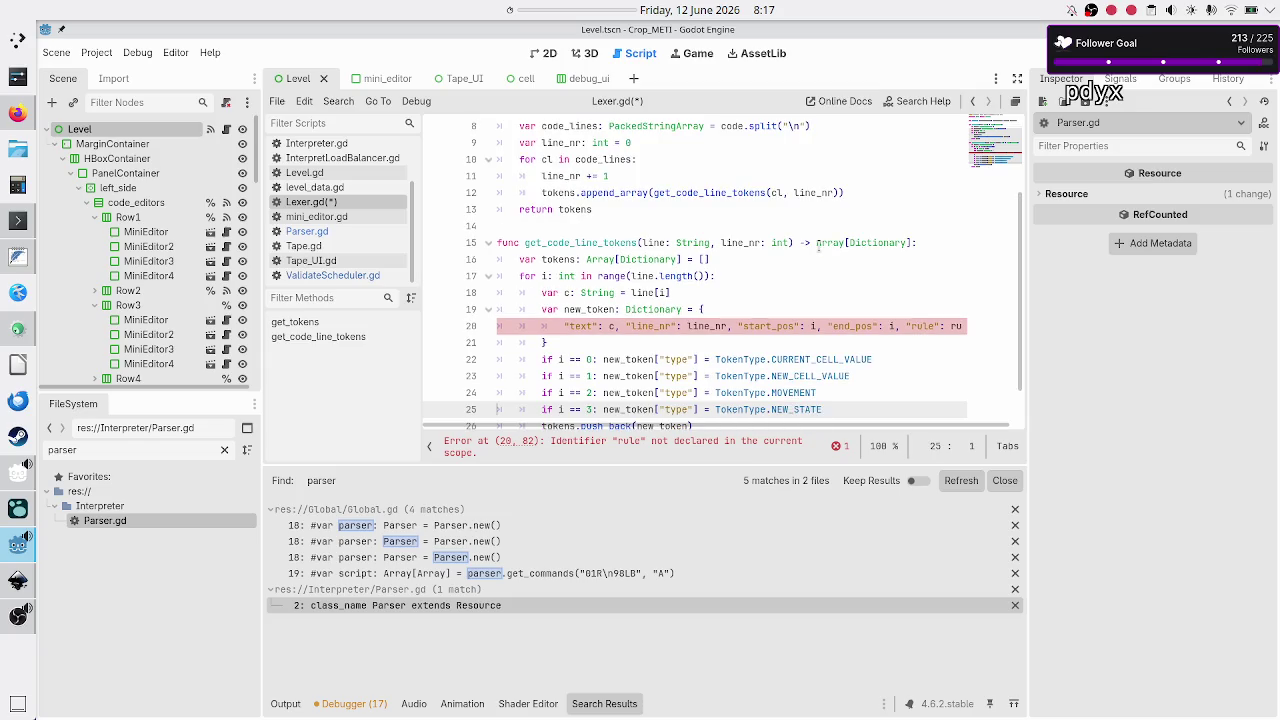
key("Up")
key("Up")
key("Up")
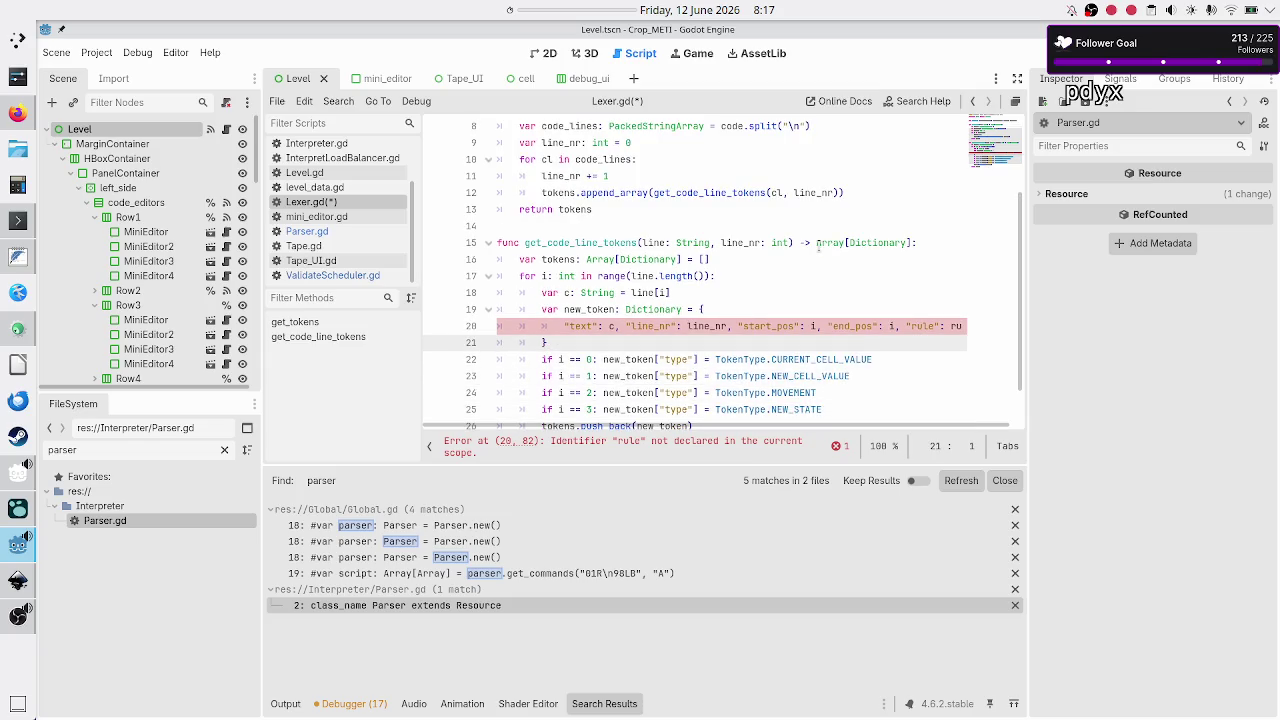
key("Up")
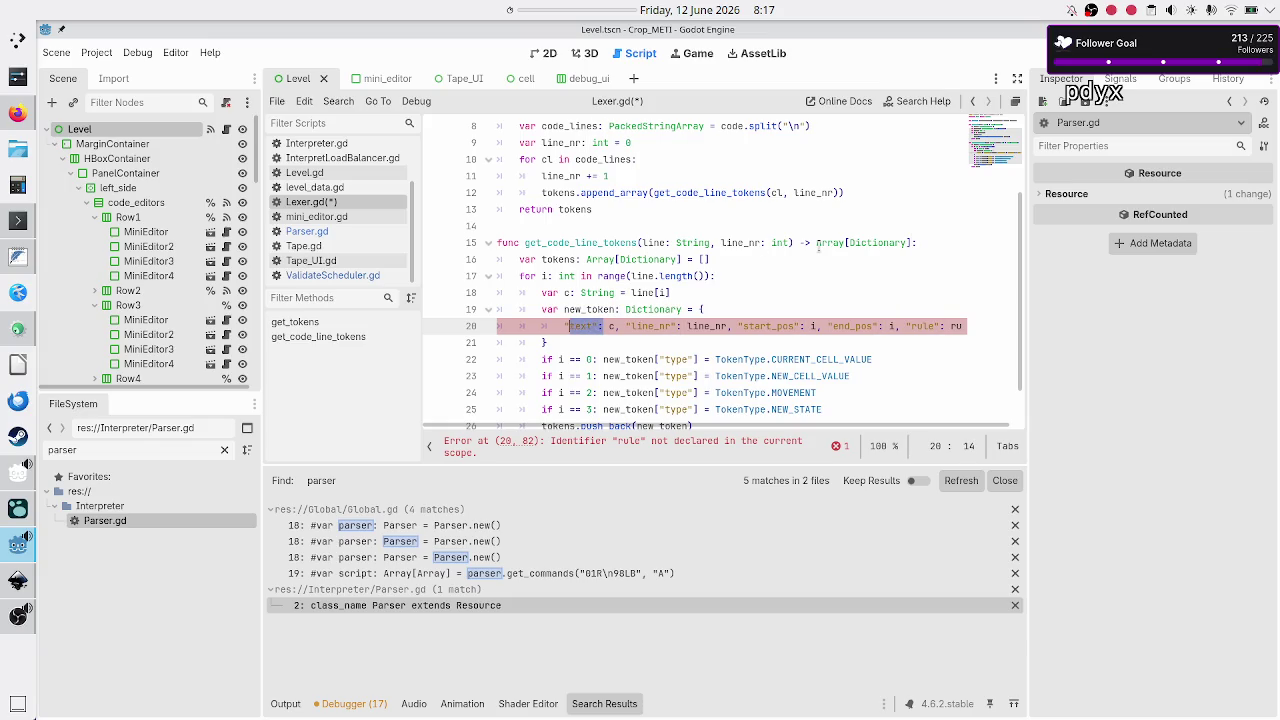
left_click(634, 326)
key("shift+Right")
key("shift+Right")
key("shift+Right")
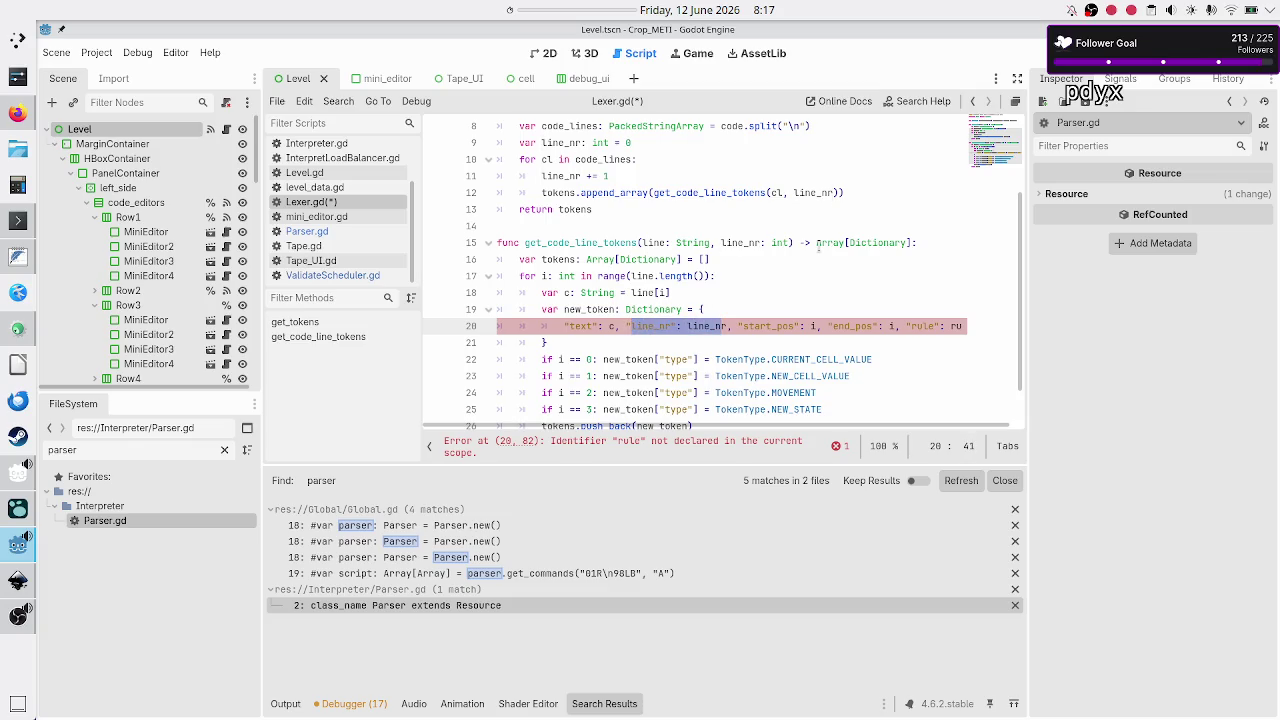
key("Right")
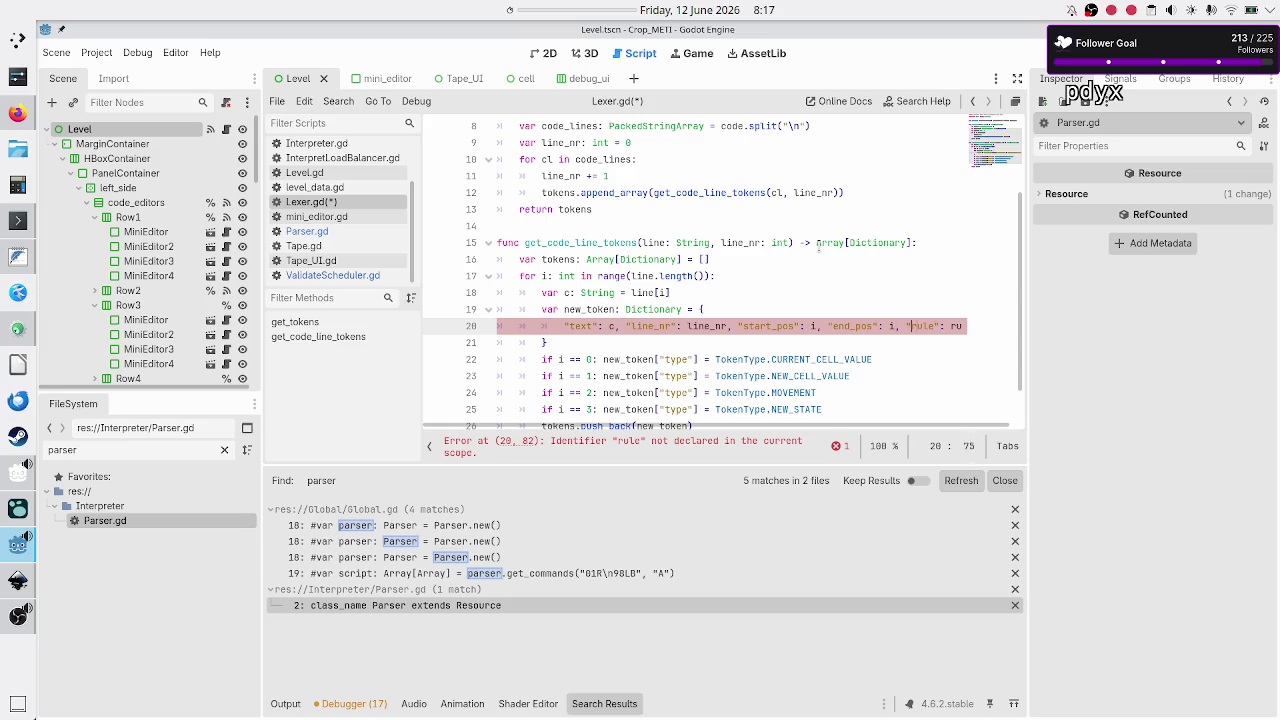
key("Down")
key("Home")
key("Up")
key("End")
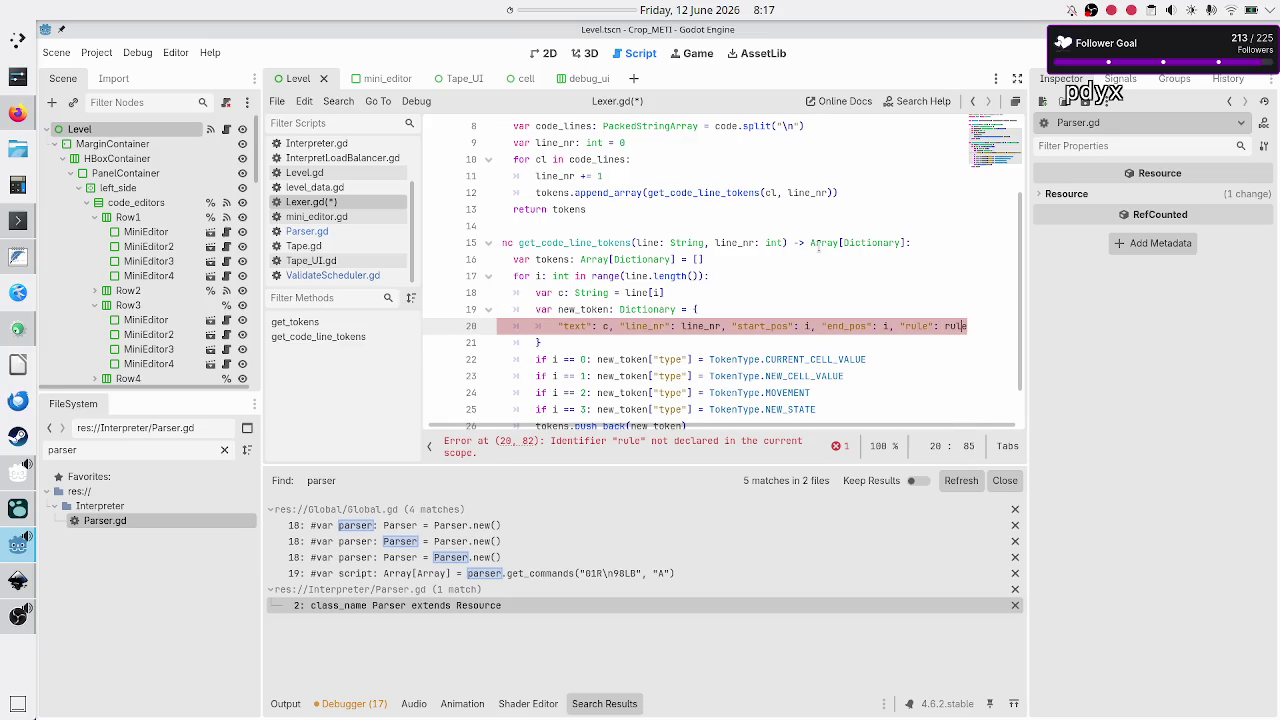
key("BackSpace")
key("BackSpace")
key("BackSpace")
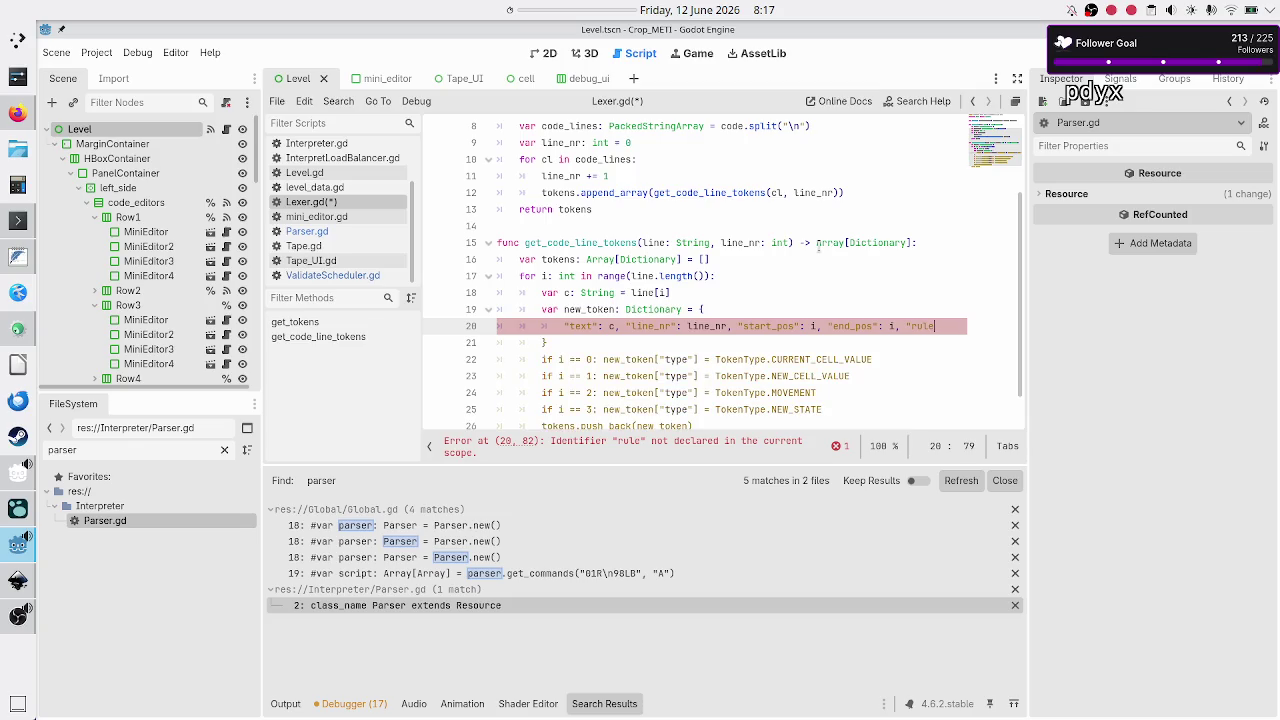
key("BackSpace")
key("BackSpace")
key("BackSpace")
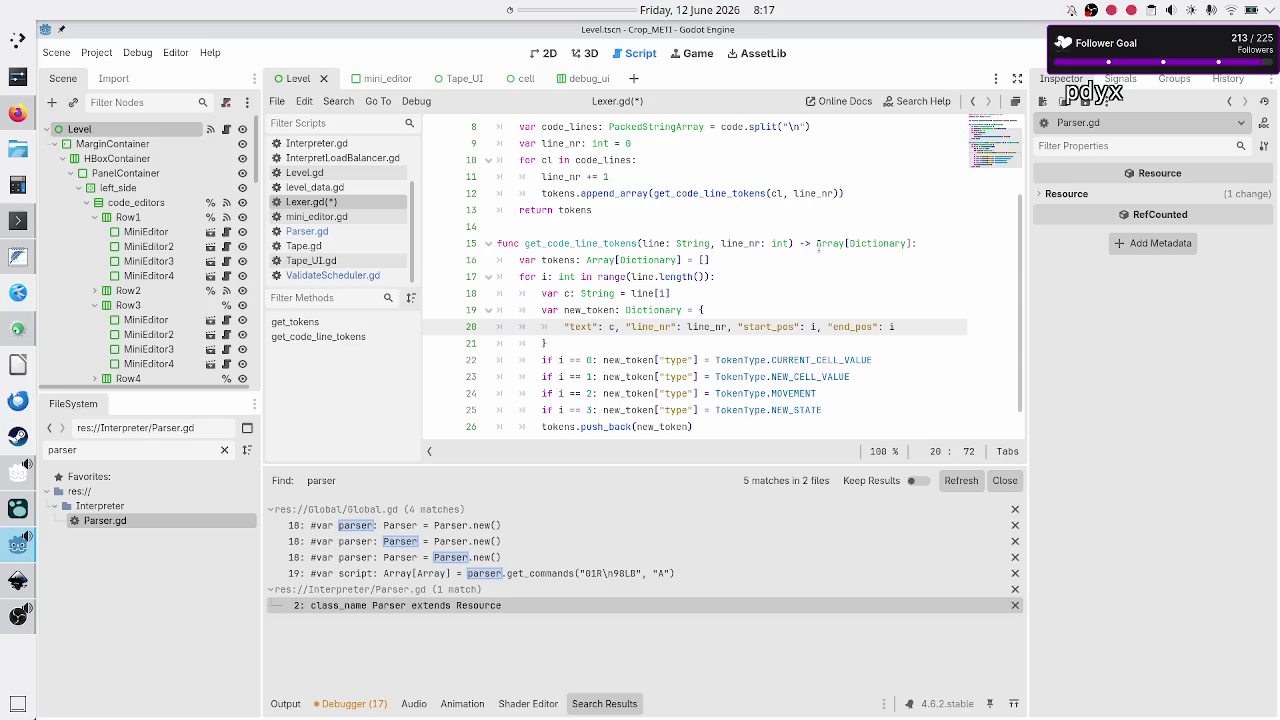
Move to the end of the script and save Lexer.gd
key("Down")
key("Home")
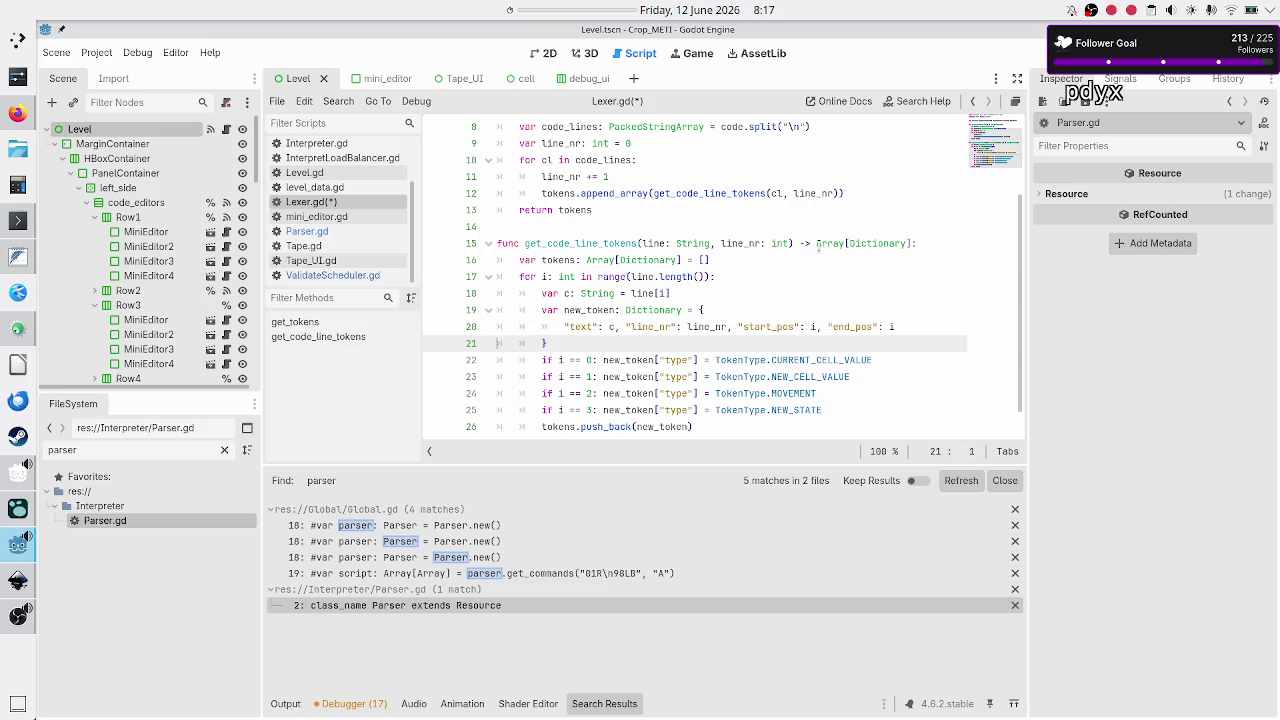
key("Down")
key("Down")
key("Down")
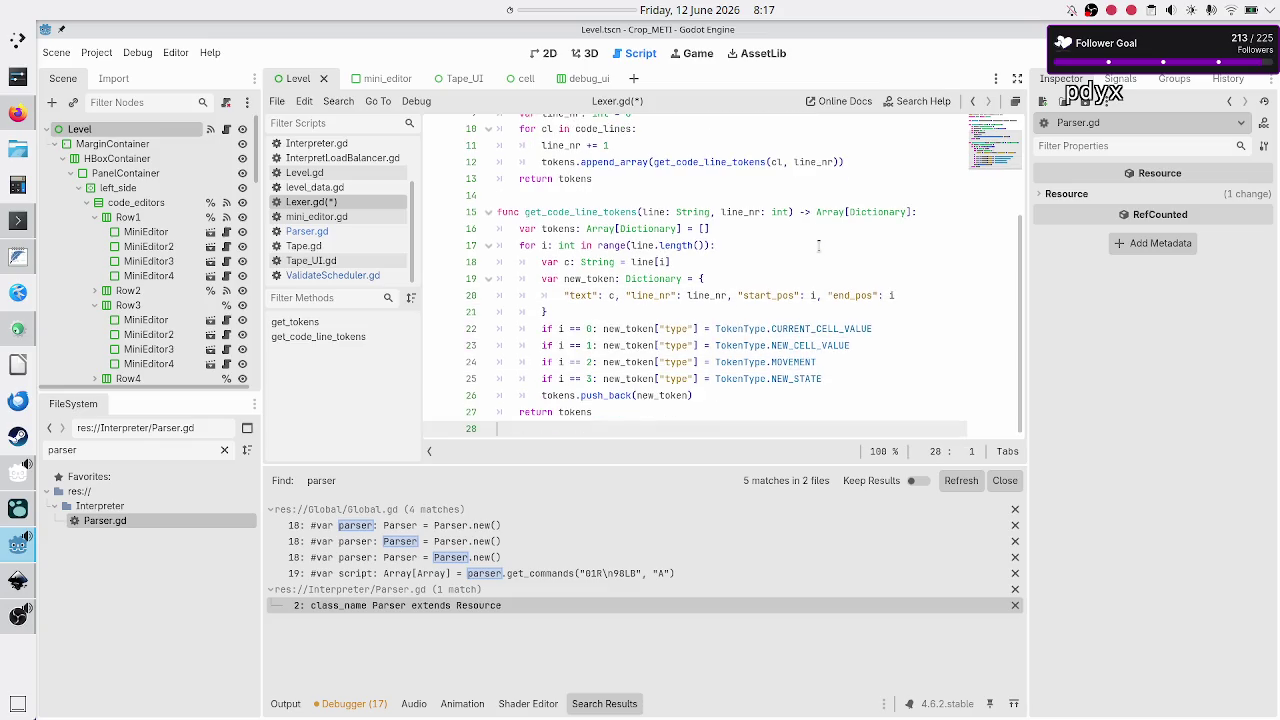
key("ctrl+s")
Inspect the code.split("\n") expression on line 8 of get_tokens
scroll(739, 244, "up", 3)
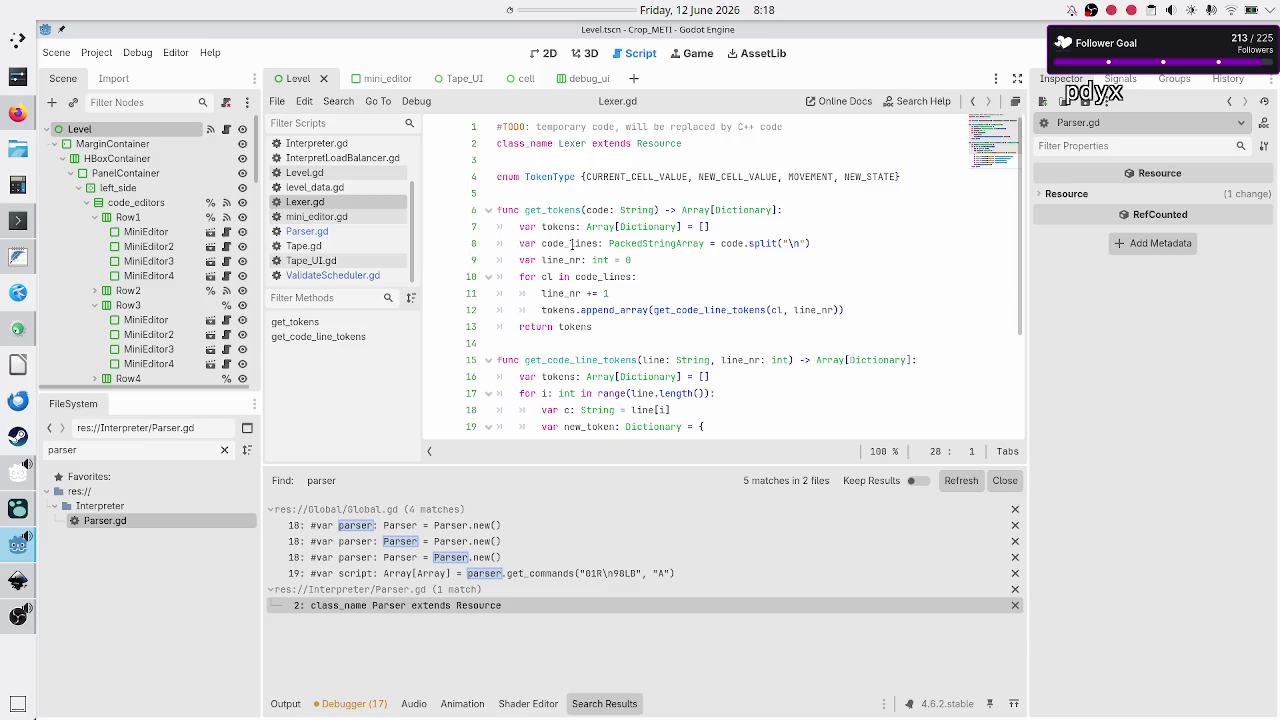
left_click_drag(820, 249, 719, 247)
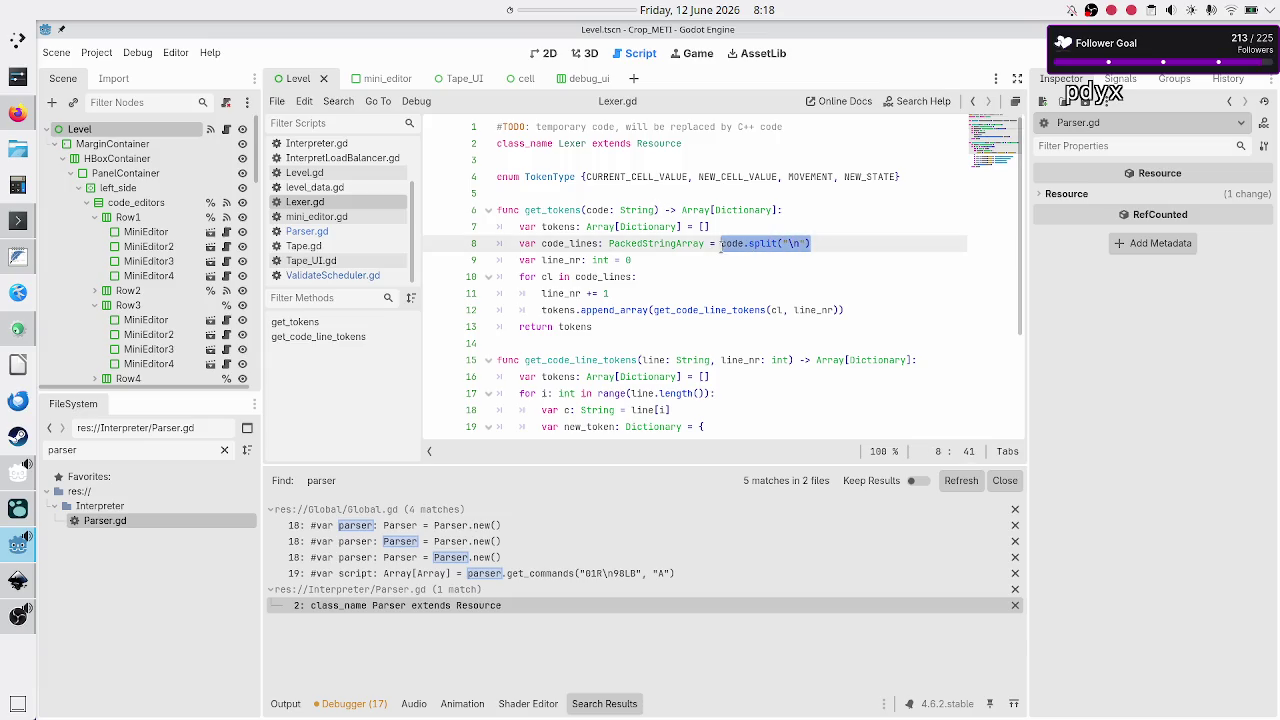
mouse_move(720, 247)
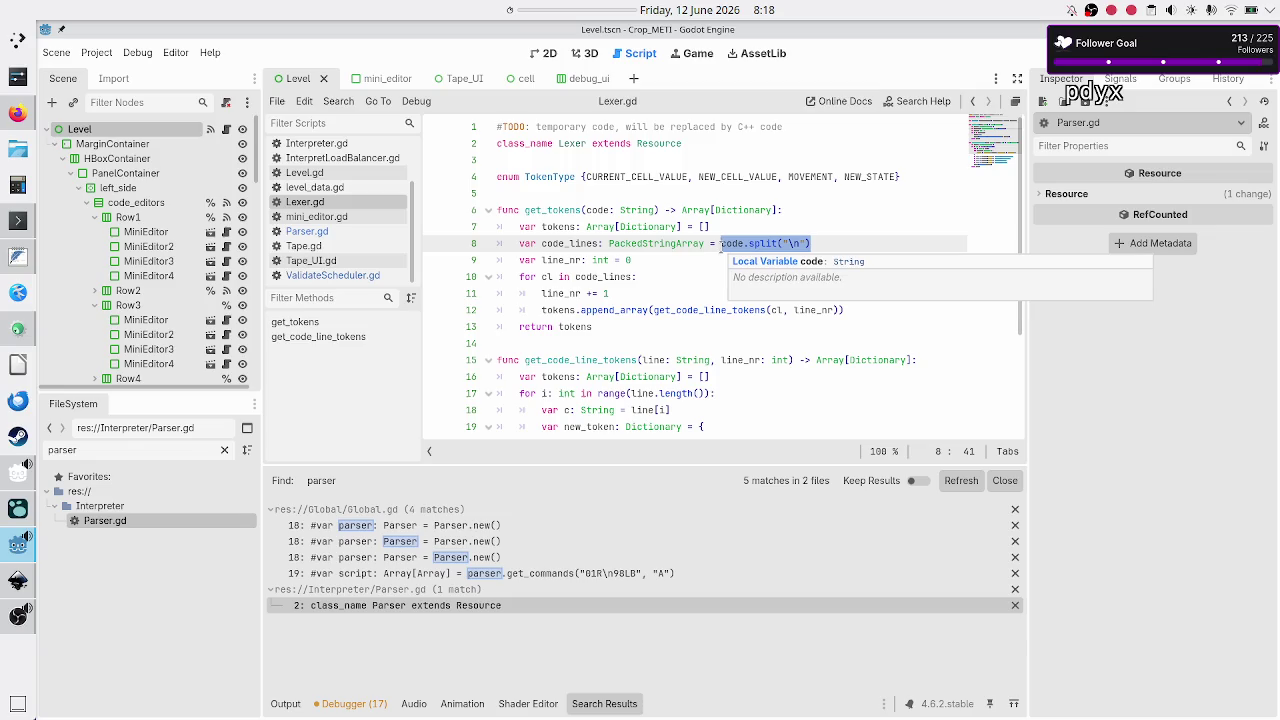
double_click(763, 245)
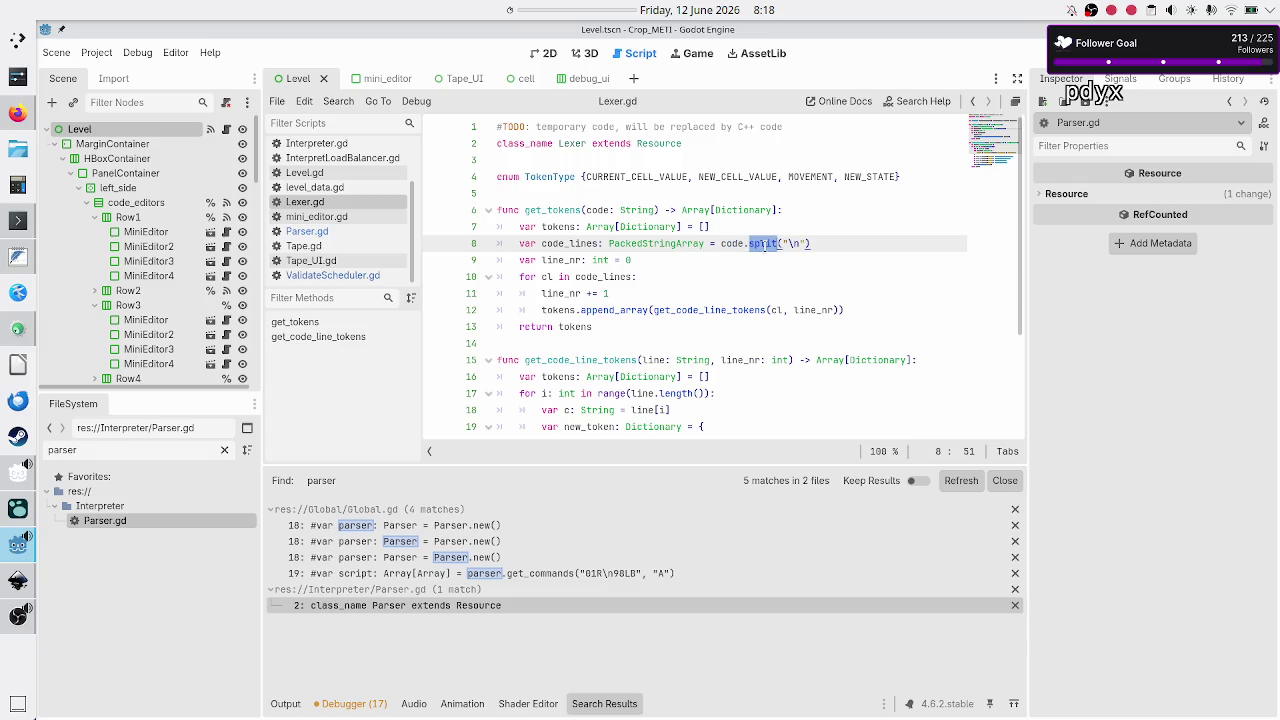
double_click(735, 245)
left_click(860, 244)
Inspect the 'for cl in code_lines:' loop header, then switch to KDevelop
key("Down")
key("Home")
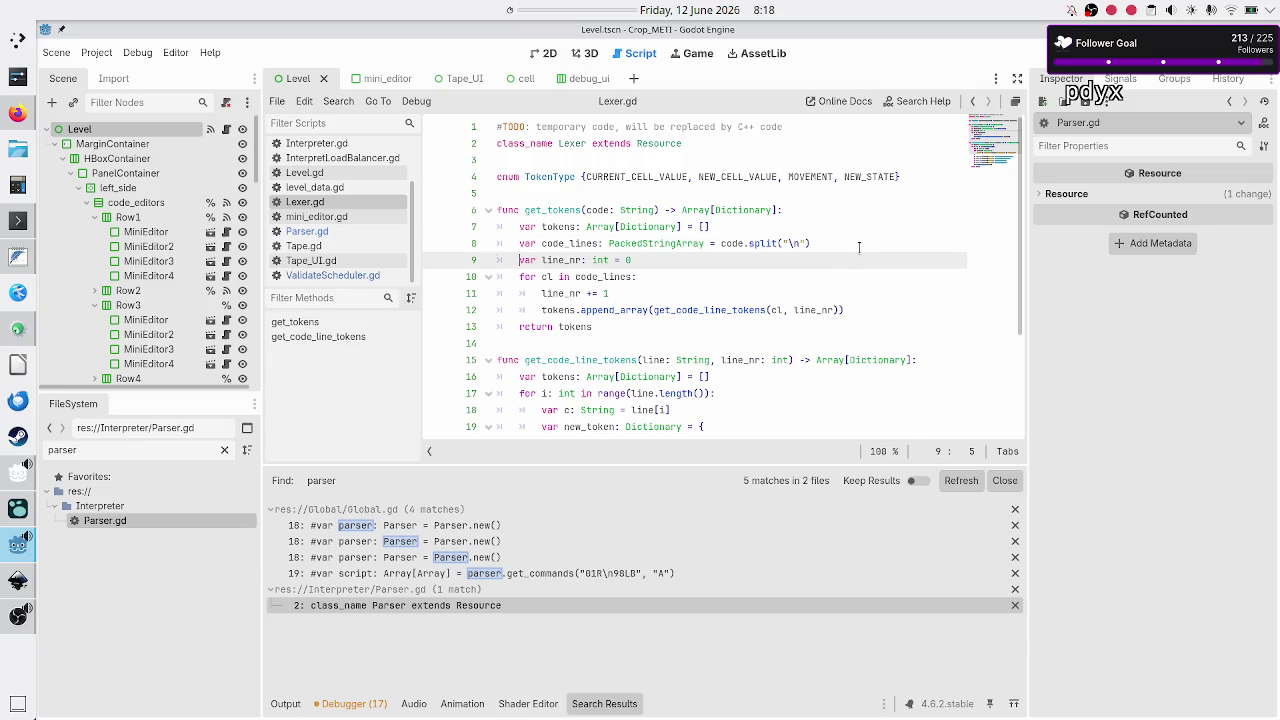
key("Down")
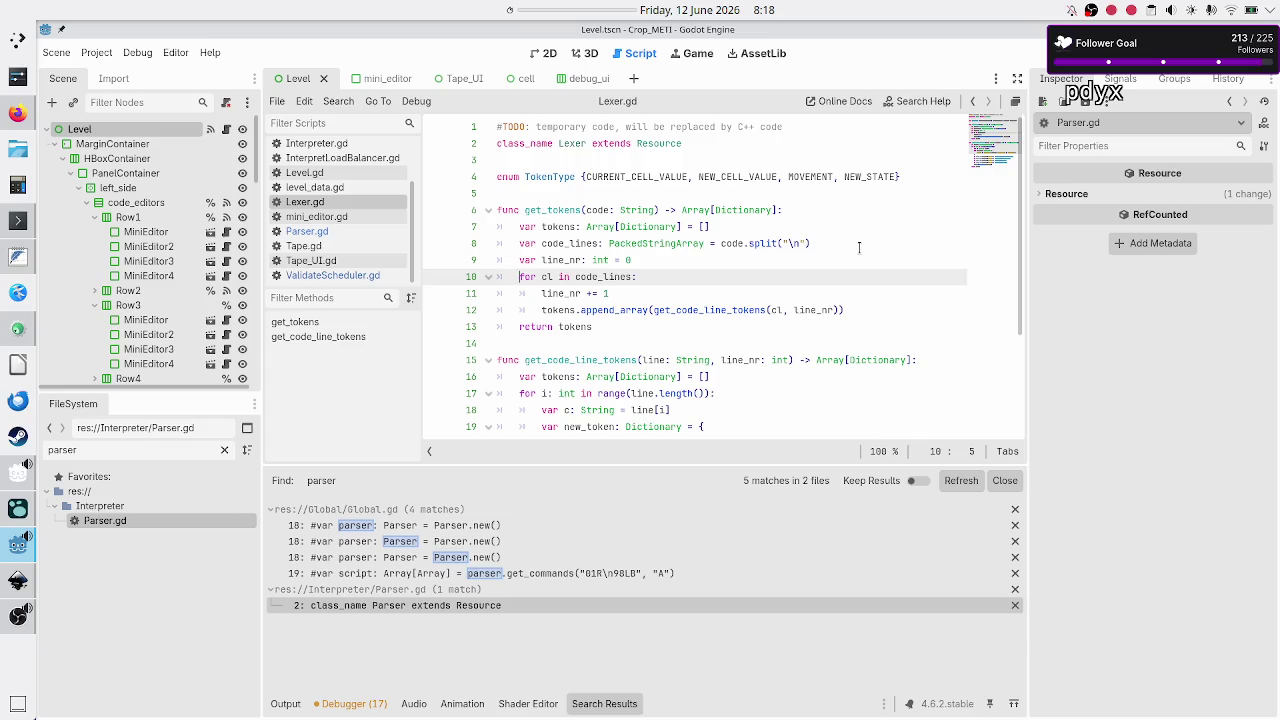
key("shift+End")
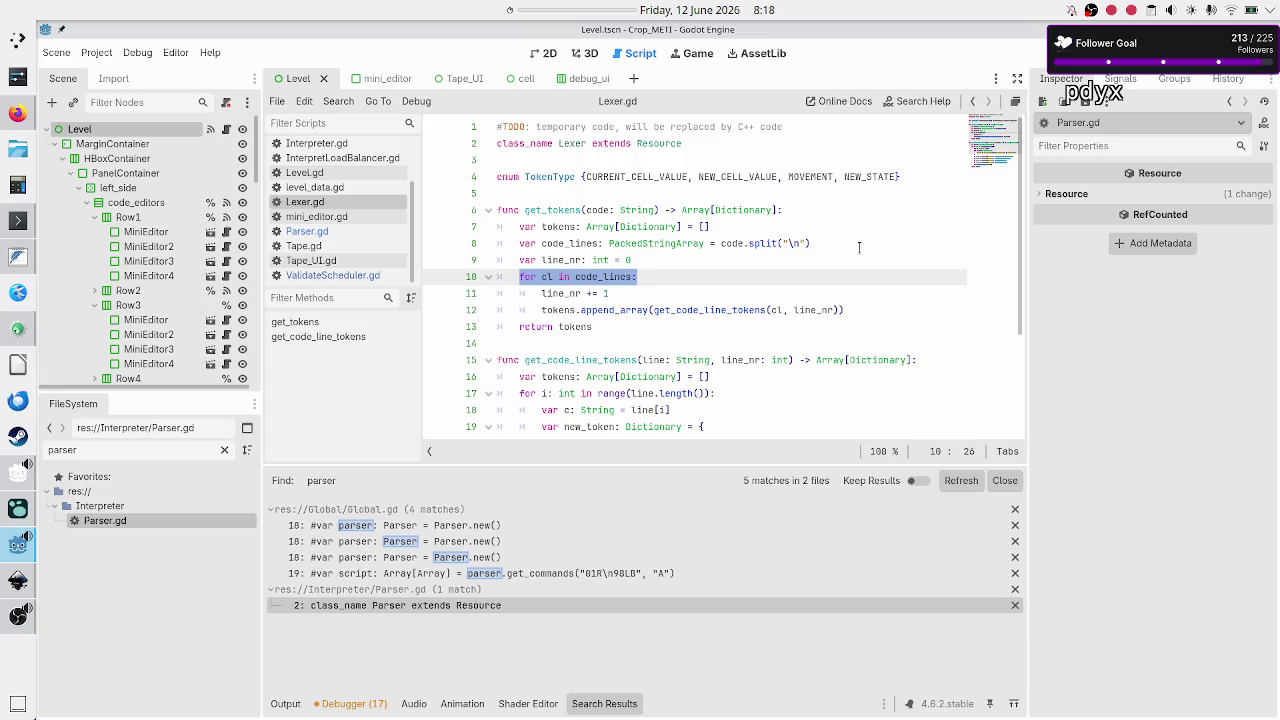
key("Right")
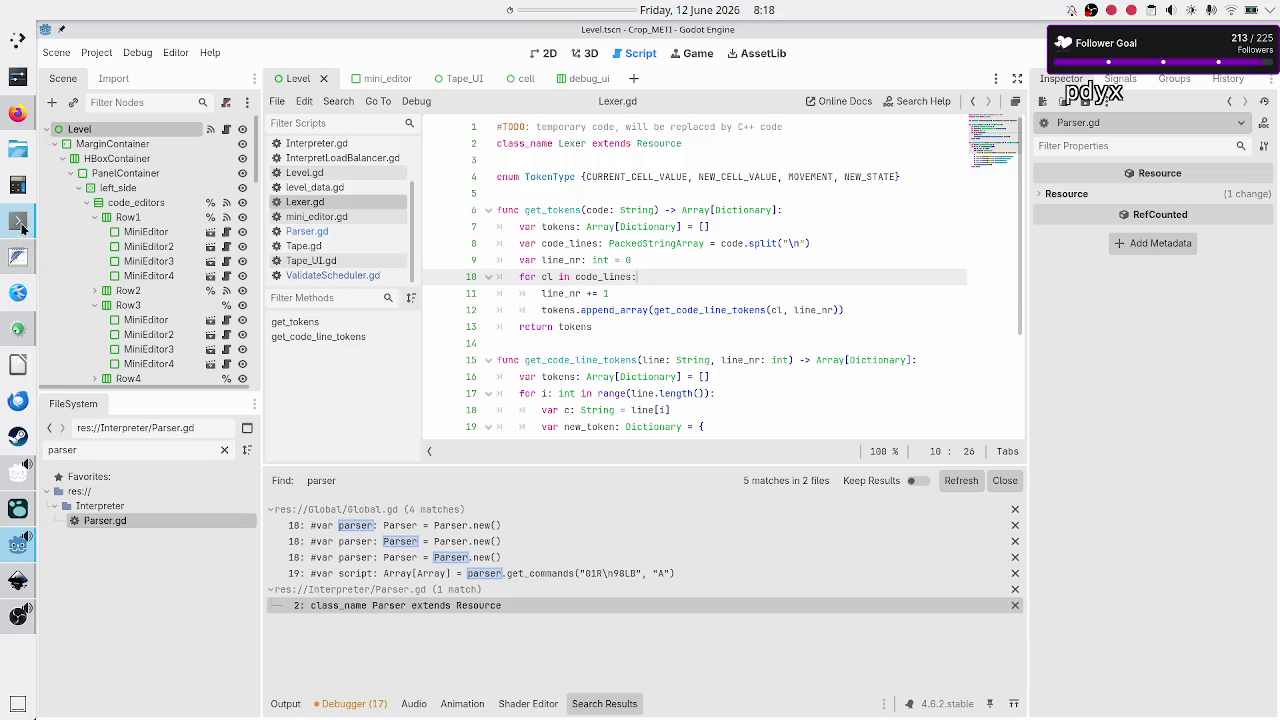
left_click(18, 329)
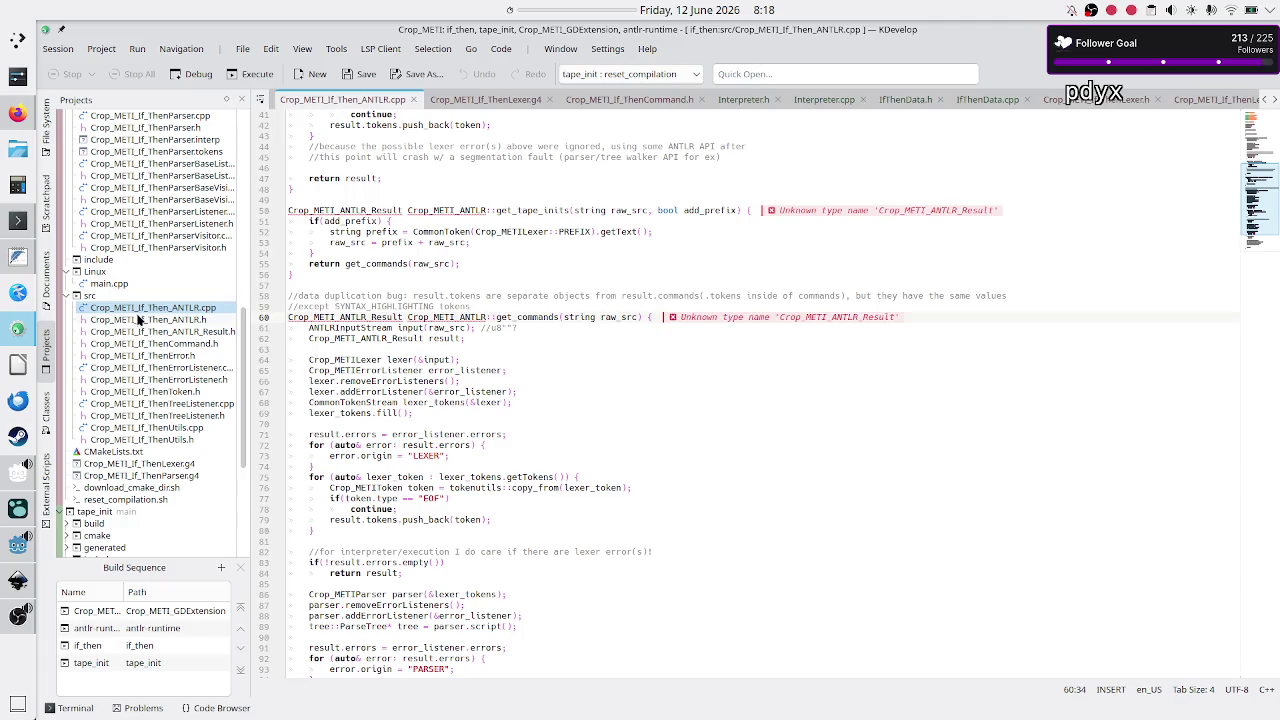
Inspect the COMMENT, WS and EOL rules in Crop_METI_If_ThenLexer.g4
left_click(167, 466)
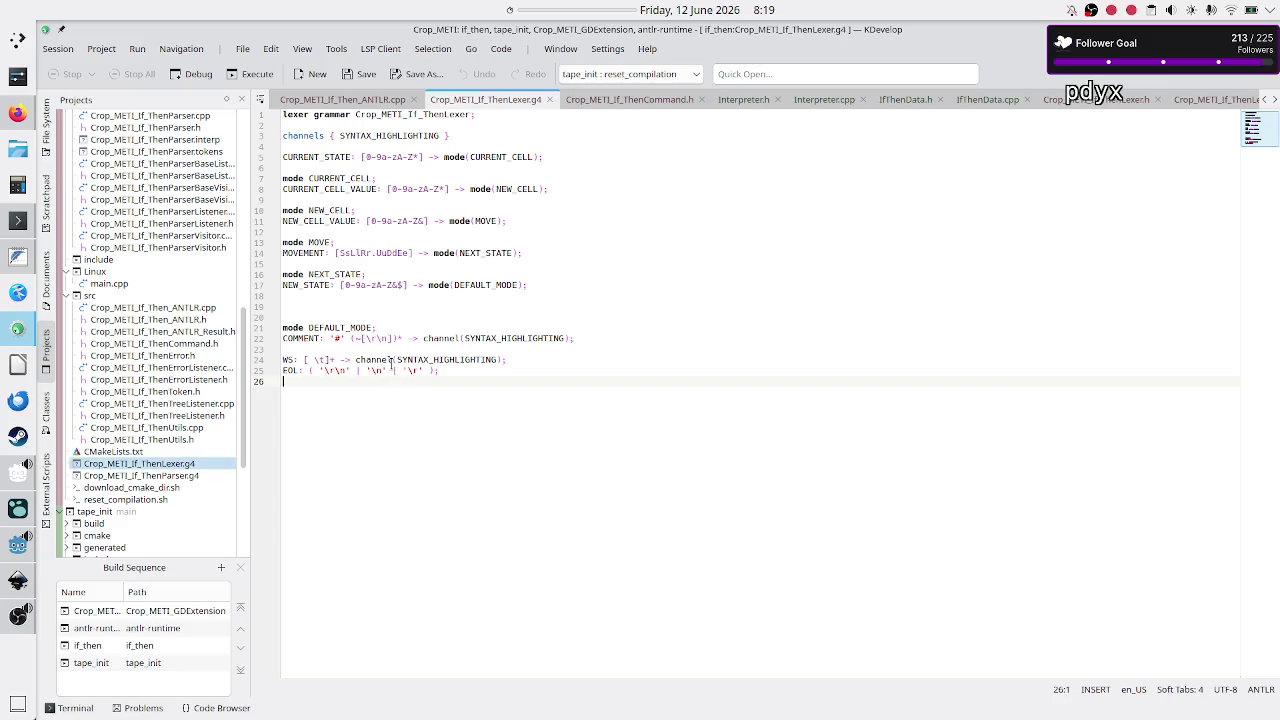
double_click(298, 339)
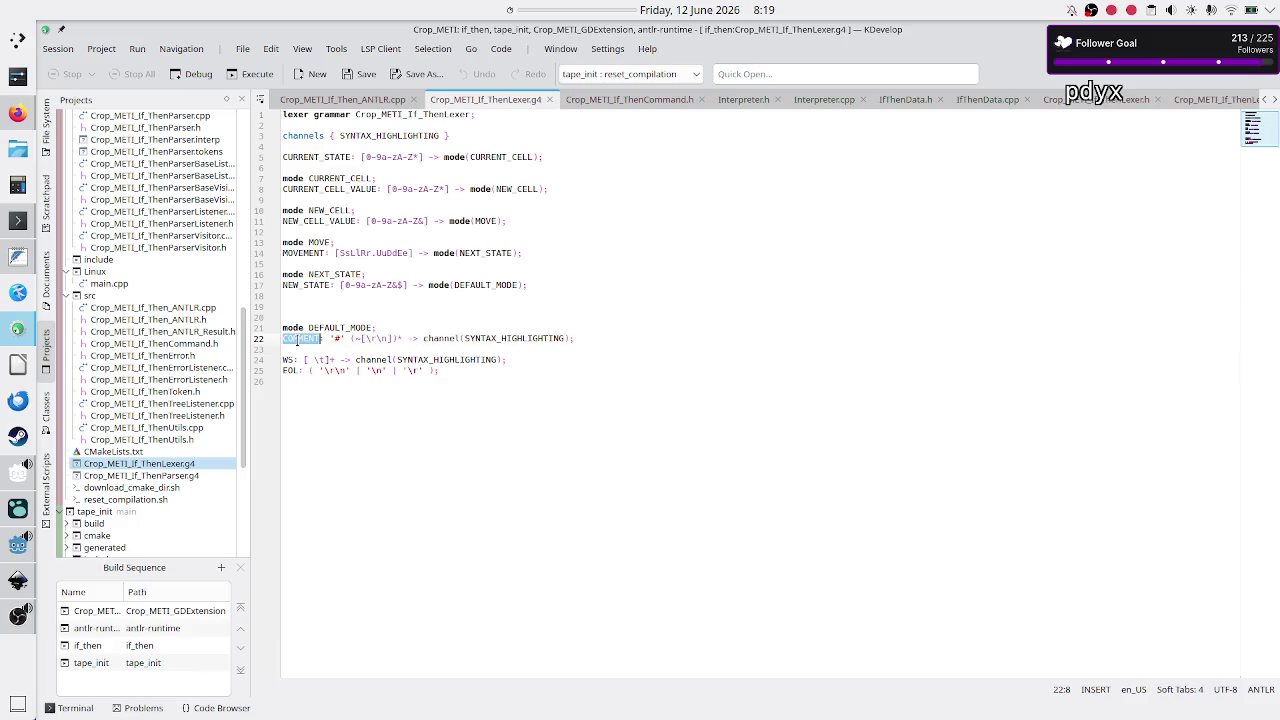
left_click(595, 338)
left_click_drag(595, 338, 351, 338)
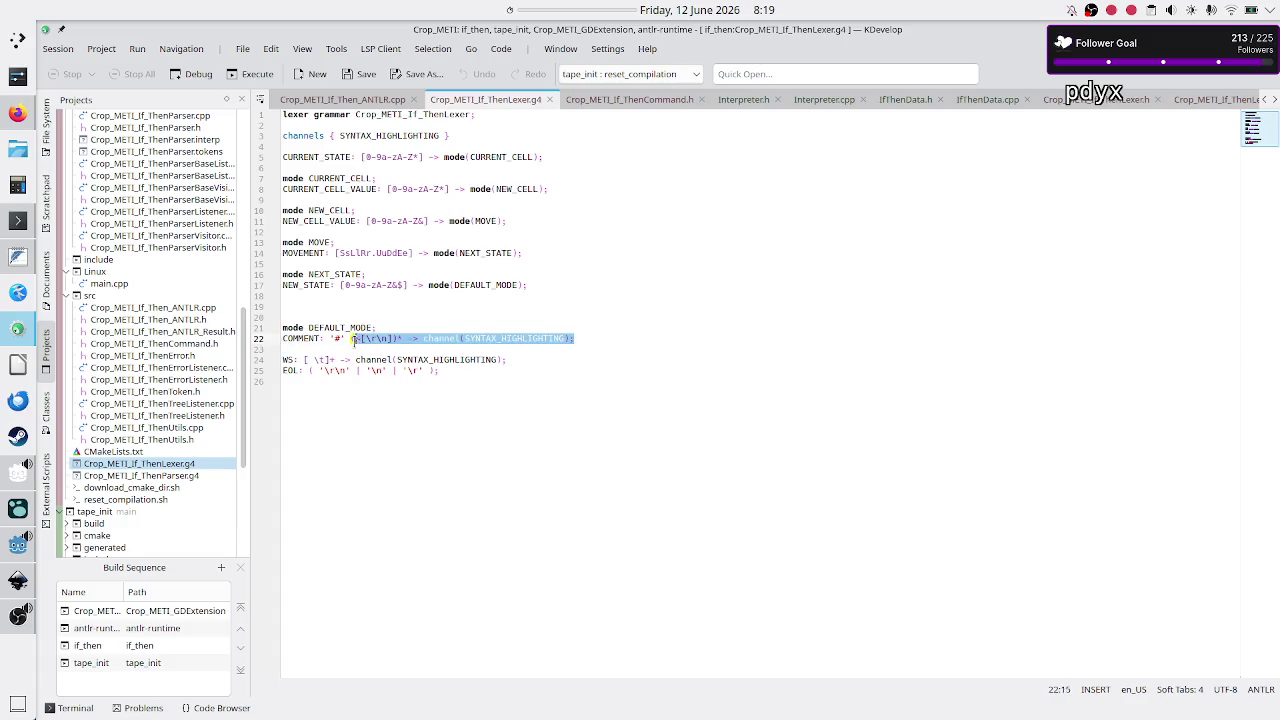
left_click(351, 338)
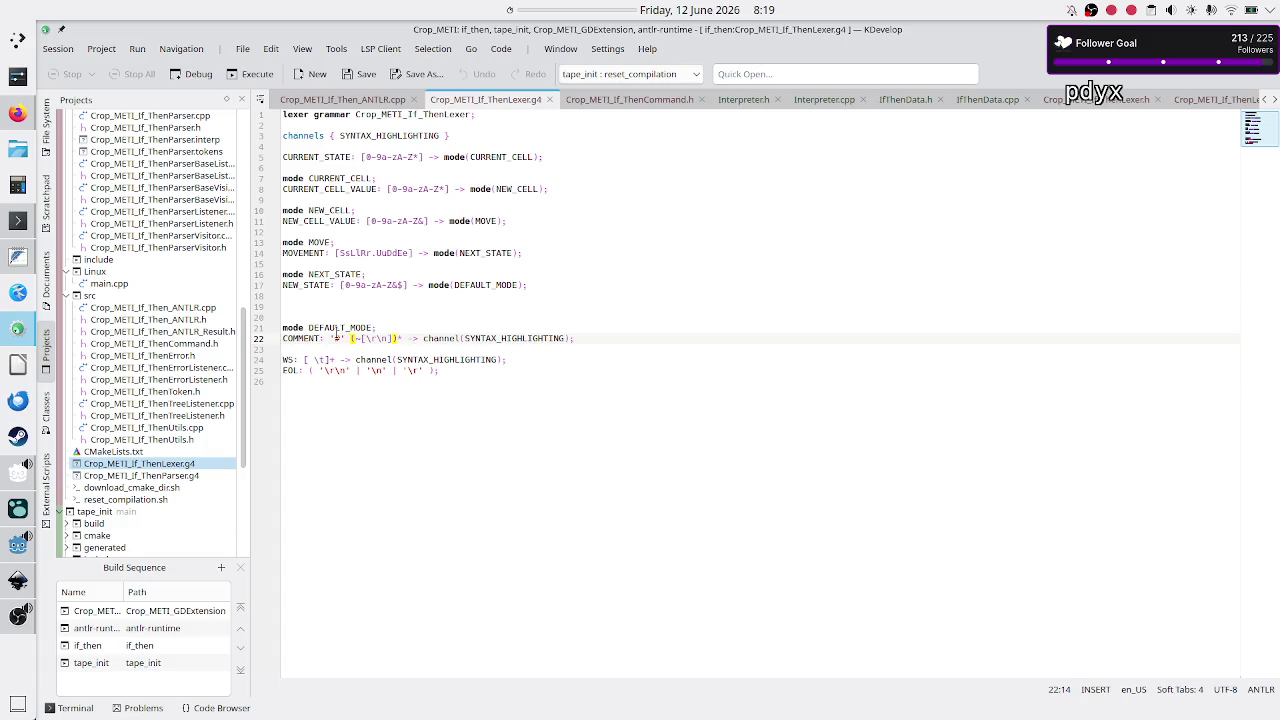
double_click(293, 371)
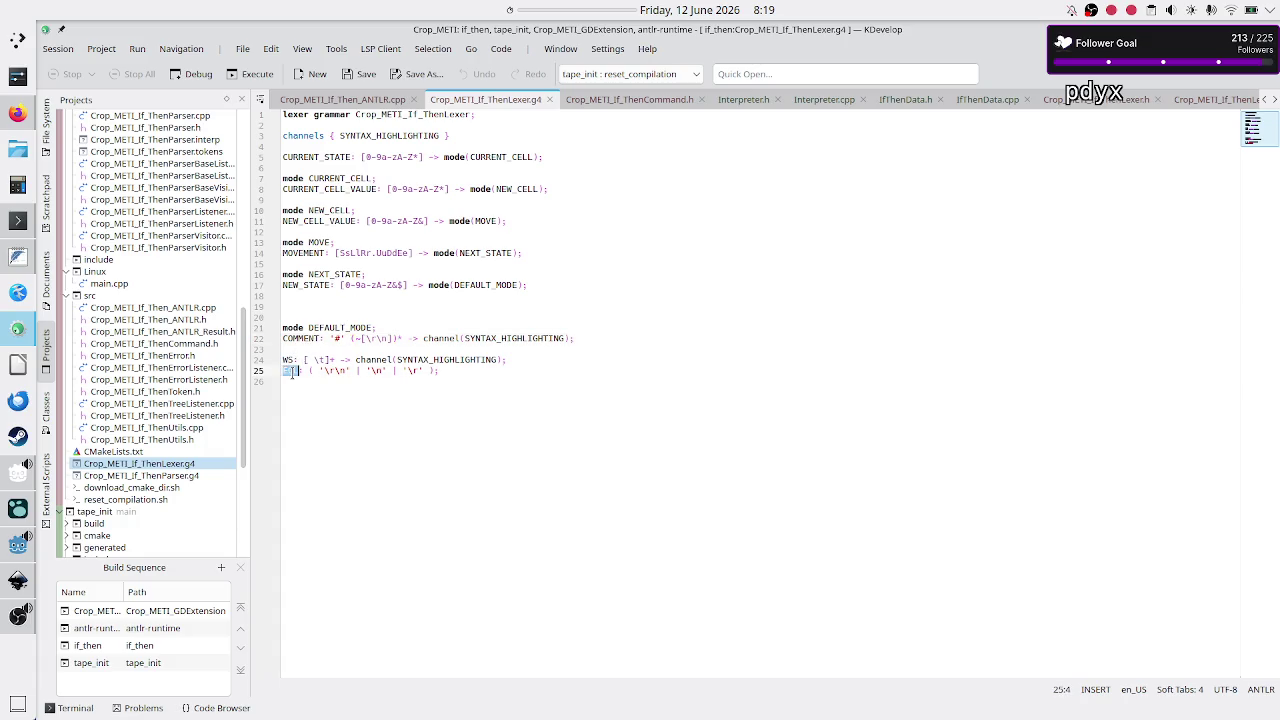
left_click(322, 360)
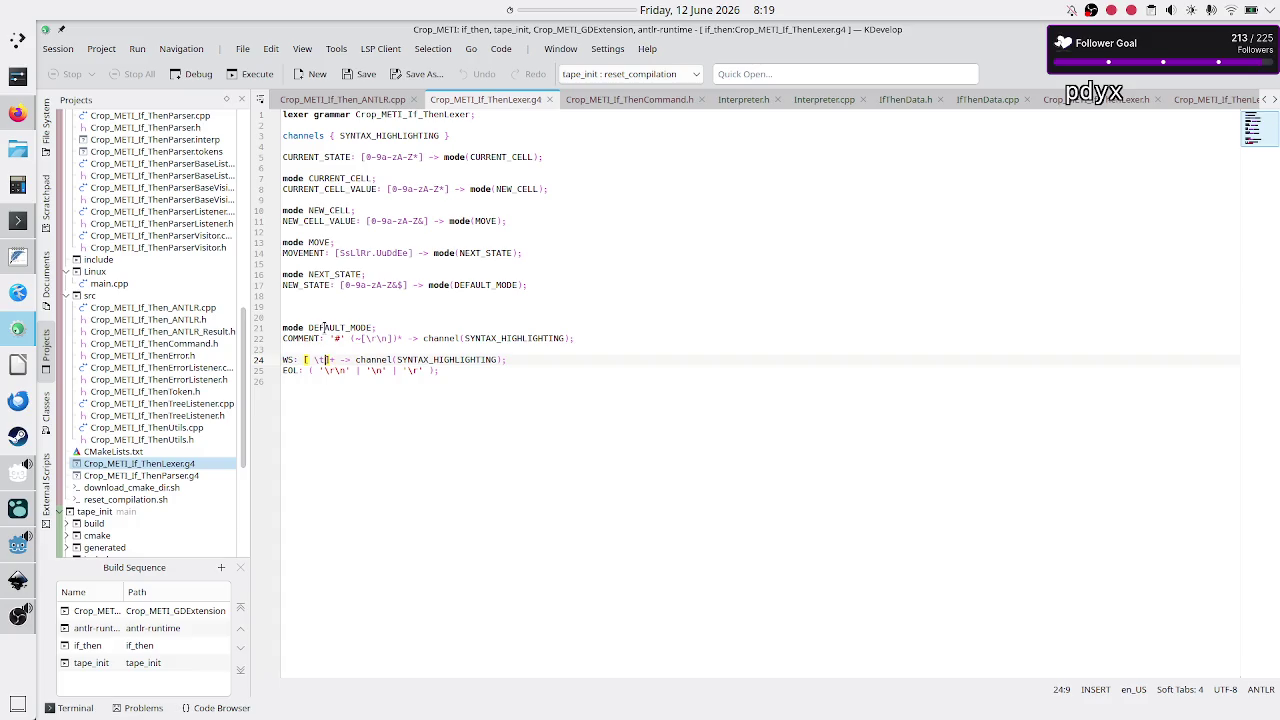
left_click(313, 348)
Open Crop_METI_If_ThenParser.g4 and examine the EOL uses in the script rule on line 7
left_click(187, 477)
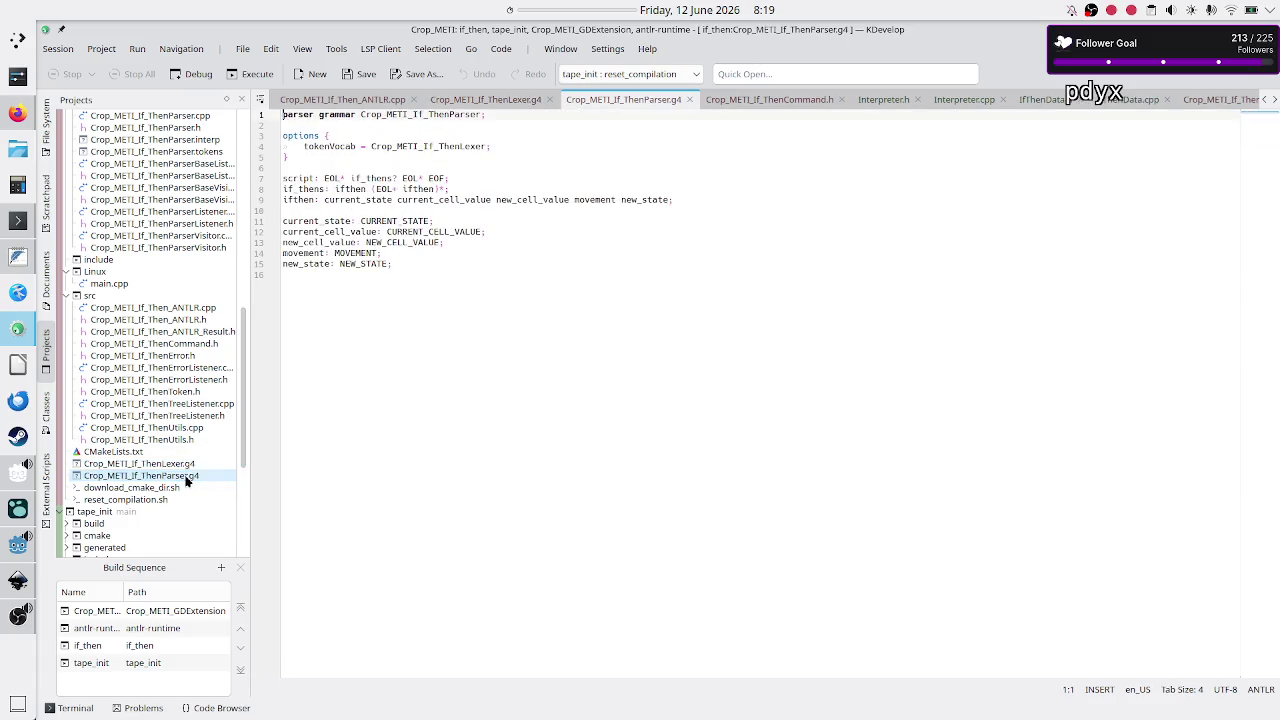
double_click(334, 178)
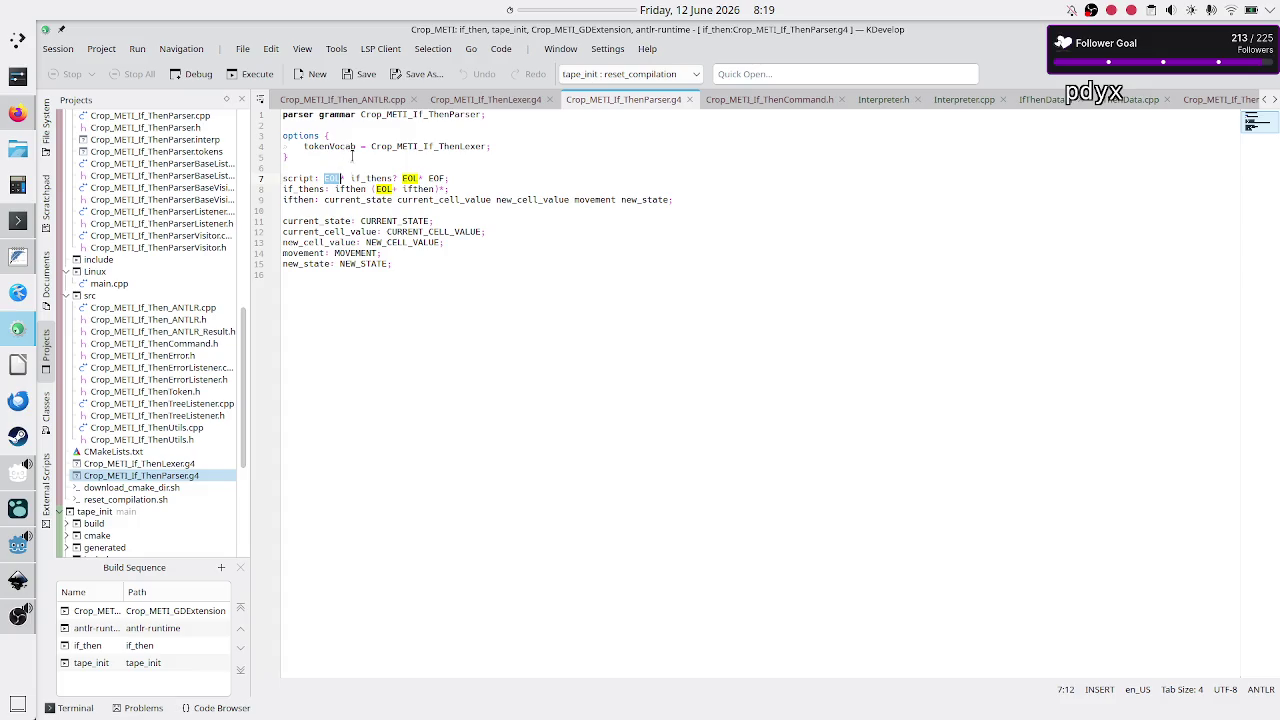
left_click(475, 176)
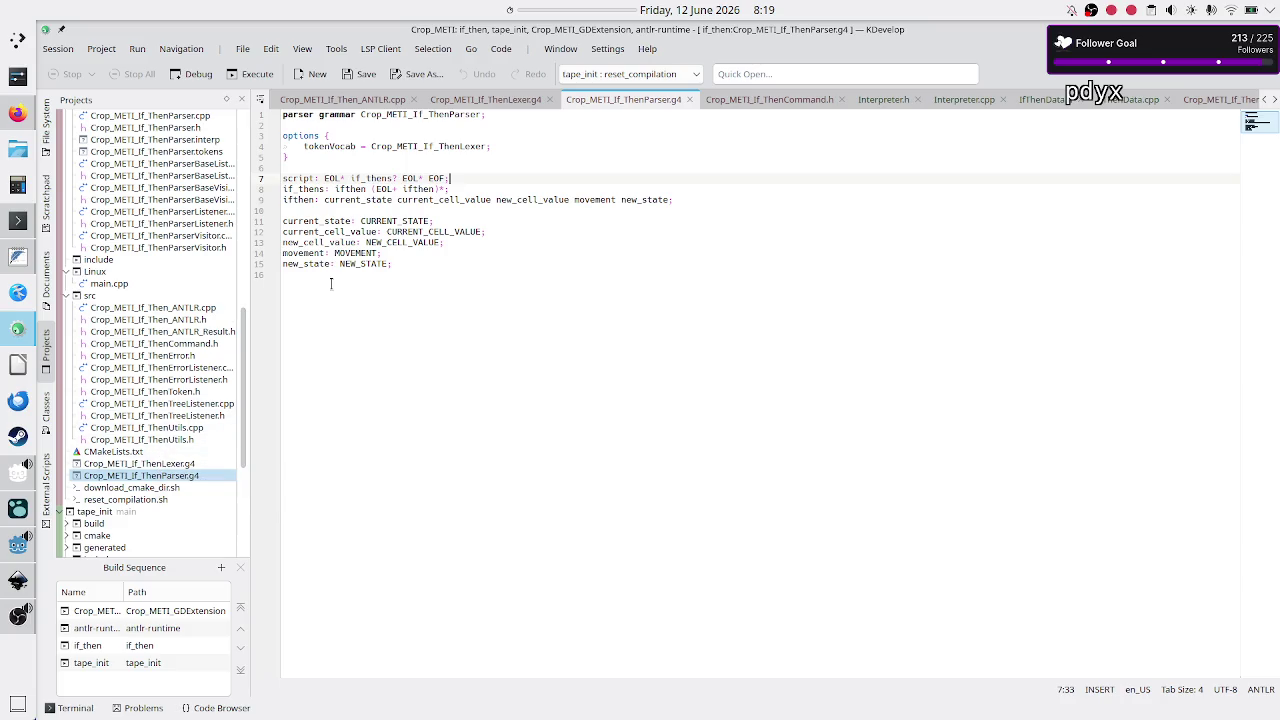
left_click_drag(322, 178, 346, 178)
left_click(390, 378)
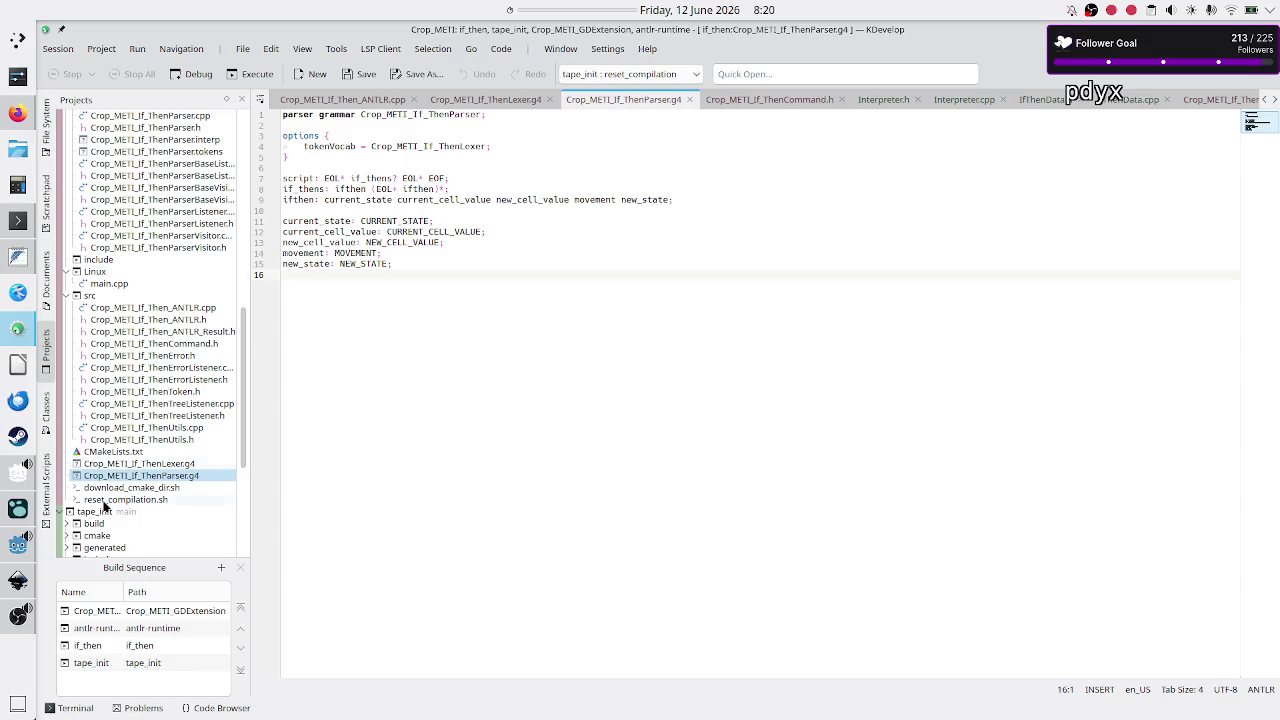
mouse_move(19, 590)
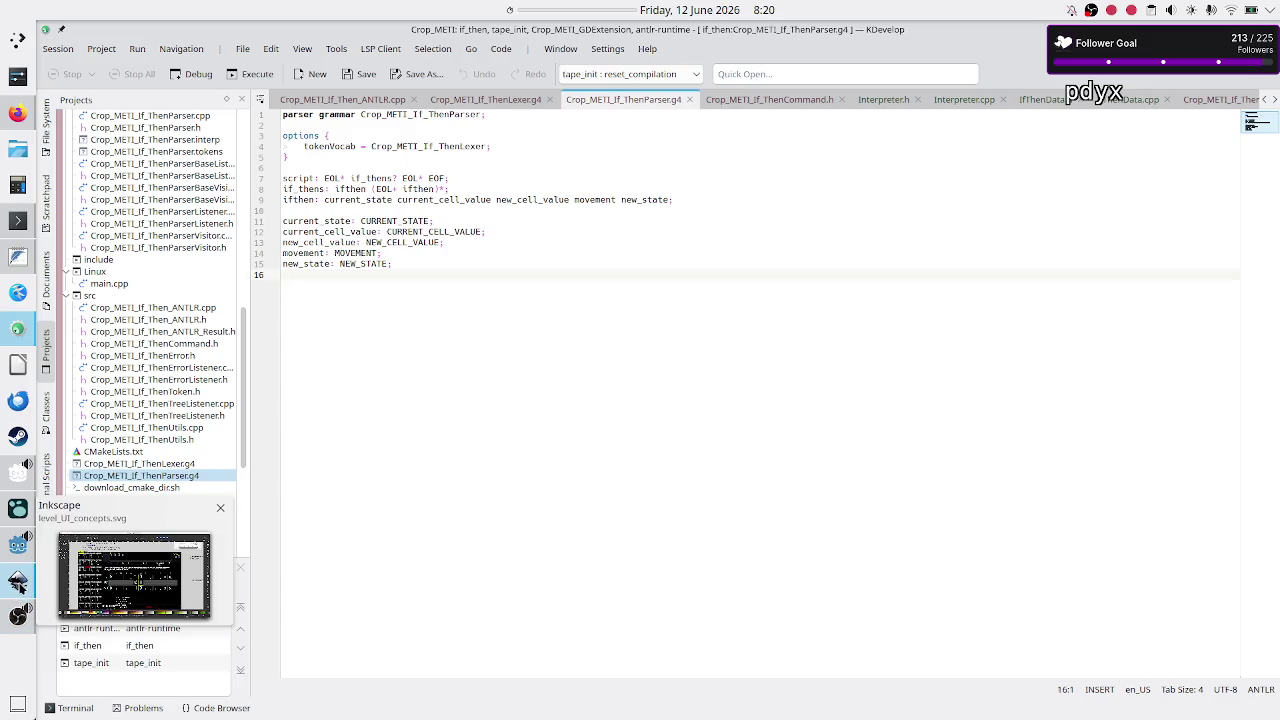
Insert '#ignore empty lines and comments' as a new line inside Lexer.gd's get_tokens loop
left_click(17, 545)
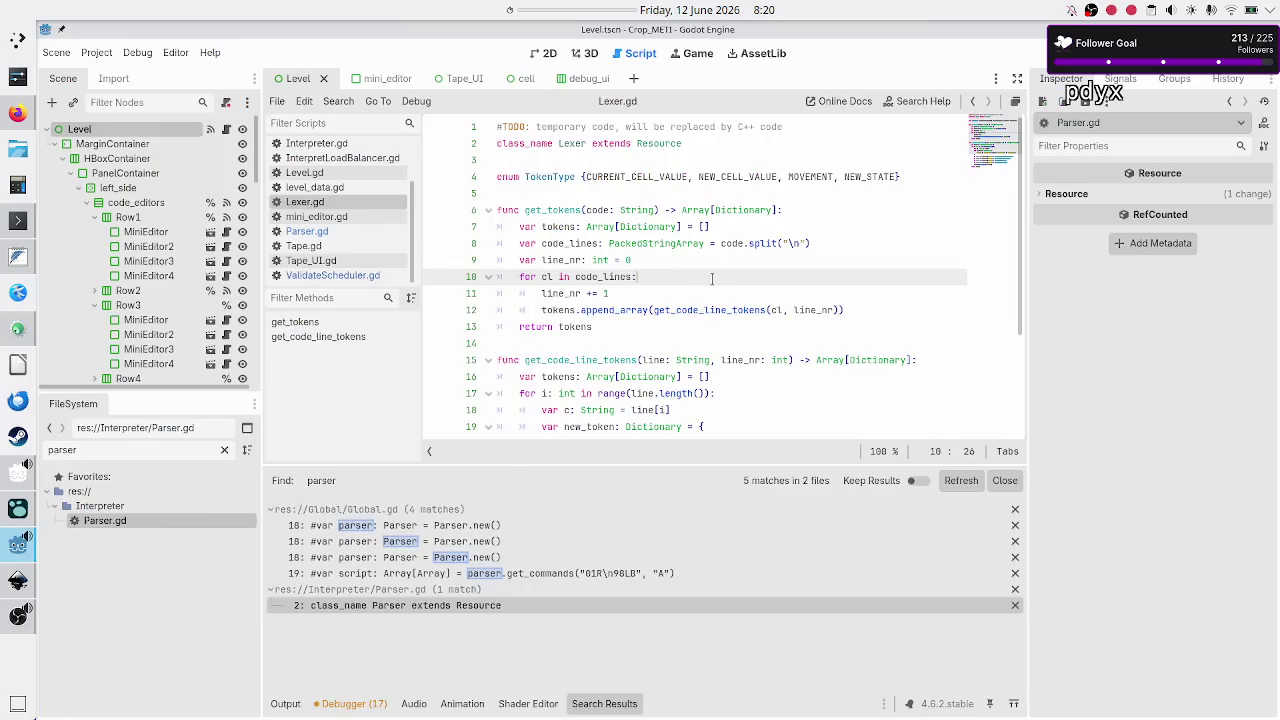
key("Return")
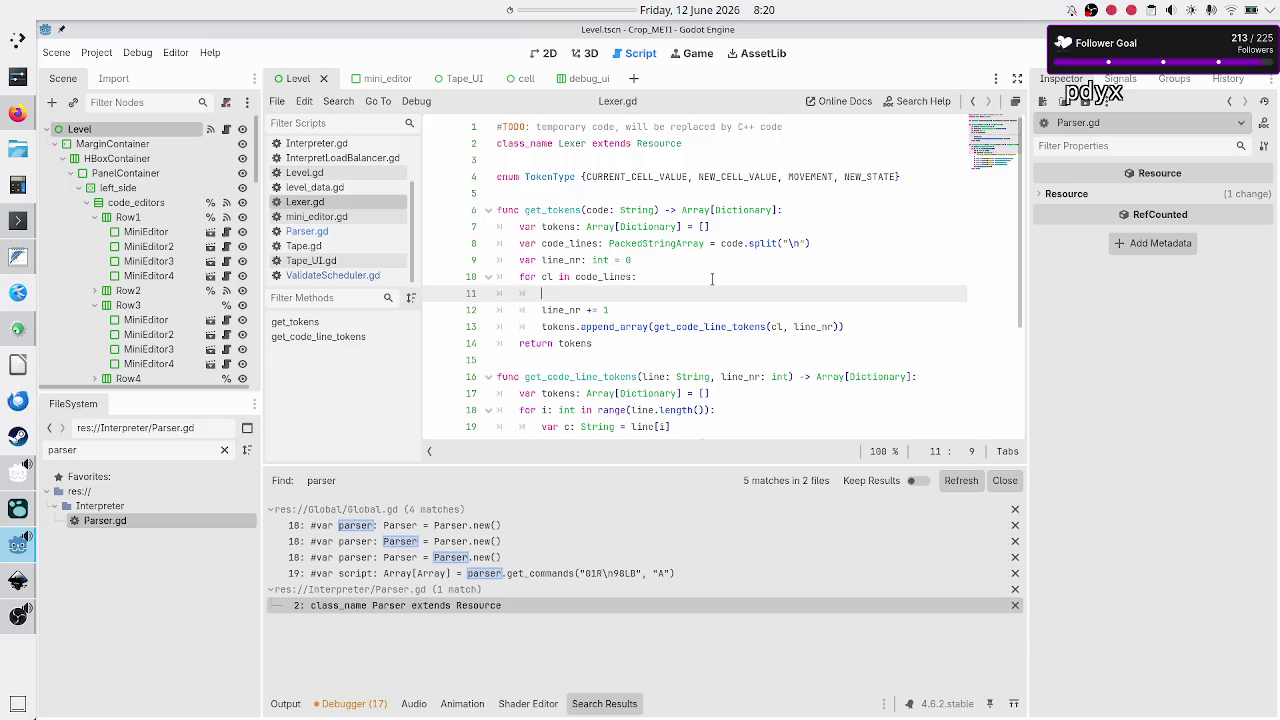
type("#ignore empty lines and comments")
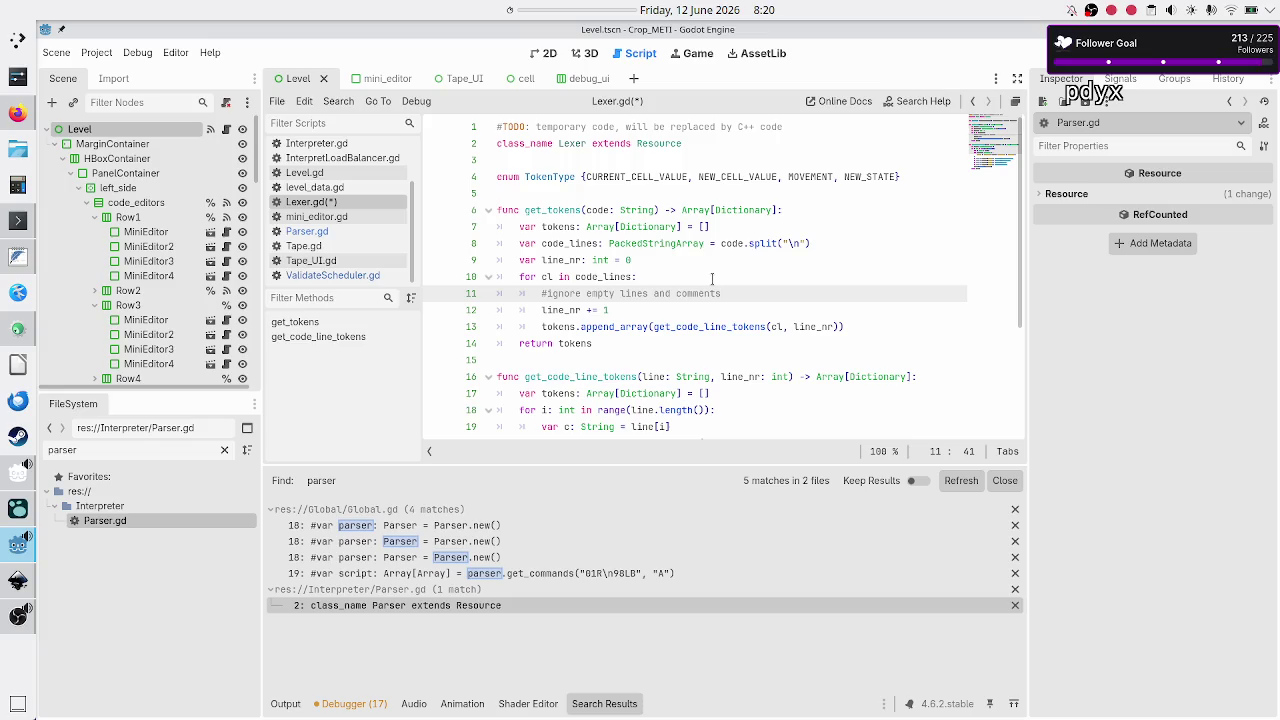
Check the script's header comment, then open an empty line below the ignore comment
key("Up")
key("Up")
key("Up")
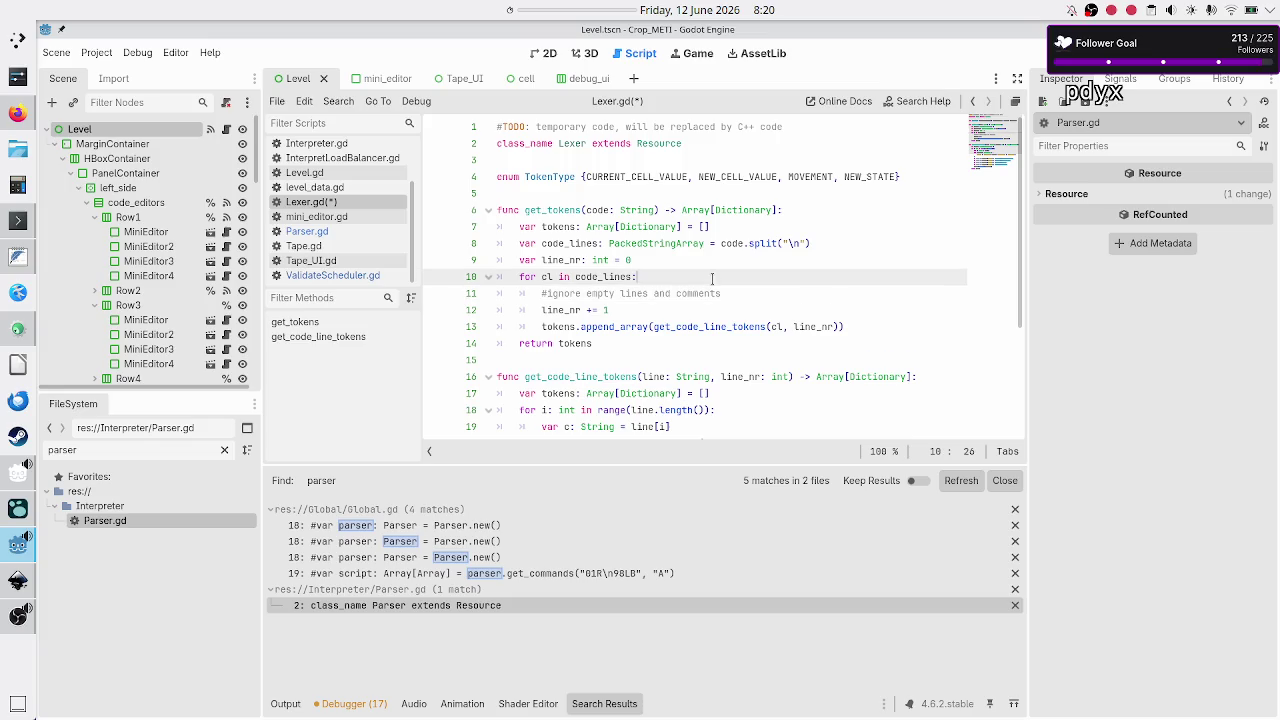
key("Up")
key("Up")
key("Up")
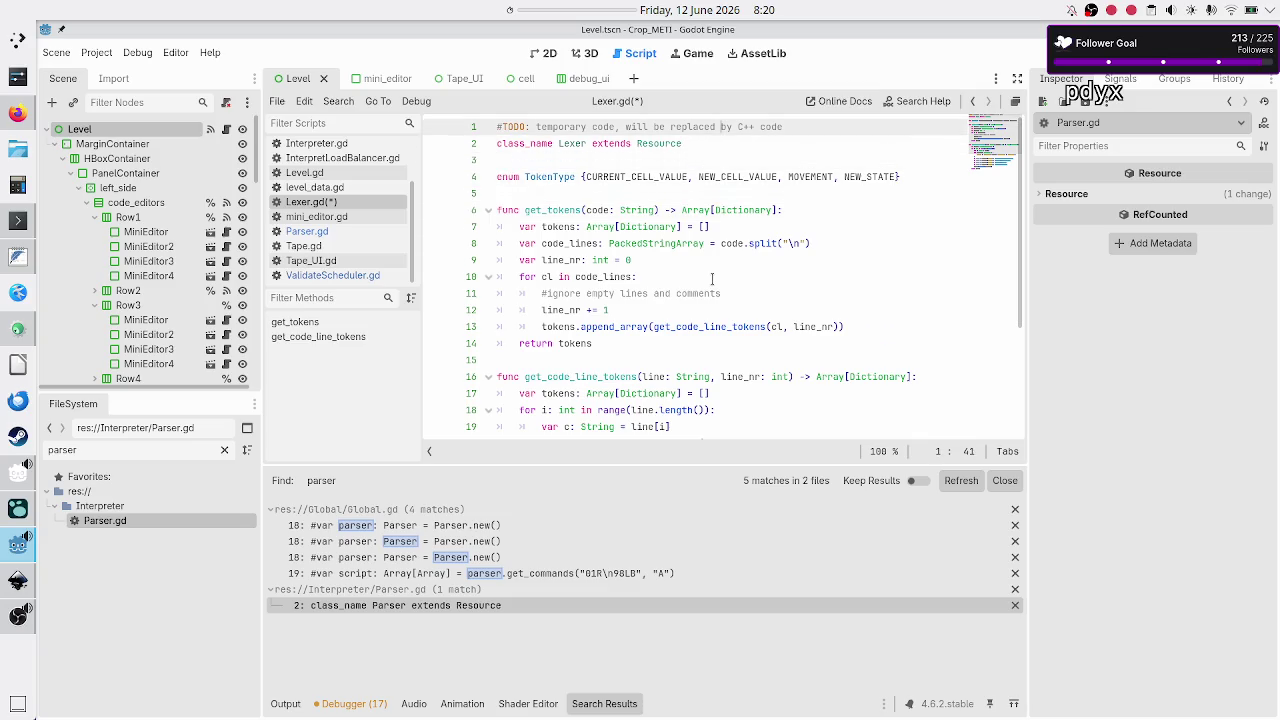
key("shift+Right")
key("shift+Right")
key("shift+Right")
key("shift+Right")
key("Home")
key("Down")
key("Down")
key("Down")
key("Down")
key("Down")
key("Down")
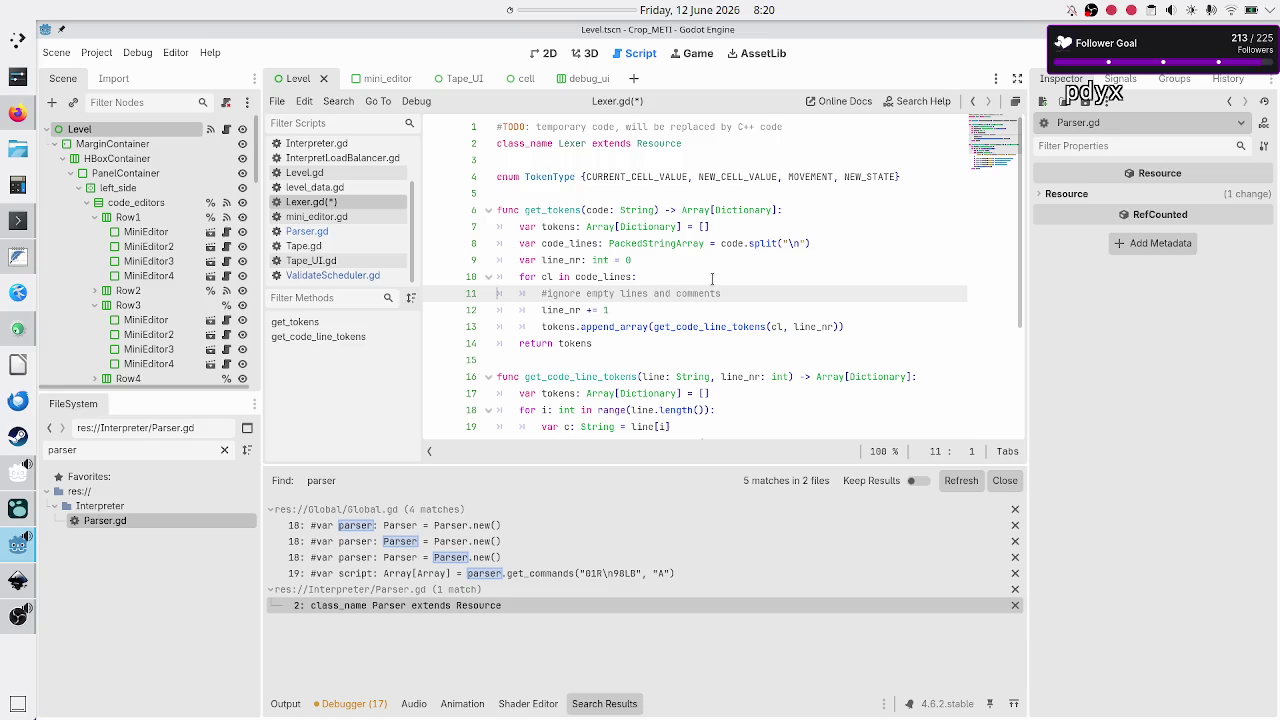
key("End")
key("Return")
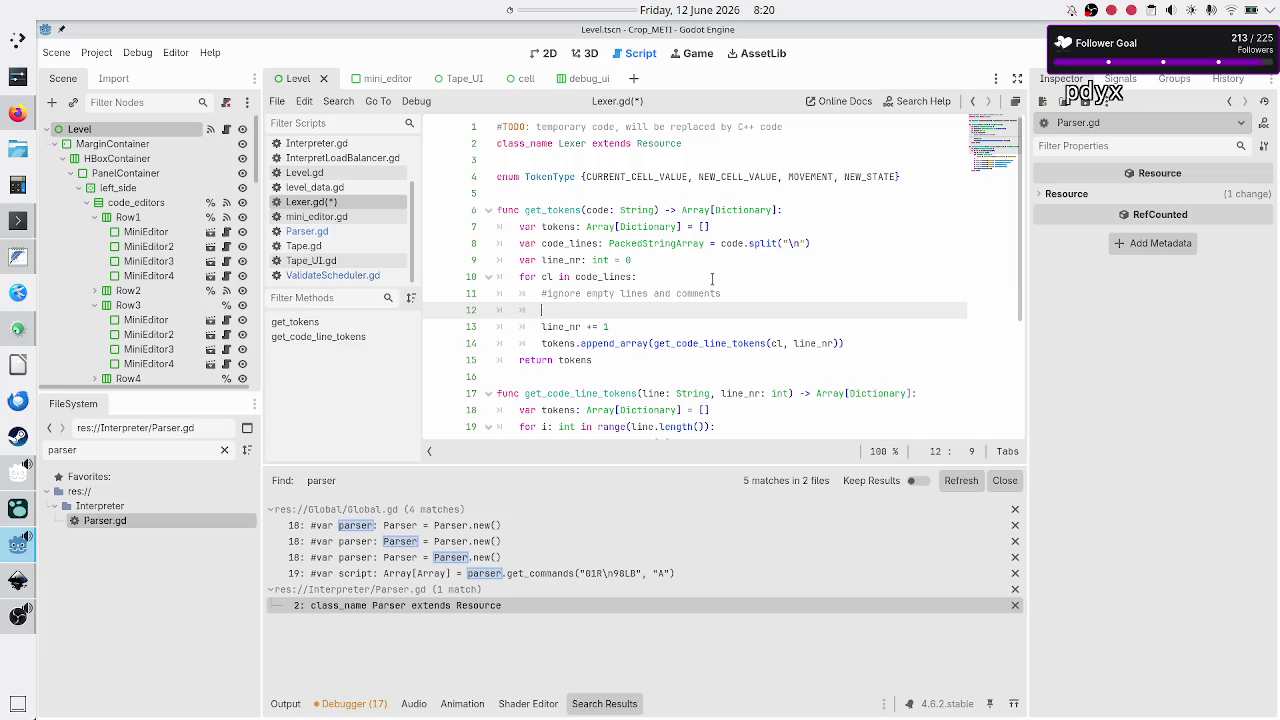
Read through the script and highlight the get_code_line_tokens signature
key("Down")
key("Down")
key("Down")
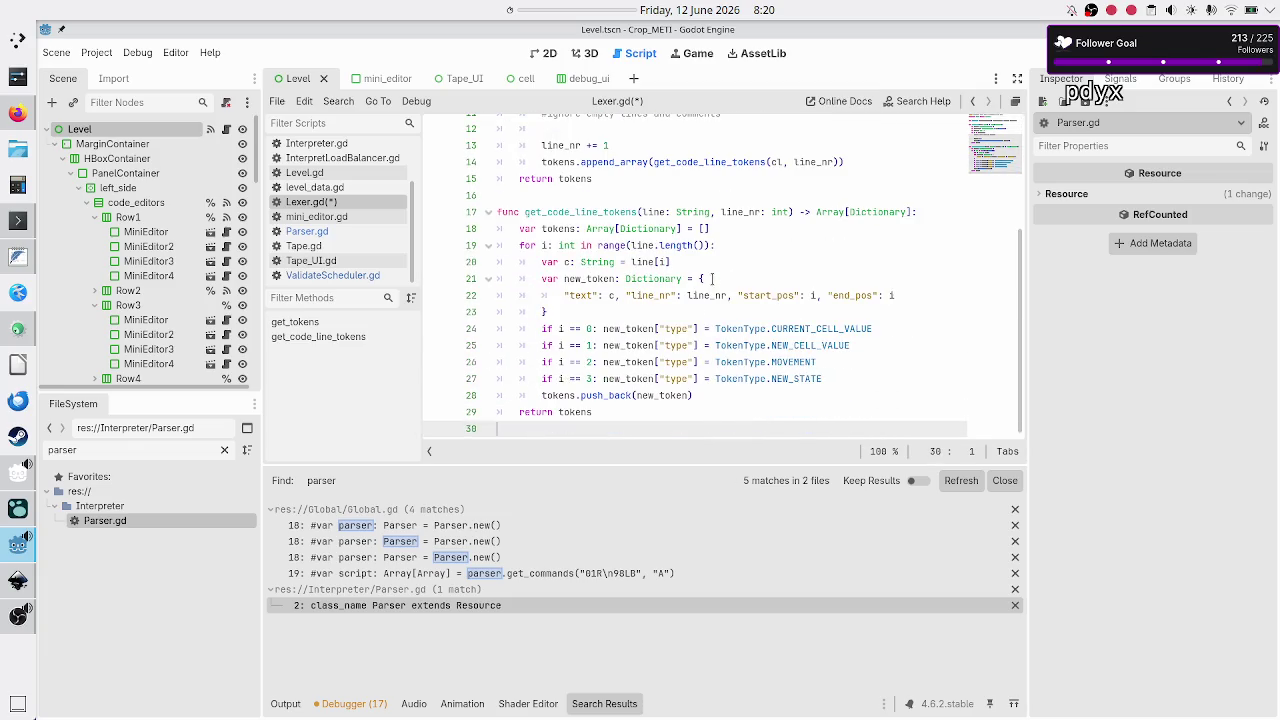
key("Up")
key("Up")
key("Up")
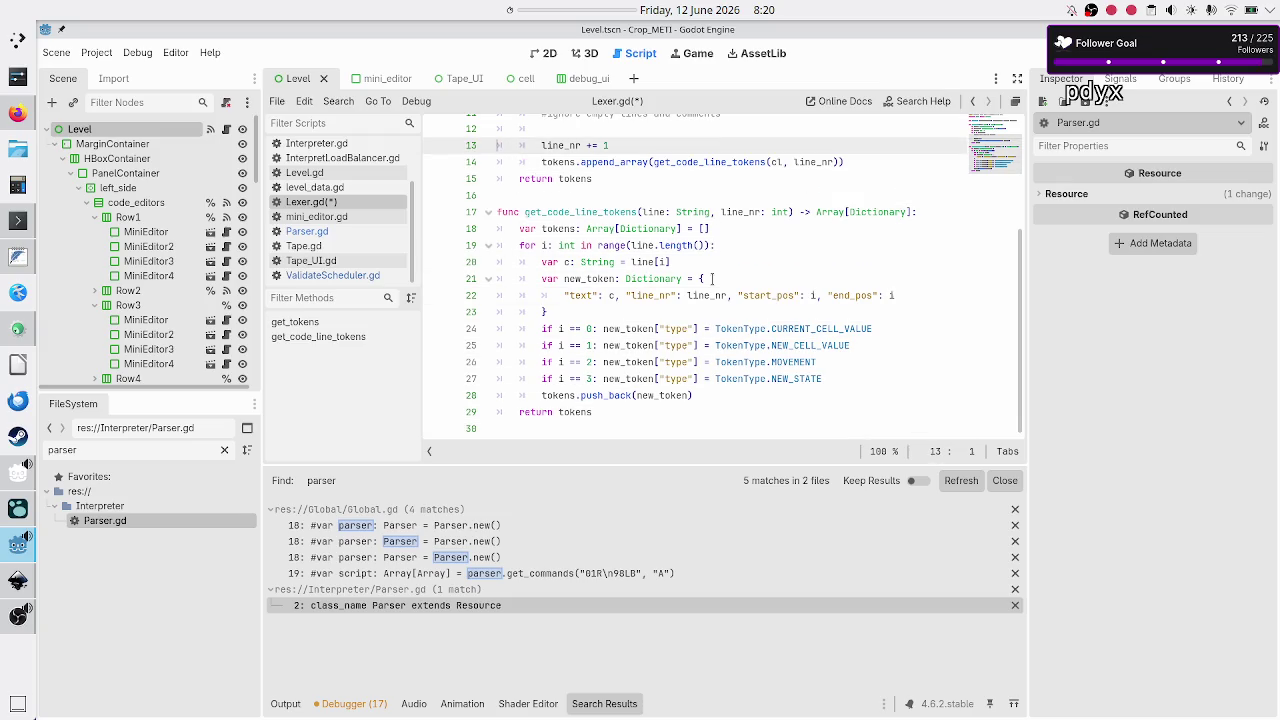
key("Up")
key("Up")
key("Up")
key("Down")
key("Down")
key("Down")
key("Down")
key("Down")
key("Down")
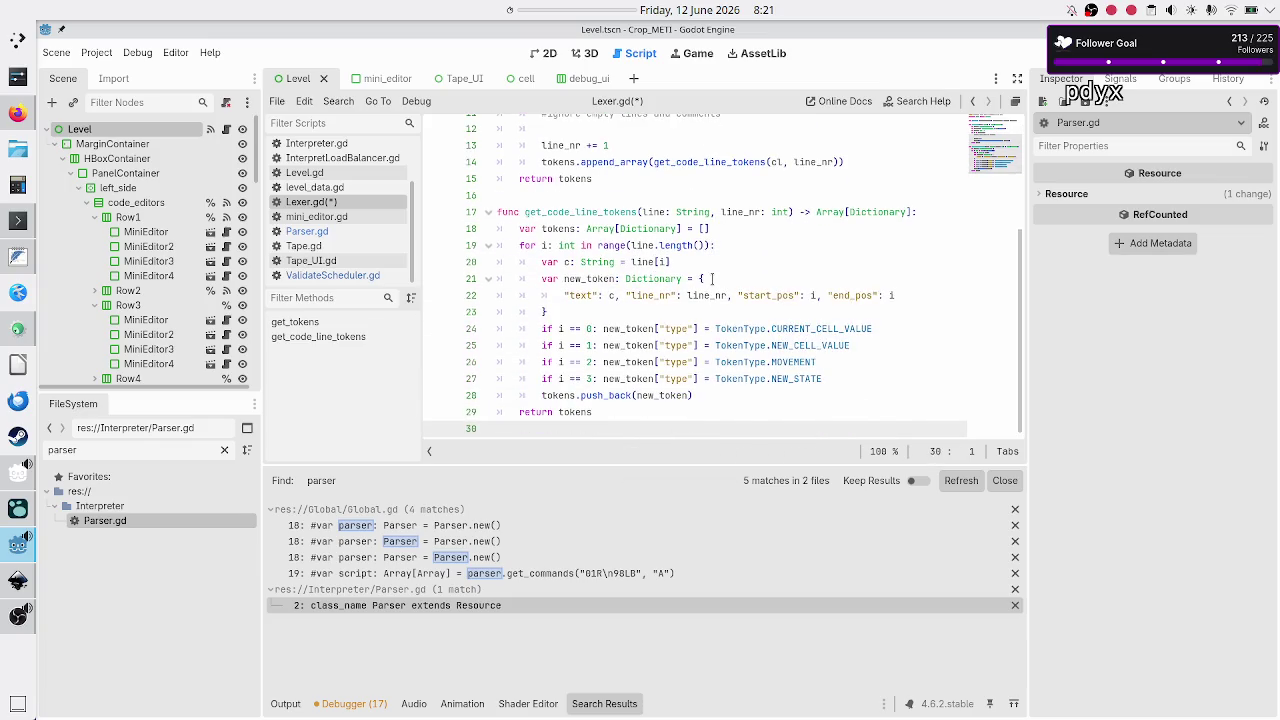
key("Up")
key("Up")
key("Up")
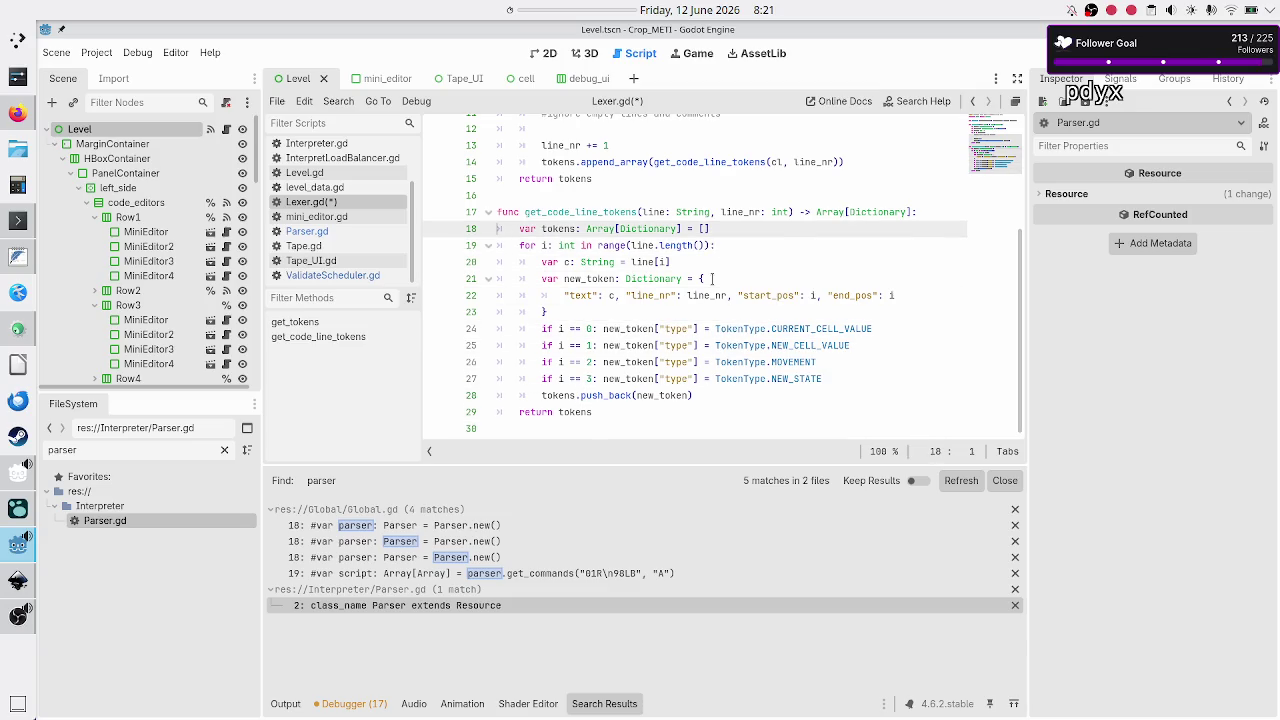
key("Up")
key("Right")
key("shift+Right")
key("shift+Right")
key("shift+Right")
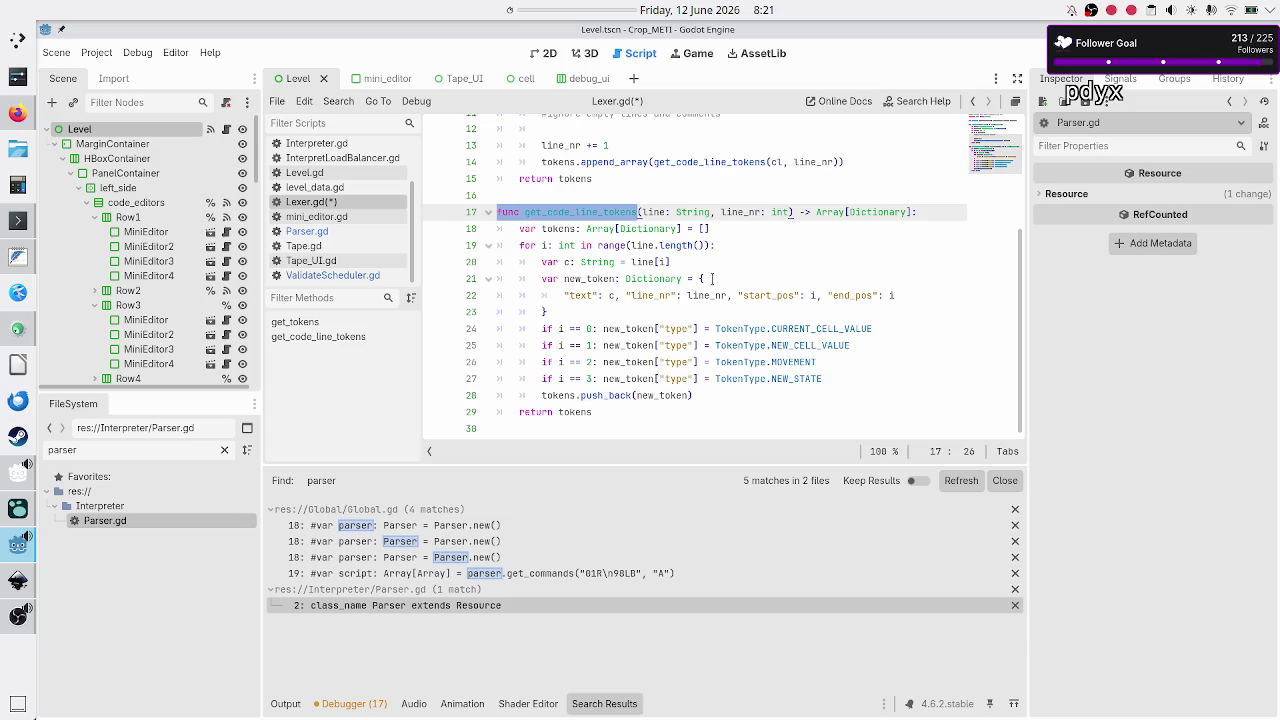
Review get_code_line_tokens' character loop, var c line and new_token dictionary
key("Down")
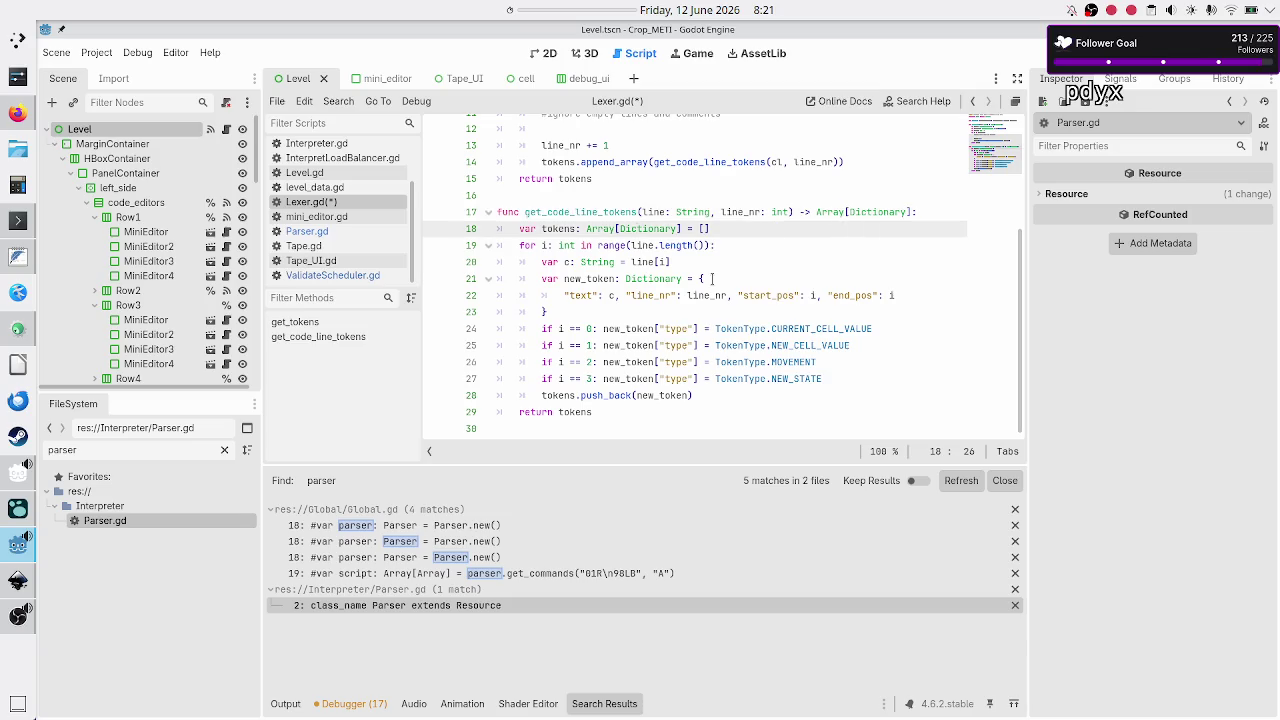
key("Down")
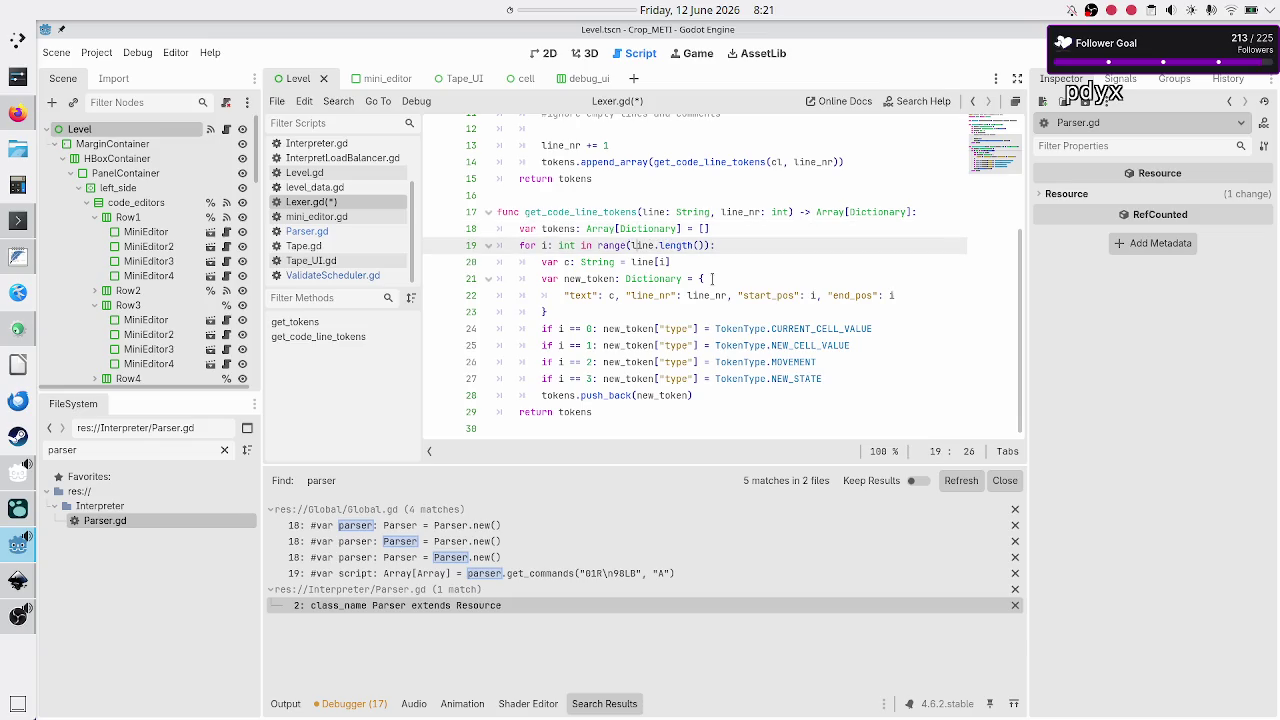
key("shift+Right")
key("shift+Right")
key("shift+Right")
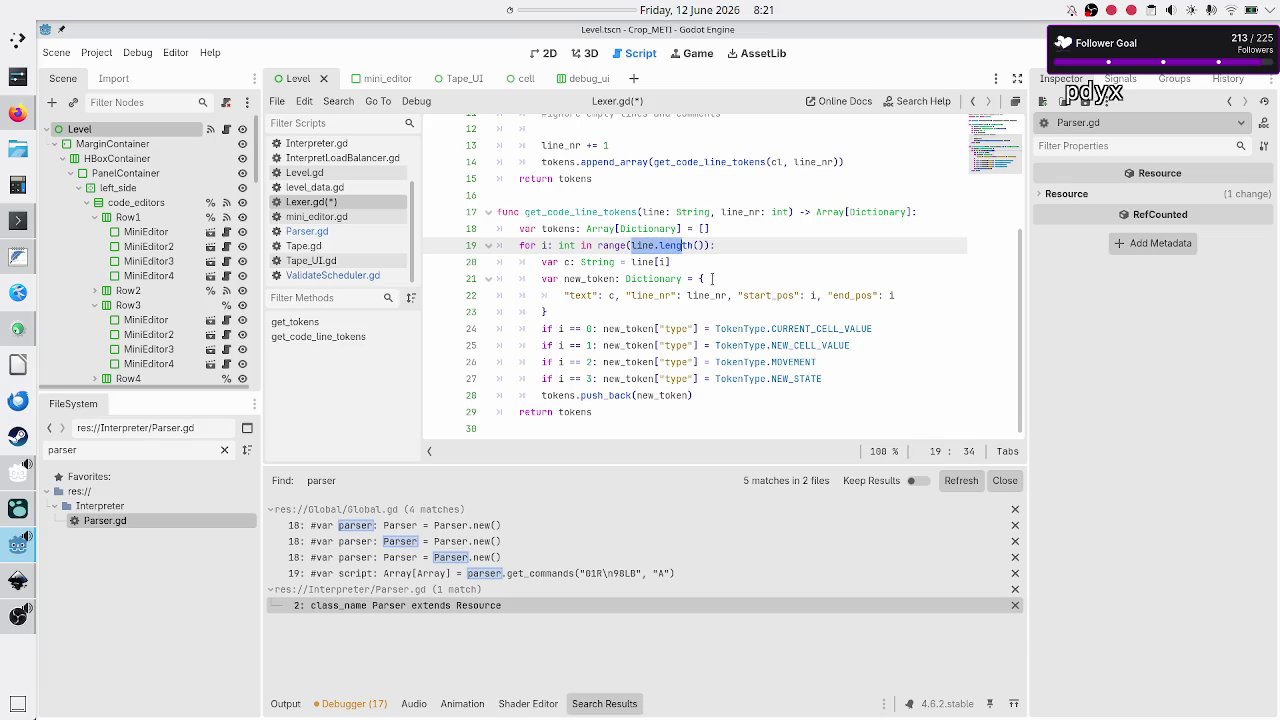
key("Down")
key("shift+Left")
key("shift+Left")
key("shift+Left")
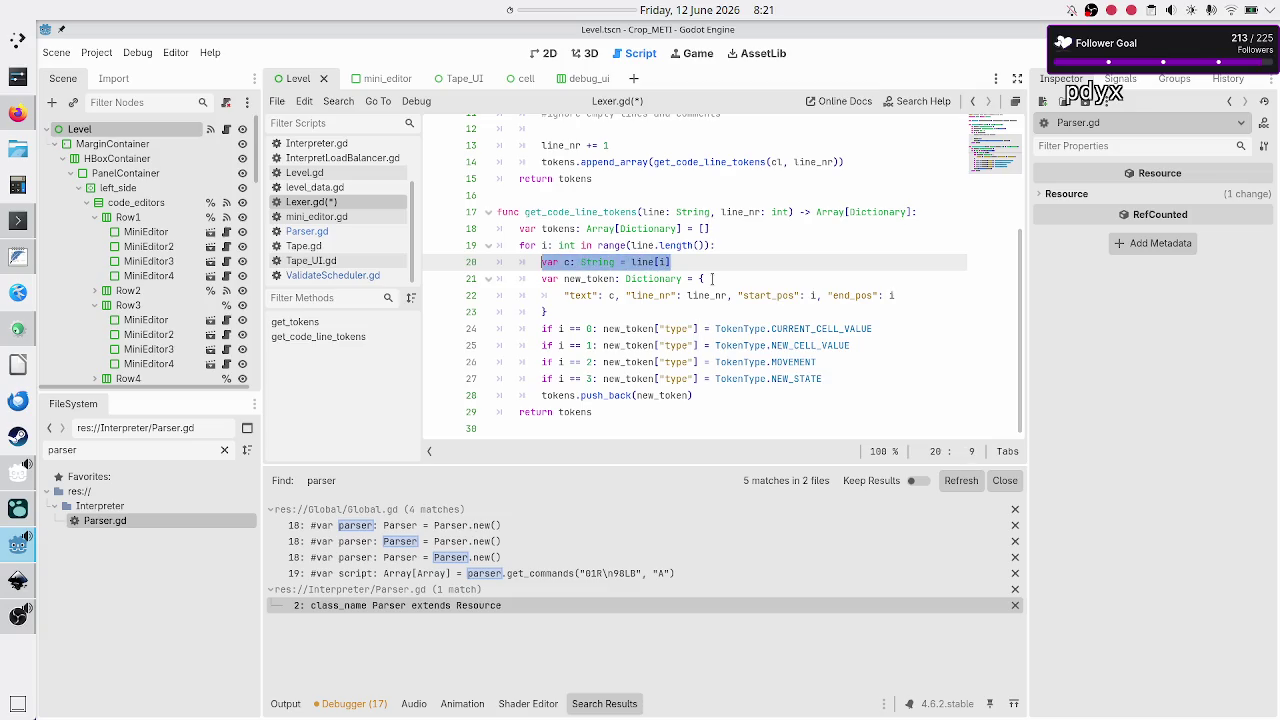
key("Down")
key("shift+Down")
key("shift+Down")
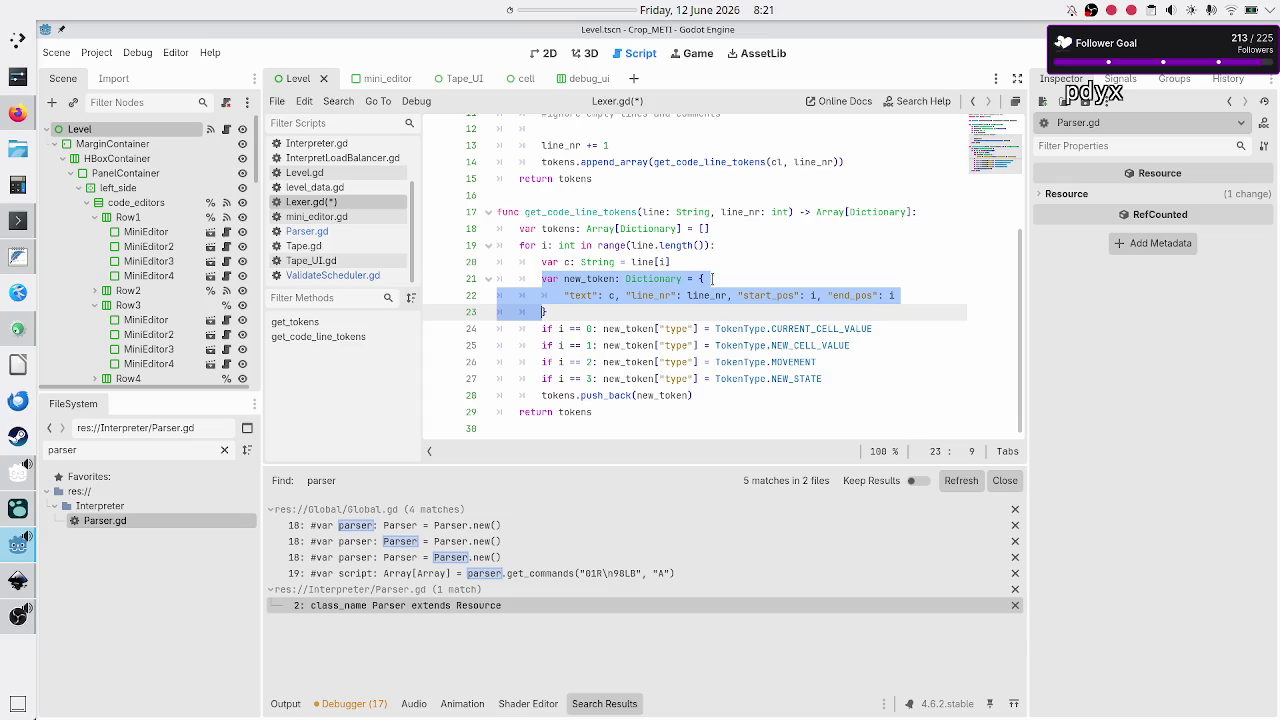
key("shift+Right")
Add '#NOTICE: this can't handle comments and empty lines!!' above func get_code_line_tokens
key("Up")
key("Up")
key("Up")
key("Return")
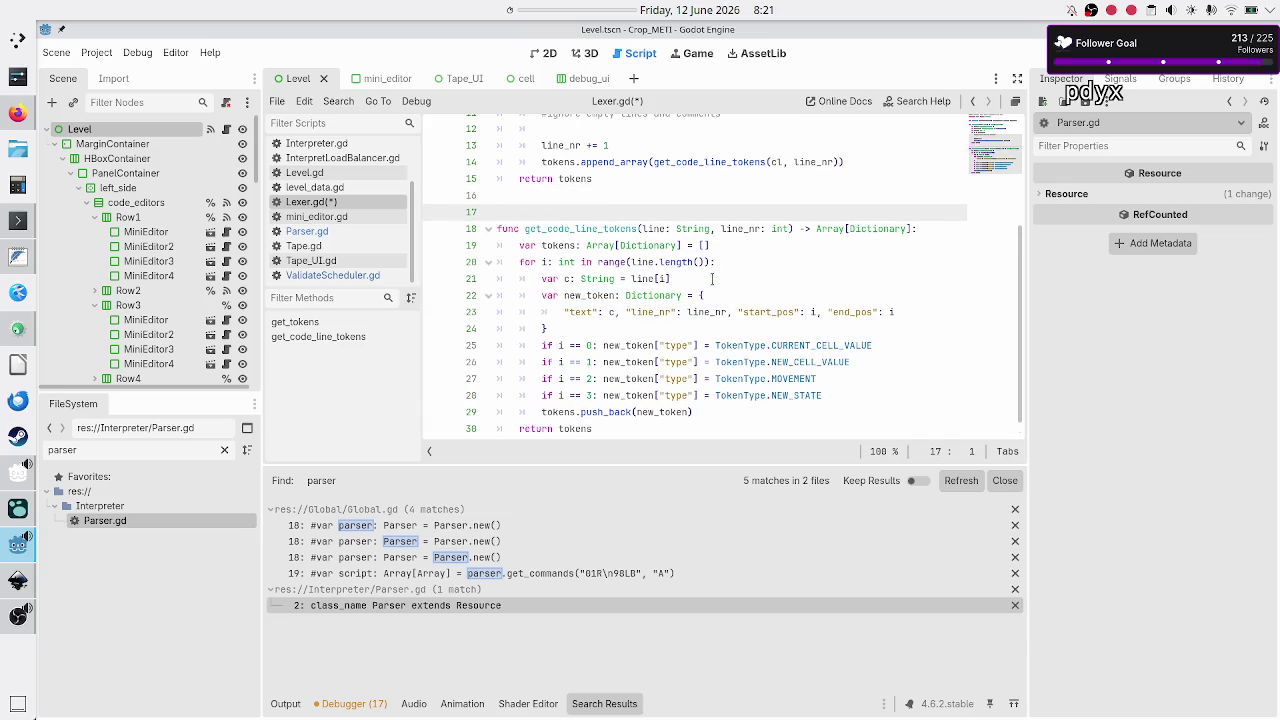
type("#comment")
key("ctrl+Left")
key("Right")
key("Right")
key("Home")
key("shift+Down")
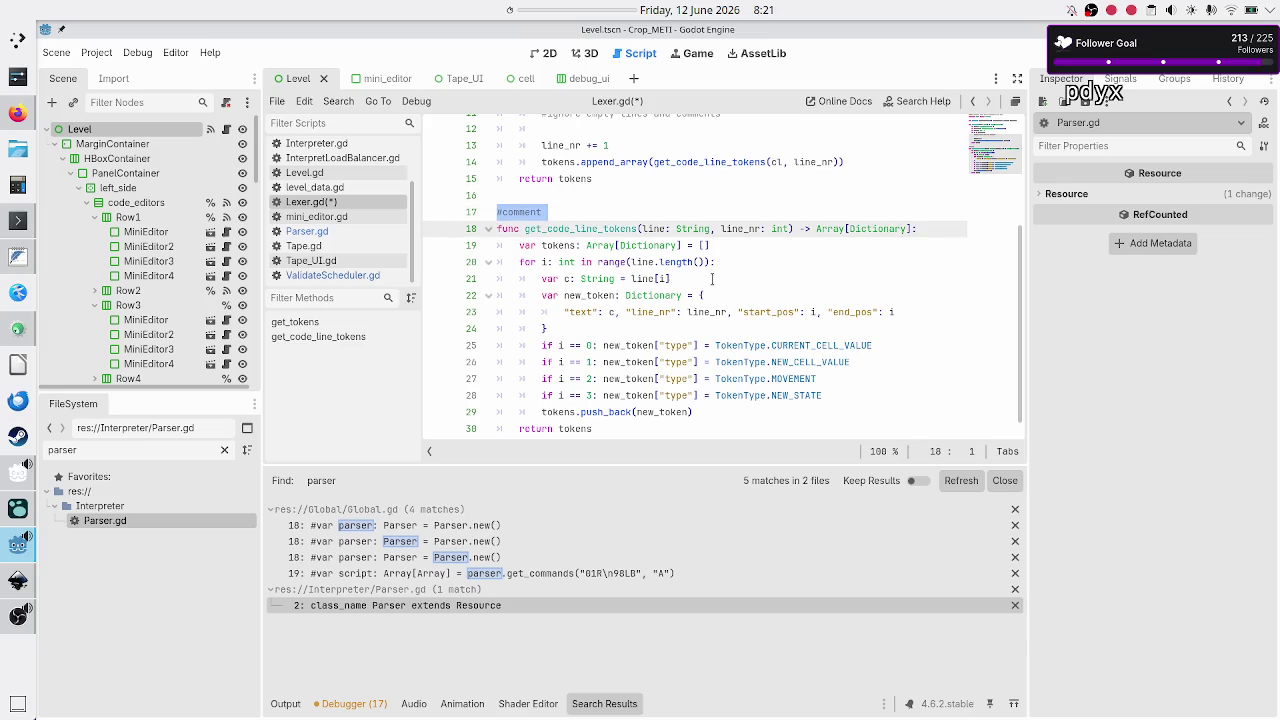
key("shift+Left")
key("BackSpace")
type("#NOTICE: t")
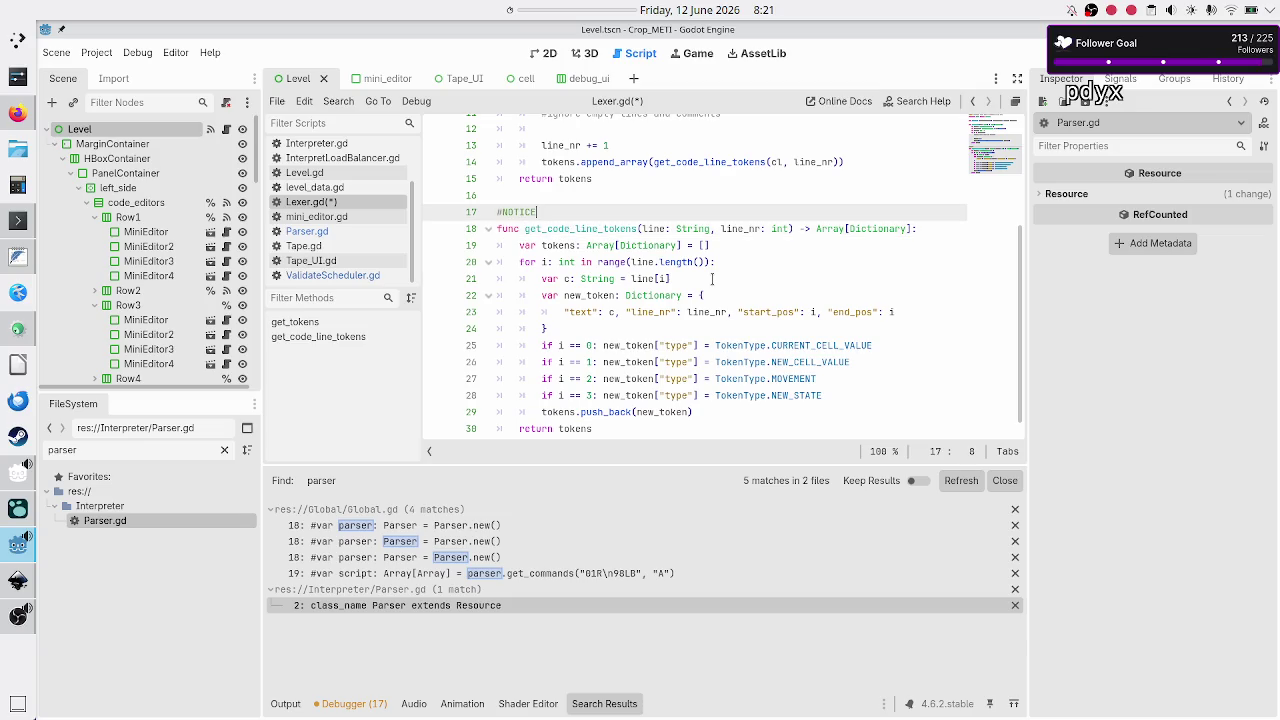
type("his ")
type("can't han")
type("dle ")
type("comments and ")
type("empty lines!!")
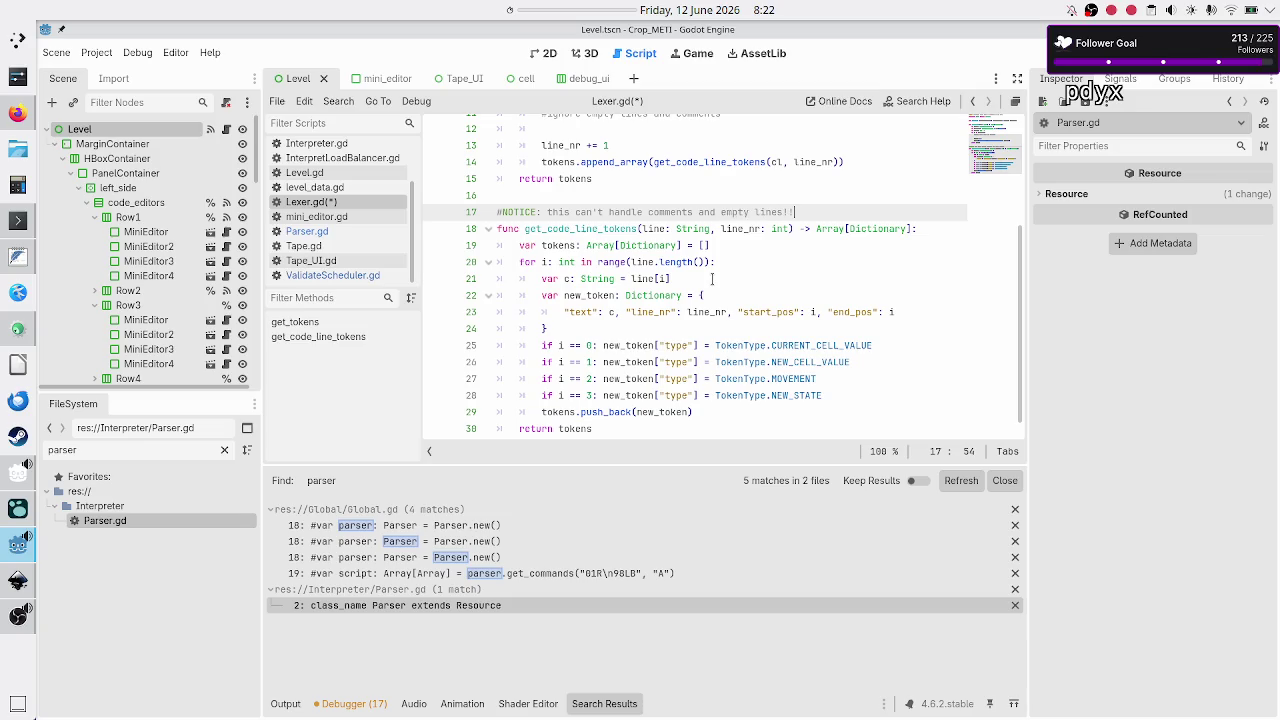
key("Up")
key("Up")
key("Up")
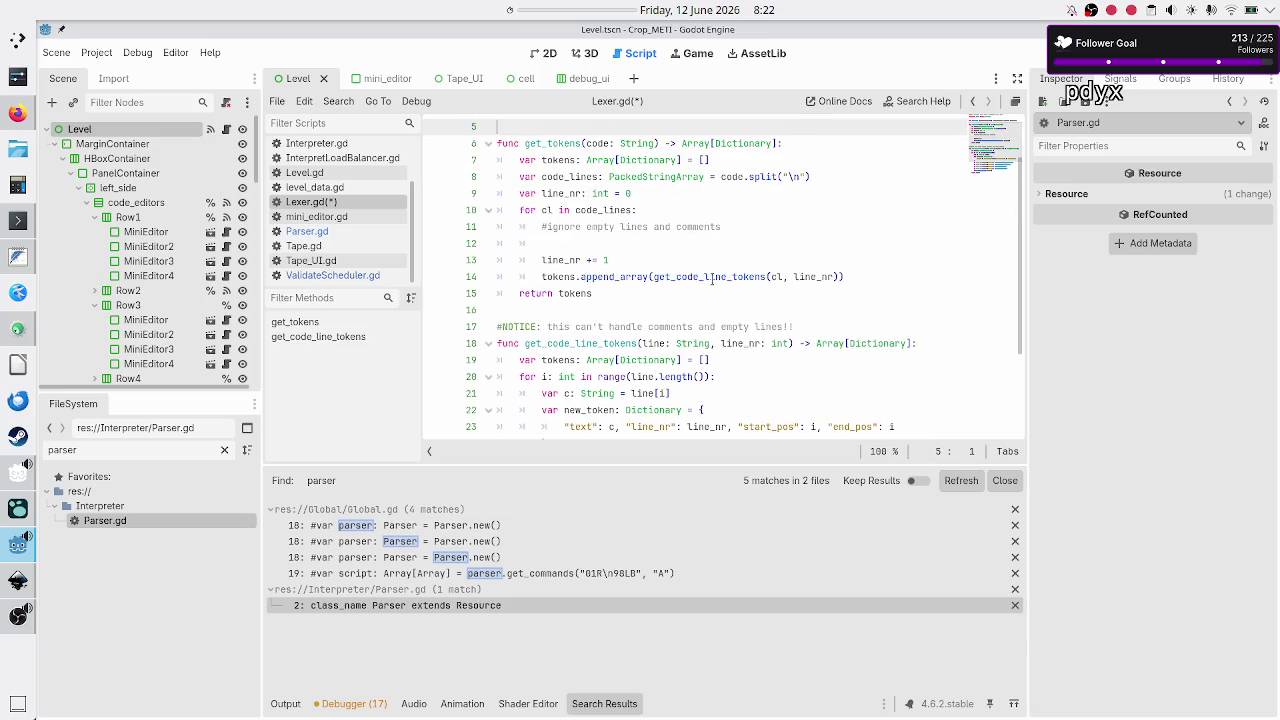
Move the line_nr increment statement to the top of the get_tokens loop
key("Down")
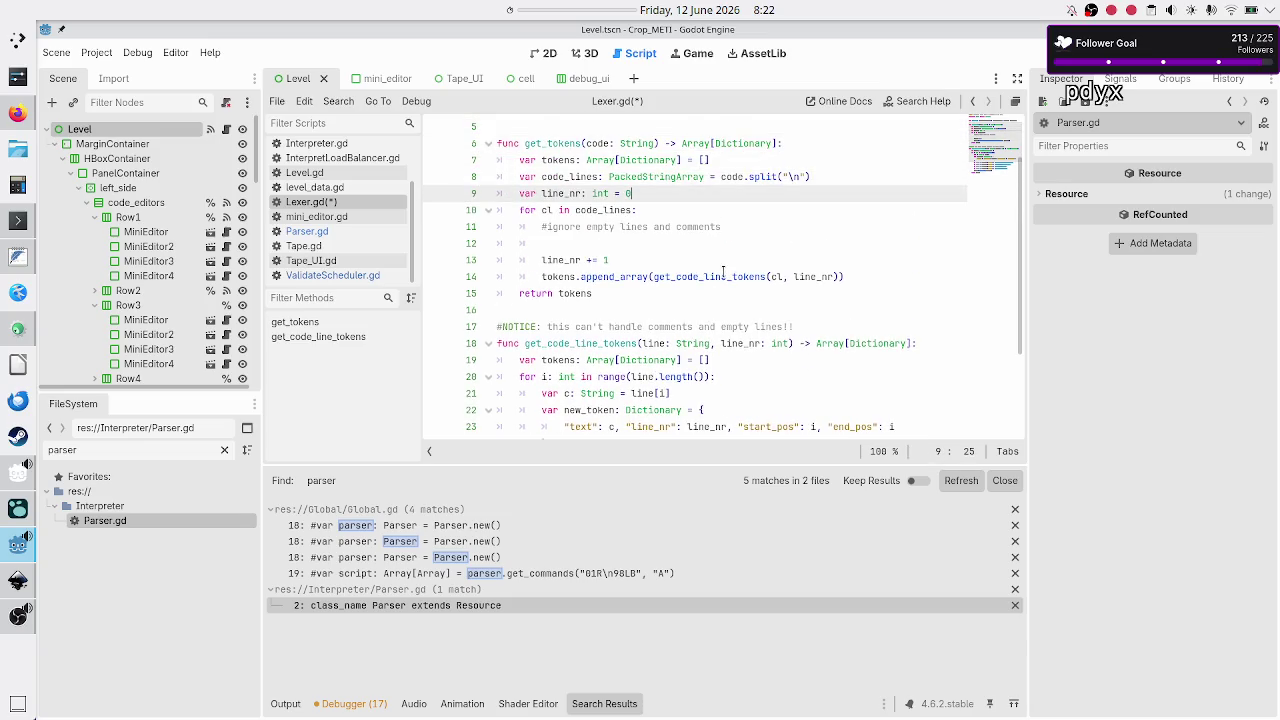
double_click(723, 276)
left_click(637, 237)
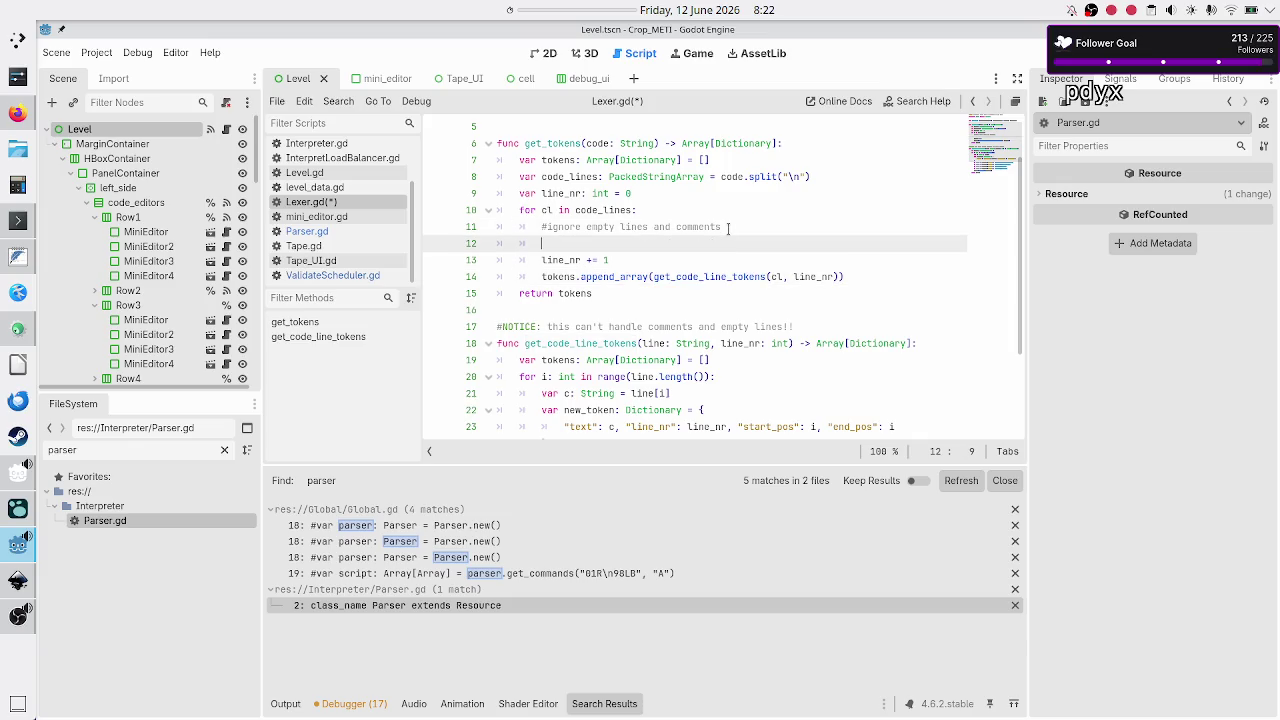
key("Down")
key("Home")
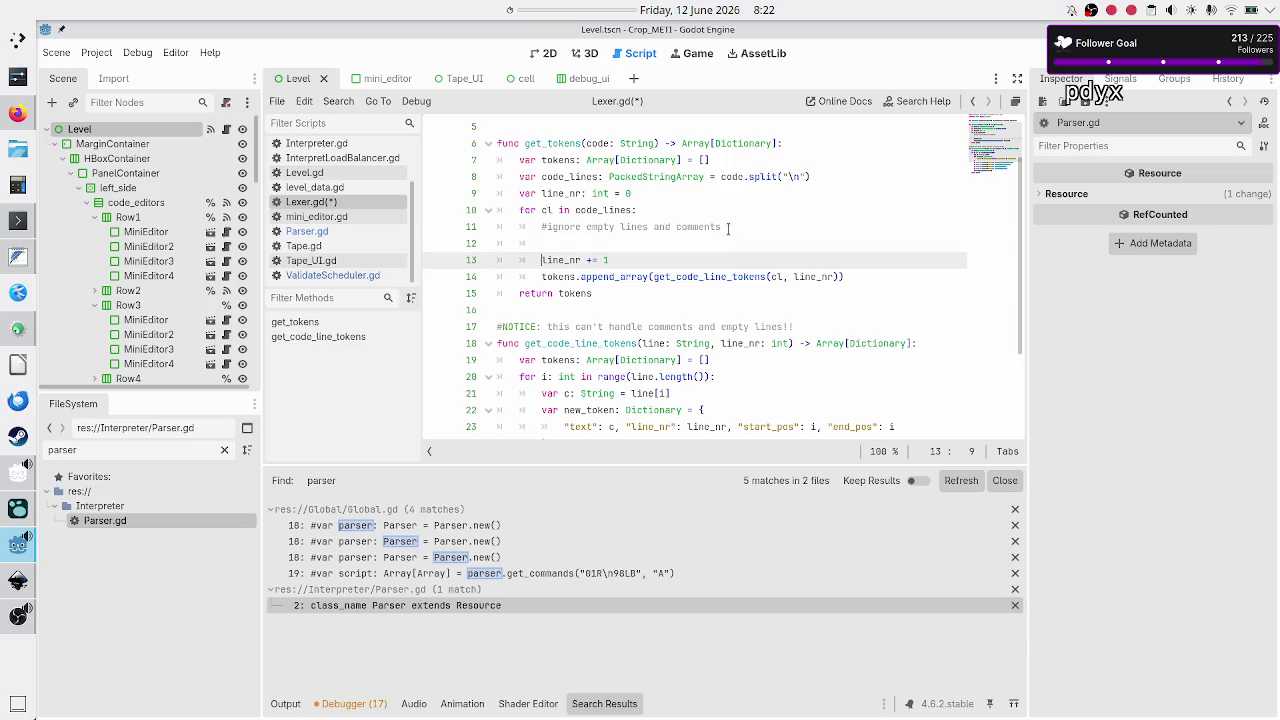
key("shift+End")
key("ctrl+c")
key("BackSpace")
key("BackSpace")
key("BackSpace")
key("Up")
key("Return")
key("Up")
key("ctrl+v")
key("Down")
key("Down")
Type the loop variable cl as String and start the condition 'if cl.is_empty()'
type("if ")
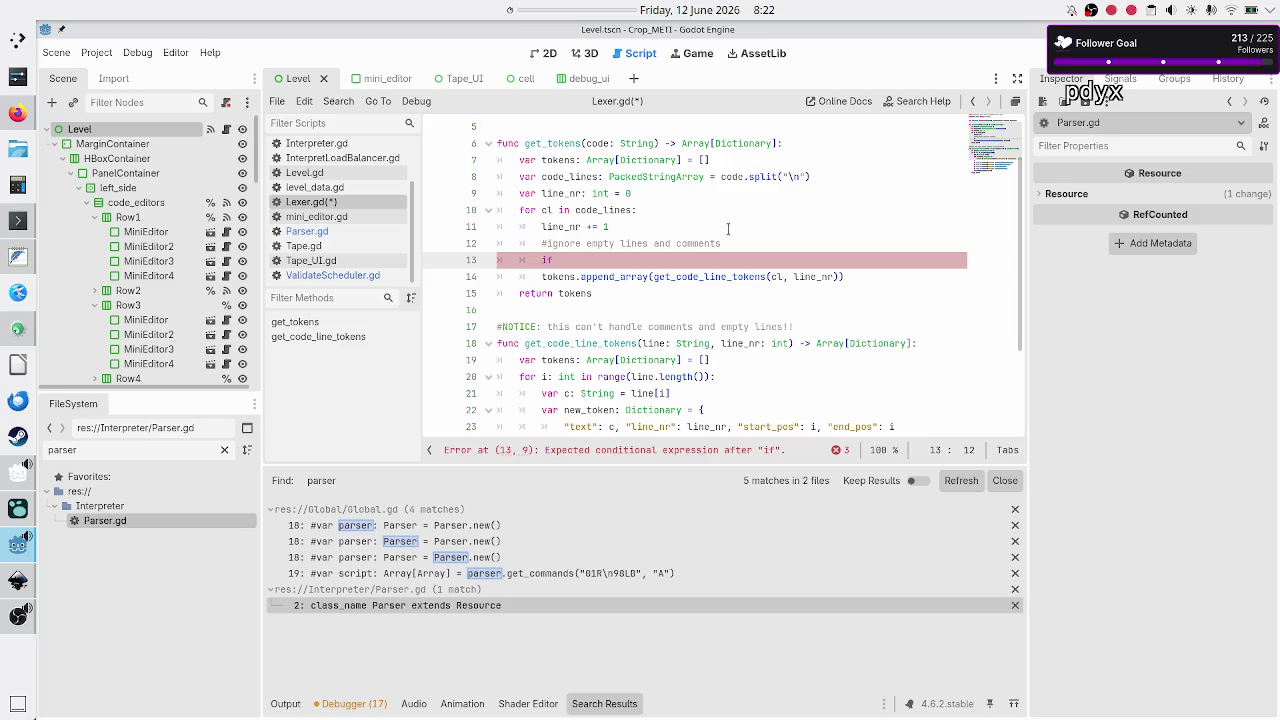
type("cl.")
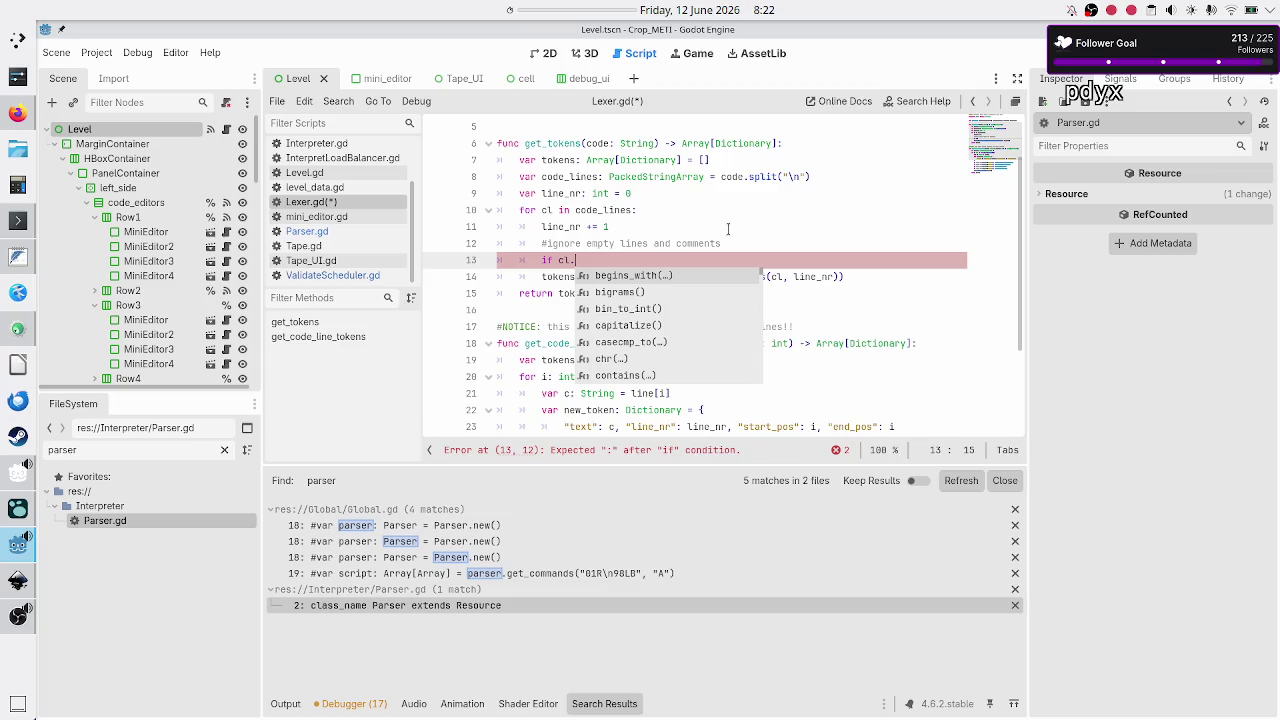
type("le")
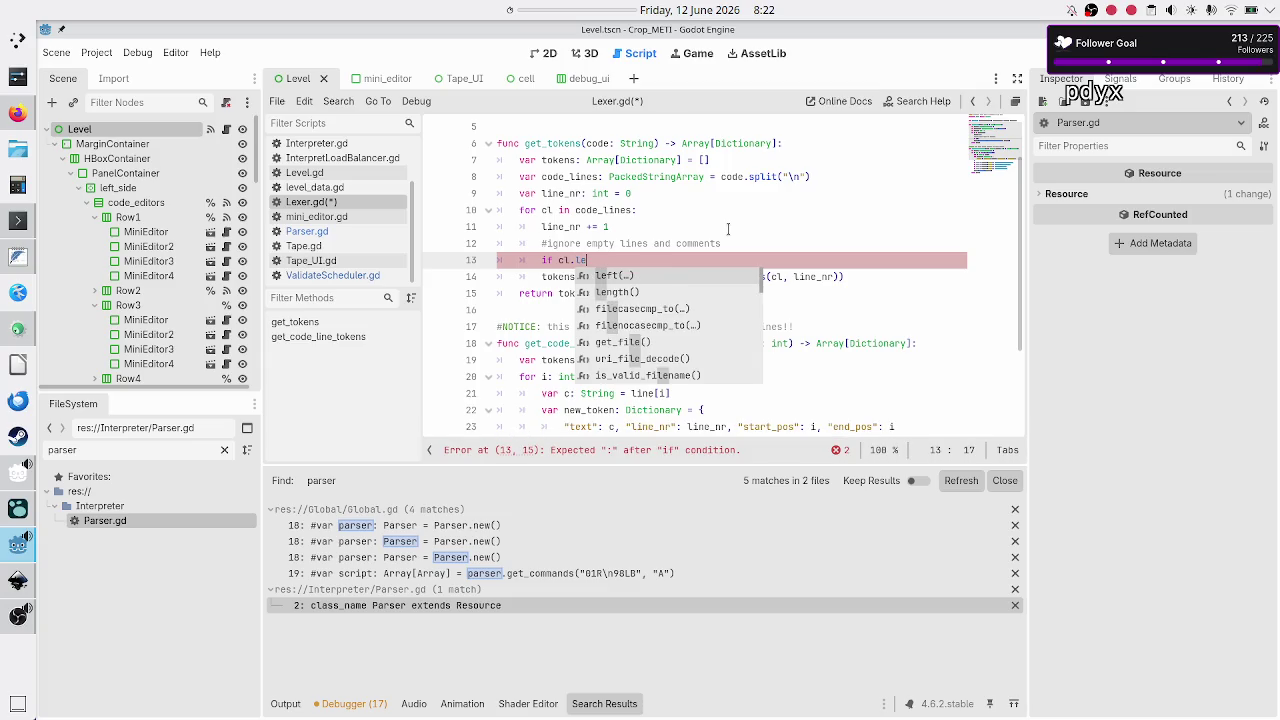
key("Escape")
key("Up")
key("Up")
key("Up")
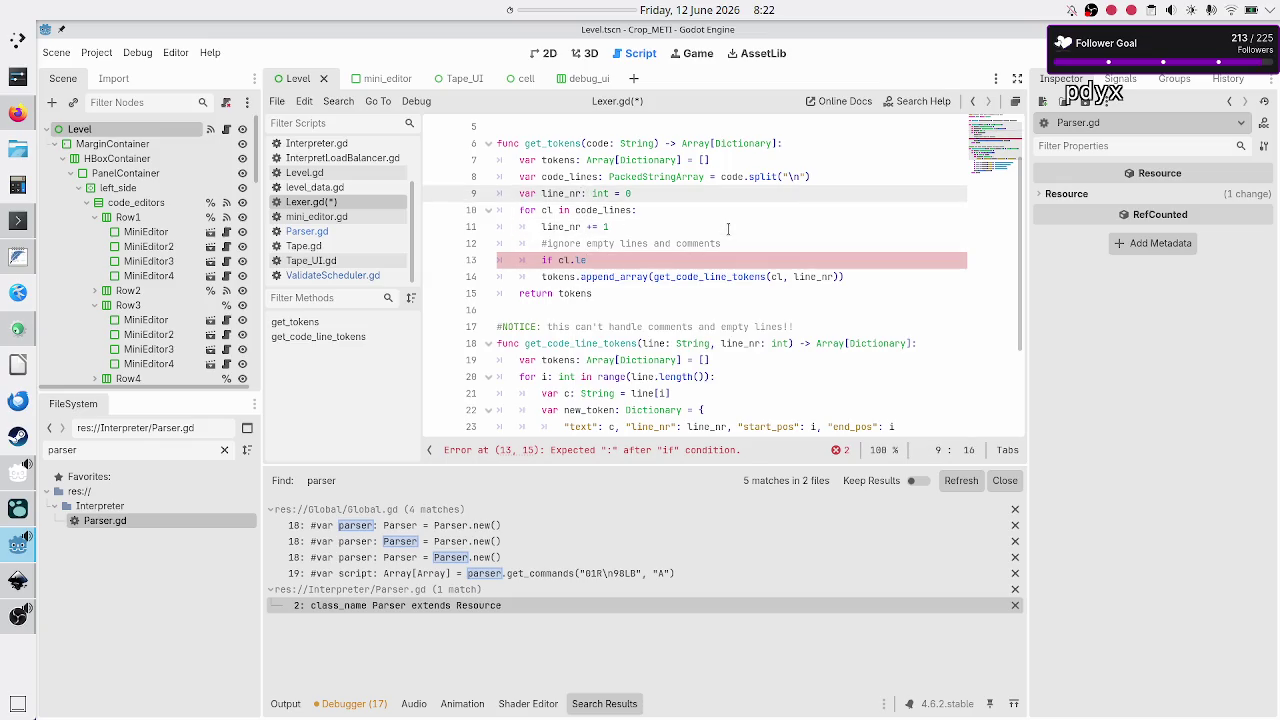
key("Down")
key("Left")
key("Left")
key("Left")
type(": String")
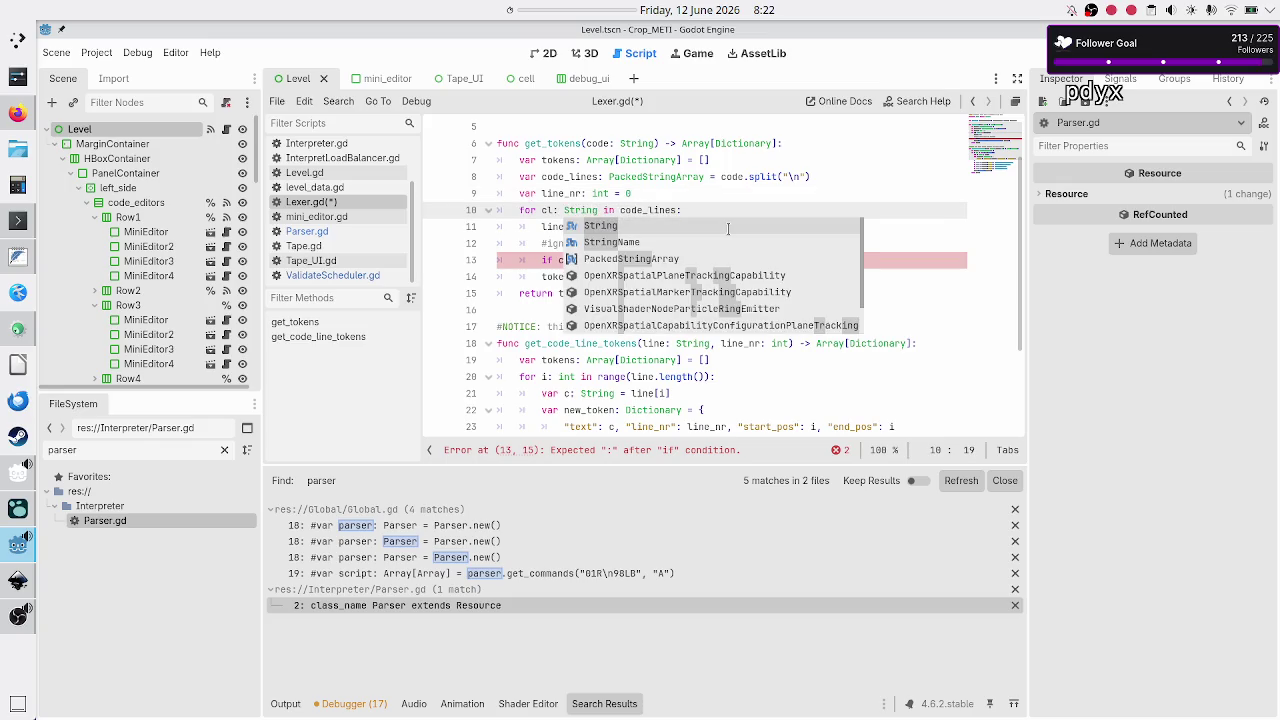
key("Escape")
key("Down")
key("Down")
key("Down")
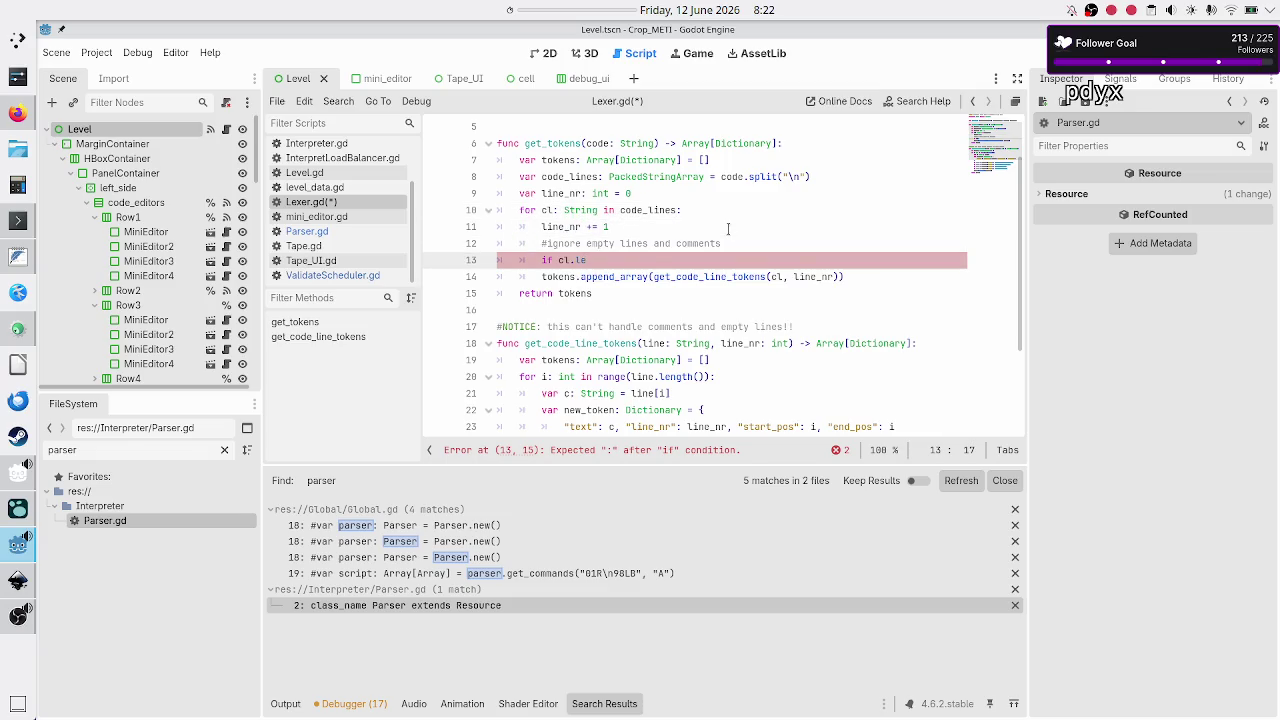
type("ng")
key("Return")
key("BackSpace")
key("BackSpace")
key("BackSpace")
type(".em")
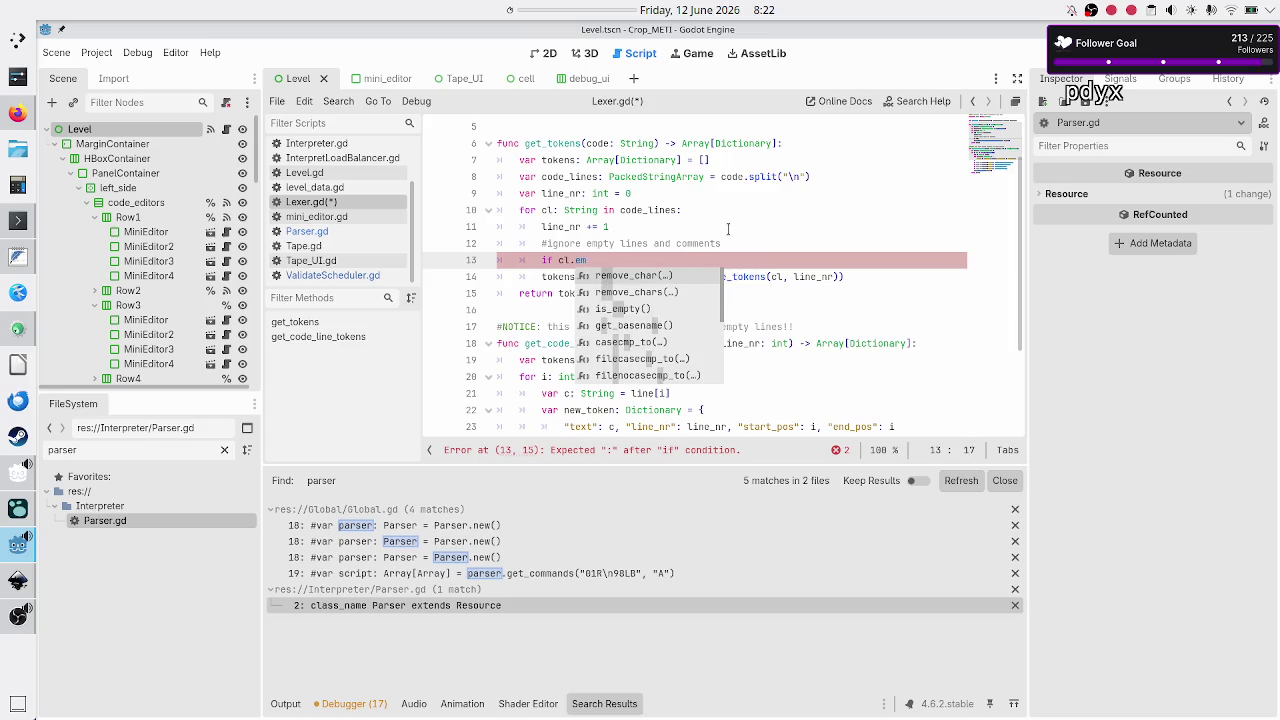
key("Down")
key("Down")
key("Return")
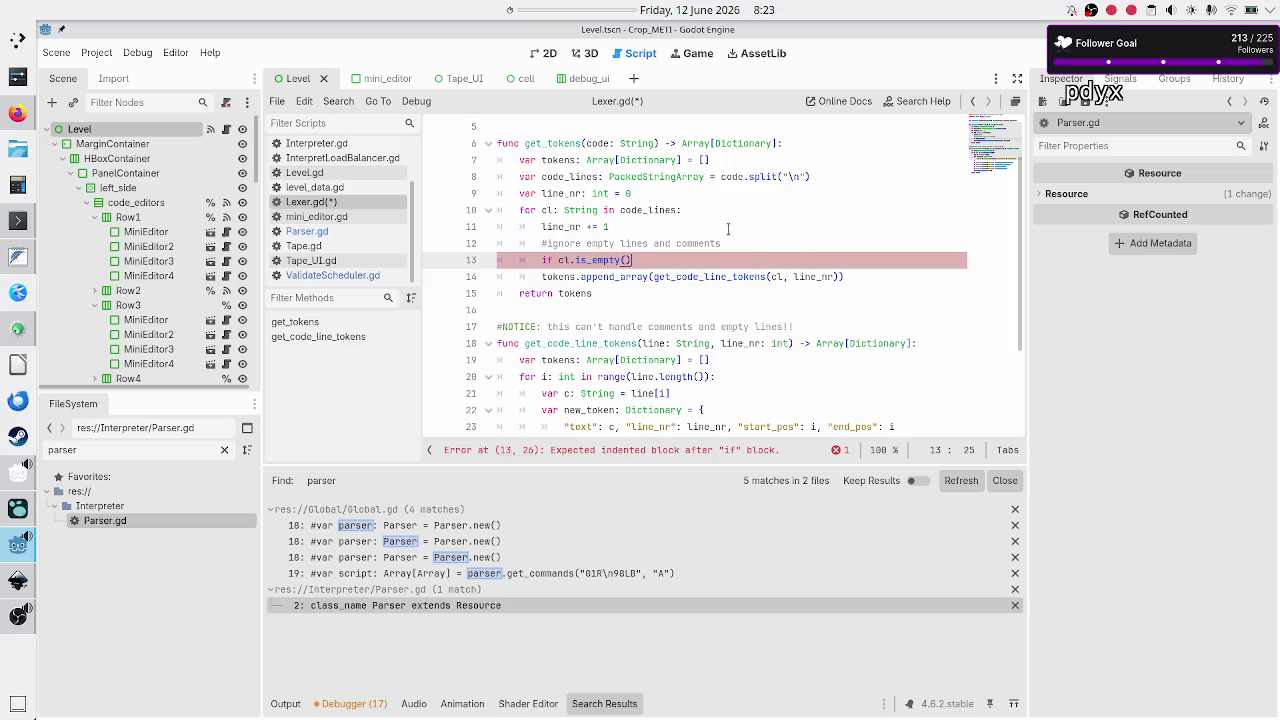
Extend the condition with 'or cl.begins_with('#')' and add 'continue' beneath it
type(" or cl.")
type("begi")
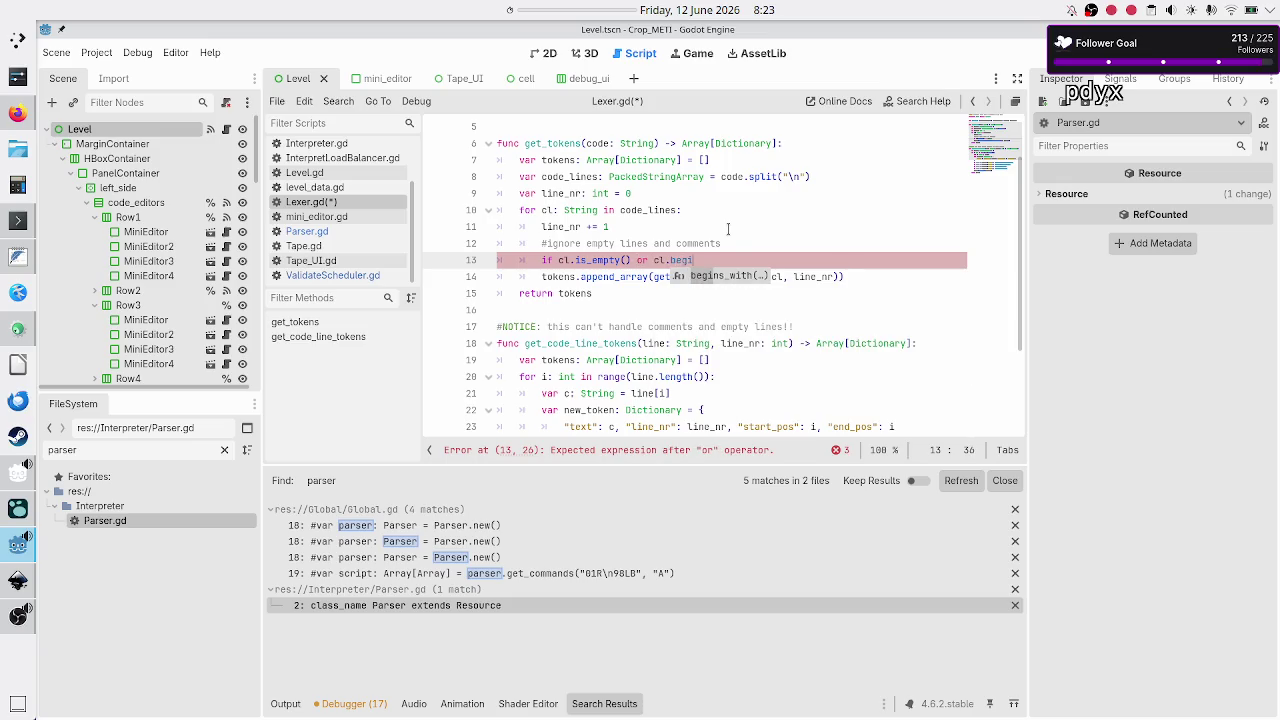
key("Return")
type("''")
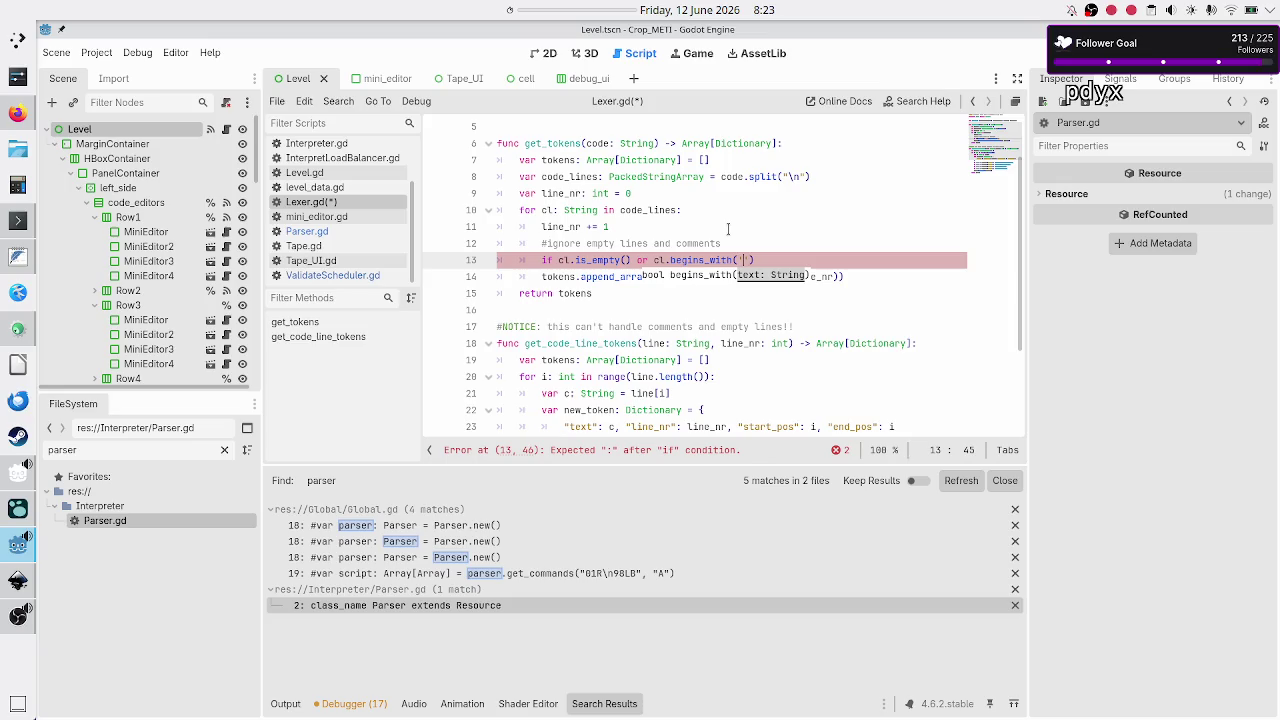
type("#")
key("Right")
key("Return")
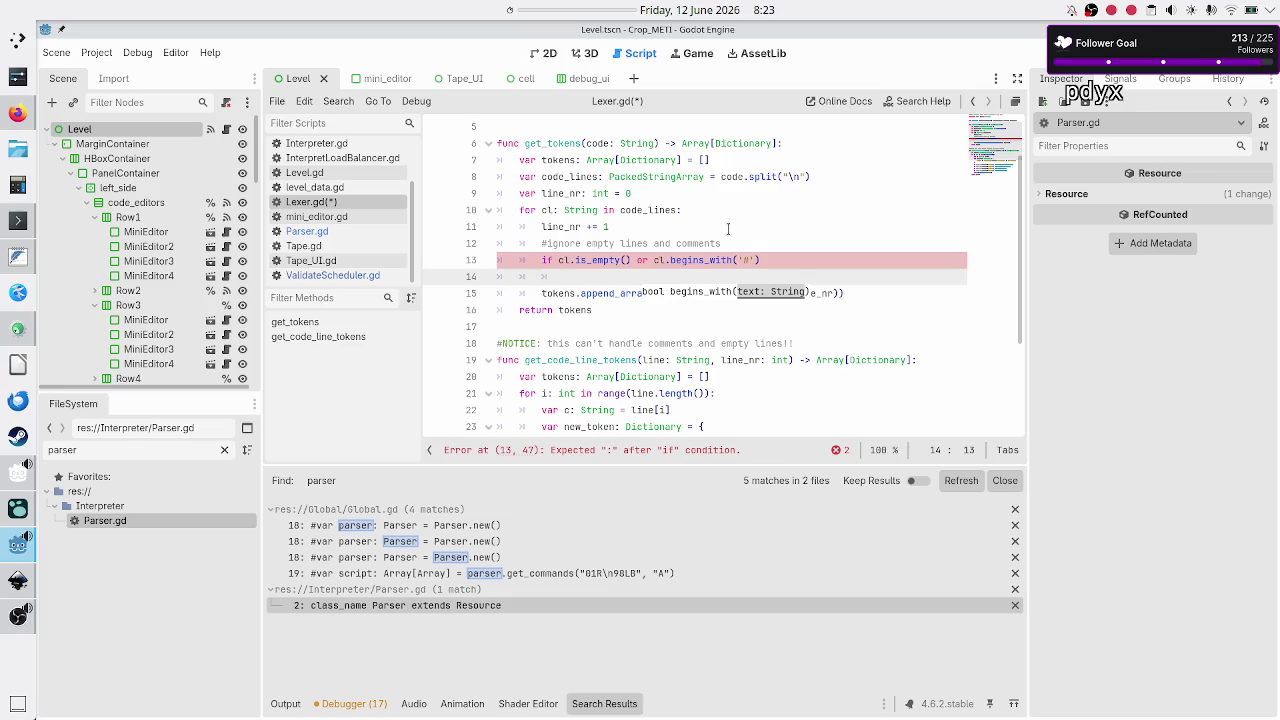
type("continue")
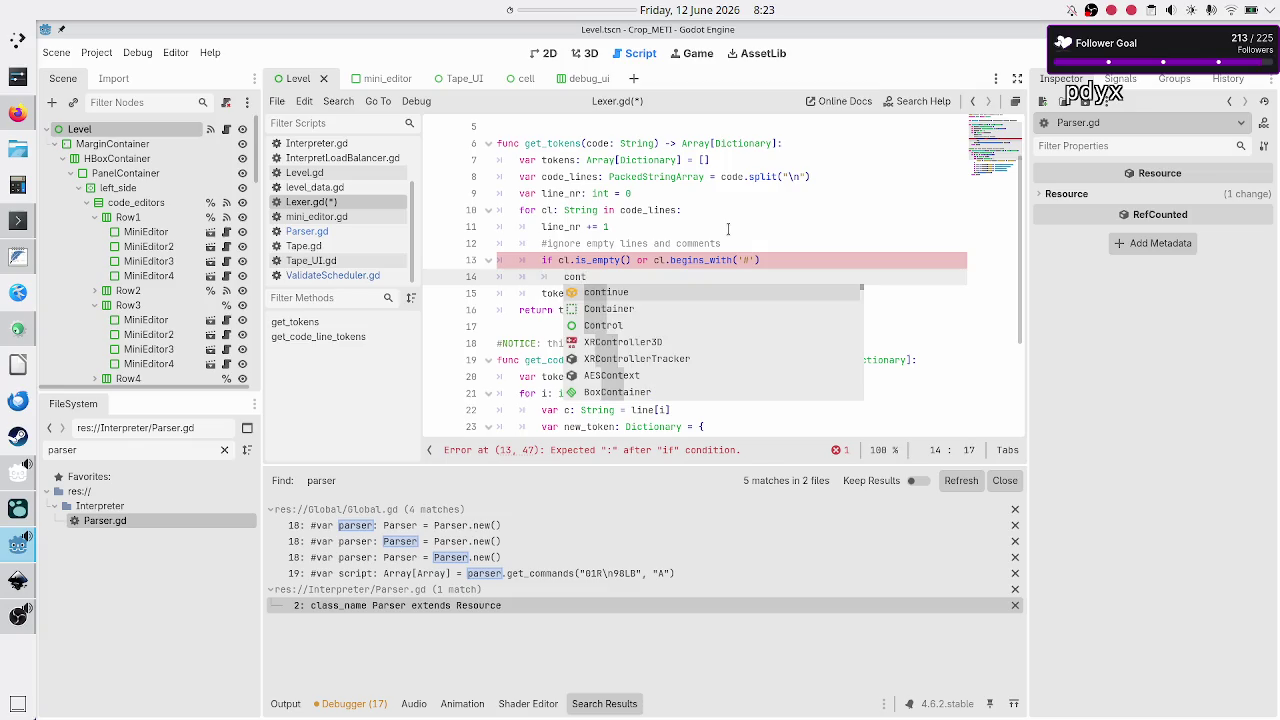
key("Return")
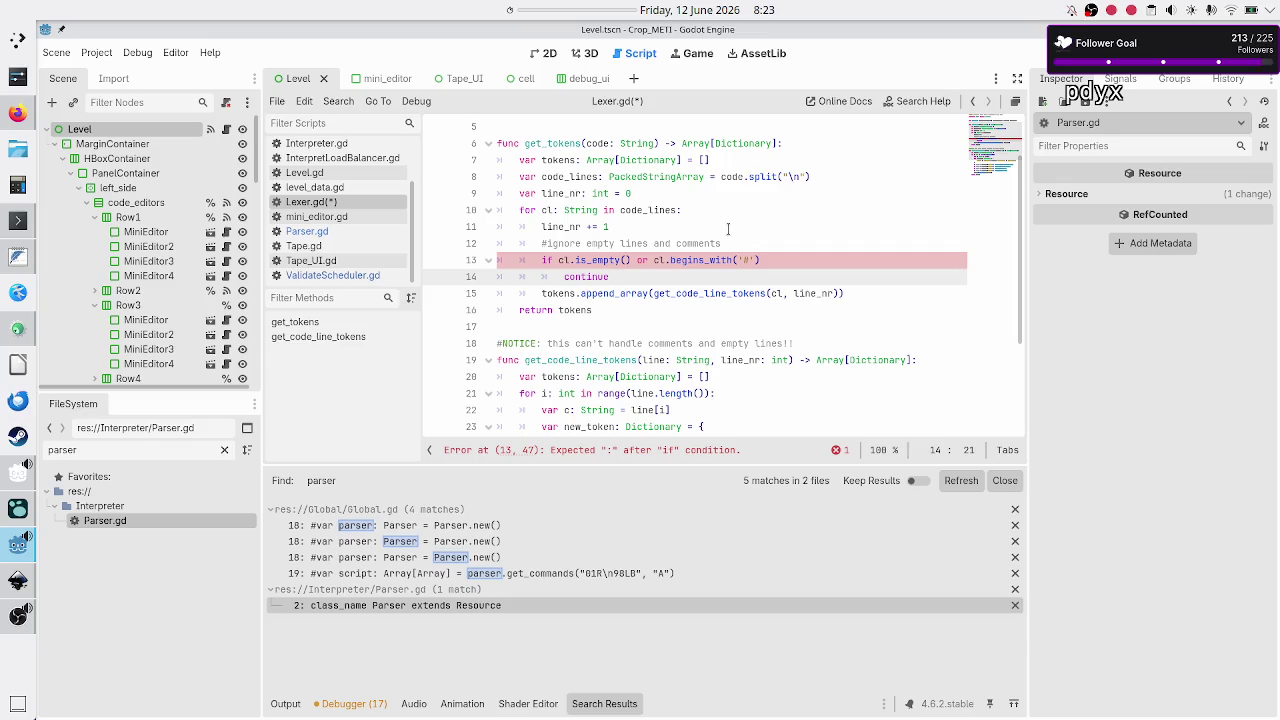
key("Down")
key("Up")
key("Up")
key("End")
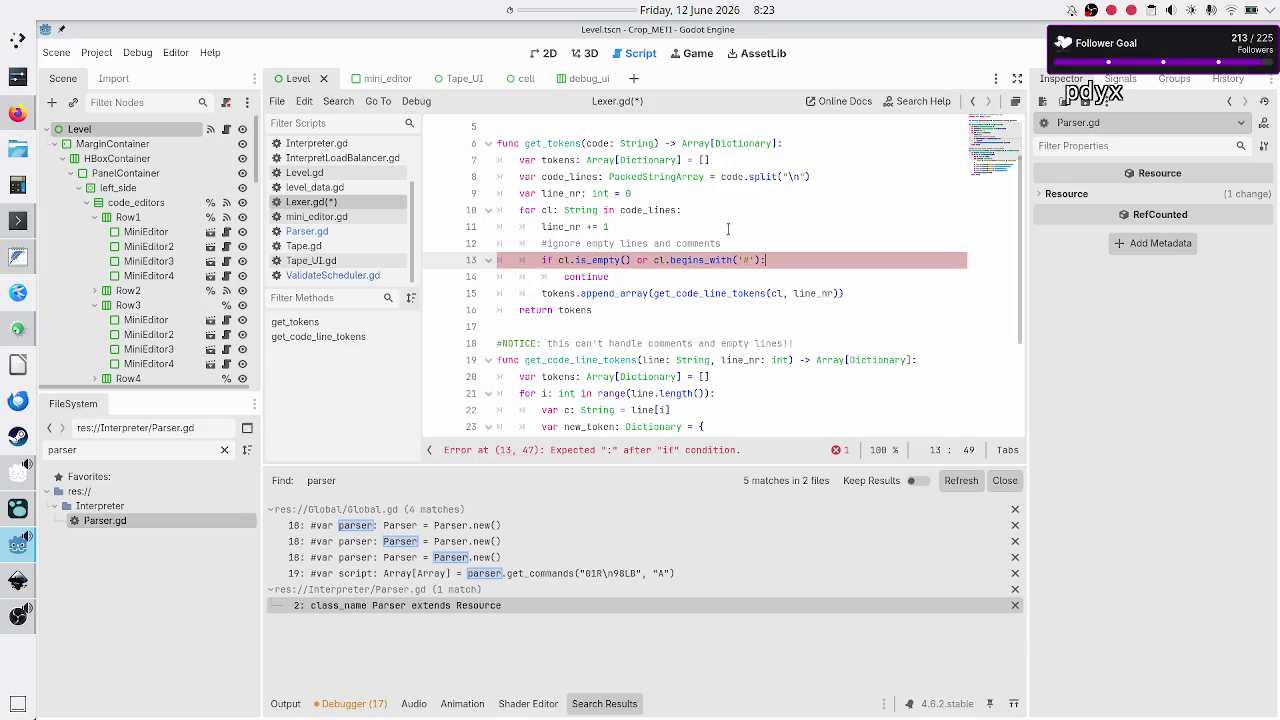
Delete the redundant ignore-empty-lines comment and check the line counter line
key("Down")
key("Up")
key("Up")
key("Home")
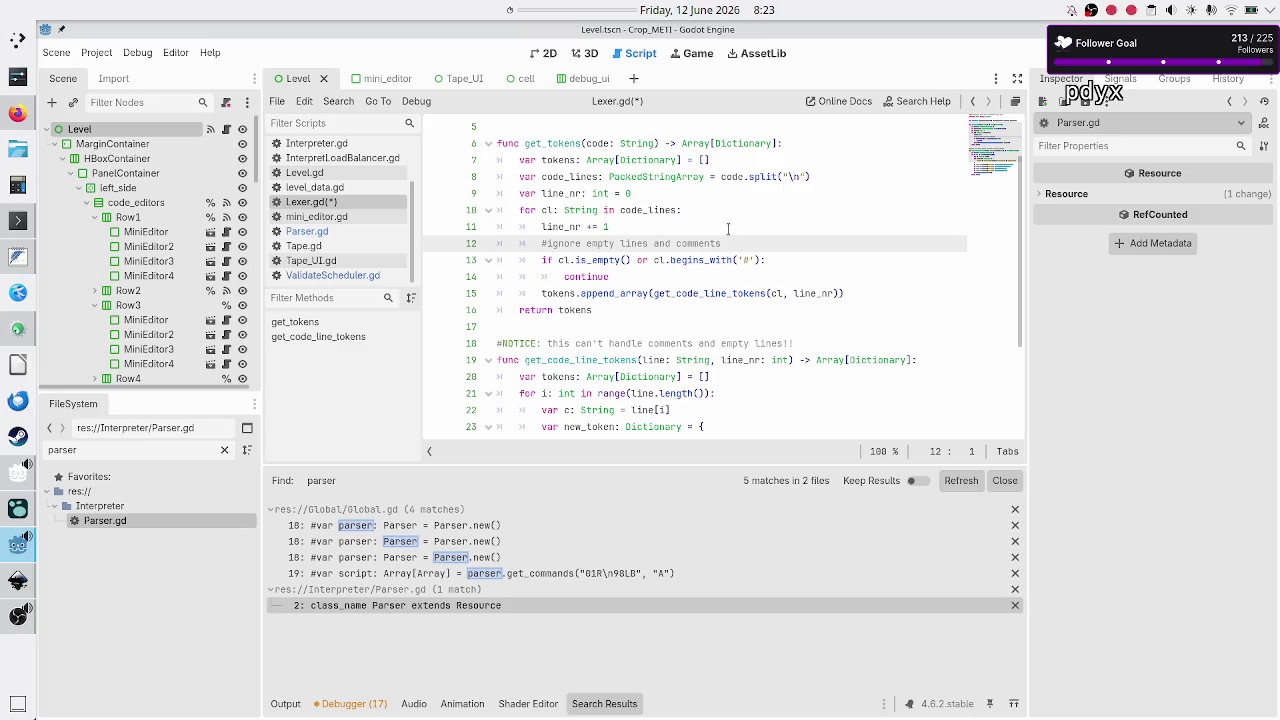
key("shift+End")
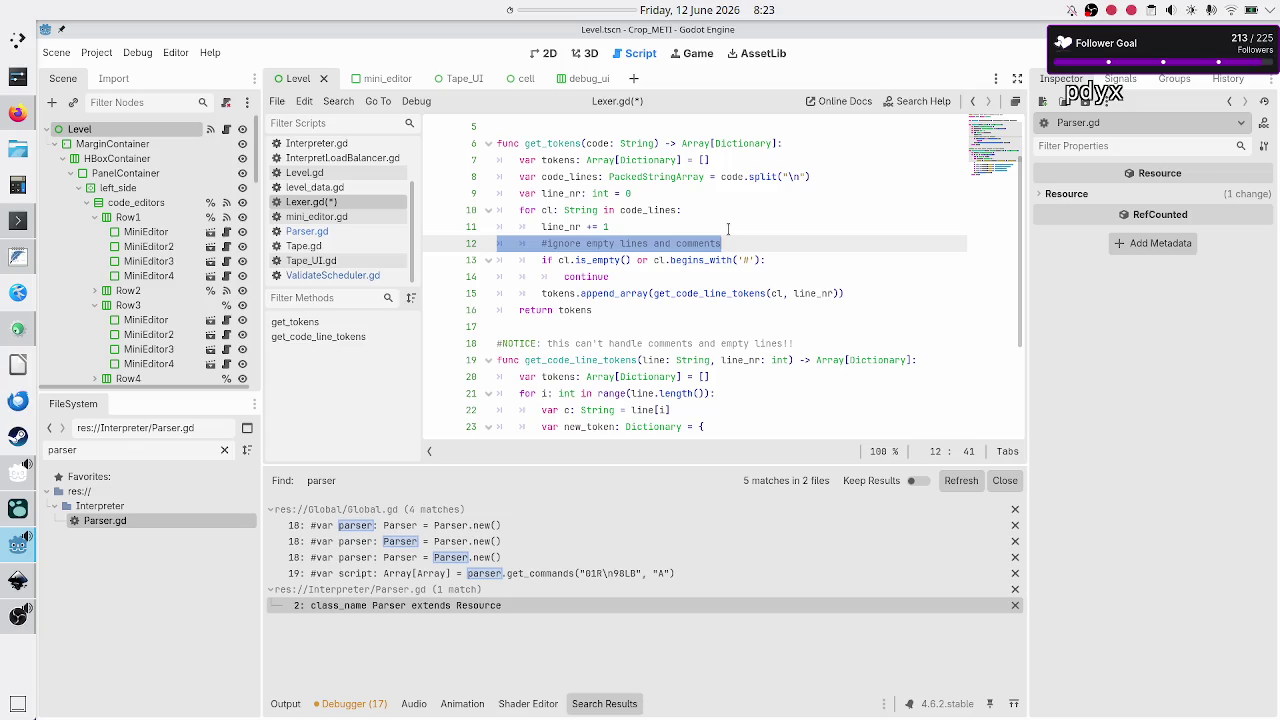
key("BackSpace")
key("BackSpace")
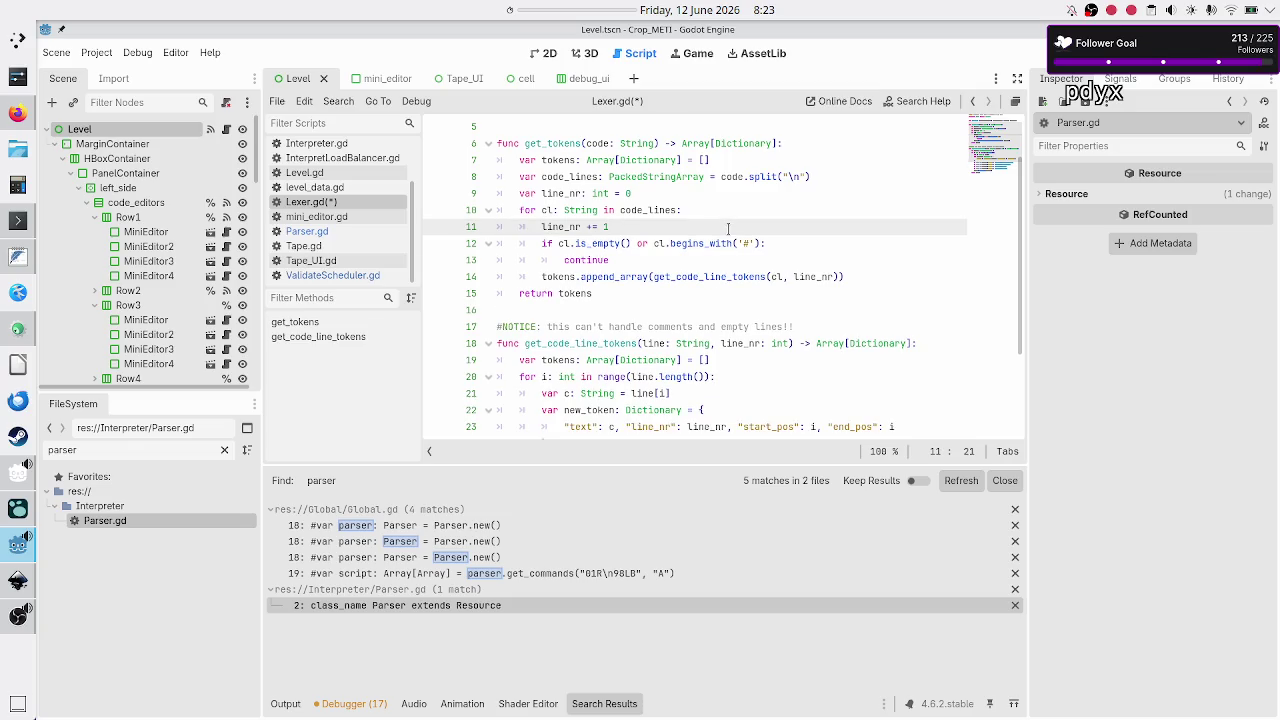
key("Right")
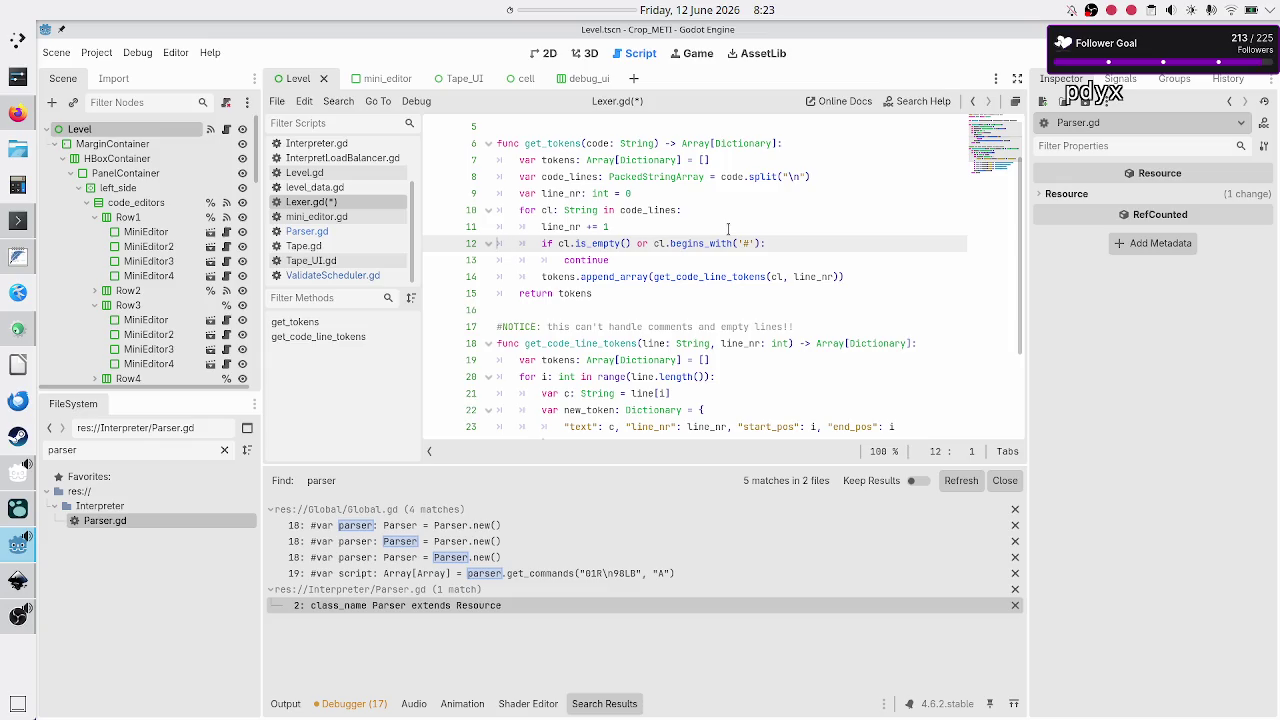
key("Up")
key("Up")
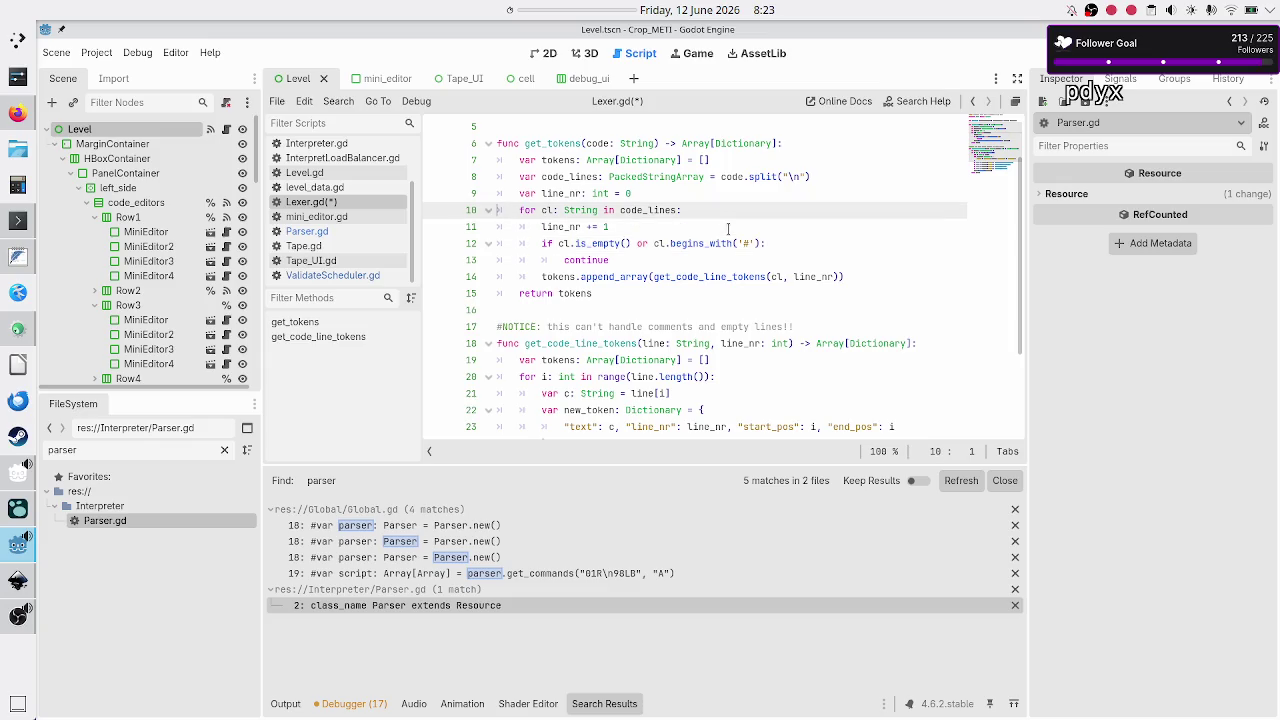
key("Down")
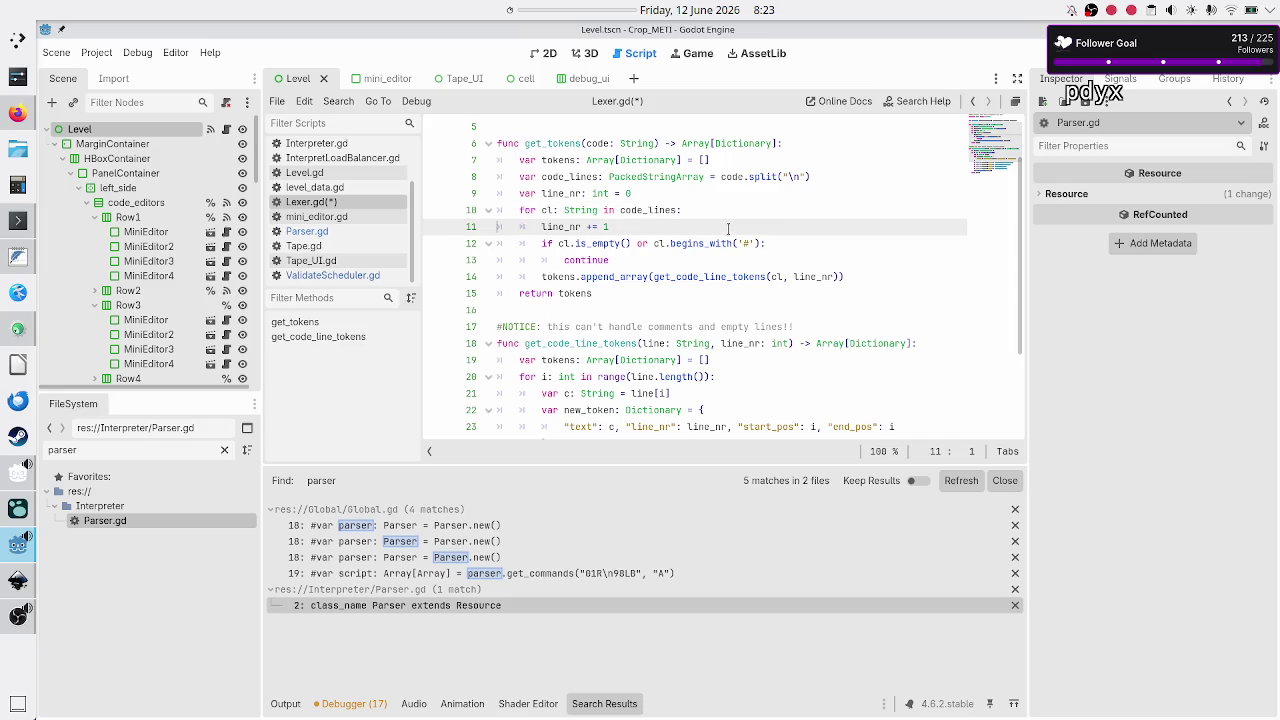
key("shift+Down")
key("shift+Left")
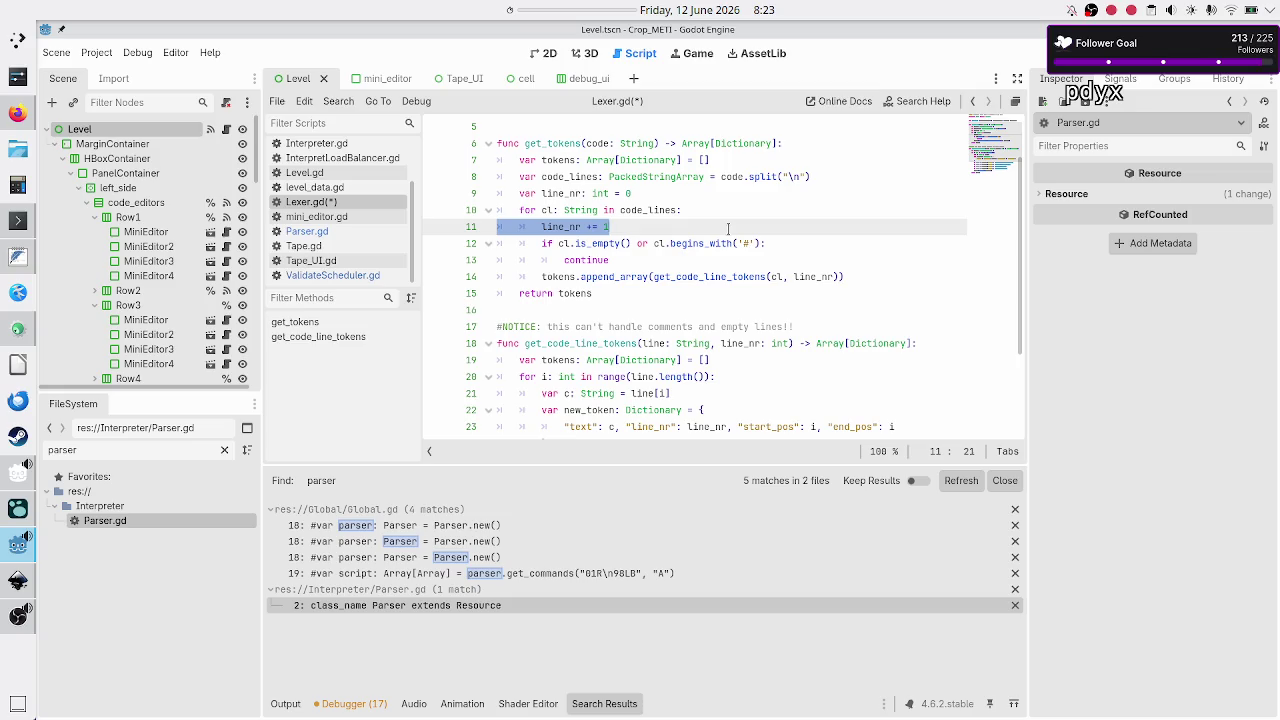
left_click(18, 257)
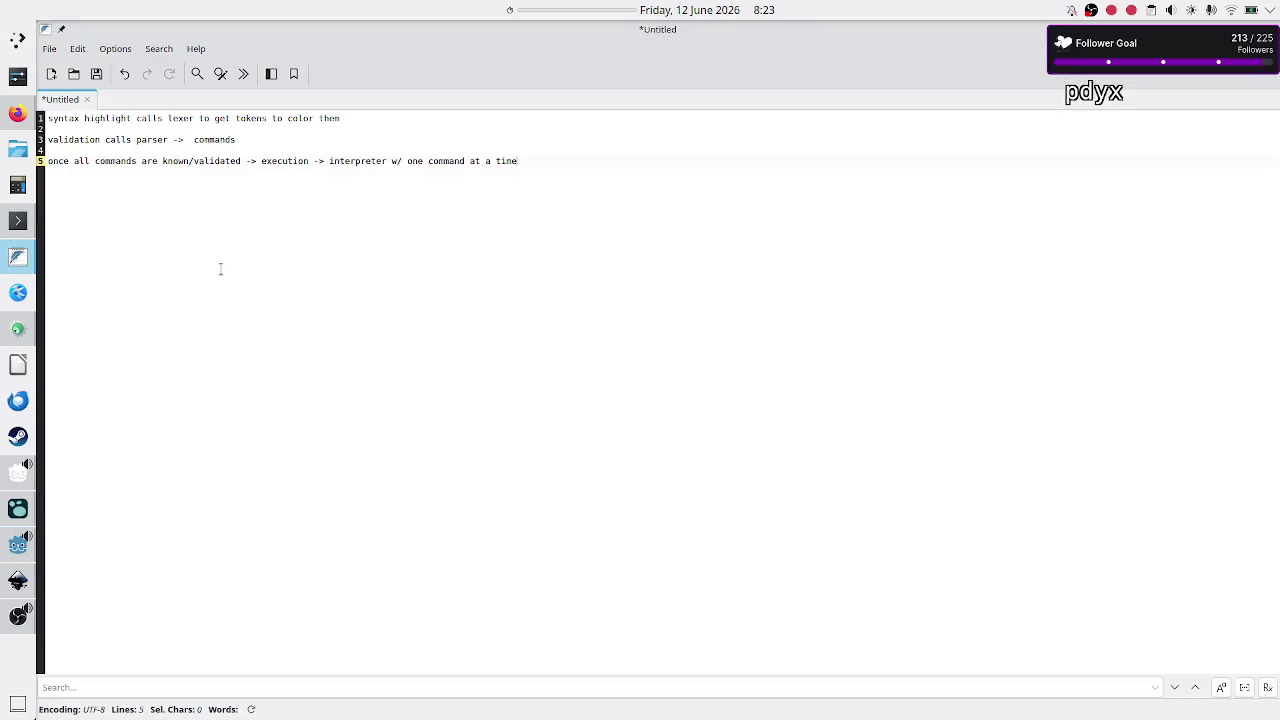
Add a '#comment' line and a '02R' line below the pipeline notes
key("Return")
key("Return")
key("Return")
type("com")
key("BackSpace")
key("BackSpace")
key("BackSpace")
type("#comment")
key("Return")
key("Return")
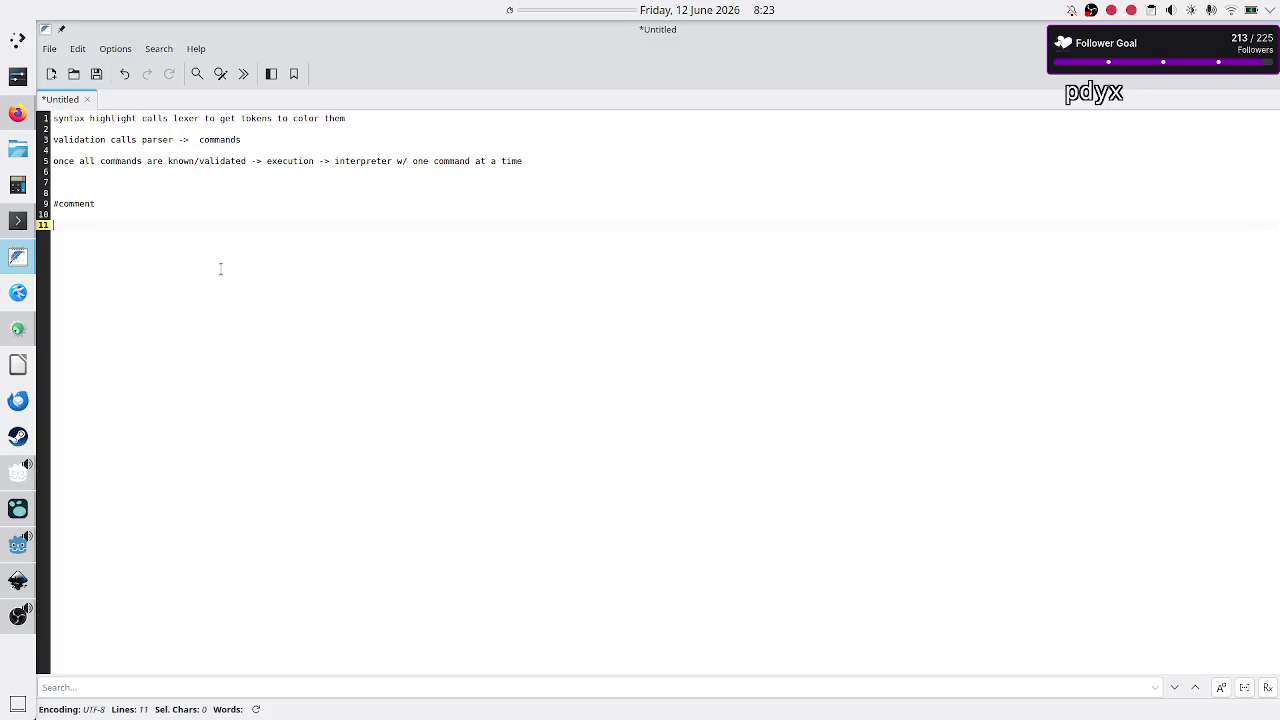
type("02R")
Select the 02R and #comment sample lines to review them, then return to Lexer.gd
key("shift+Left")
key("shift+Left")
key("shift+Left")
key("Up")
key("Down")
key("shift+Right")
key("shift+Right")
key("shift+Right")
key("Left")
key("shift+Right")
key("shift+Right")
key("shift+Right")
key("Up")
key("Up")
key("shift+End")
key("shift+Right")
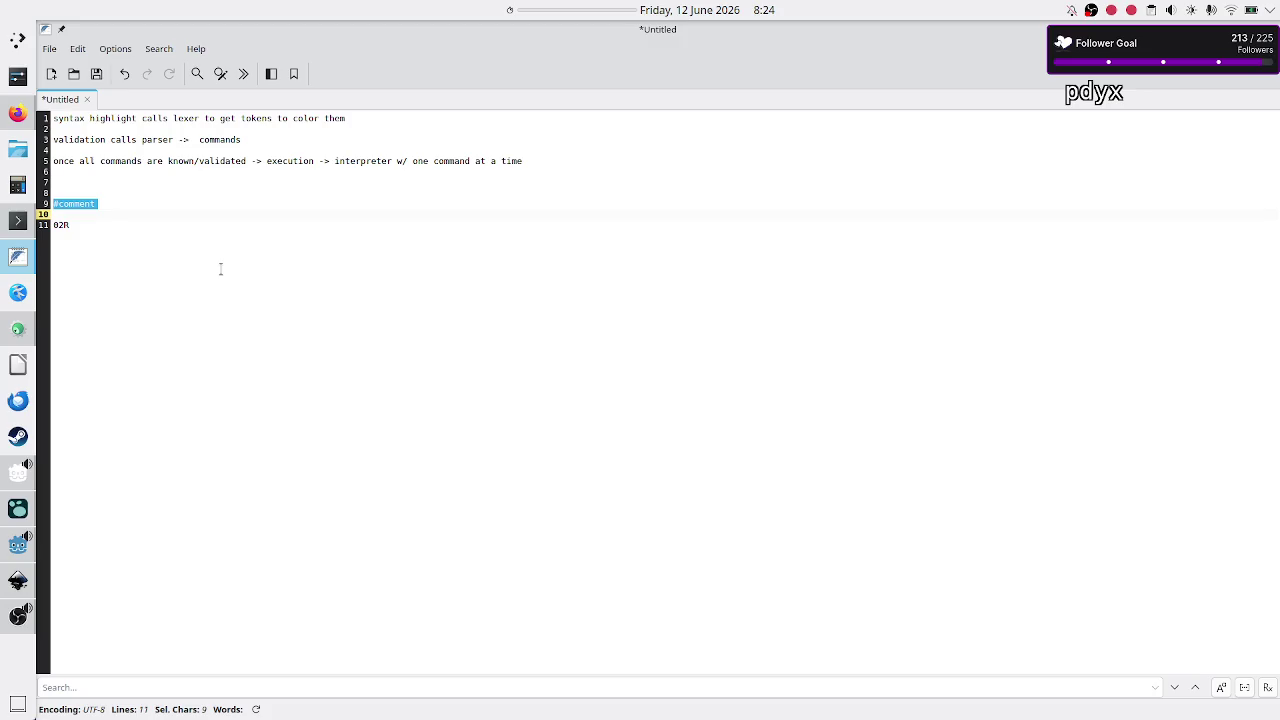
key("Left")
key("alt+Tab")
Save Lexer.gd with its new skip condition
left_click(643, 227)
key("Down")
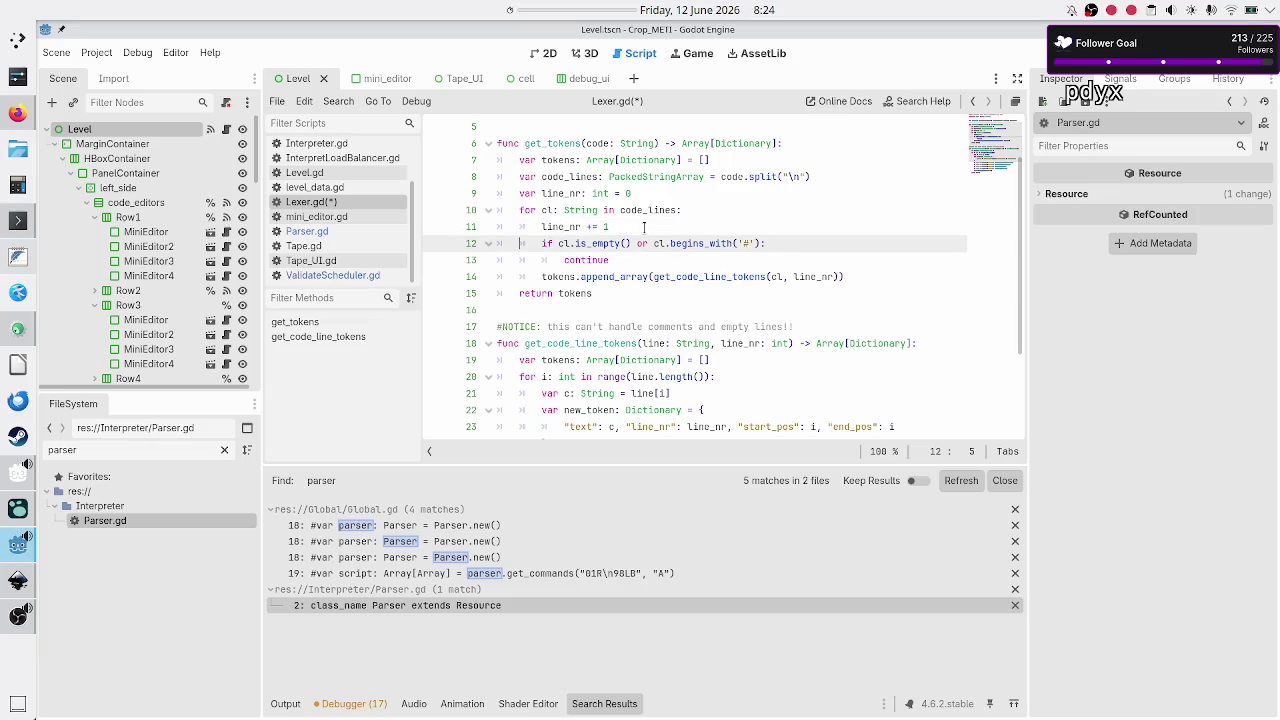
key("Down")
key("Down")
key("Down")
key("Down")
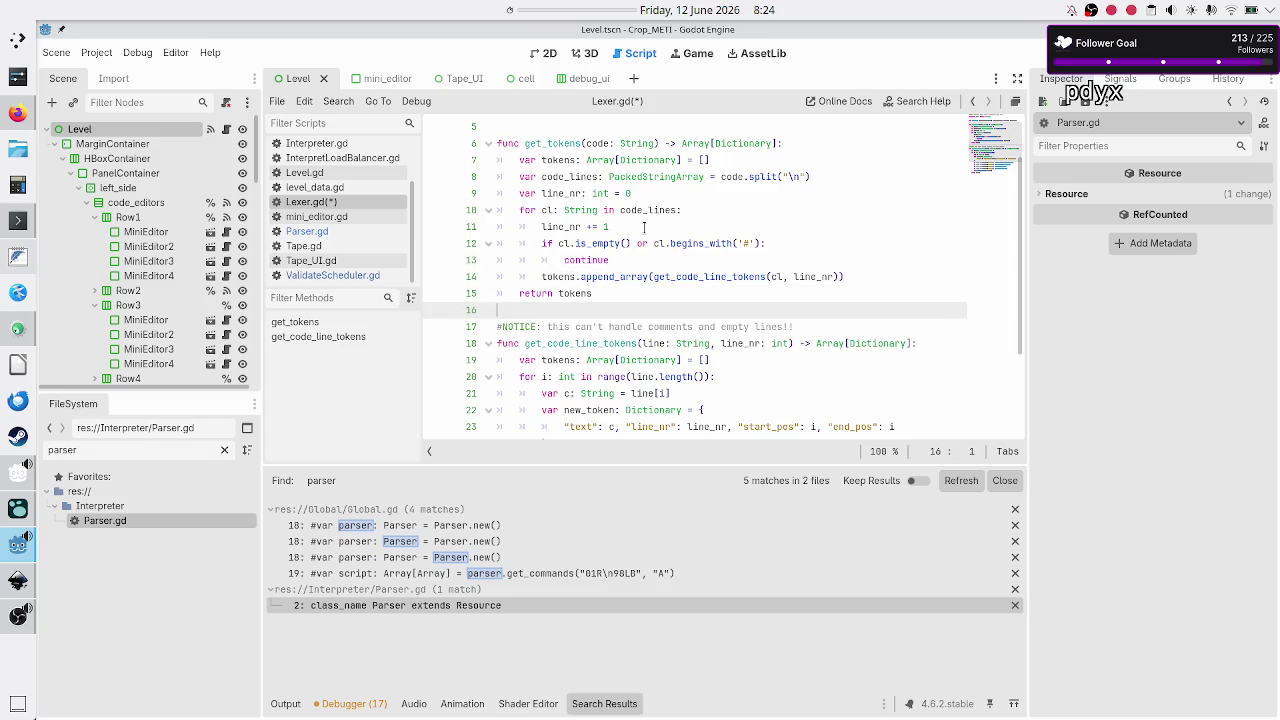
key("ctrl+s")
scroll(681, 262, "down", 3)
scroll(681, 265, "up", 4)
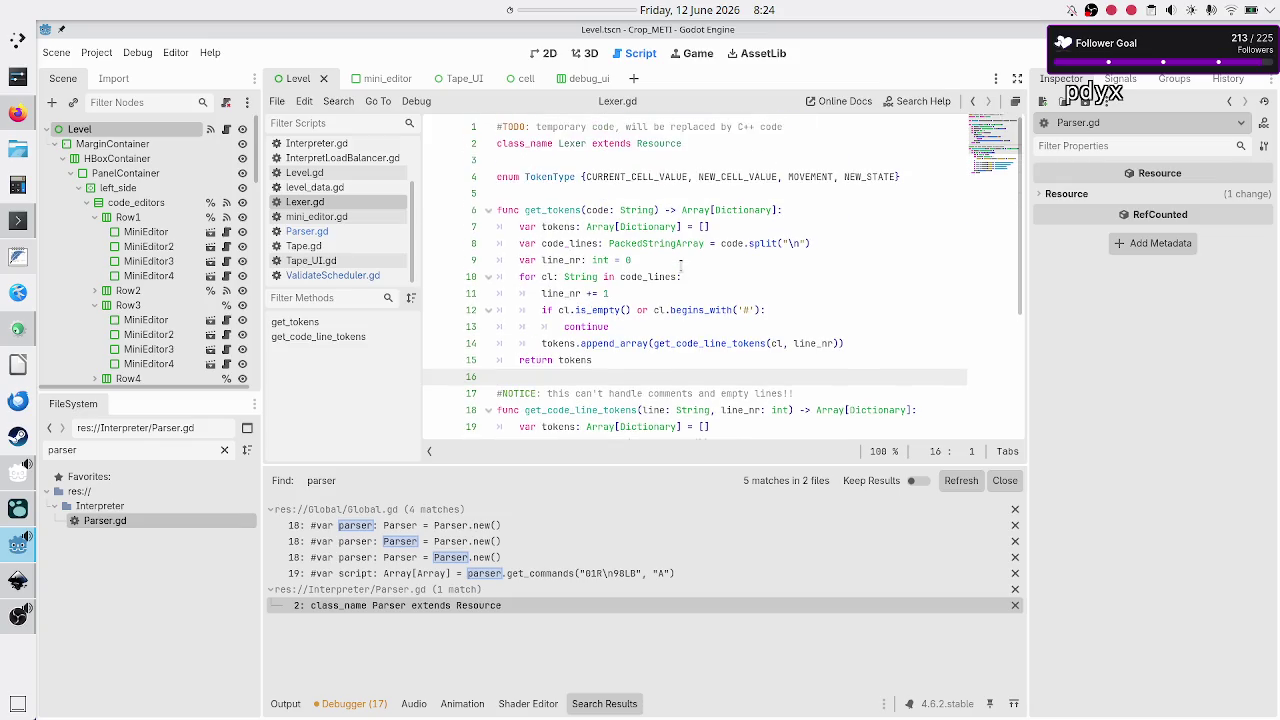
Open Parser.gd and select the code_lines split declaration in get_commands
left_click(348, 232)
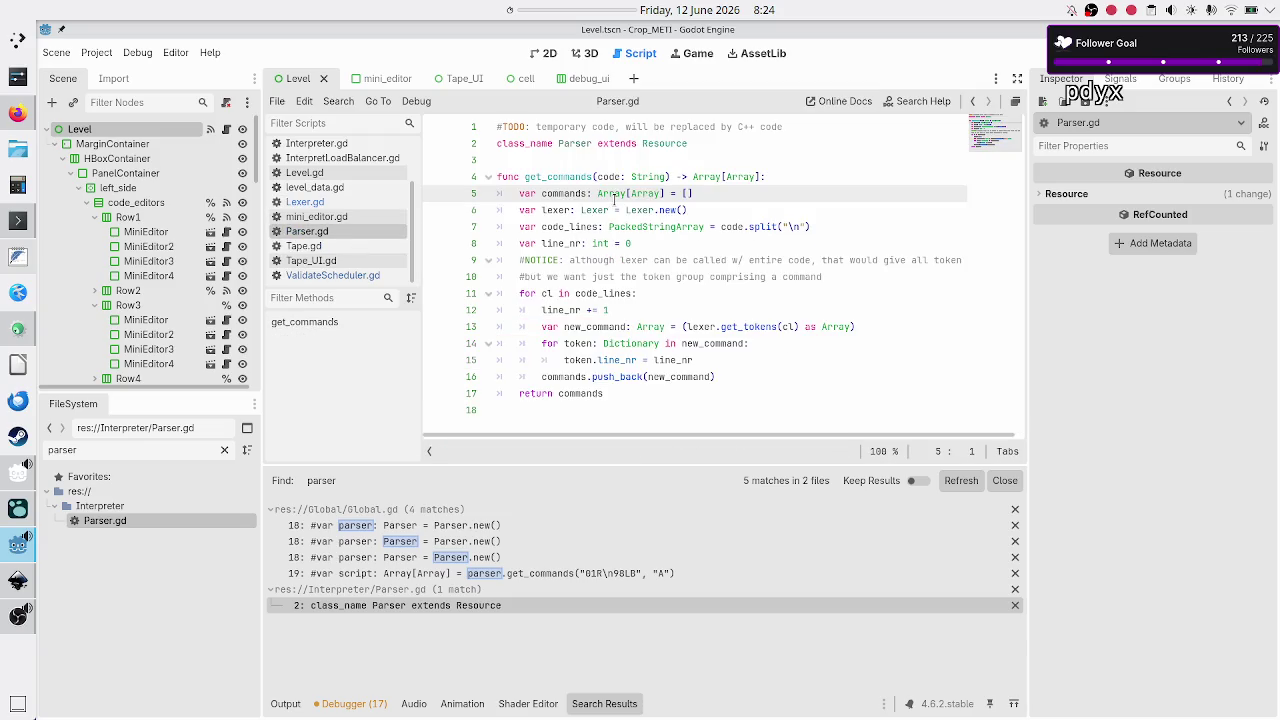
left_click(560, 194)
key("Down")
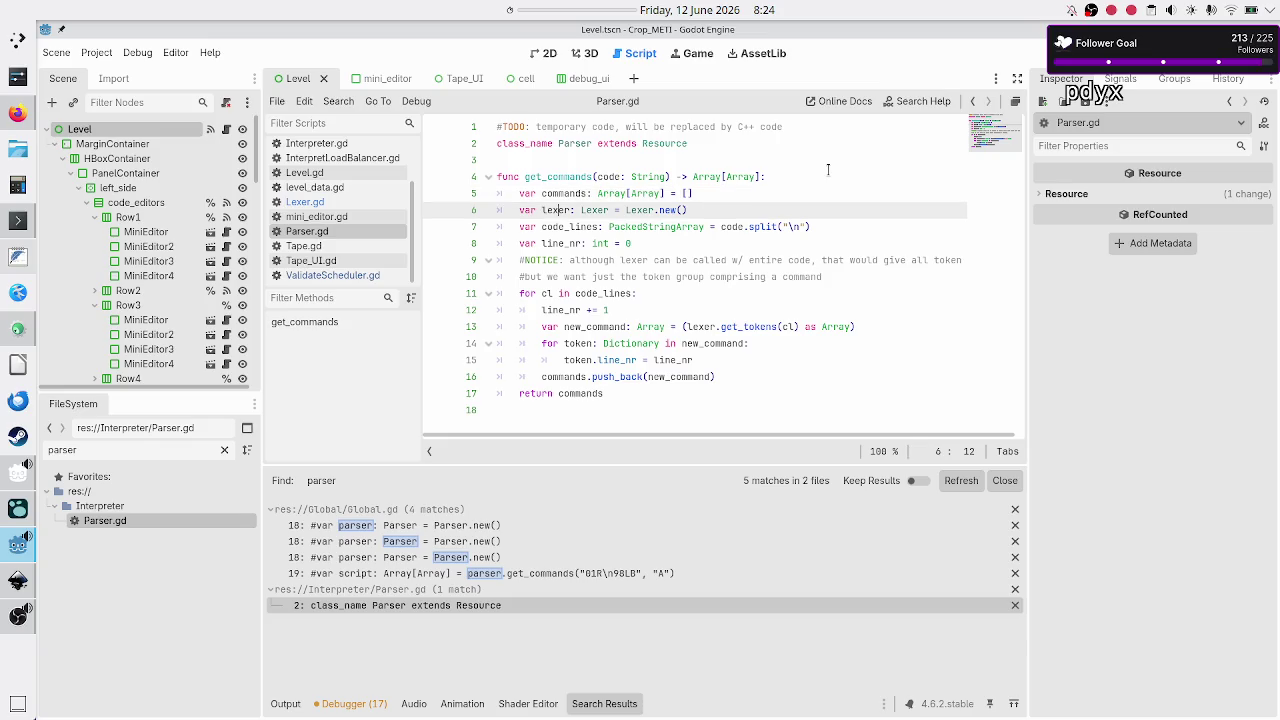
key("Down")
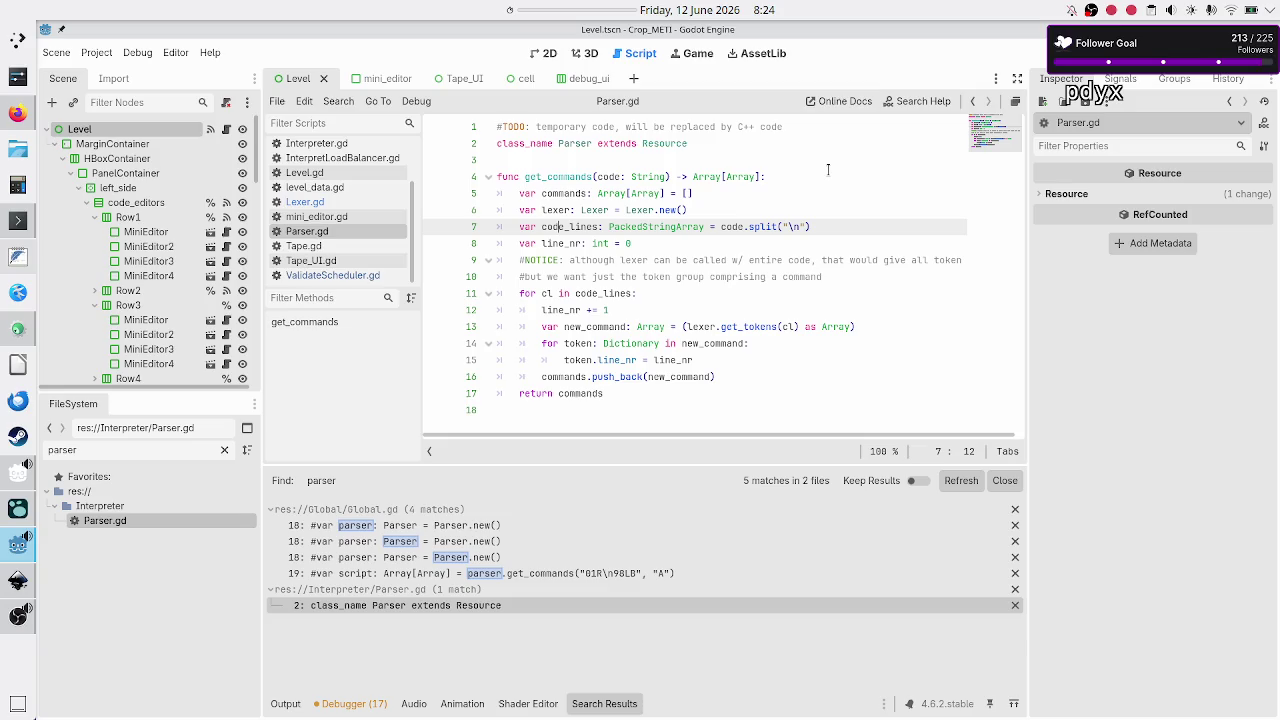
key("shift+Right")
key("shift+Right")
key("shift+Right")
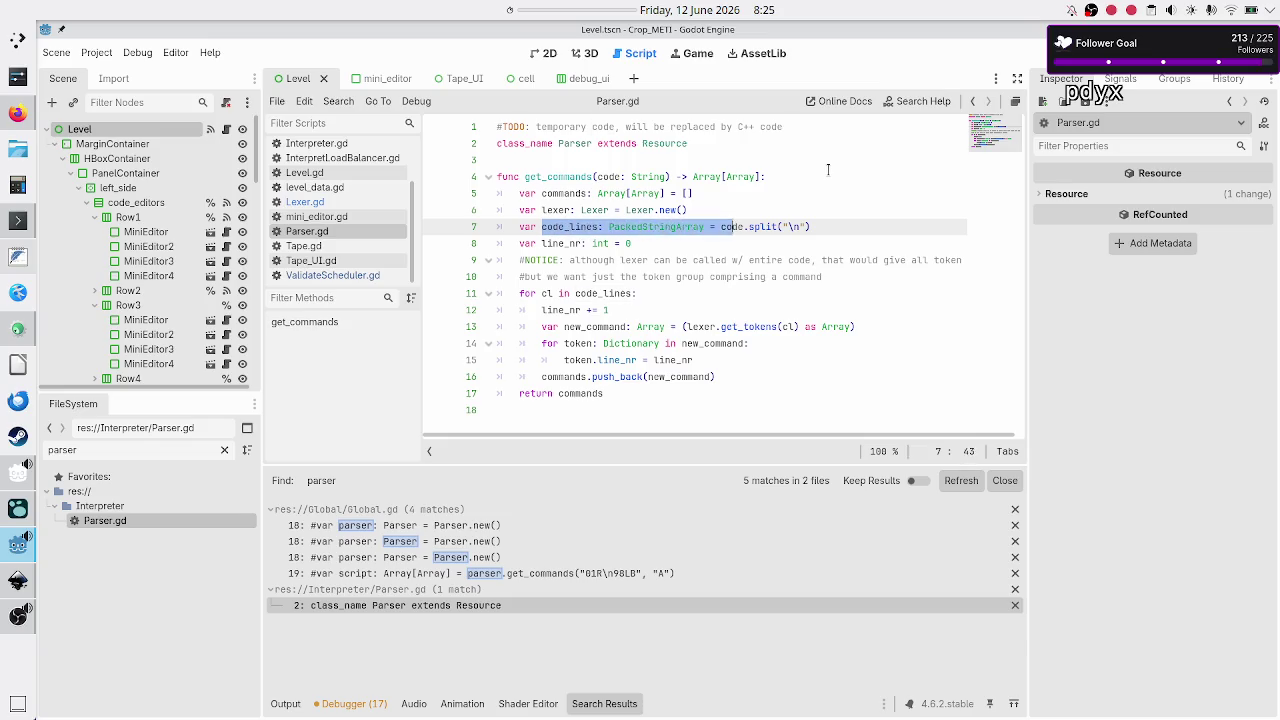
key("shift+Right")
key("shift+Right")
key("shift+Right")
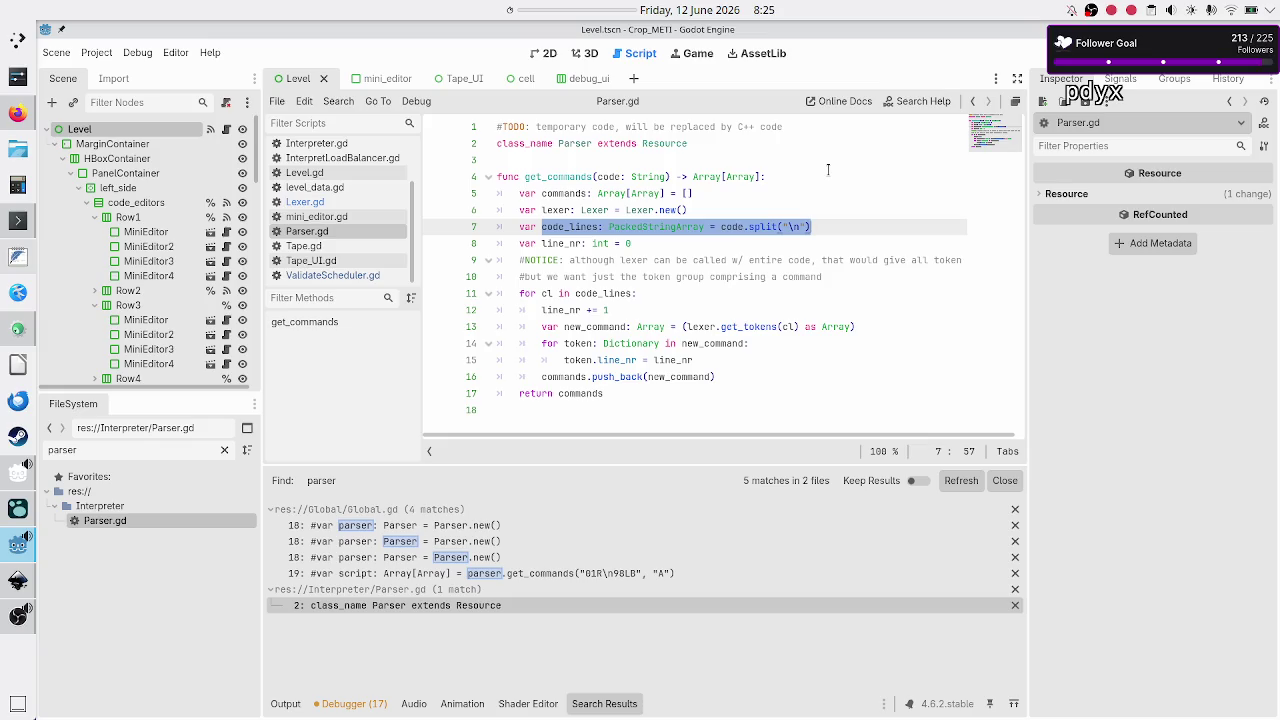
key("Up")
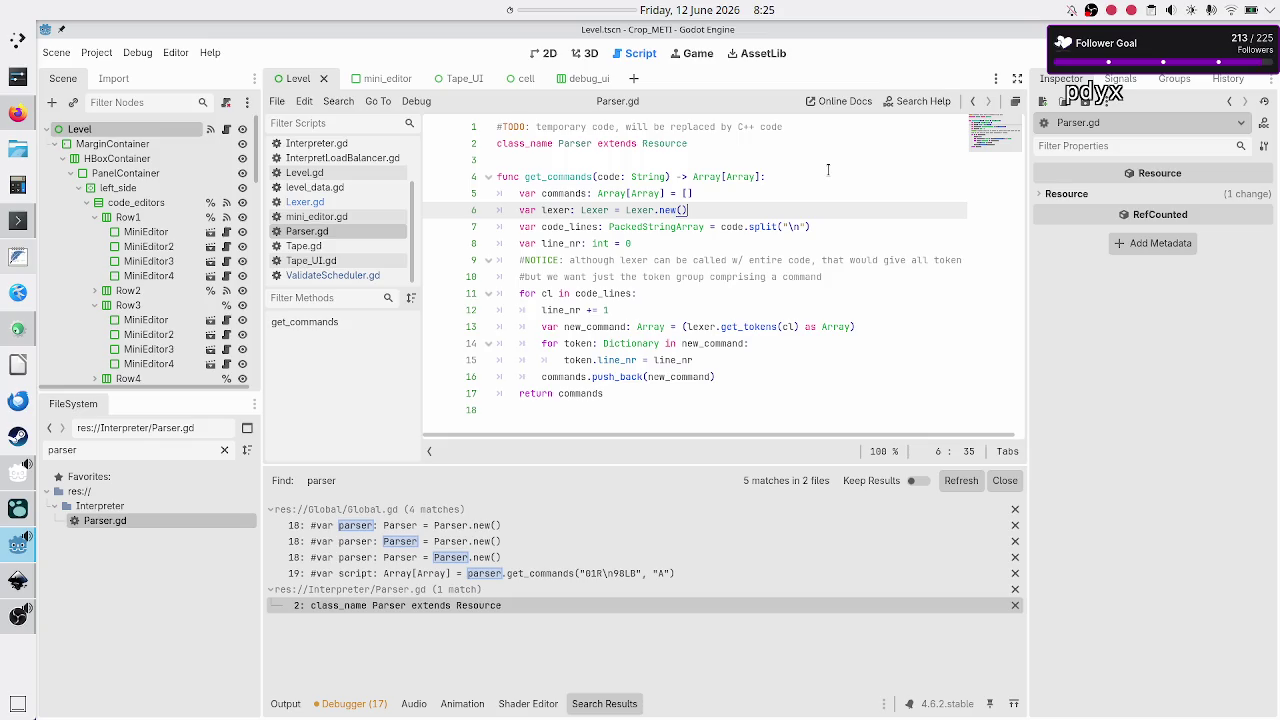
key("Down")
key("Down")
key("Down")
key("Home")
key("shift+Down")
key("shift+Down")
key("shift+Up")
key("shift+End")
key("ctrl+c")
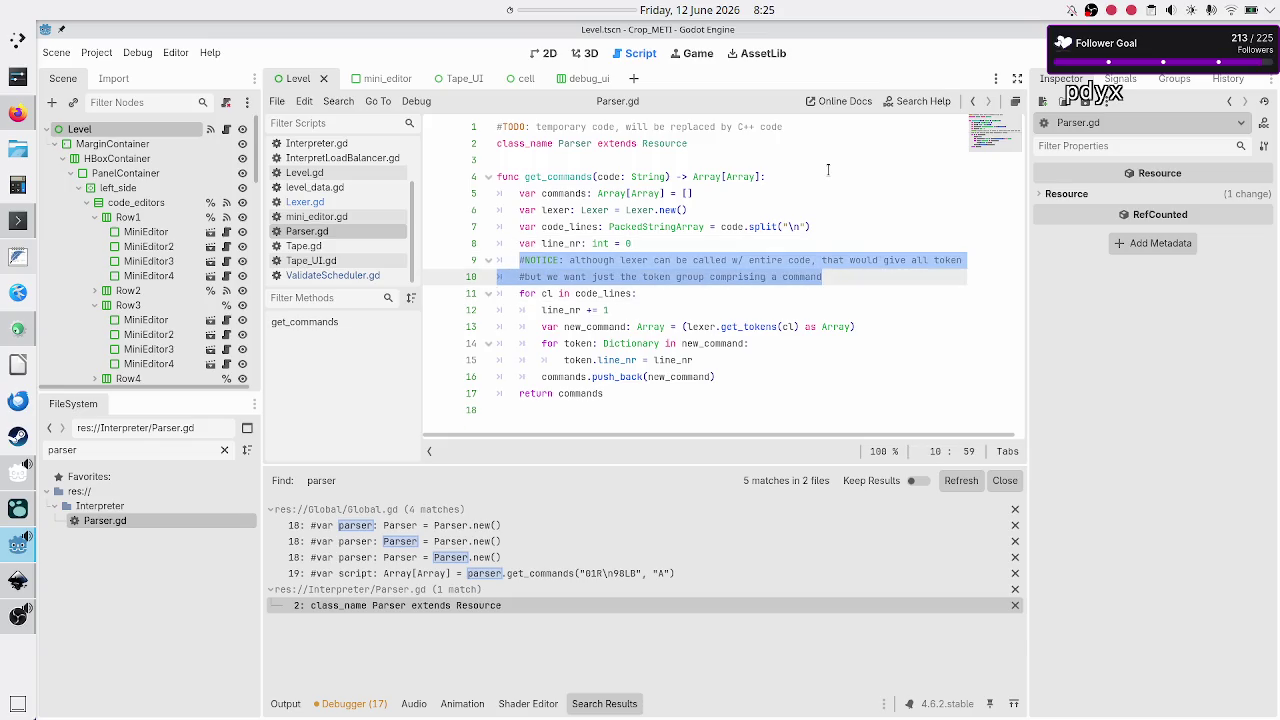
key("BackSpace")
key("BackSpace")
key("BackSpace")
key("Up")
key("Up")
key("Return")
key("ctrl+v")
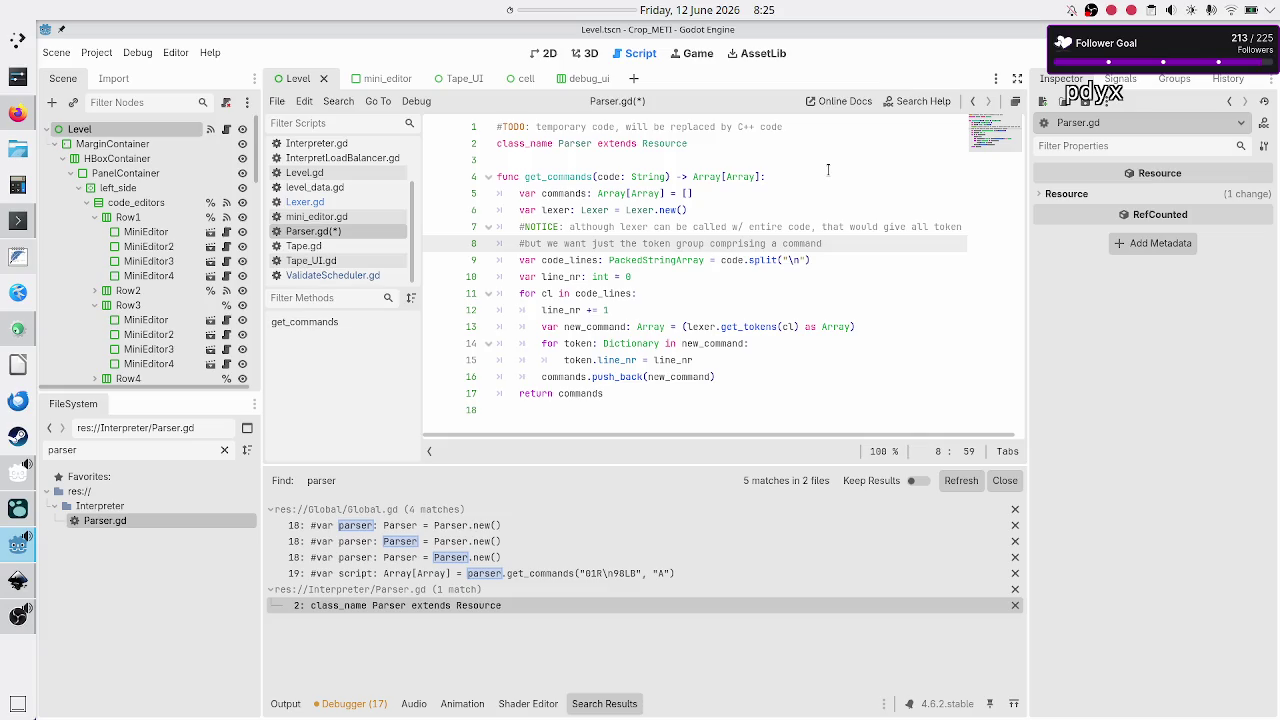
key("Down")
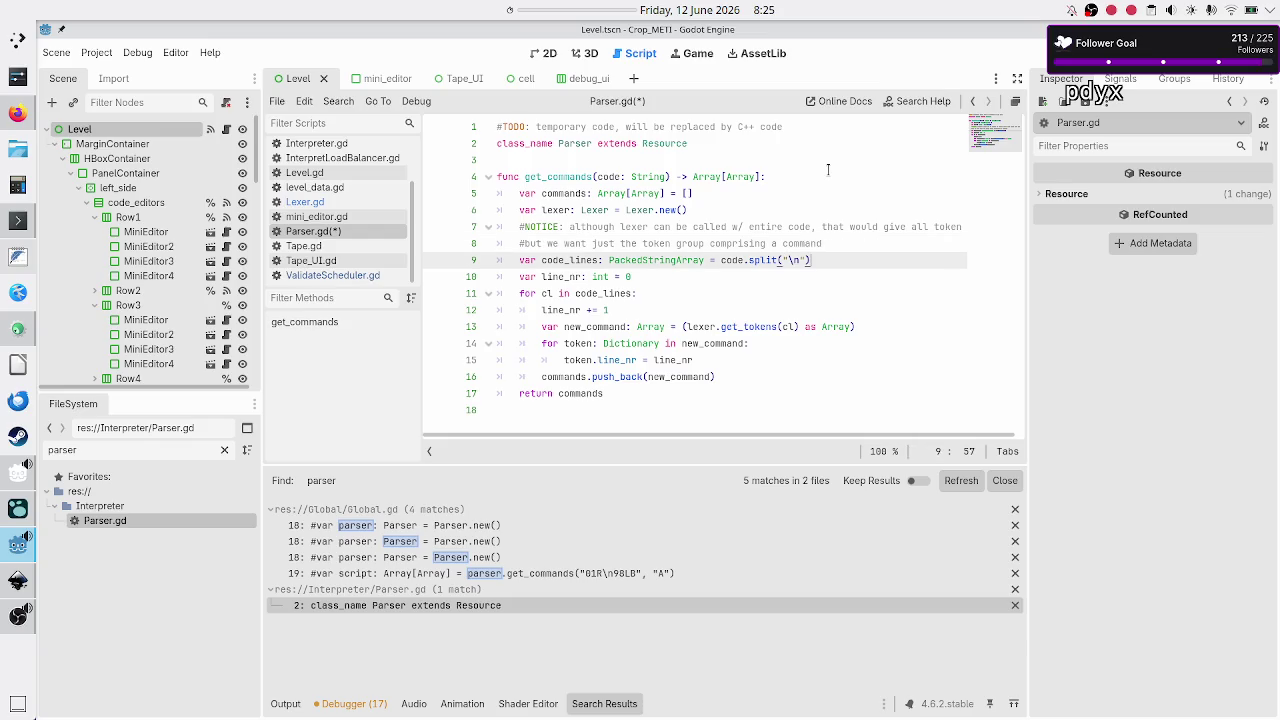
key("Right")
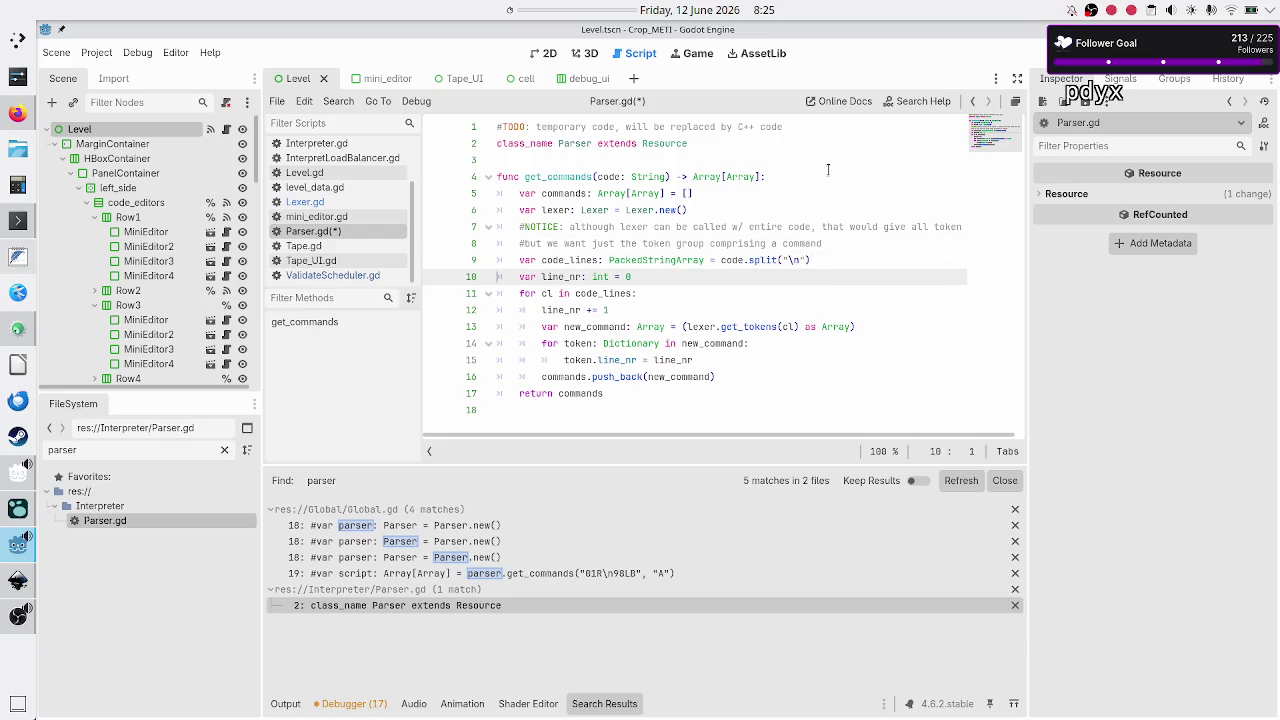
key("Up")
key("Right")
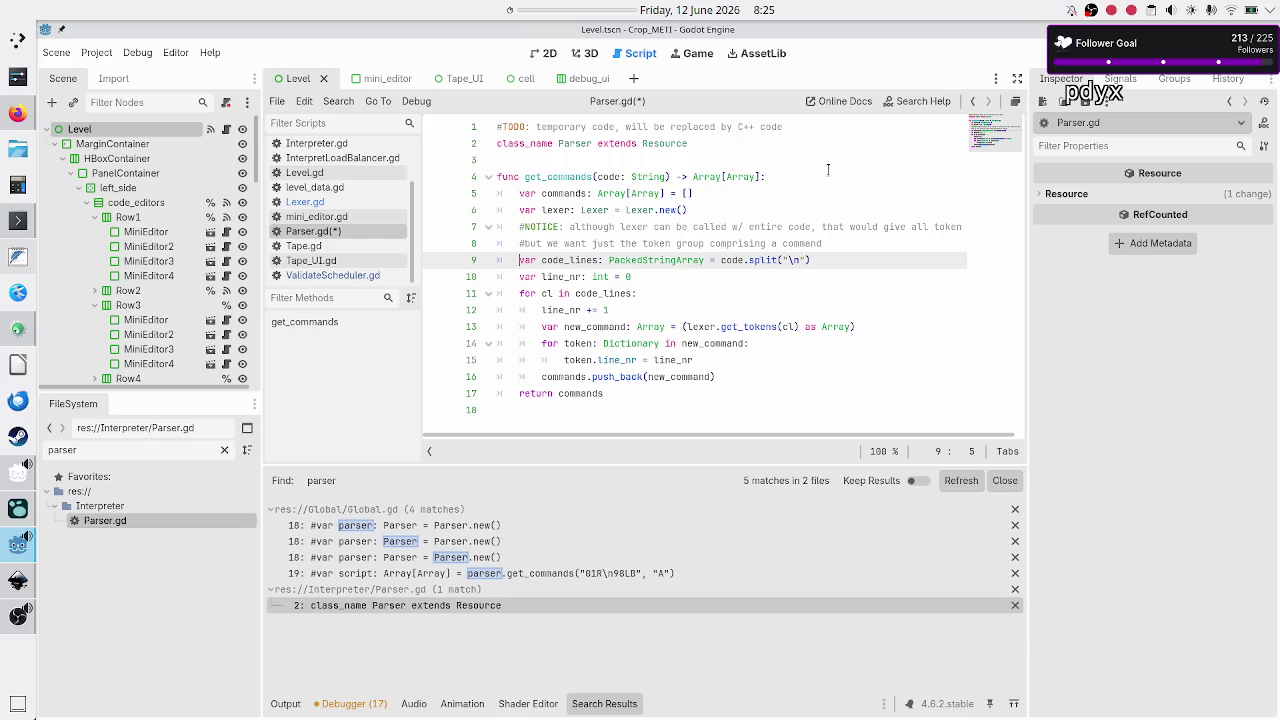
key("Down")
key("Down")
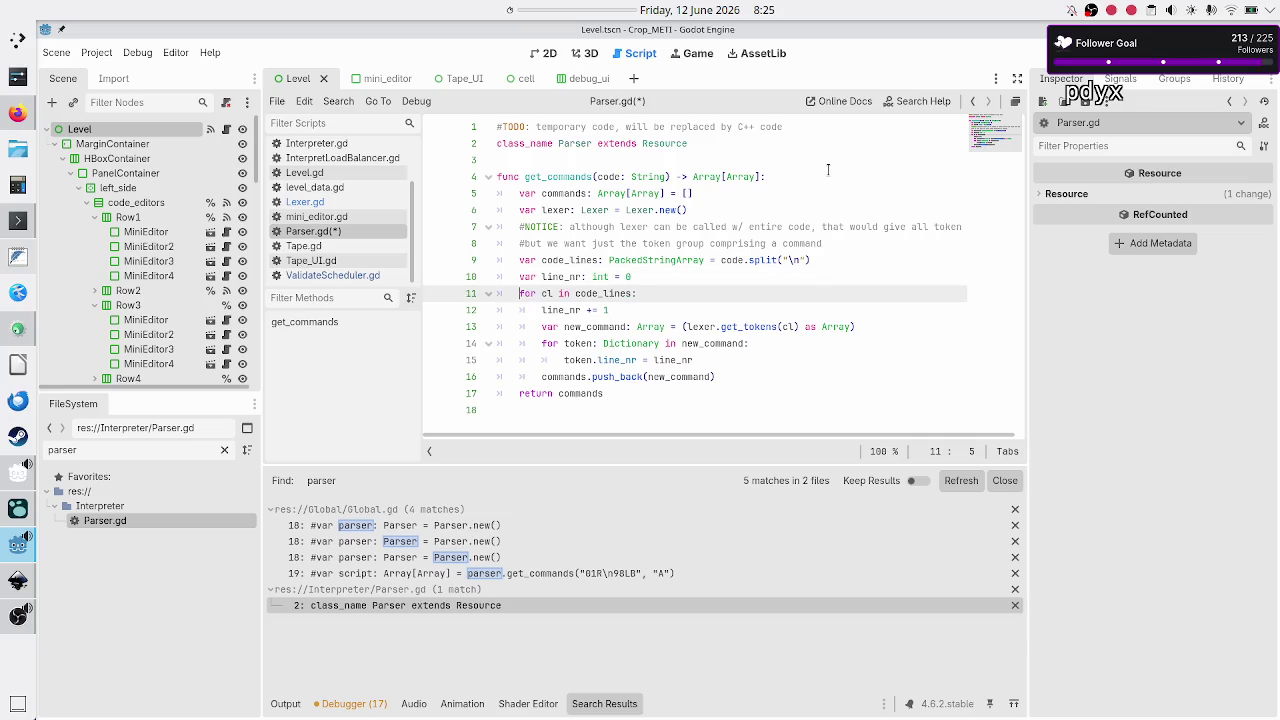
key("Up")
key("Down")
key("Up")
key("shift+Right")
key("shift+Right")
key("shift+Right")
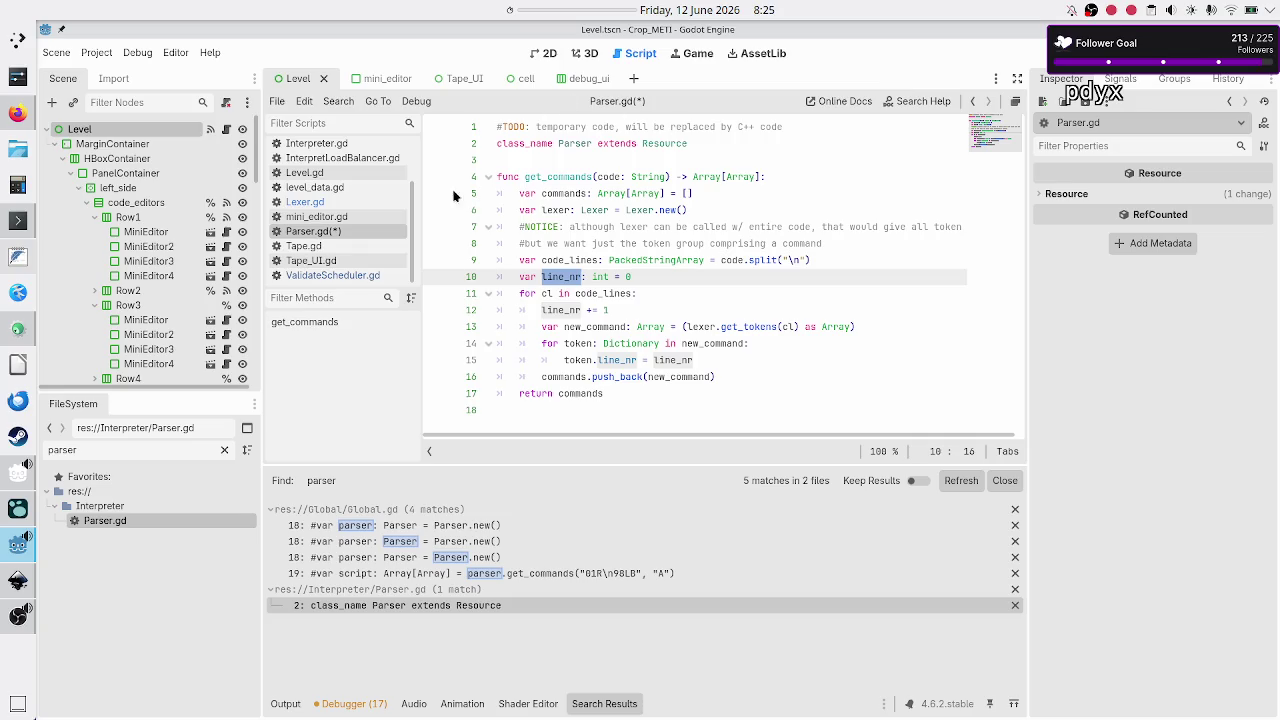
left_click(354, 202)
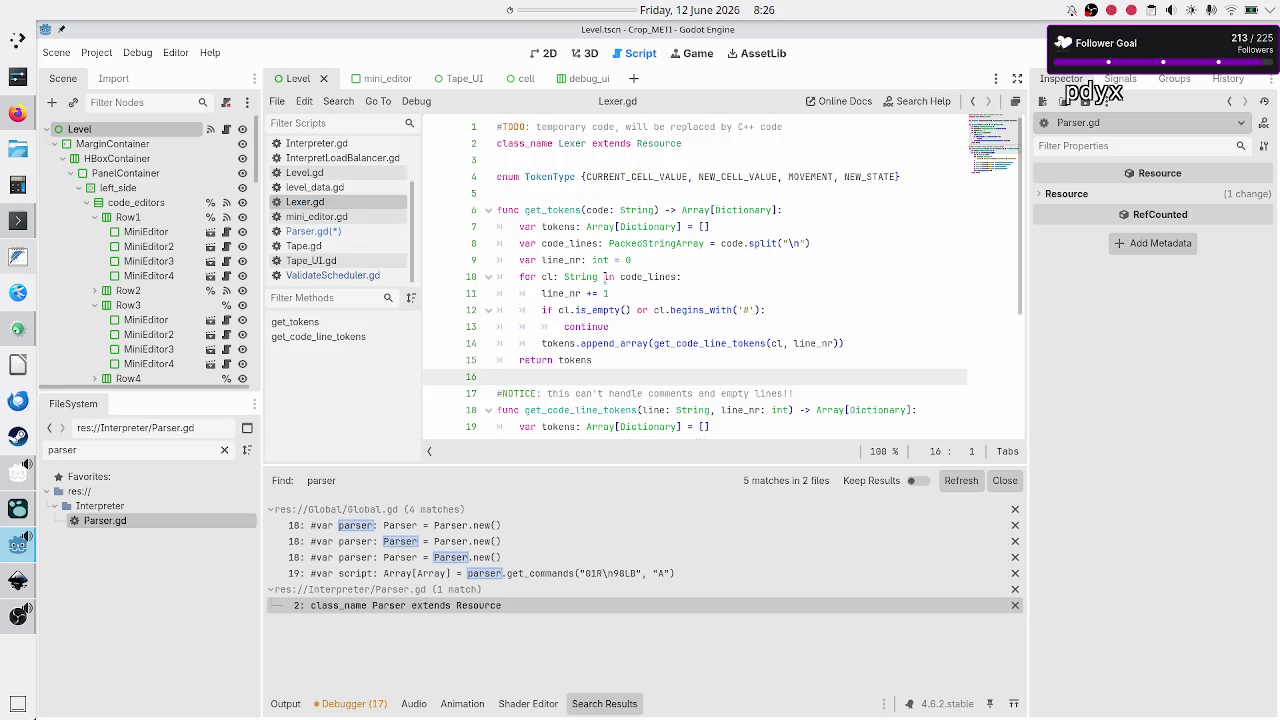
Inspect line_nr, its 0 initialiser, the code parameter and get_tokens' Array return type
double_click(563, 260)
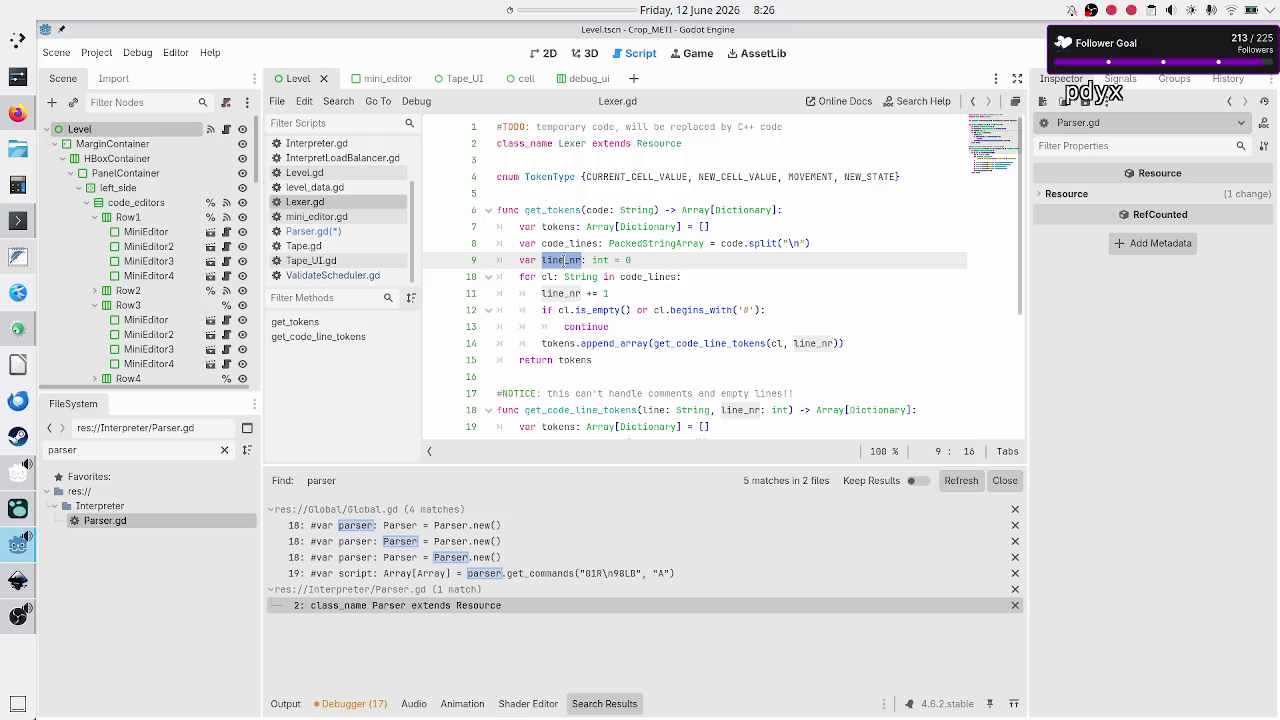
double_click(592, 210)
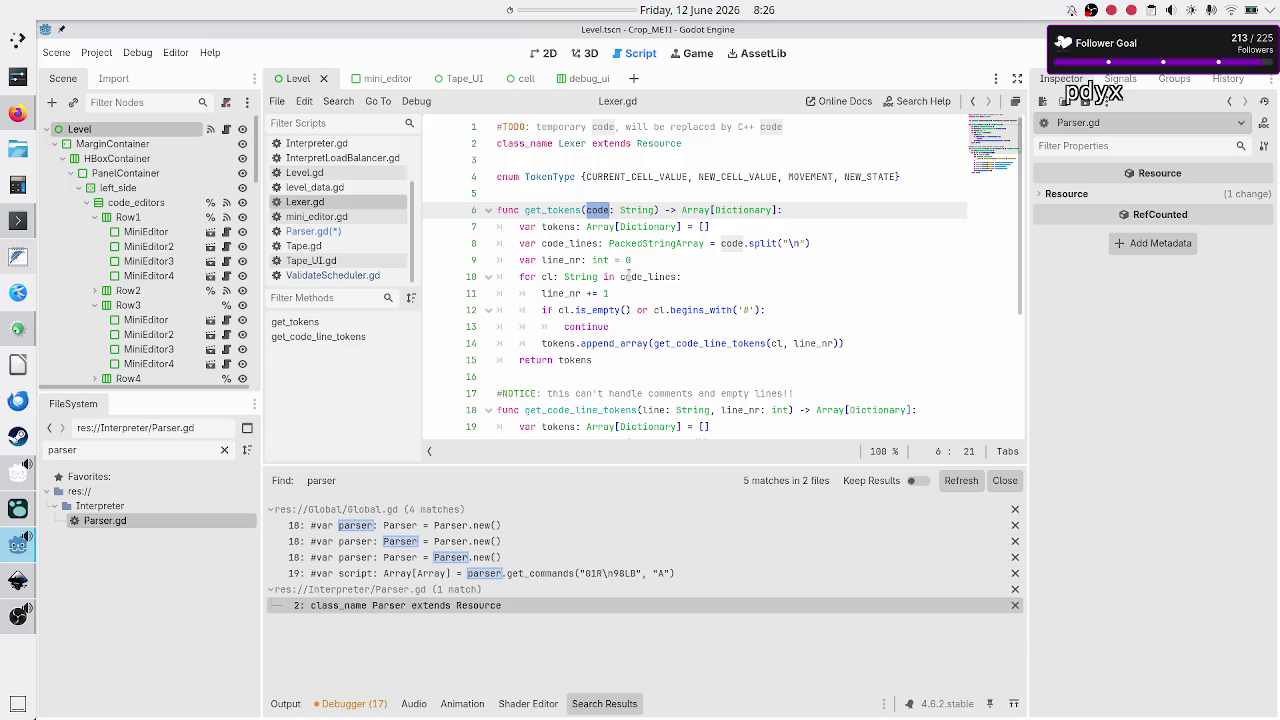
double_click(656, 260)
left_click(656, 260)
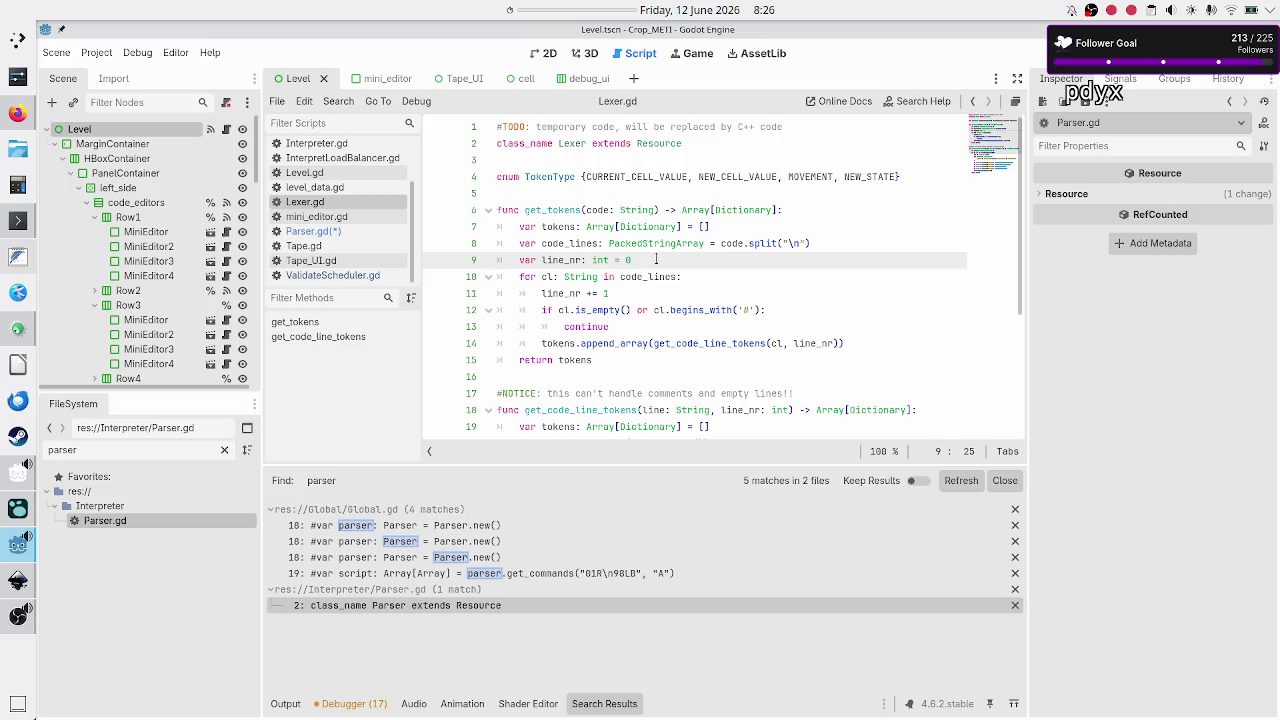
mouse_move(679, 228)
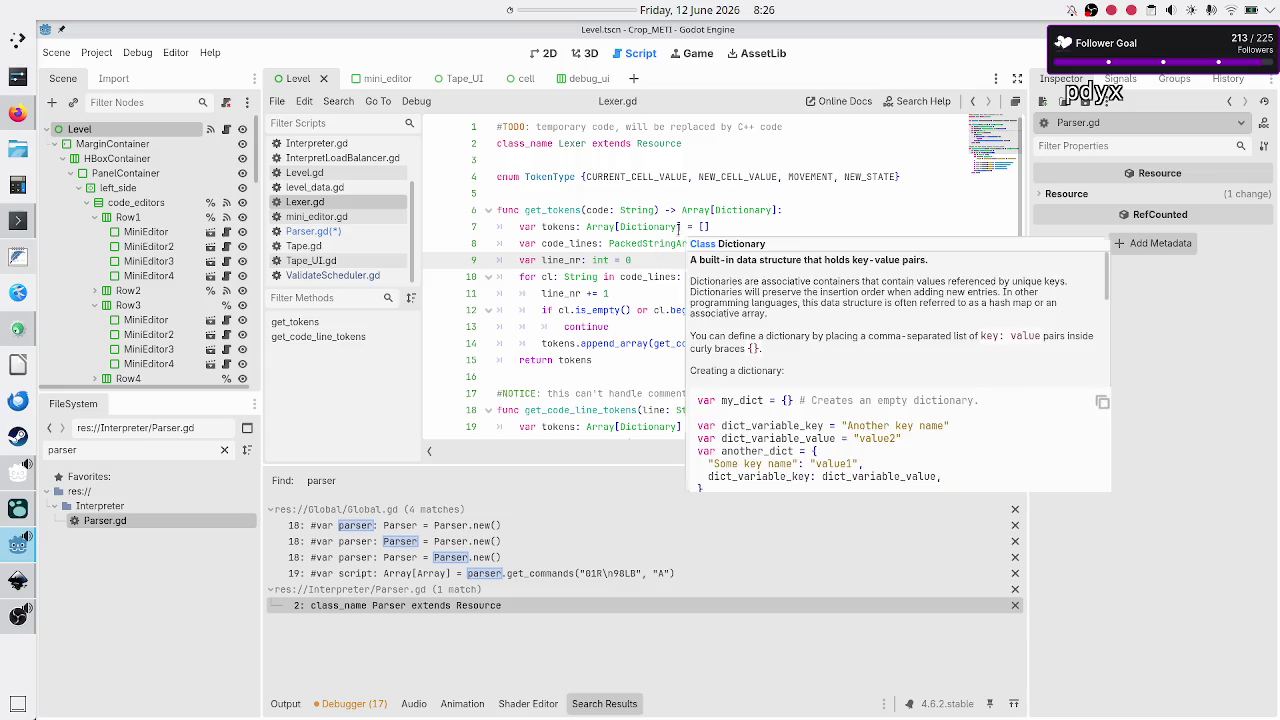
double_click(695, 210)
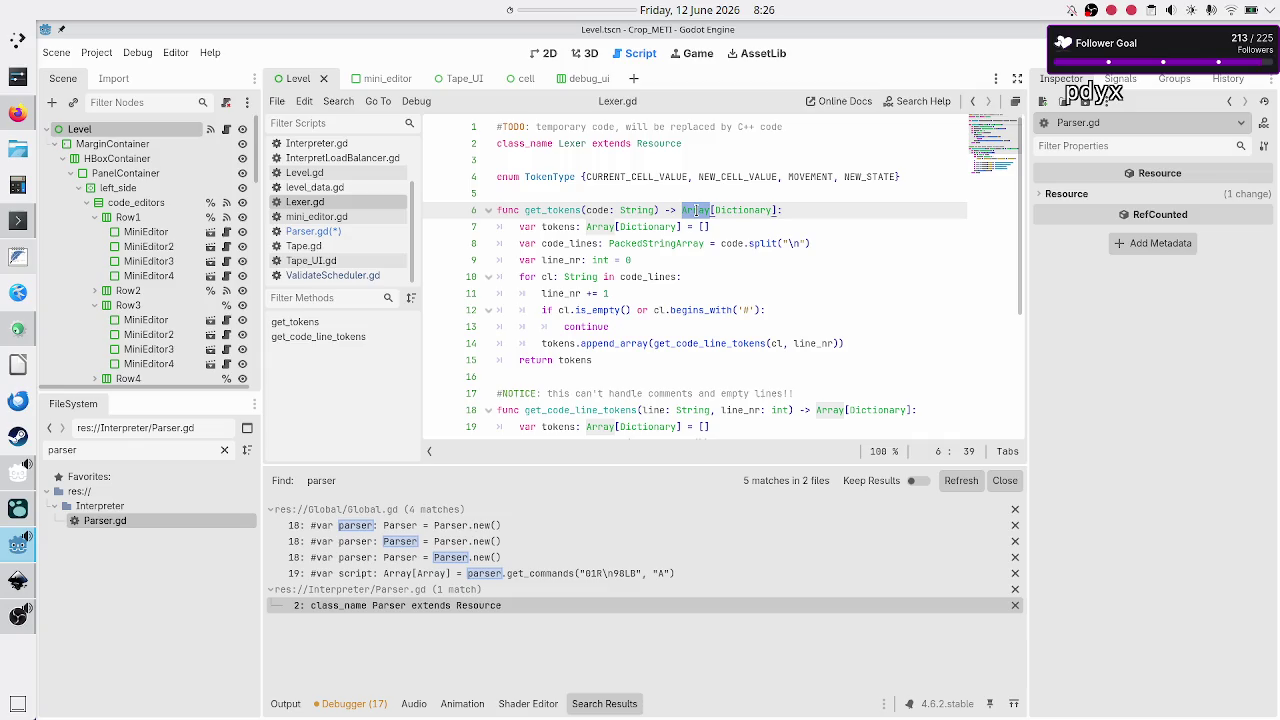
Scroll through get_tokens and get_code_line_tokens, then reselect the Array return type on line 6
scroll(658, 287, "down", 1)
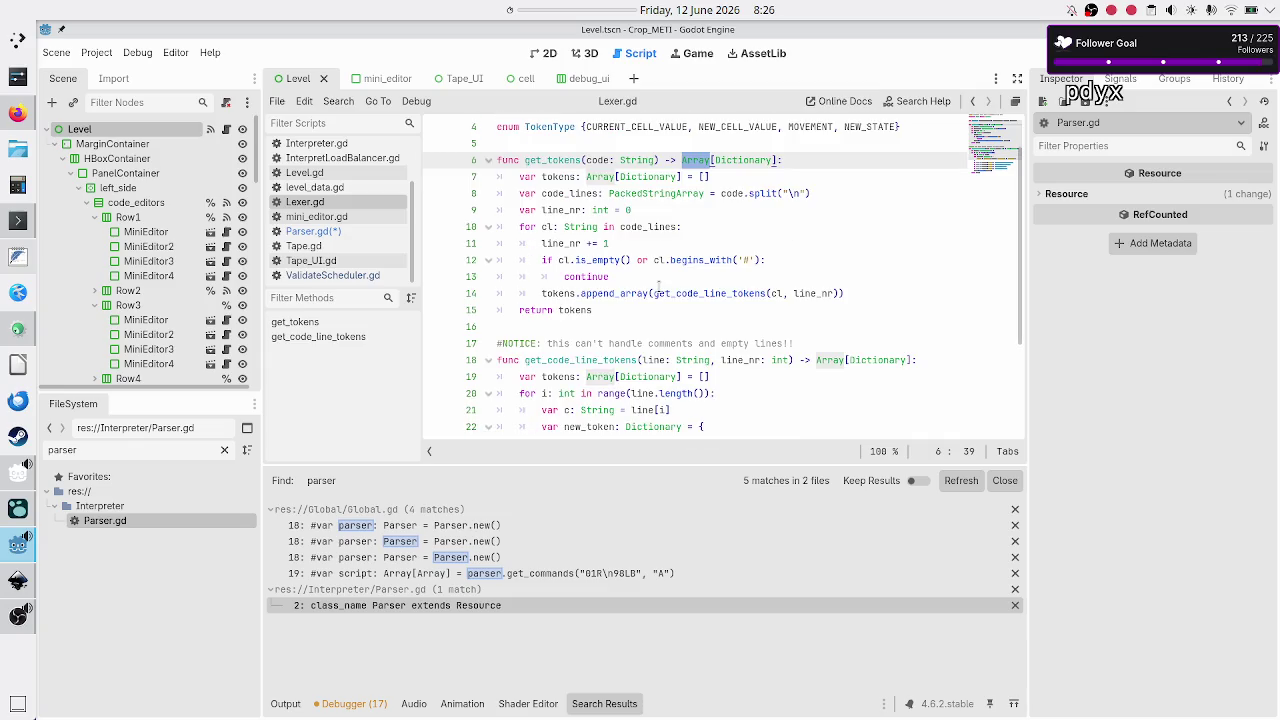
scroll(658, 287, "down", 3)
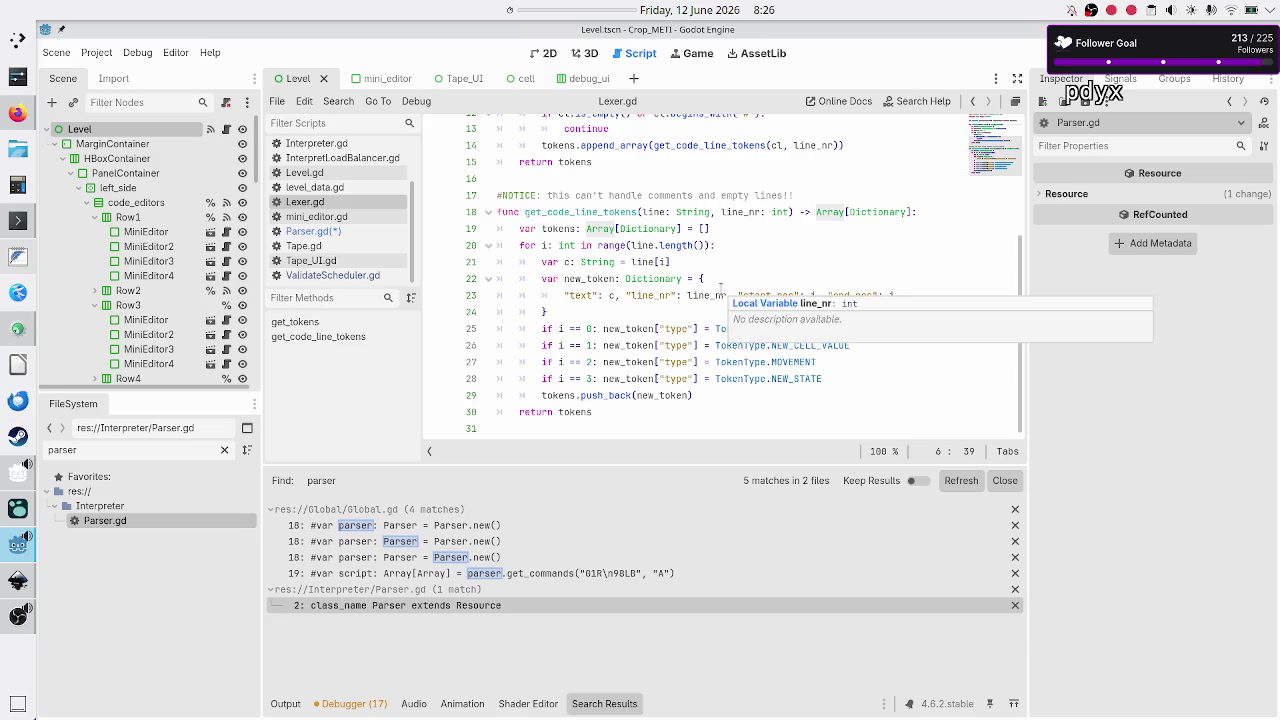
scroll(720, 289, "up", 4)
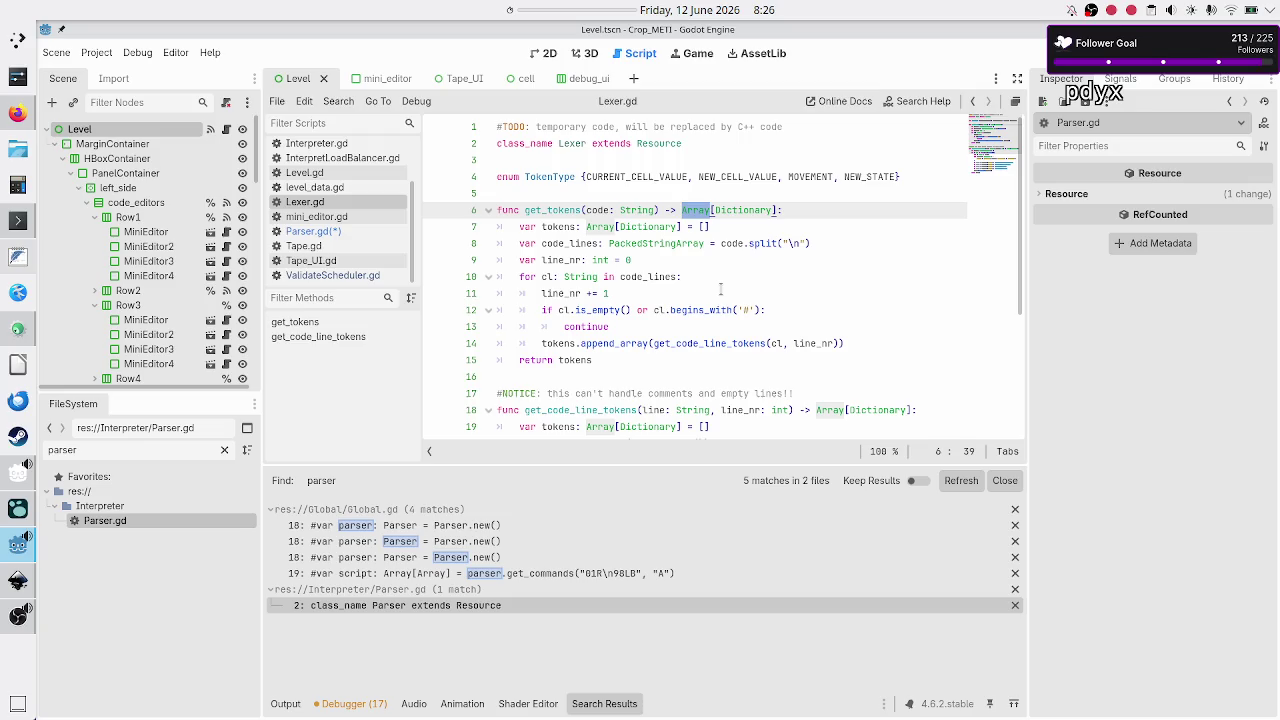
scroll(720, 289, "down", 1)
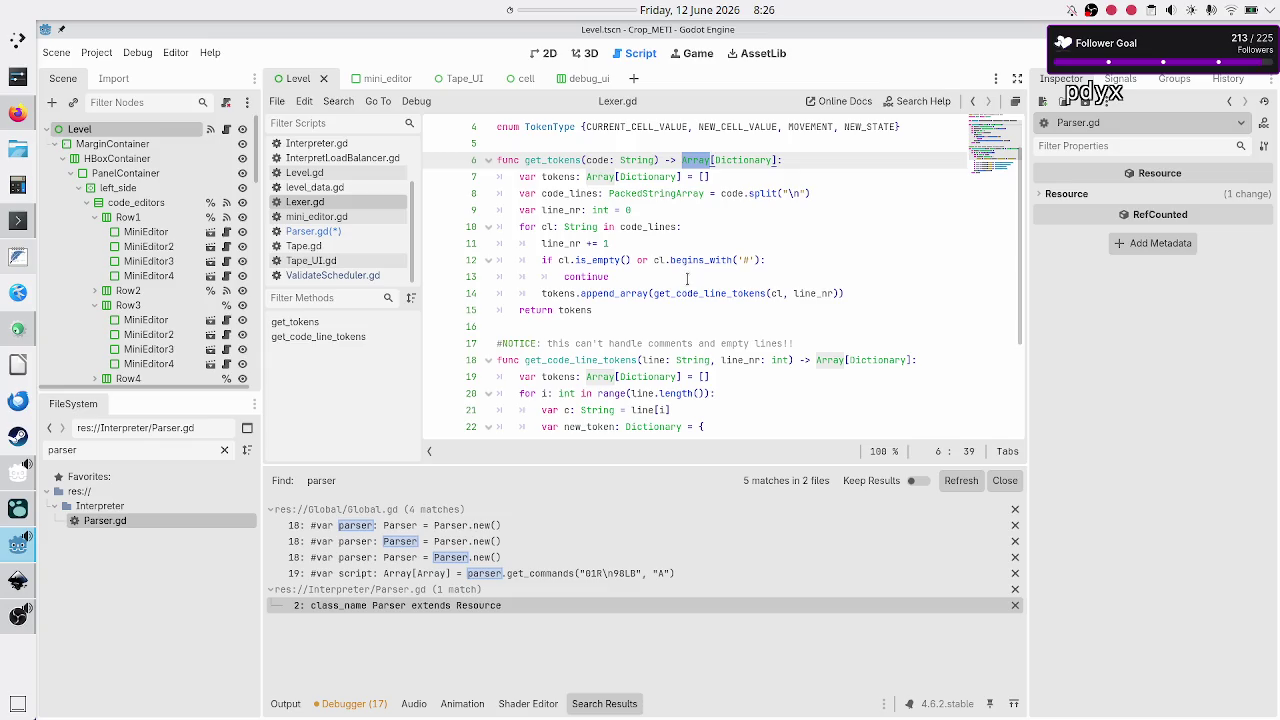
scroll(687, 283, "down", 3)
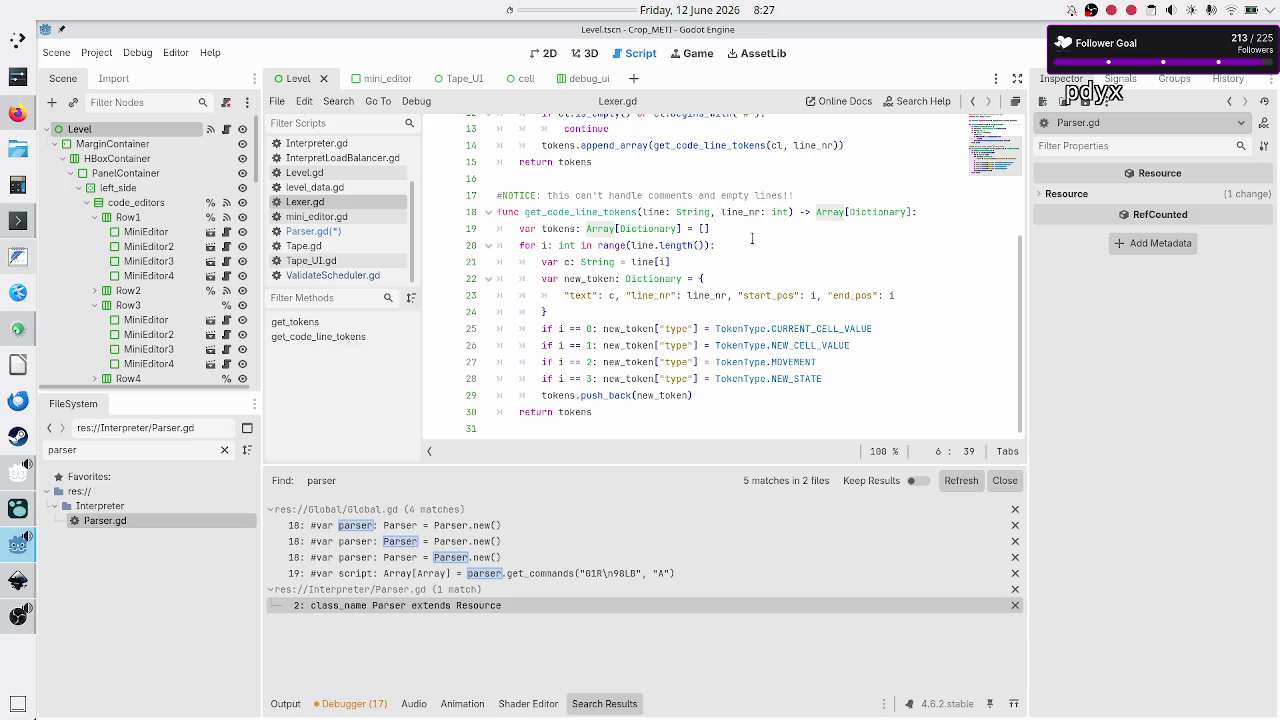
left_click(825, 211)
scroll(760, 157, "up", 4)
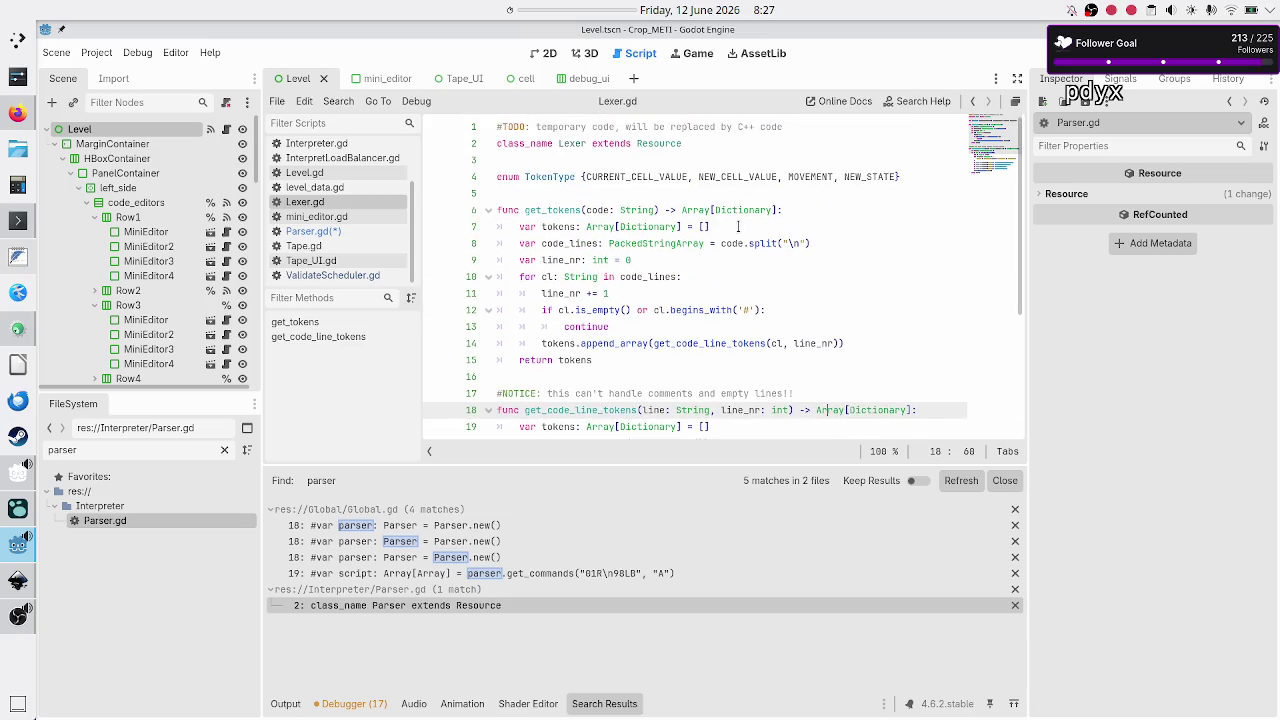
double_click(692, 209)
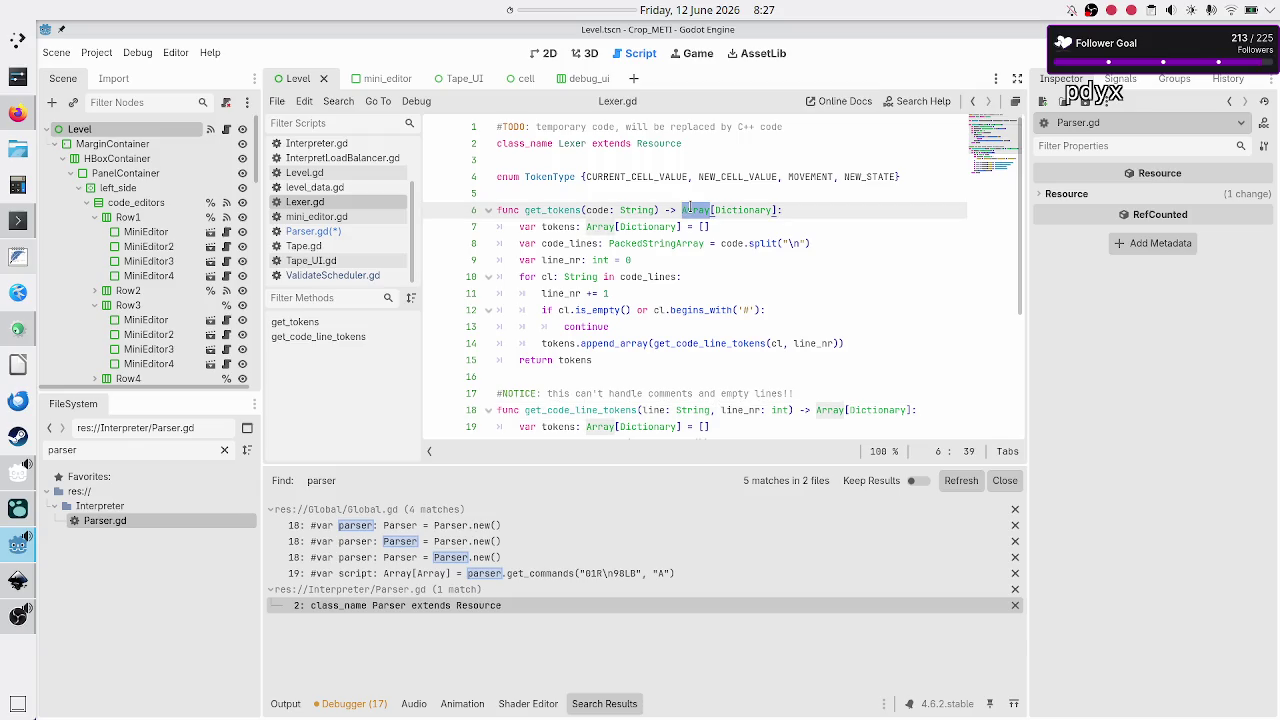
Compare with Lexer.gd by selecting its code.split("\n") call on line 8
left_click(316, 232)
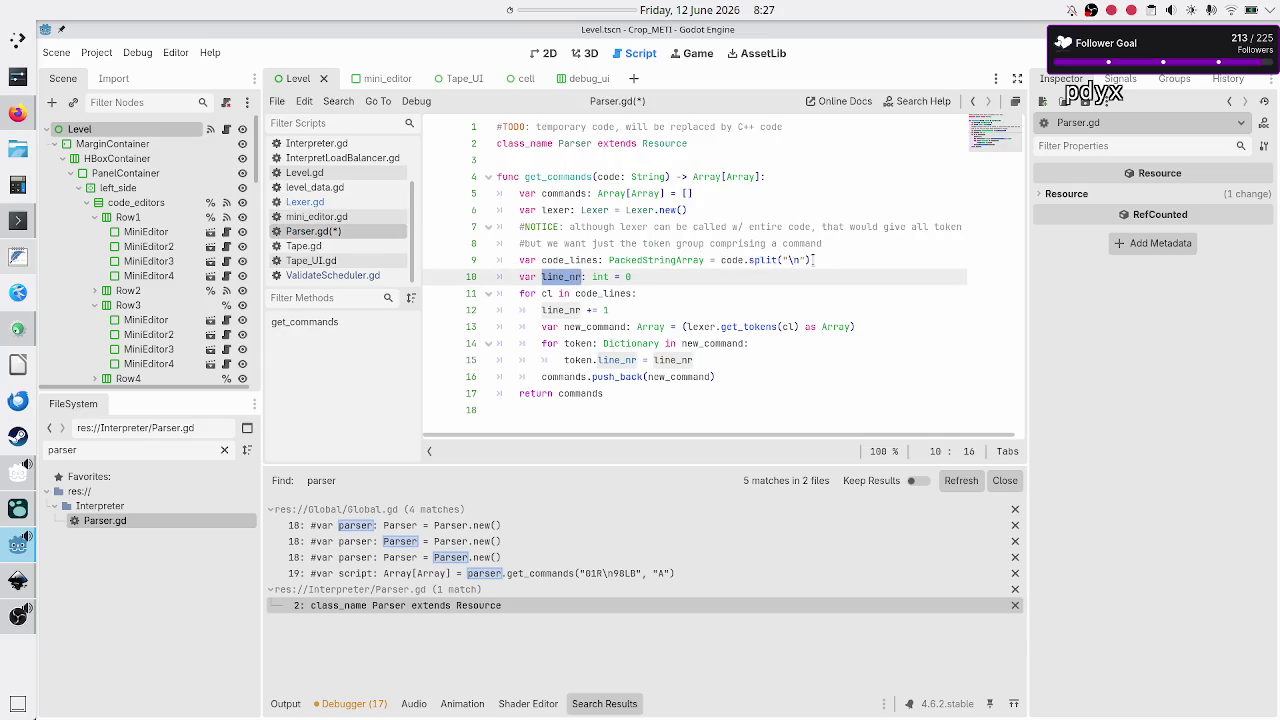
left_click(827, 261)
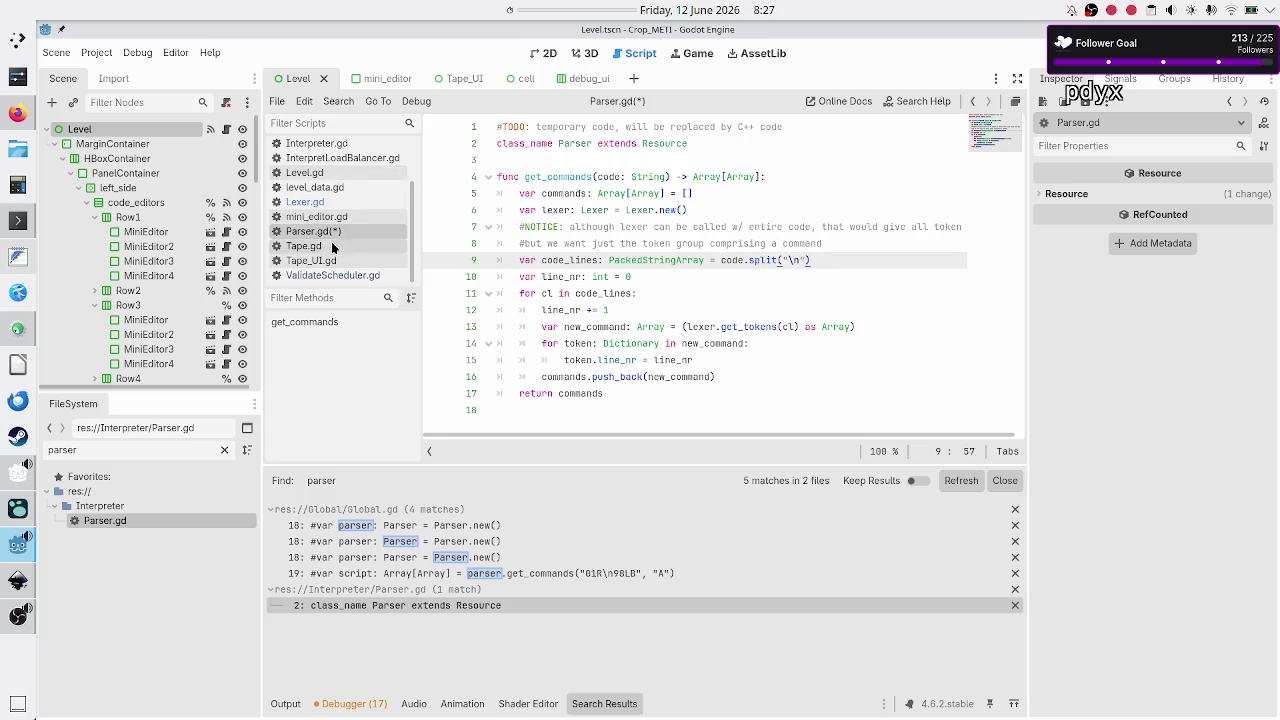
left_click(355, 205)
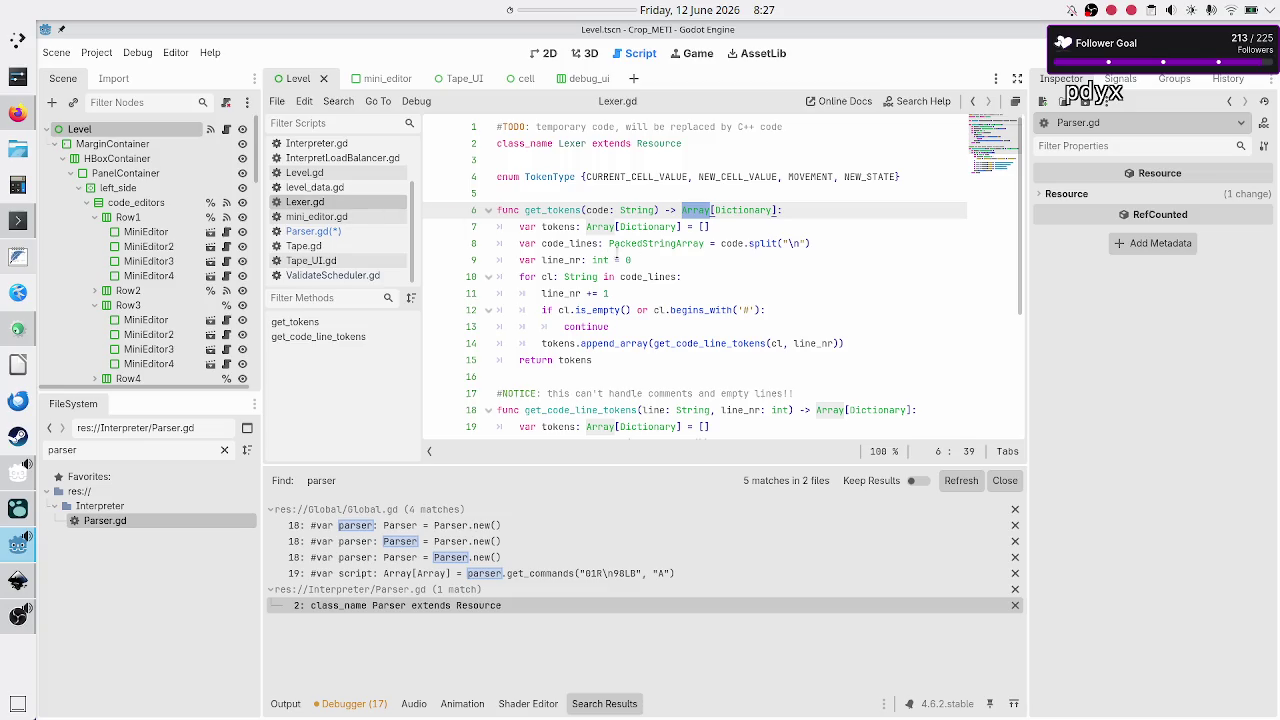
left_click(743, 226)
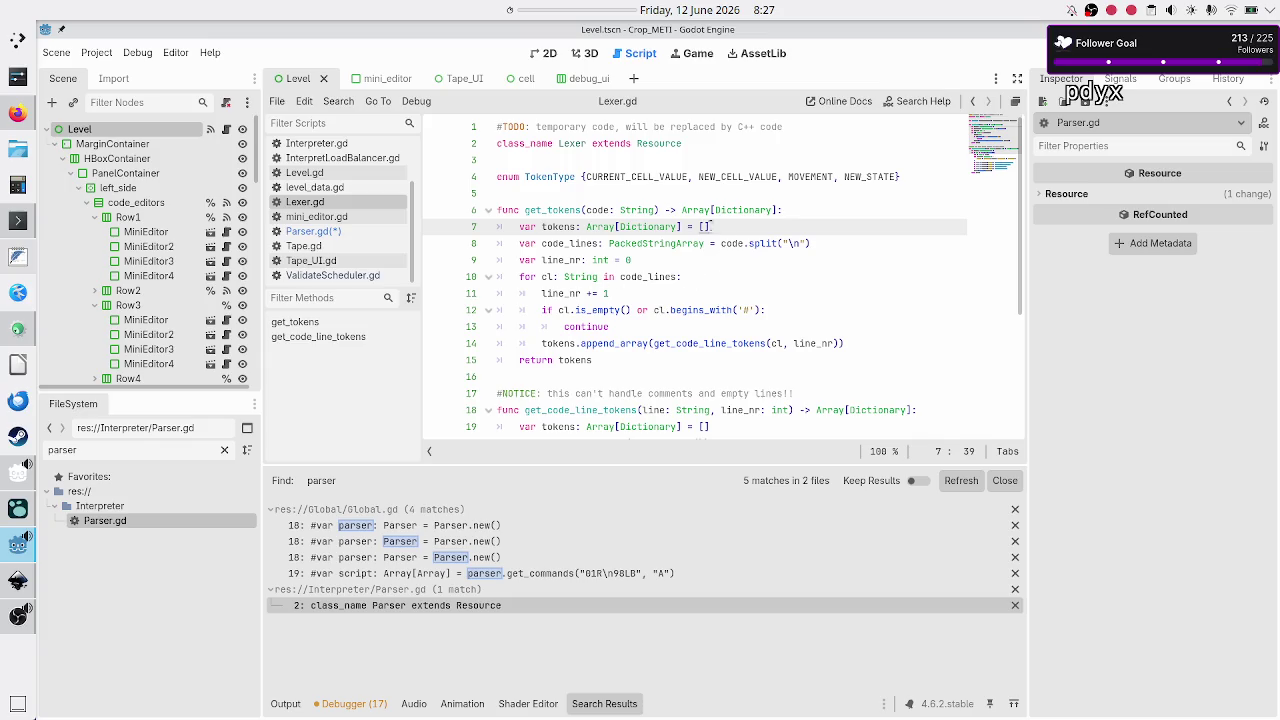
left_click_drag(721, 243, 818, 244)
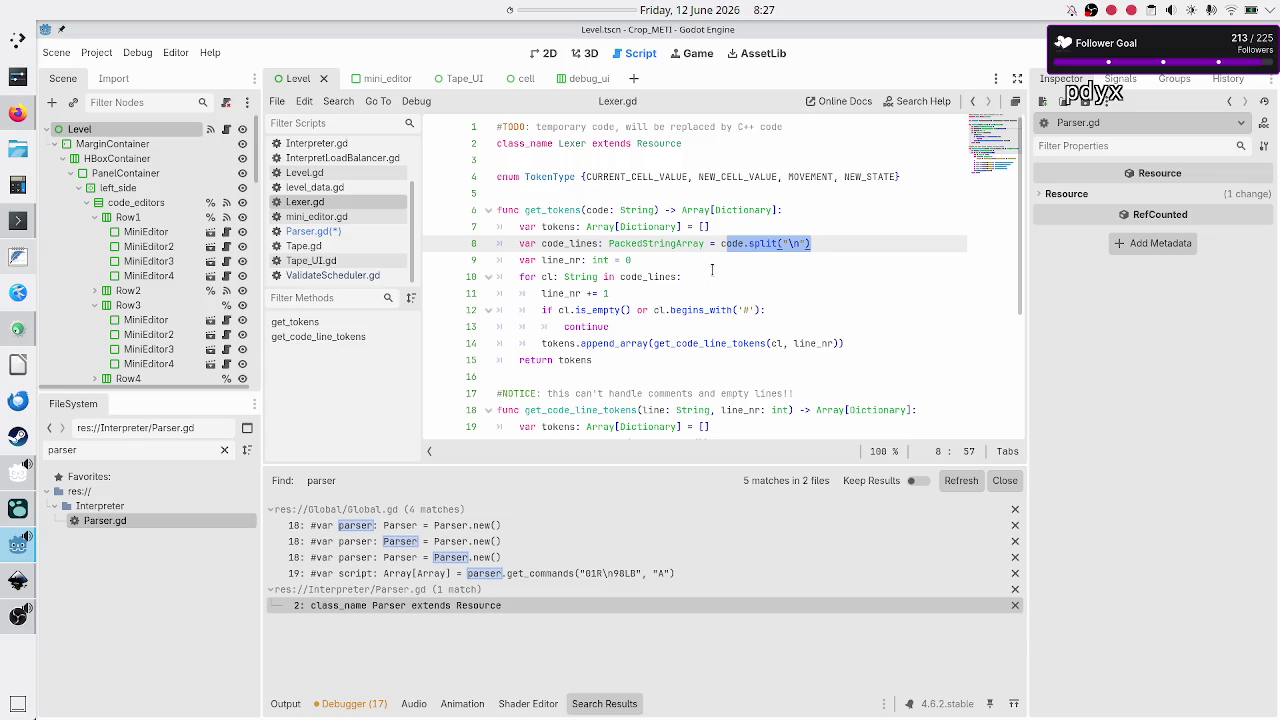
left_click(557, 260)
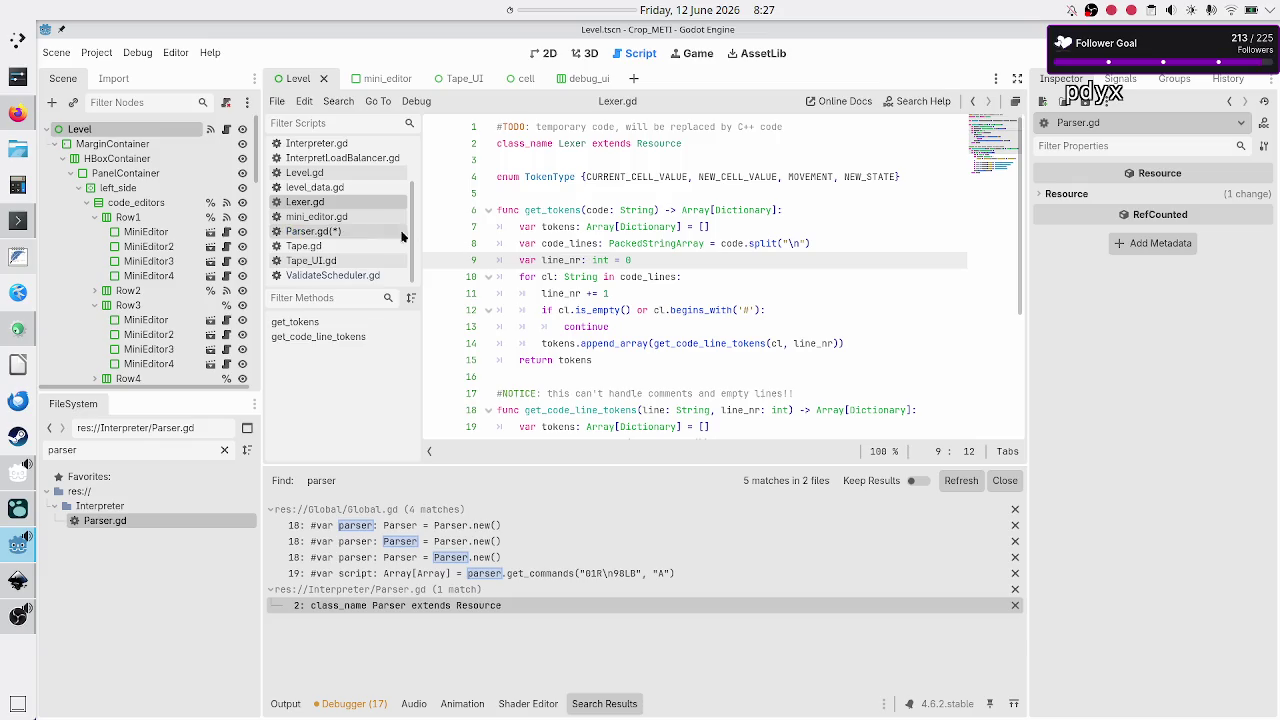
In Parser.gd, select the NOTICE comment lines together with the code_lines split line
left_click(374, 217)
left_click(365, 232)
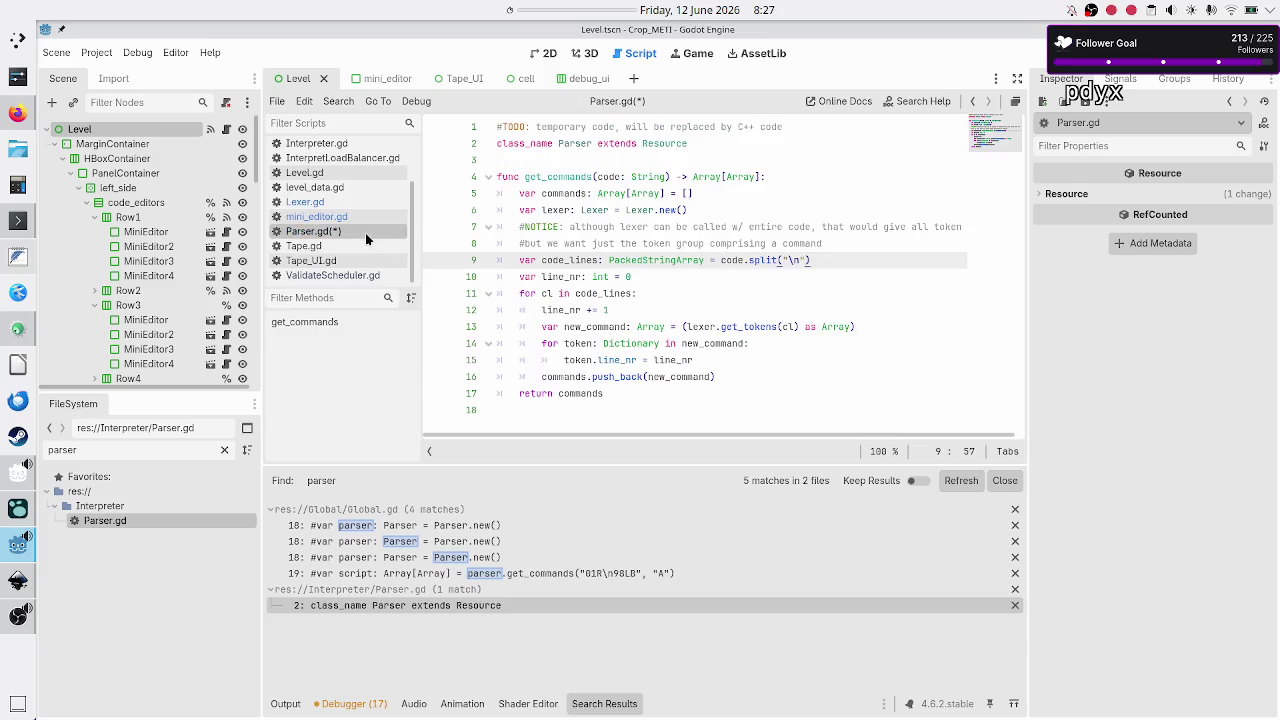
left_click(812, 242)
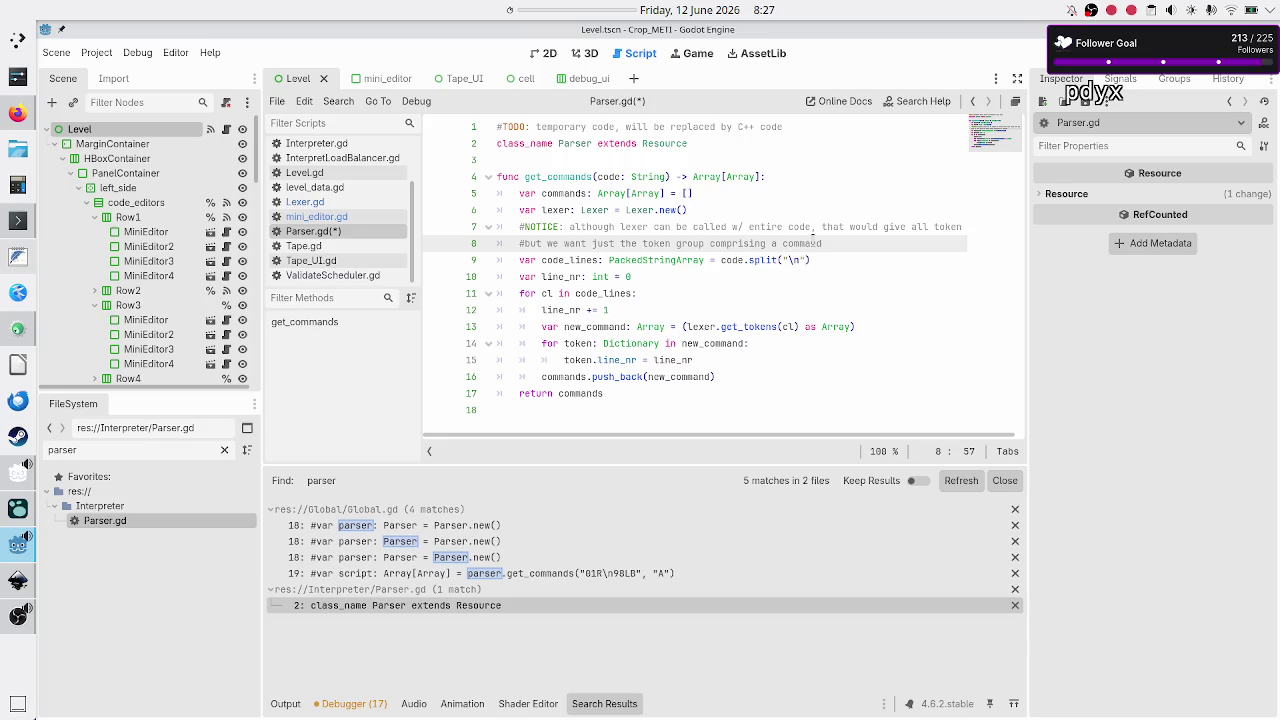
left_click(819, 210)
key("Right")
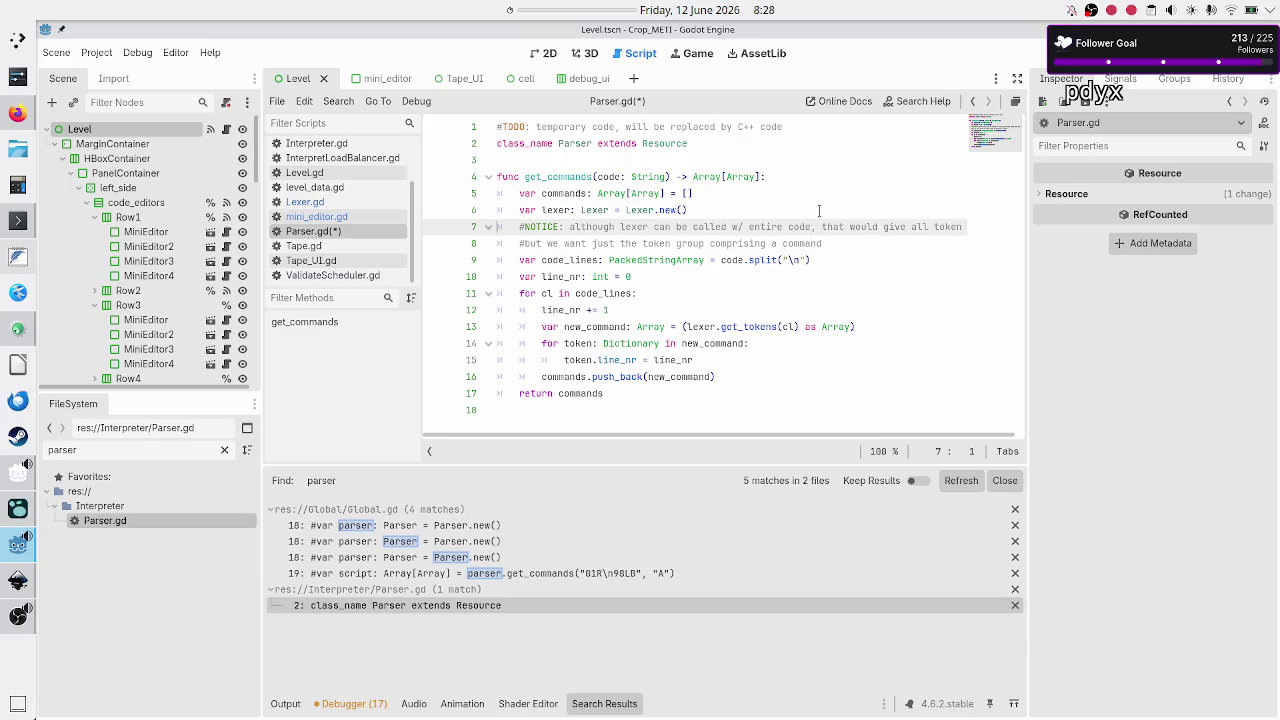
key("shift+Down")
key("shift+Down")
key("shift+Down")
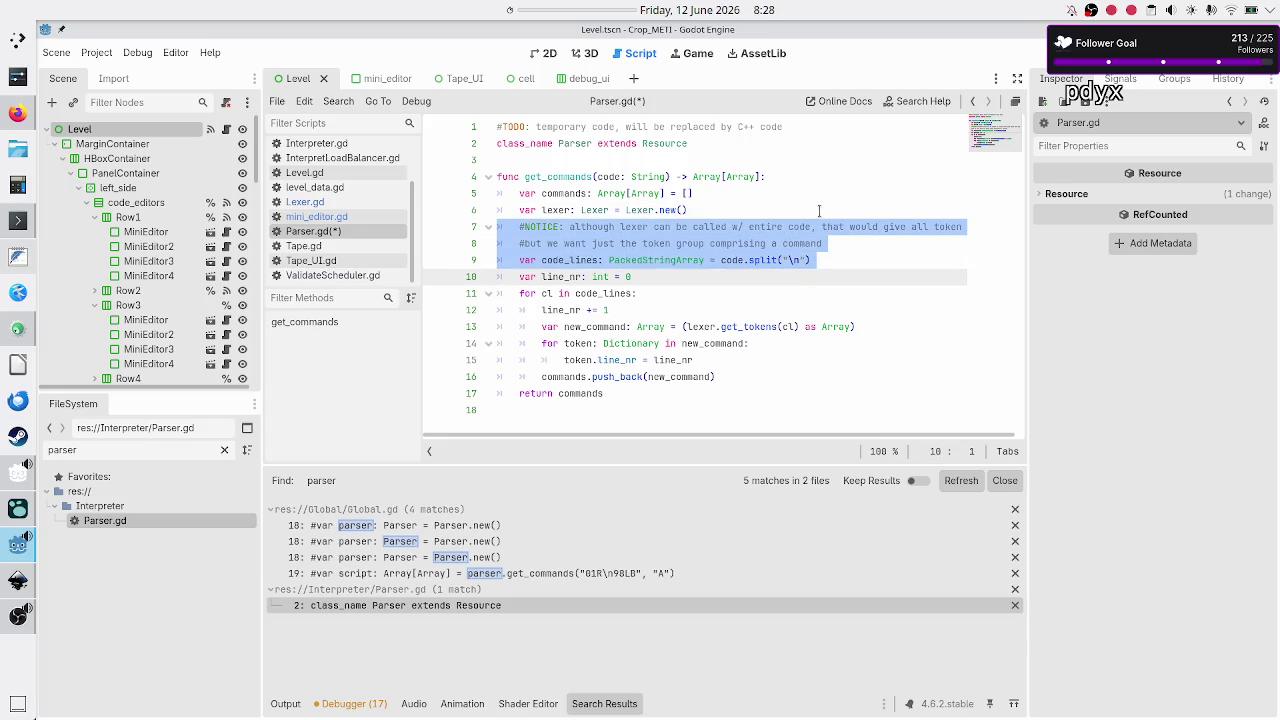